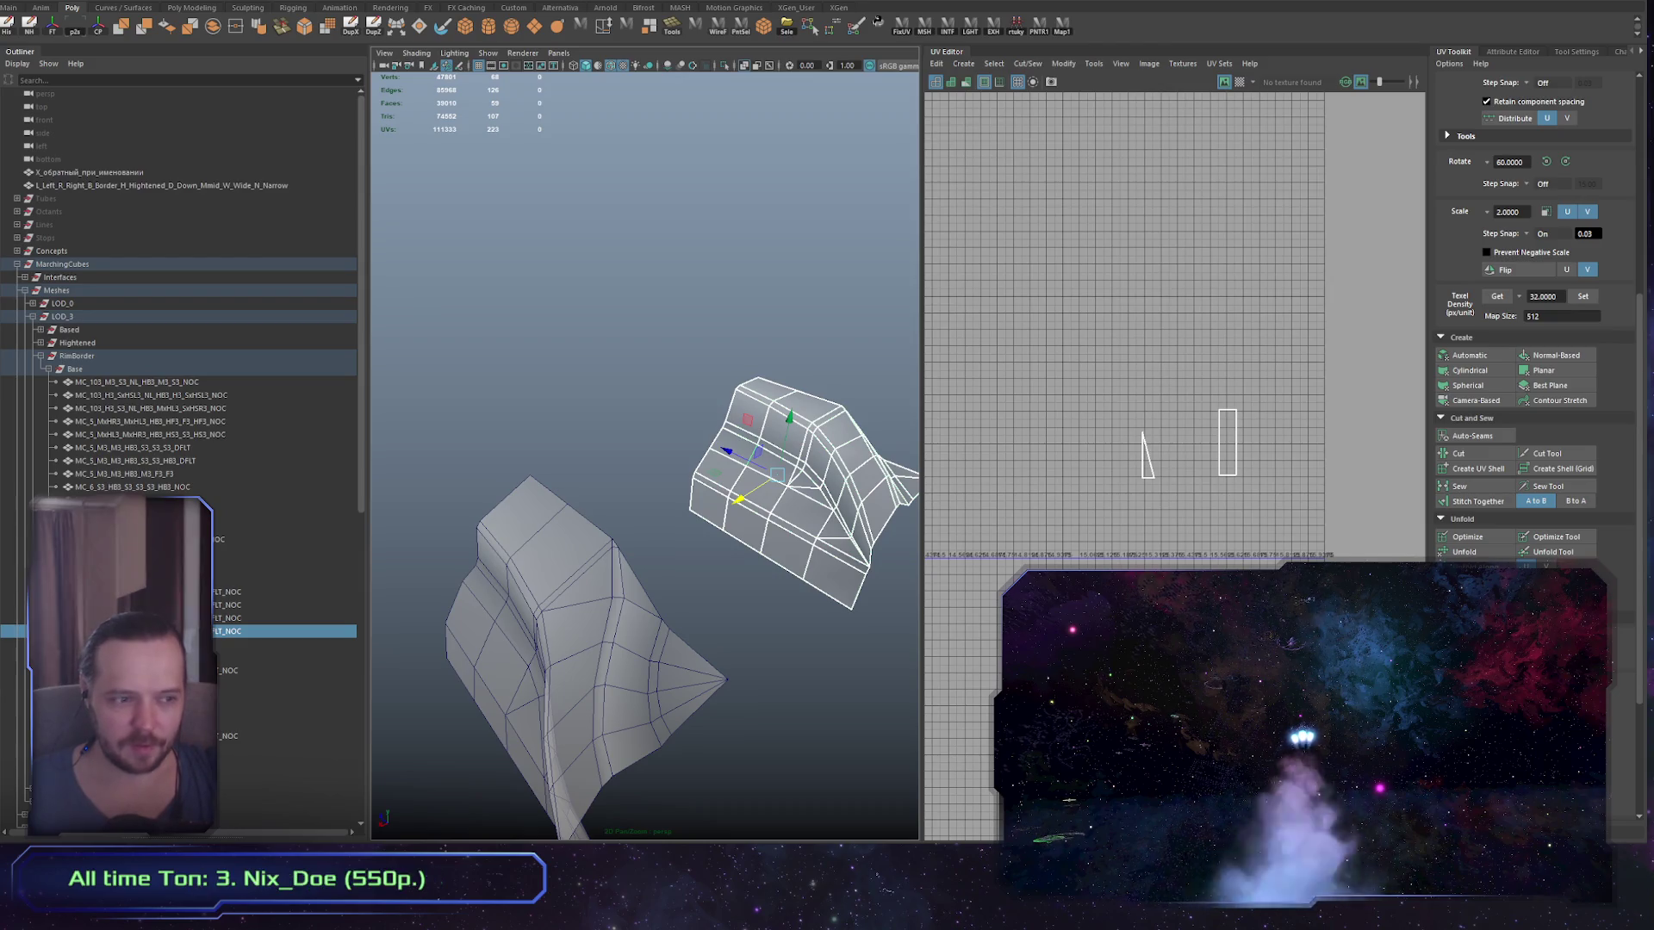
Step: Frame the upper hull piece after briefly selecting the lower one
left_click_drag(810, 534, 728, 534)
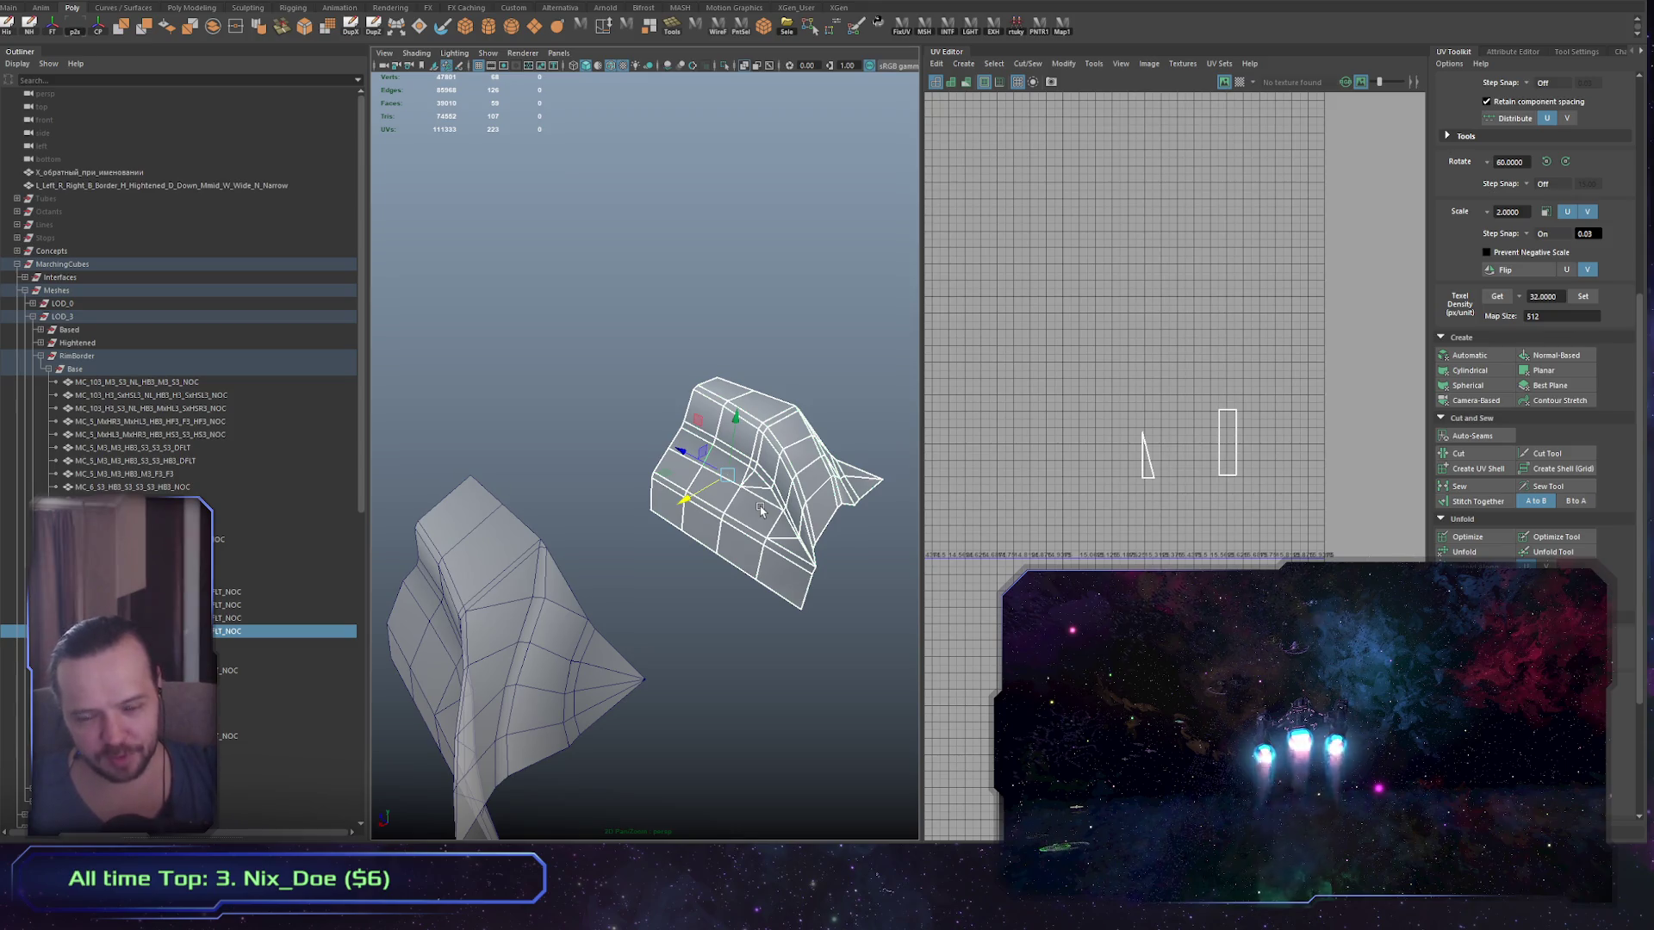
key("f")
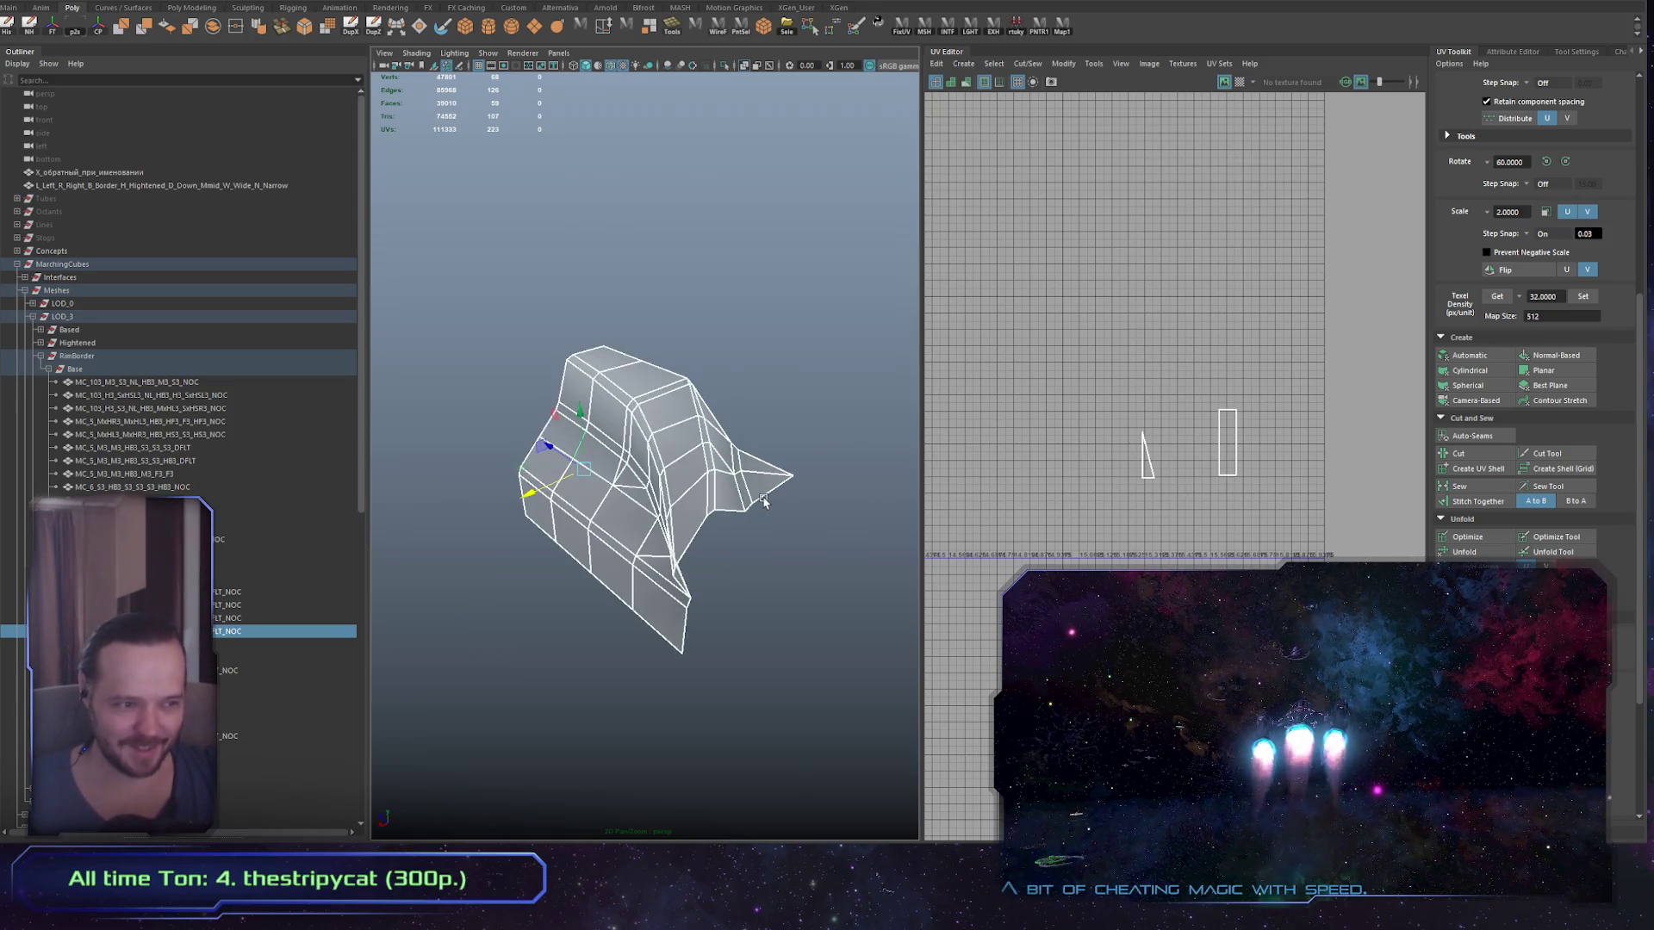
scroll(763, 500, "down", 5)
mouse_move(735, 546)
left_mouse_down()
mouse_move(607, 556)
mouse_move(672, 551)
left_mouse_up()
left_click(607, 556)
left_click(691, 529)
scroll(1115, 449, "down", 2)
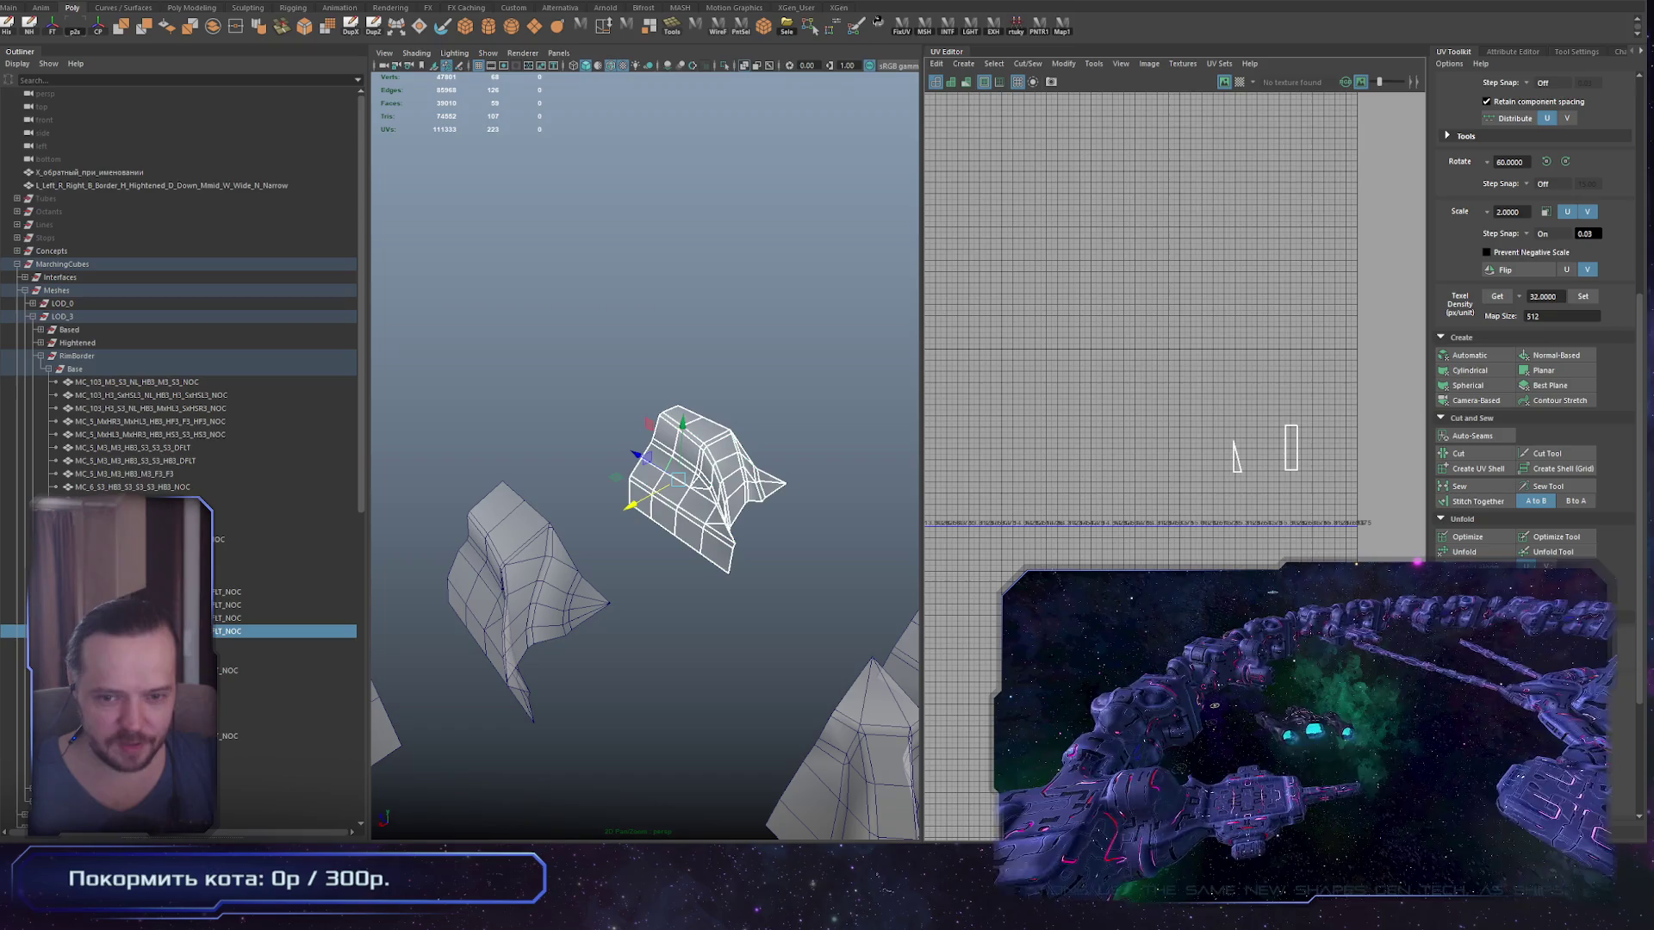
Step: Frame the pillar mesh and box-select its UV shells in the UV Editor
scroll(840, 501, "down", 3)
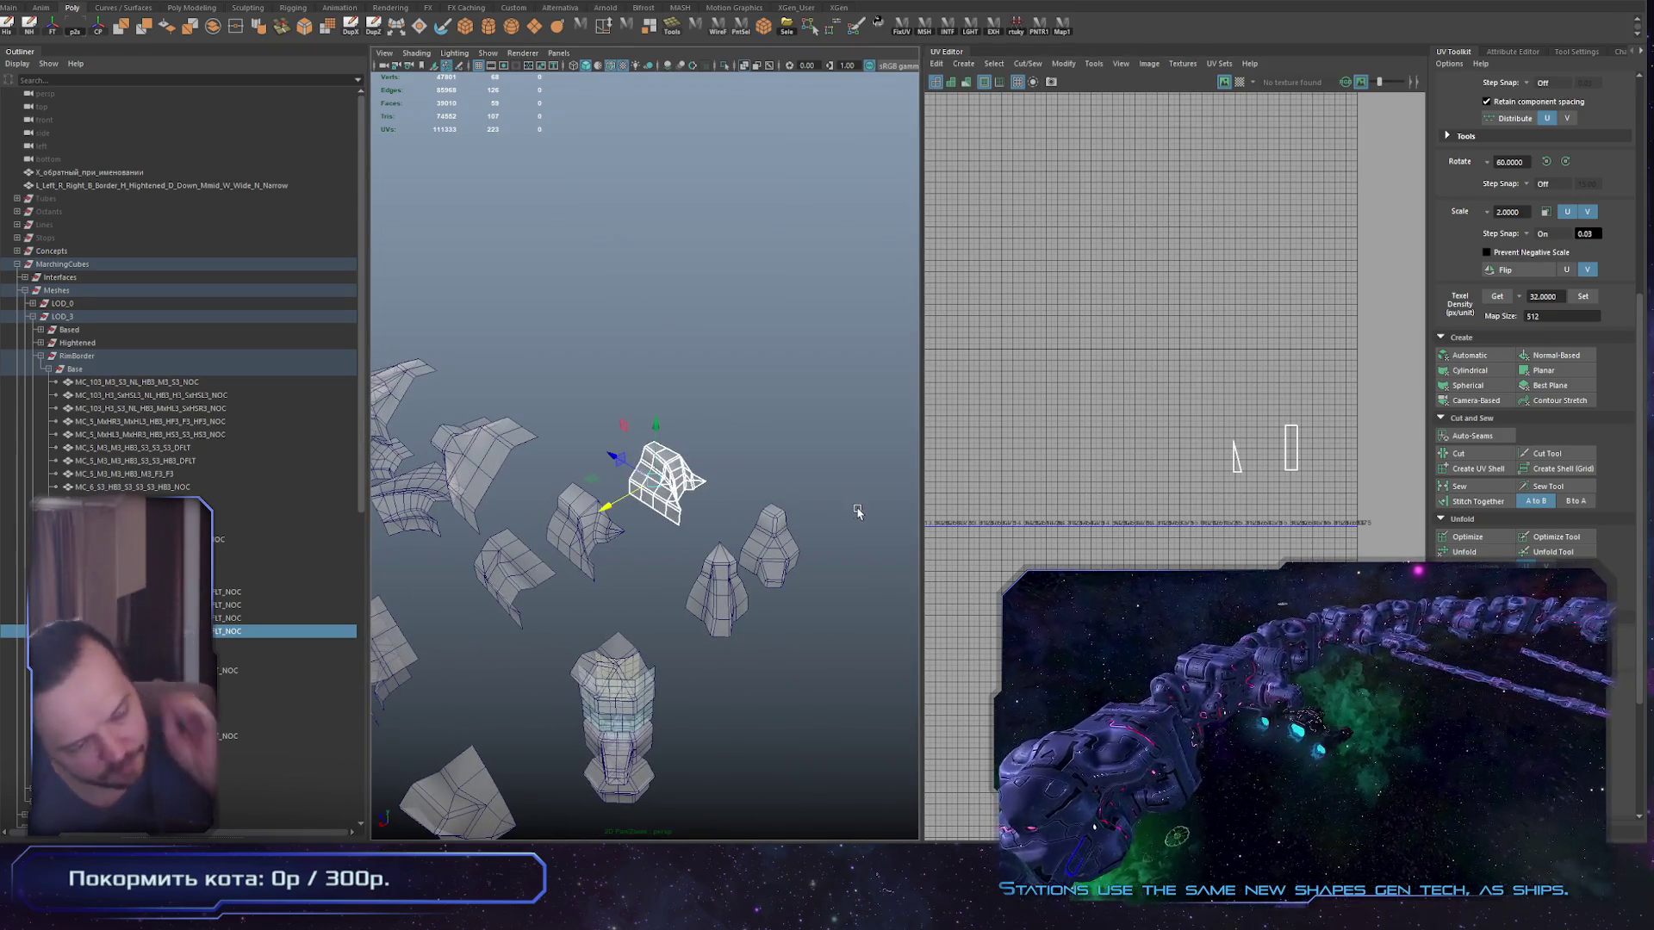
left_click_drag(680, 478, 652, 484)
key("f")
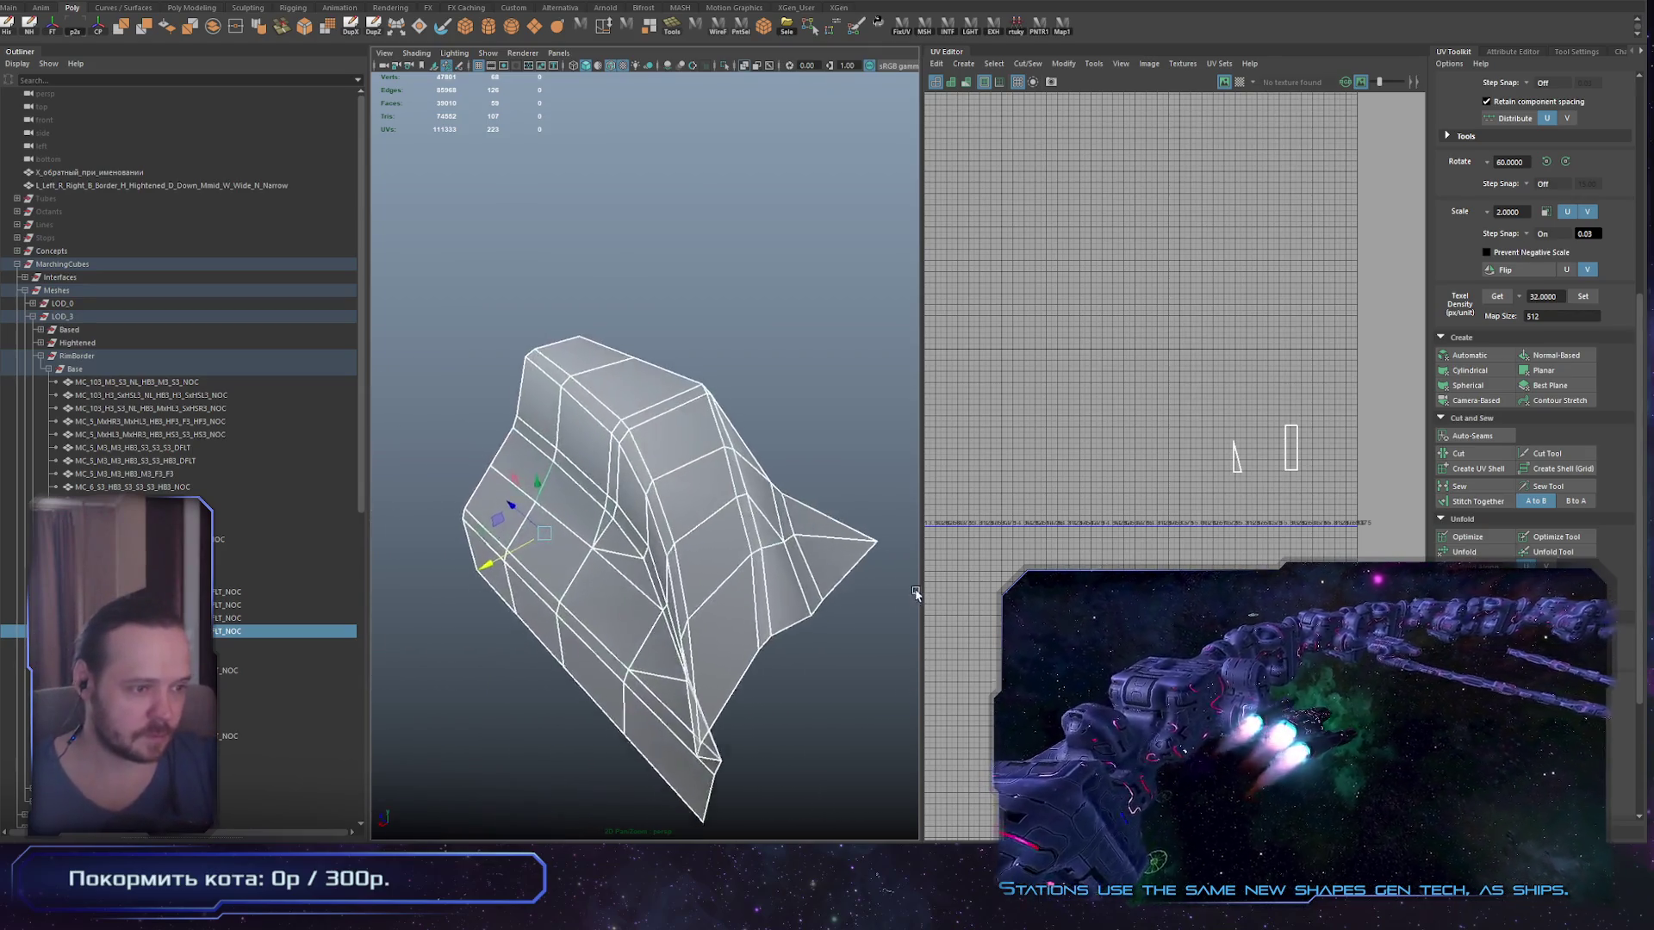
scroll(1223, 528, "down", 3)
scroll(1223, 527, "up", 3)
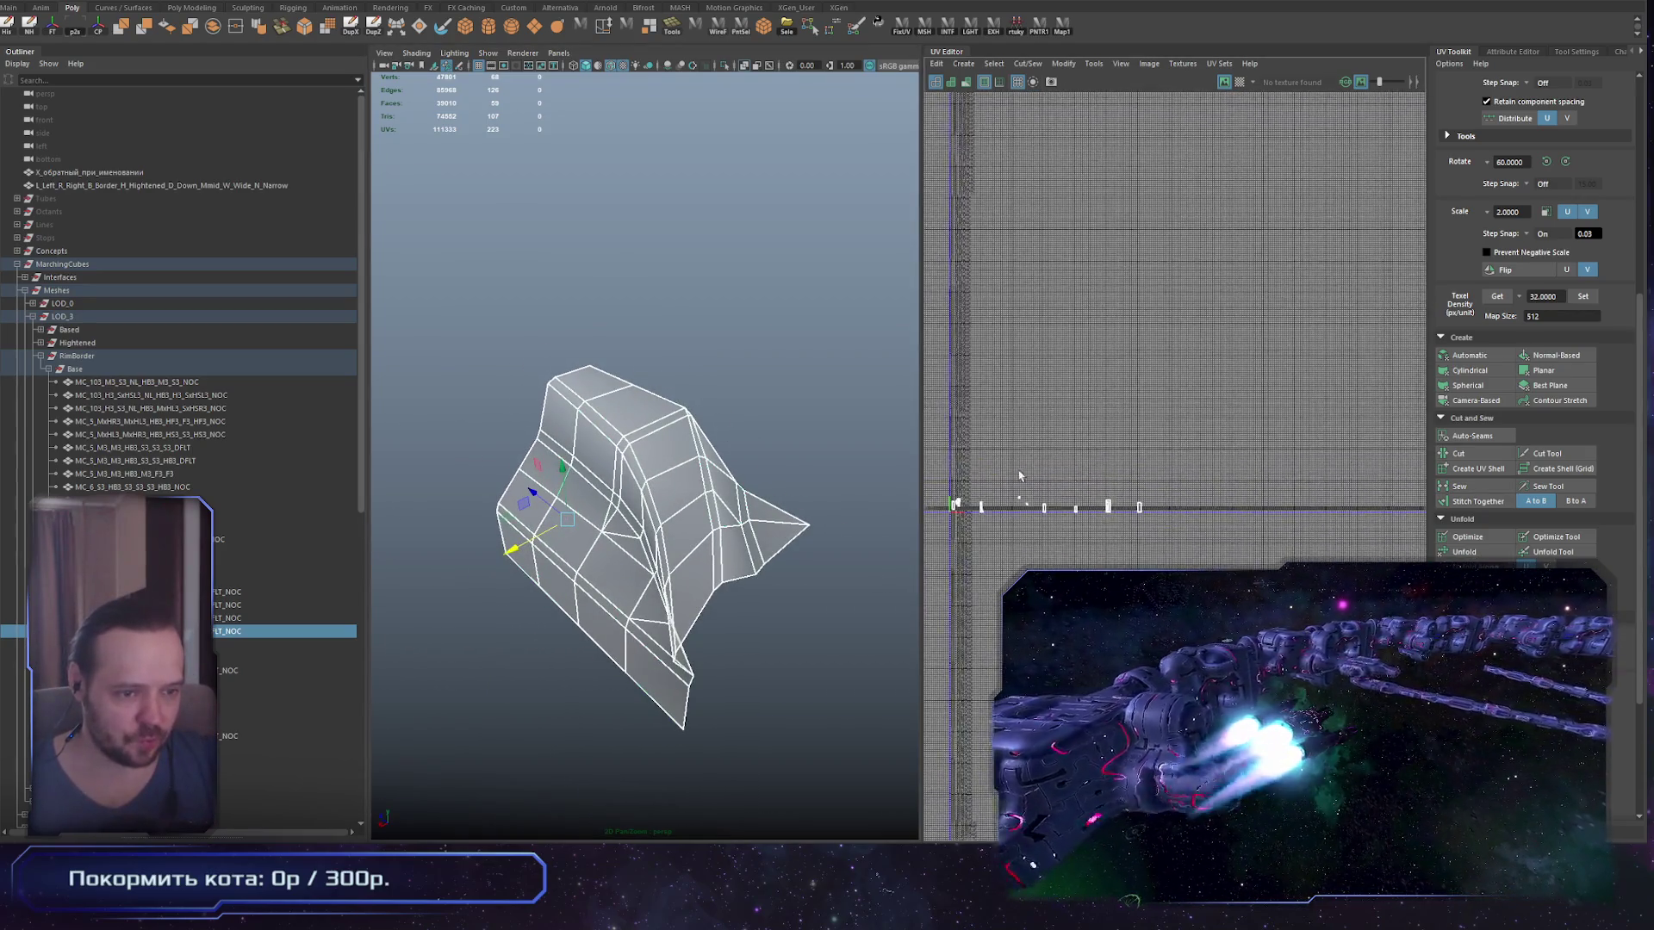
left_click_drag(1168, 447, 1204, 507)
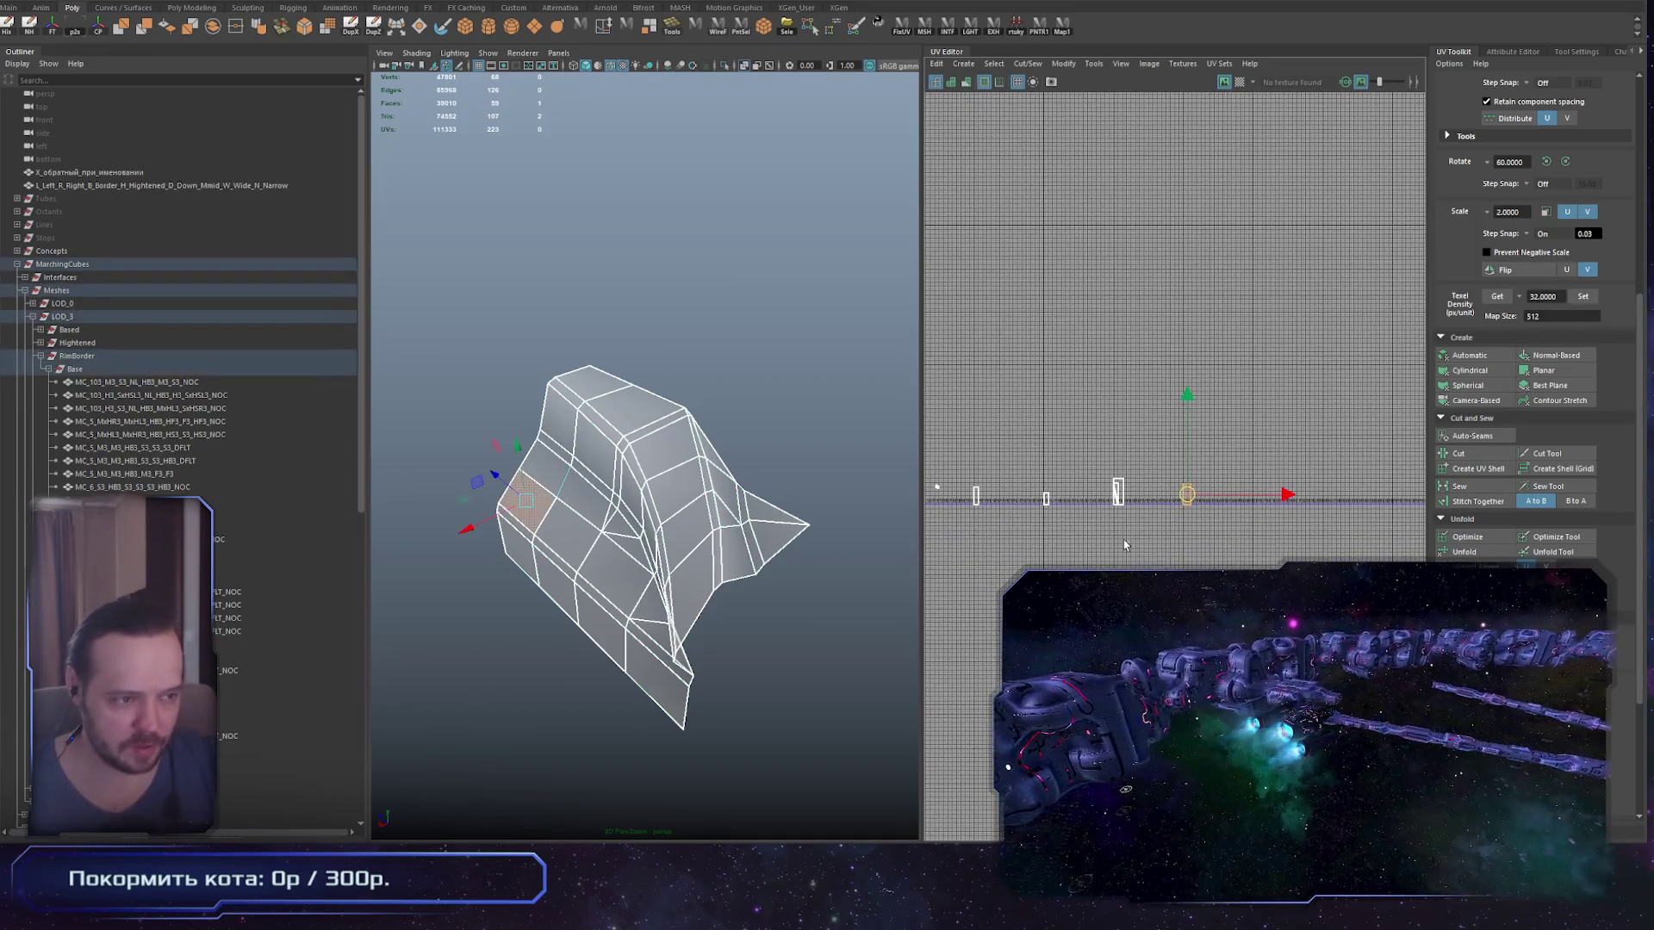
scroll(1157, 498, "up", 5)
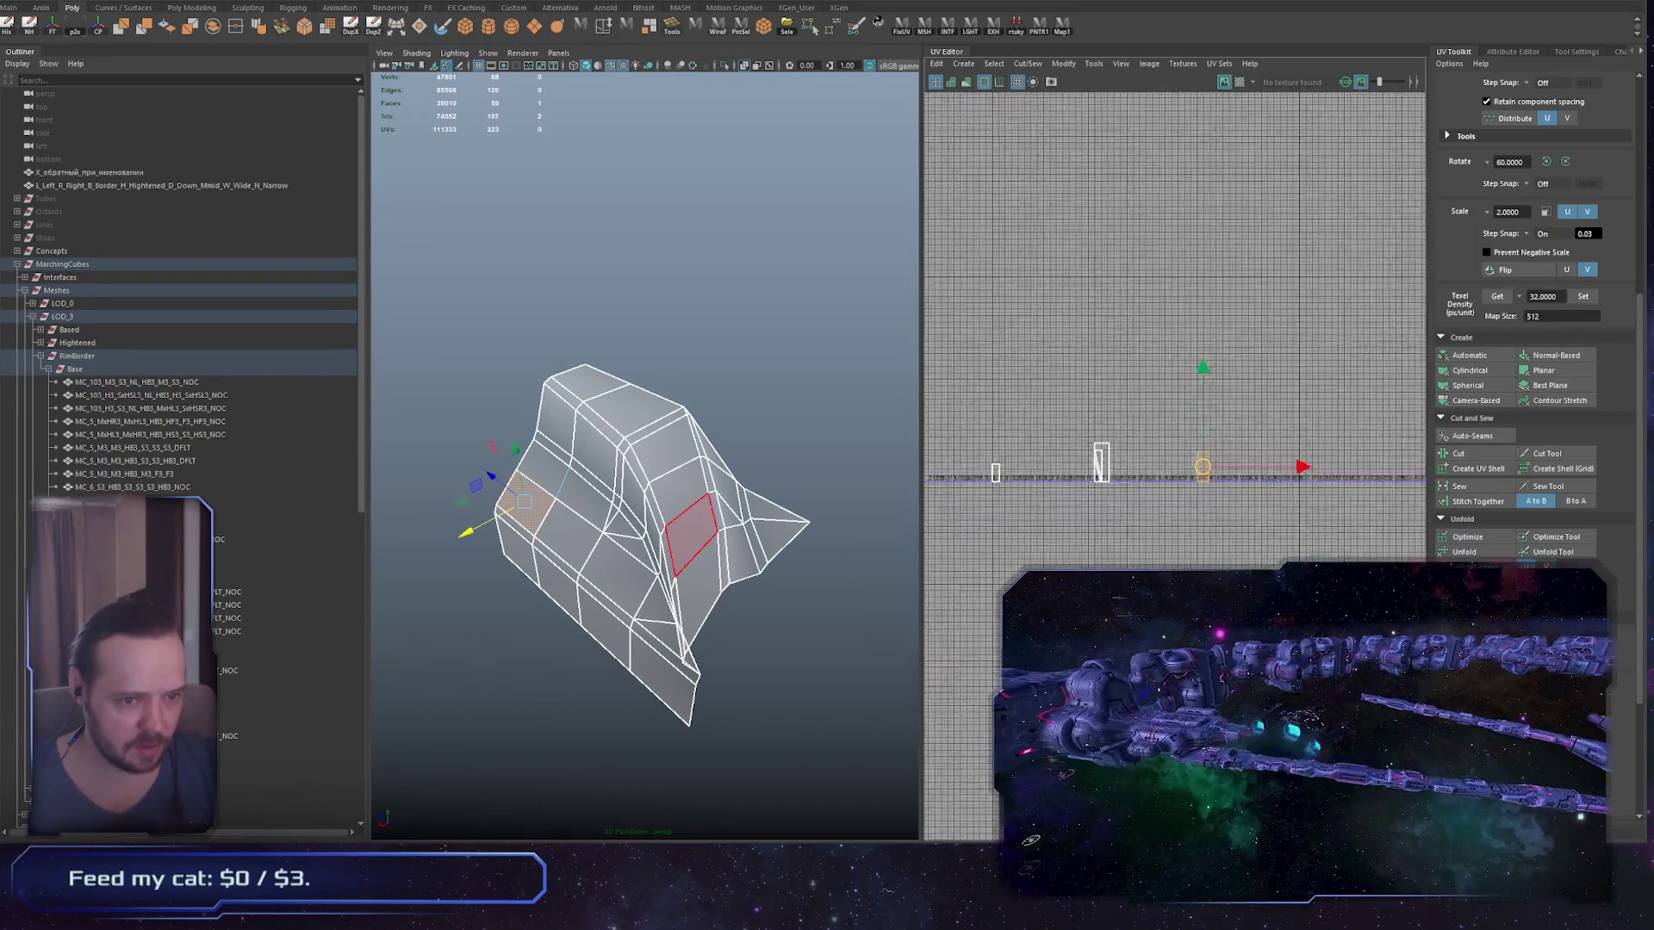
scroll(1206, 483, "down", 4)
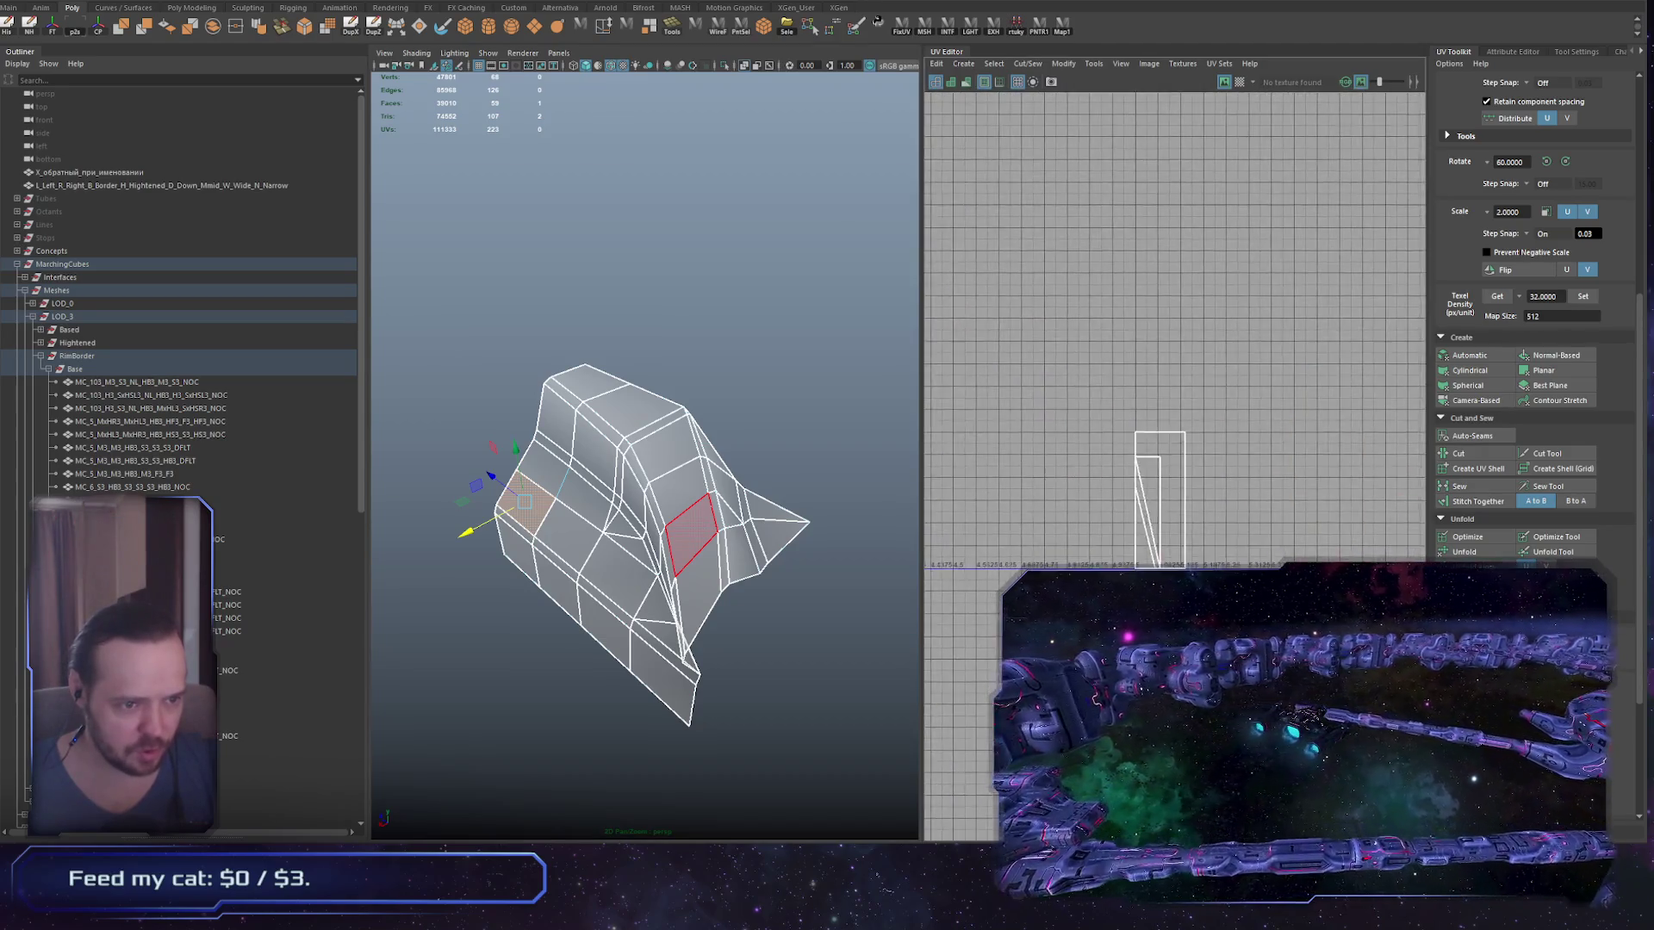
Step: Select the vertical strip of faces on the hull's left side
left_click(768, 665)
mouse_move(768, 665)
left_mouse_down()
mouse_move(763, 622)
mouse_move(727, 638)
left_mouse_up()
left_click_drag(597, 592, 603, 551)
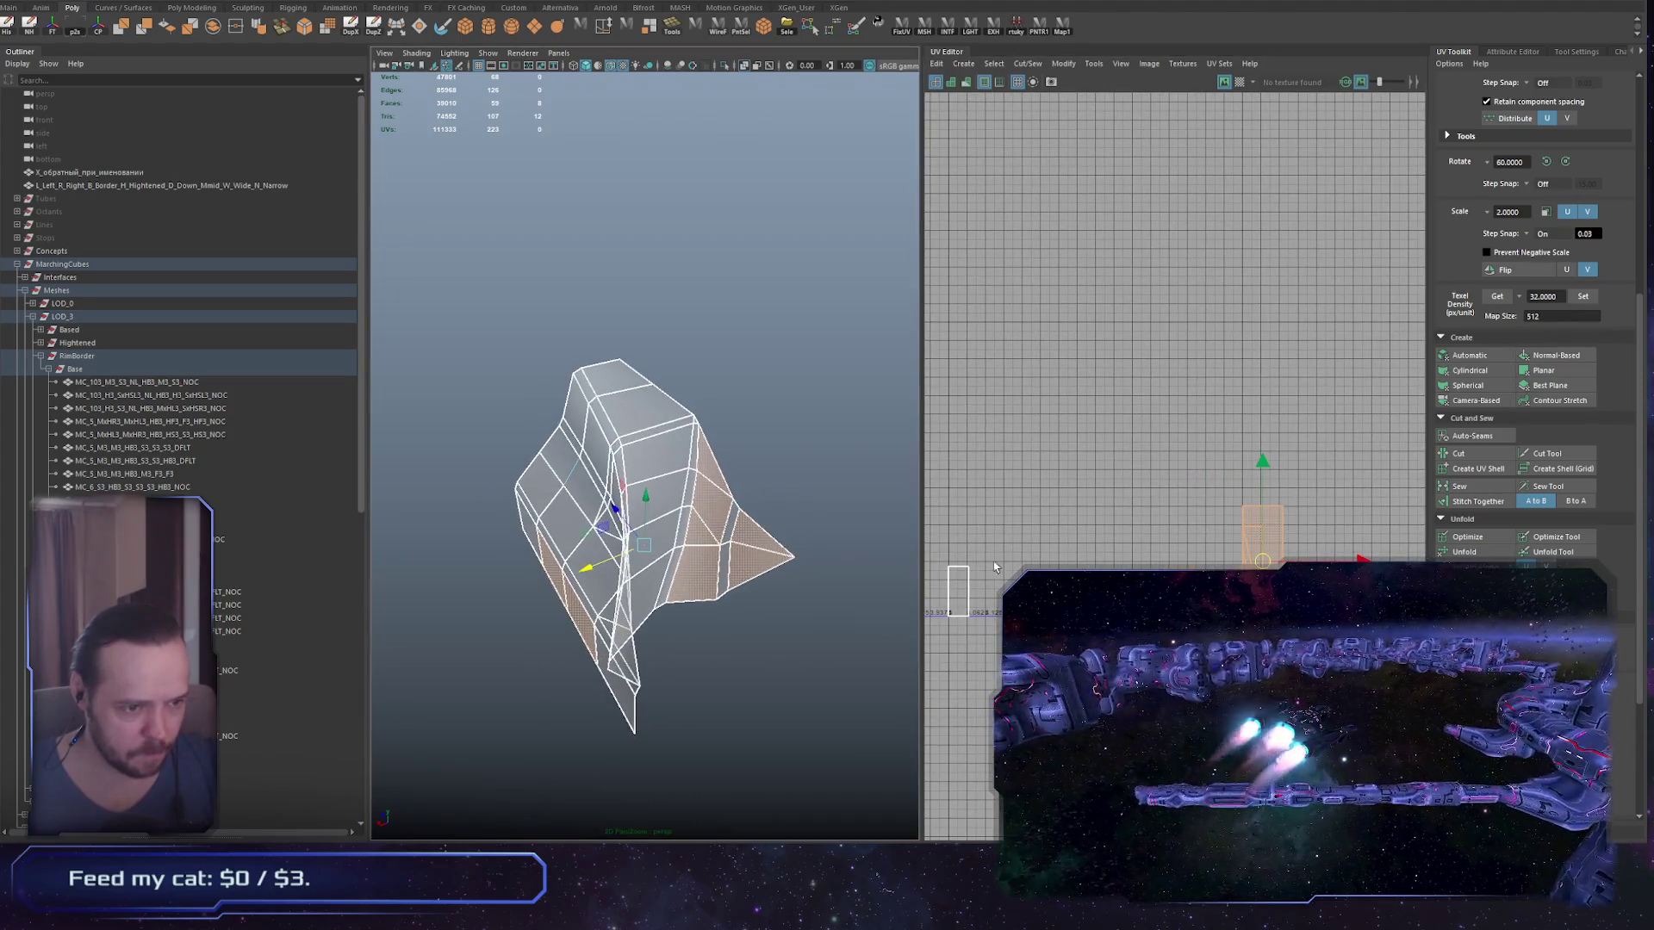
left_click(613, 551)
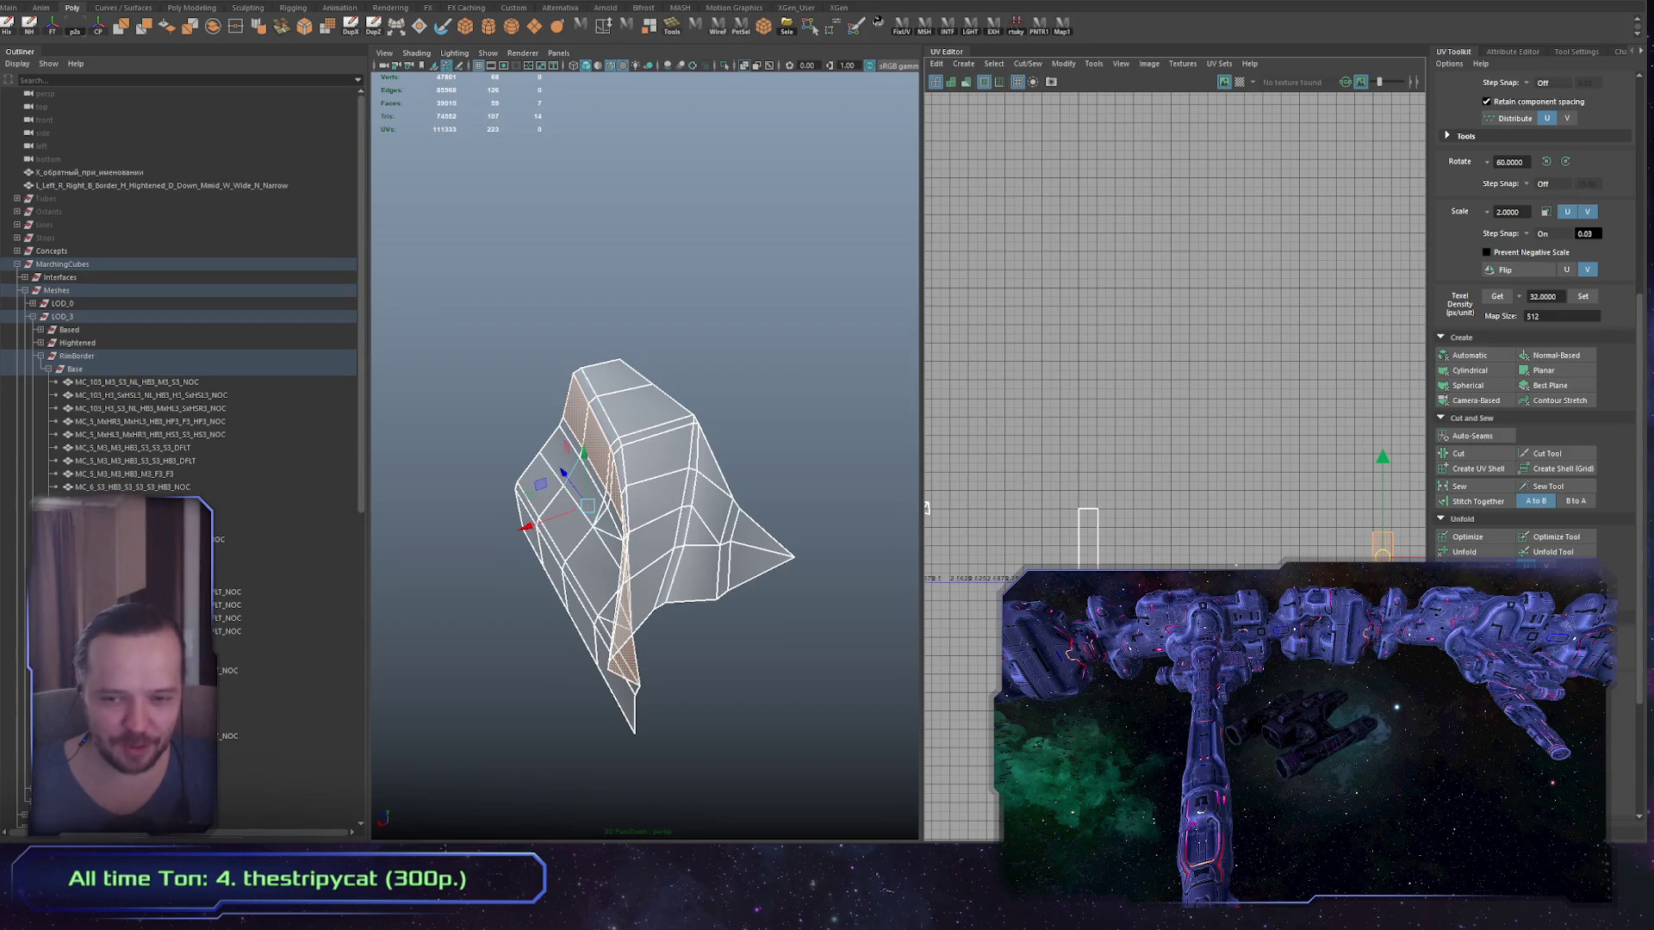
Step: Isolate the selected hull piece with Ctrl+1 and frame it
mouse_move(904, 584)
left_mouse_down()
mouse_move(764, 572)
mouse_move(831, 565)
mouse_move(524, 573)
left_mouse_up()
key("ctrl+1")
key("f")
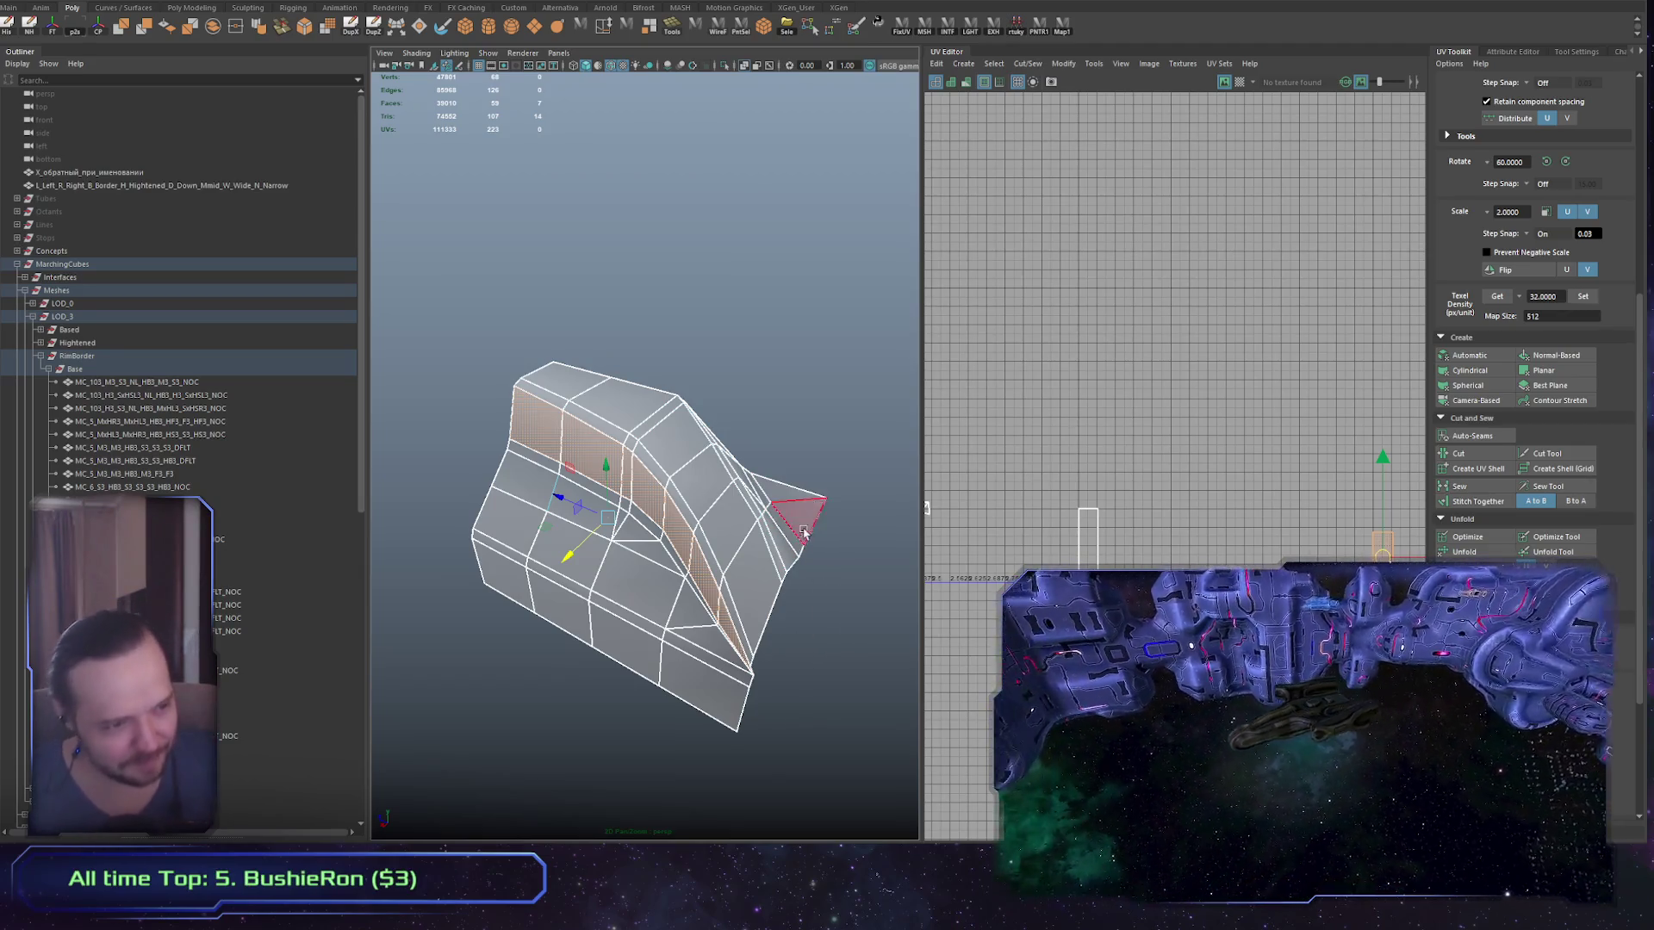
scroll(1128, 529, "down", 3)
scroll(1129, 529, "down", 3)
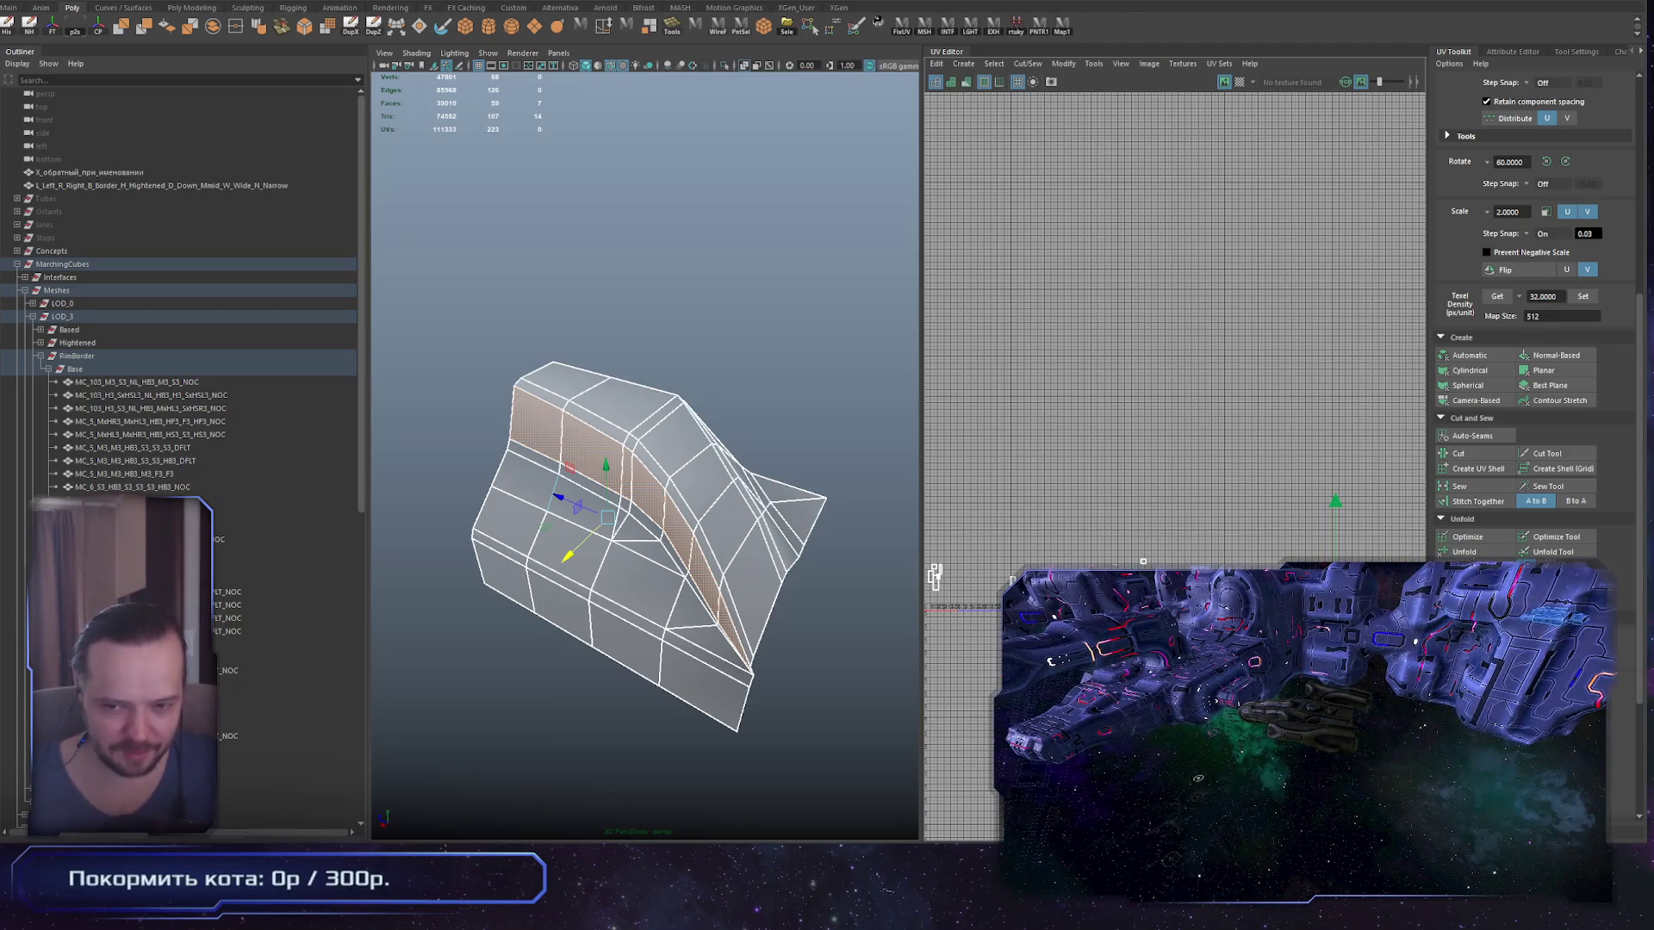
scroll(976, 737, "up", 2)
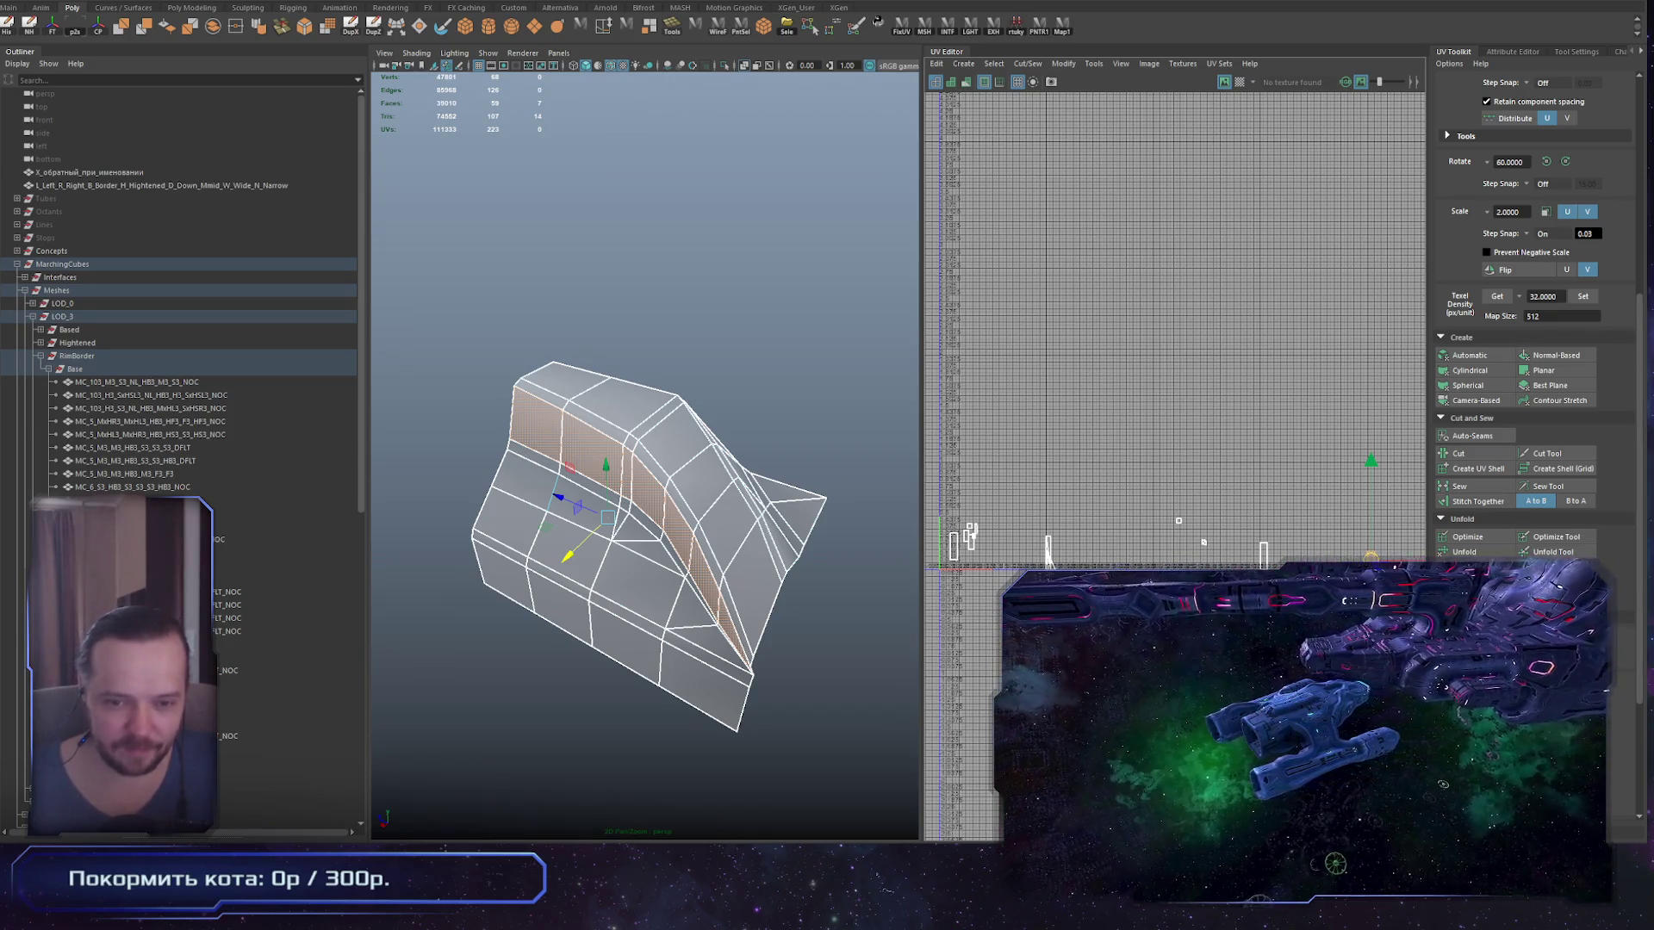
Step: Add a face to the strip, then select only the hull's end quad
left_click_drag(676, 593, 780, 548)
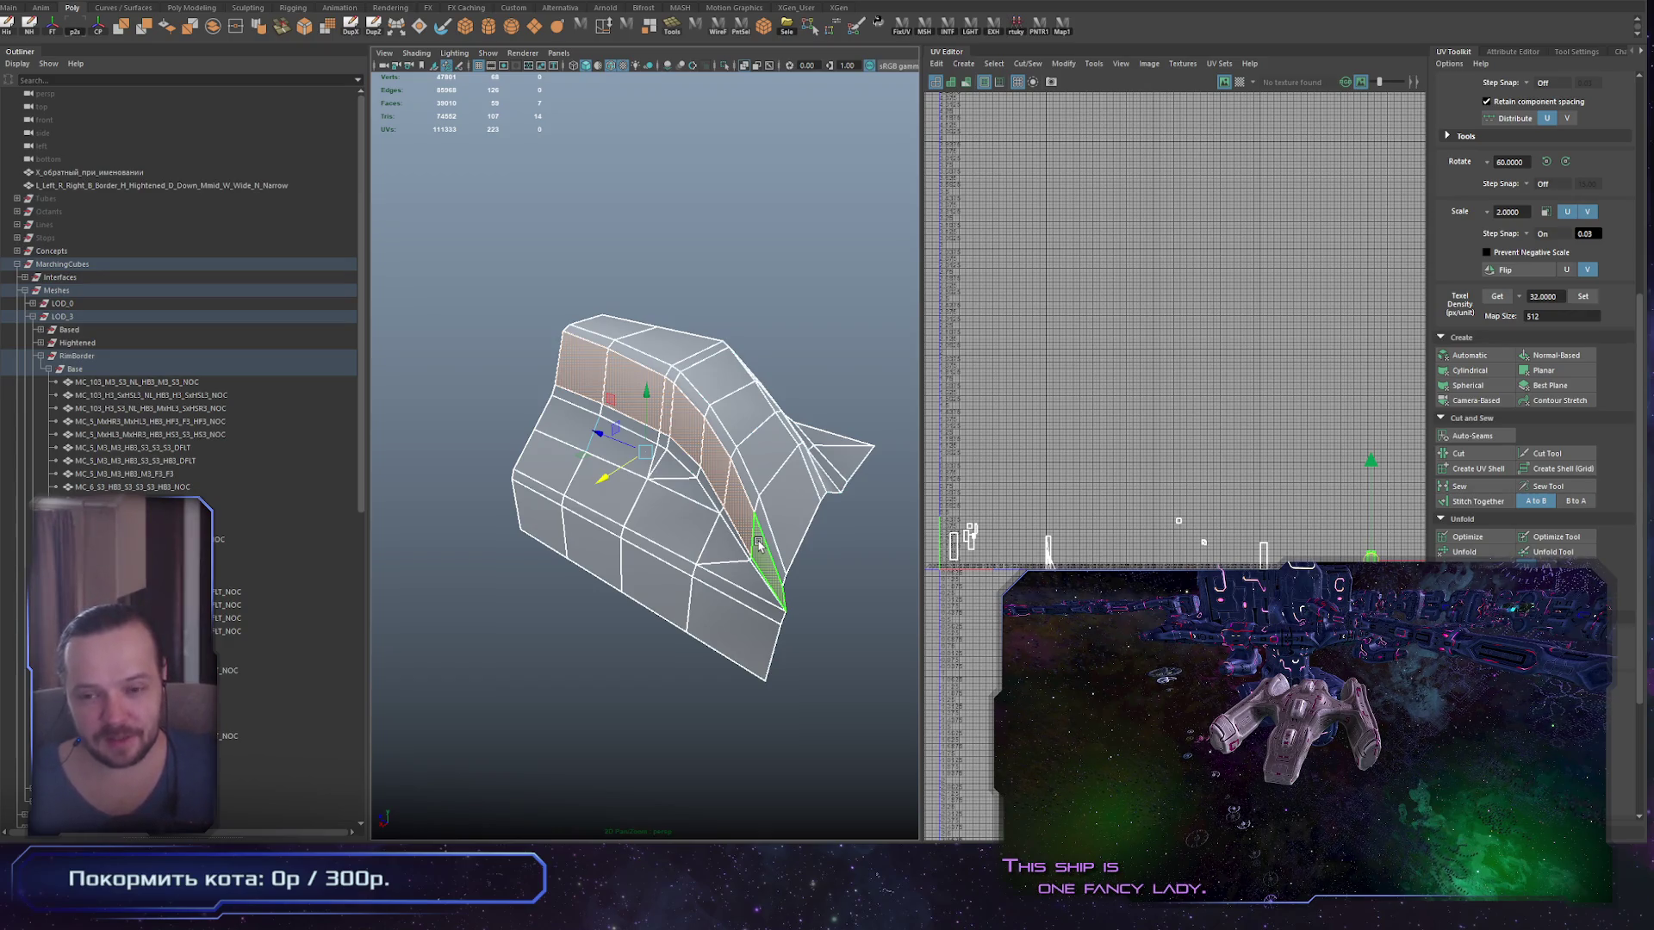
mouse_move(739, 603)
left_mouse_down()
mouse_move(689, 504)
mouse_move(780, 509)
left_mouse_up()
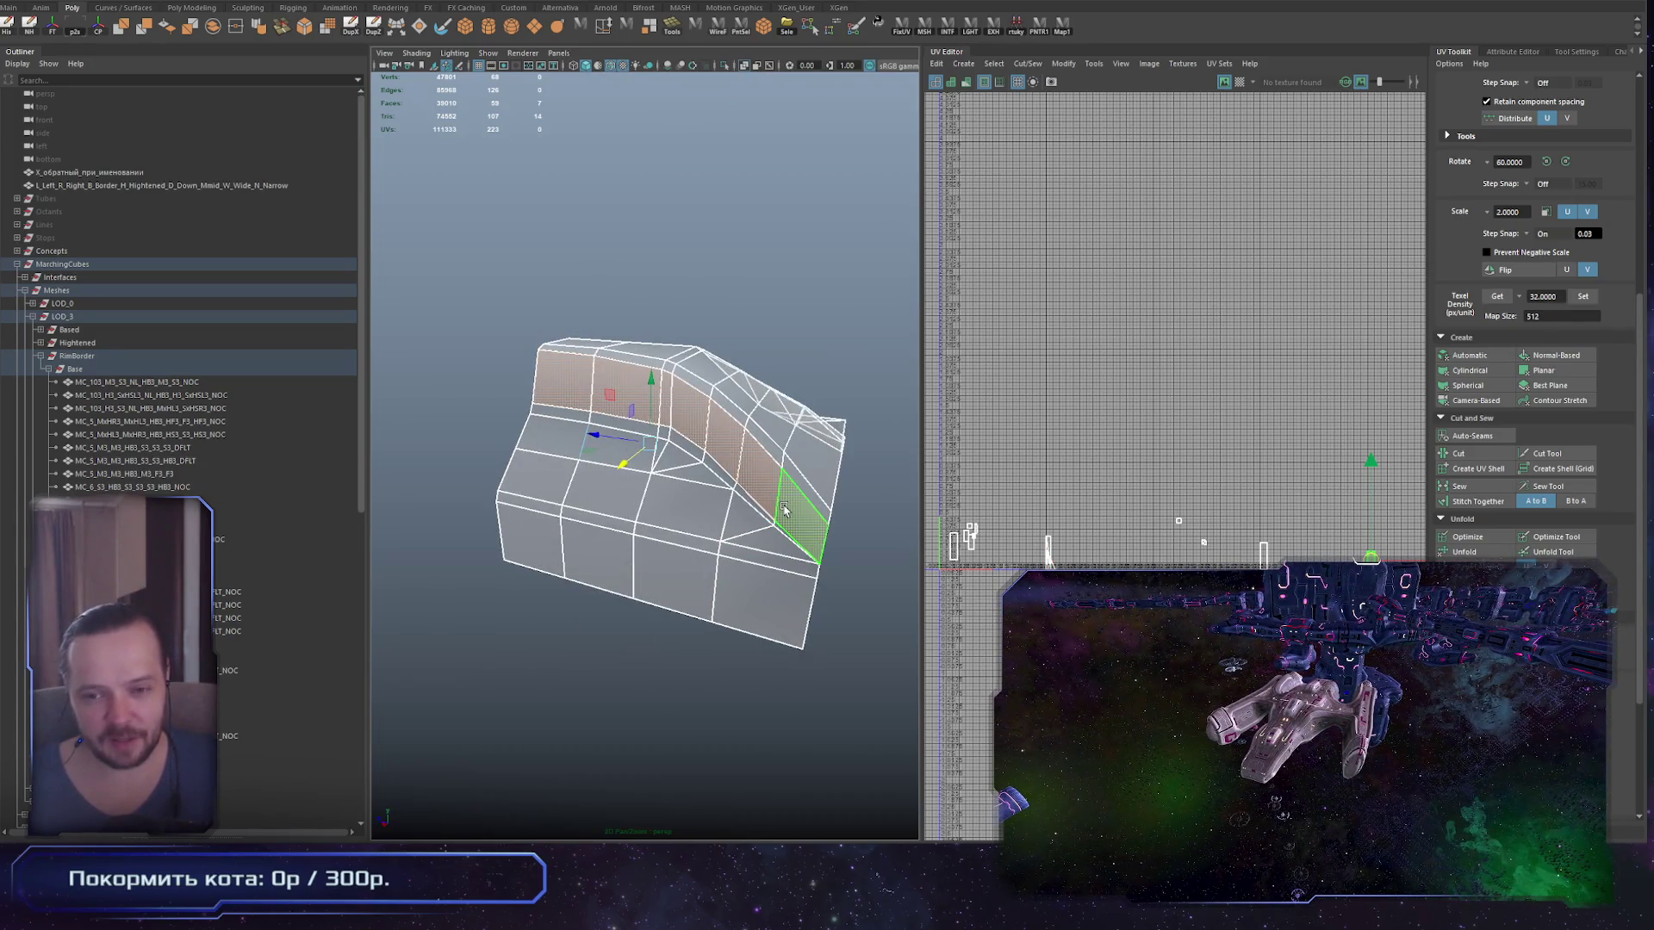
left_click(784, 508, "shift")
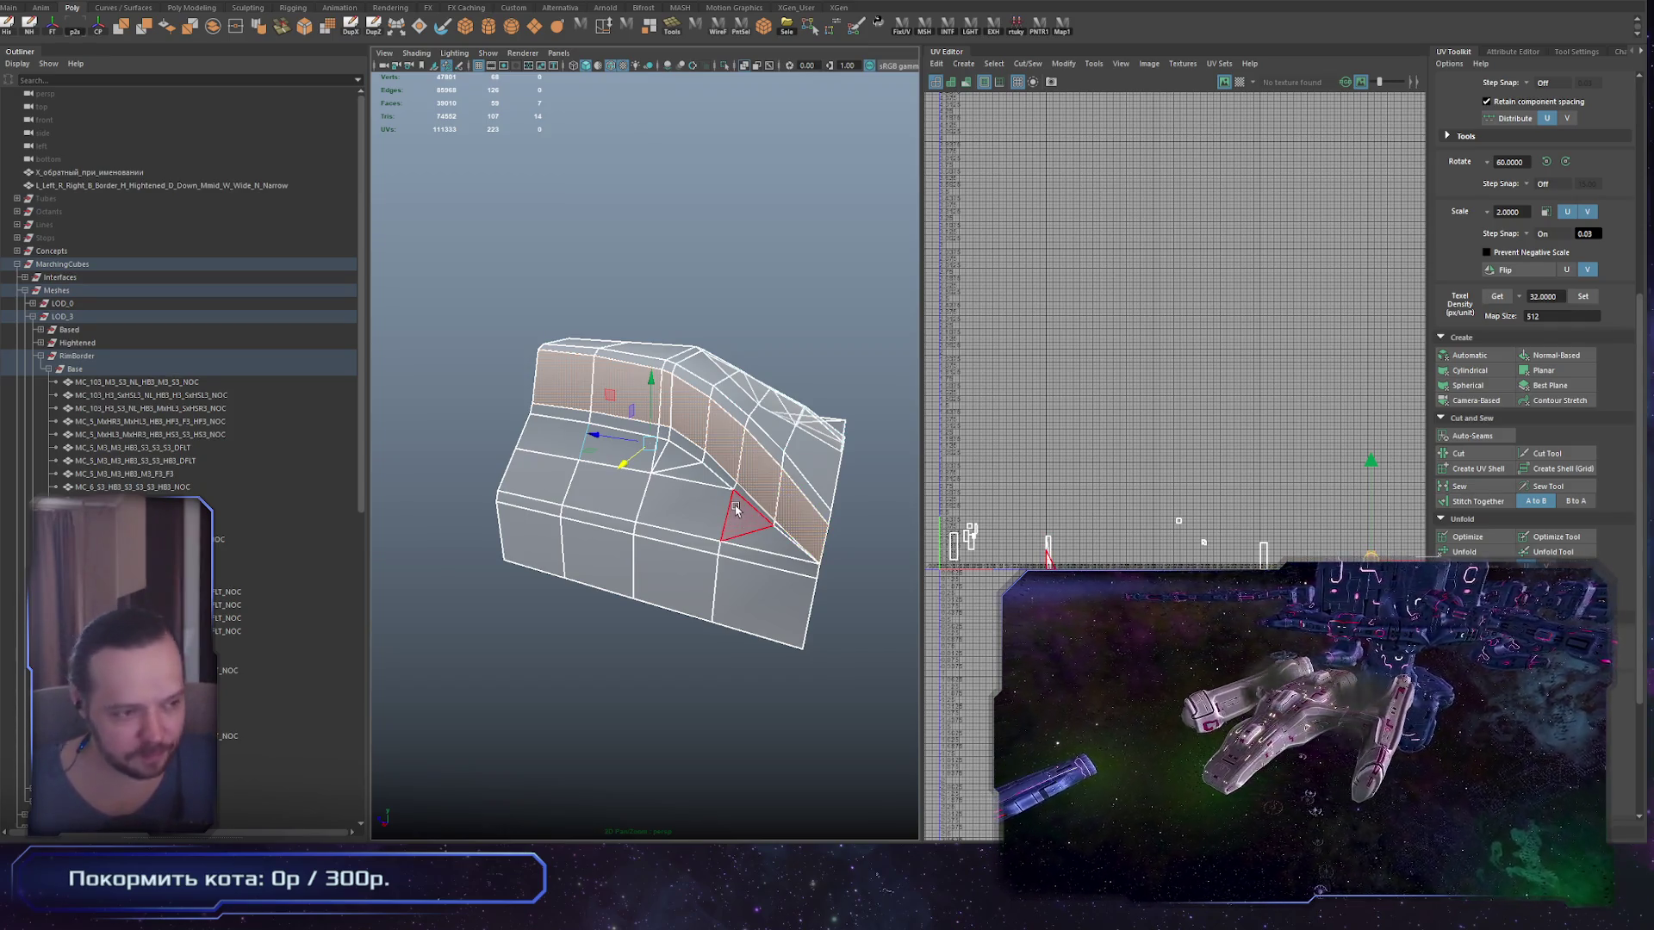
mouse_move(644, 595)
left_mouse_down()
mouse_move(629, 566)
mouse_move(682, 603)
mouse_move(586, 503)
left_mouse_up()
left_click(567, 489)
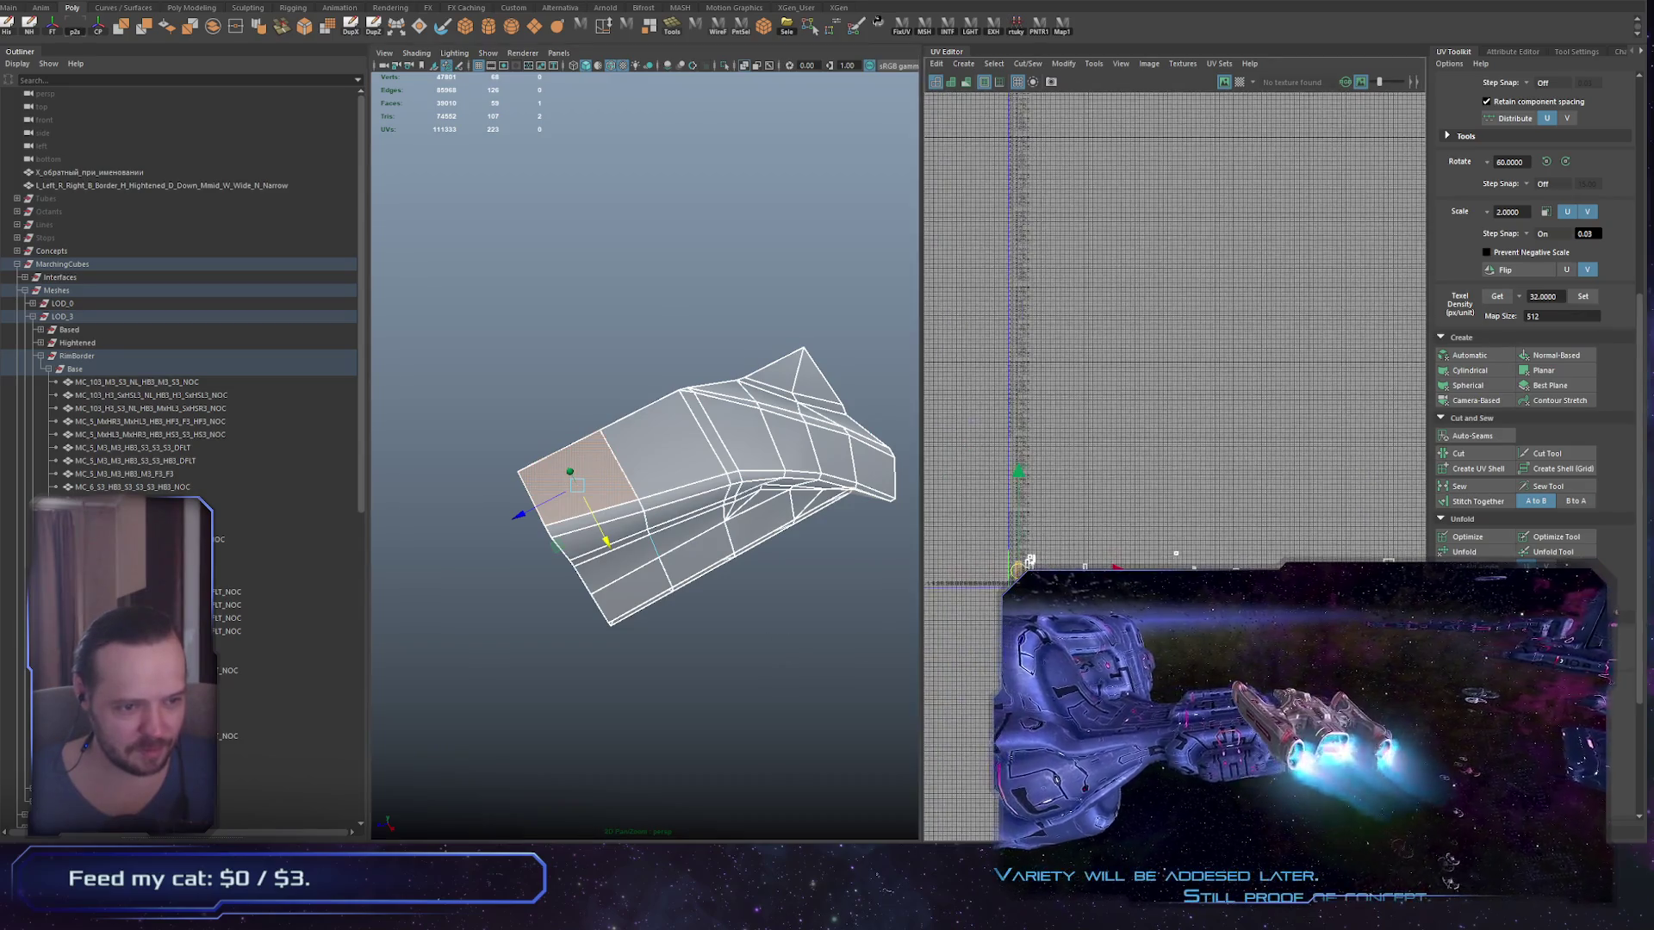
Step: Select the small left UV shell and rotate it around the pivot
mouse_move(1049, 556)
left_mouse_down()
mouse_move(1416, 544)
mouse_move(1058, 534)
left_mouse_up()
scroll(1047, 546, "up", 4)
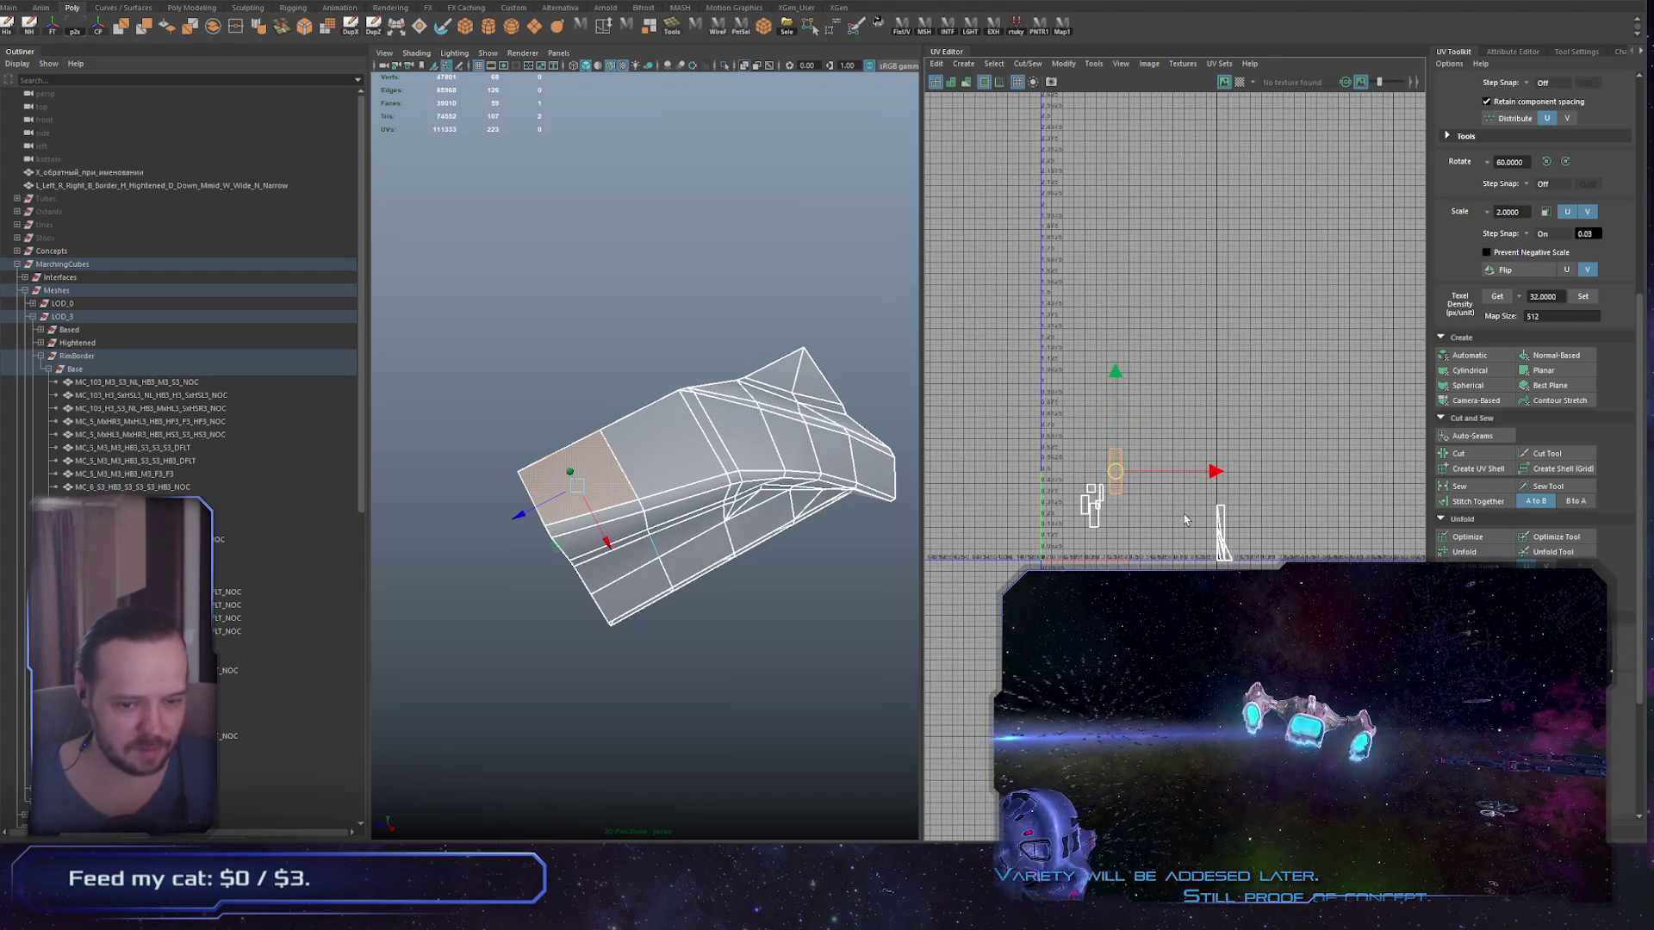
key("r")
key("e")
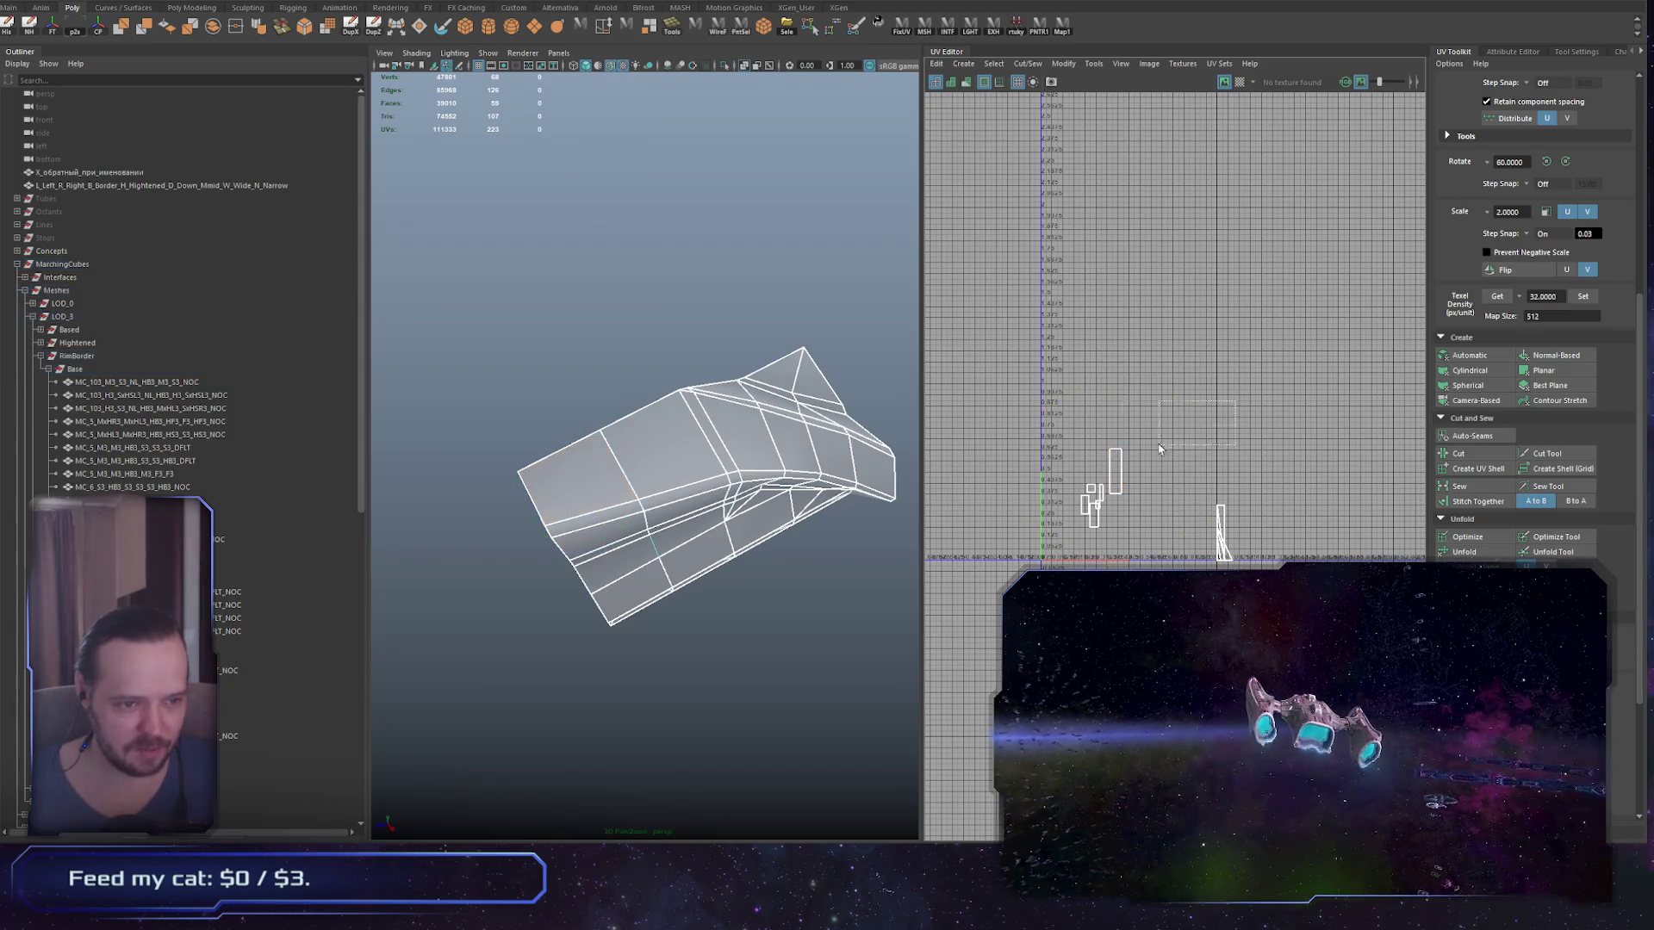
key("w")
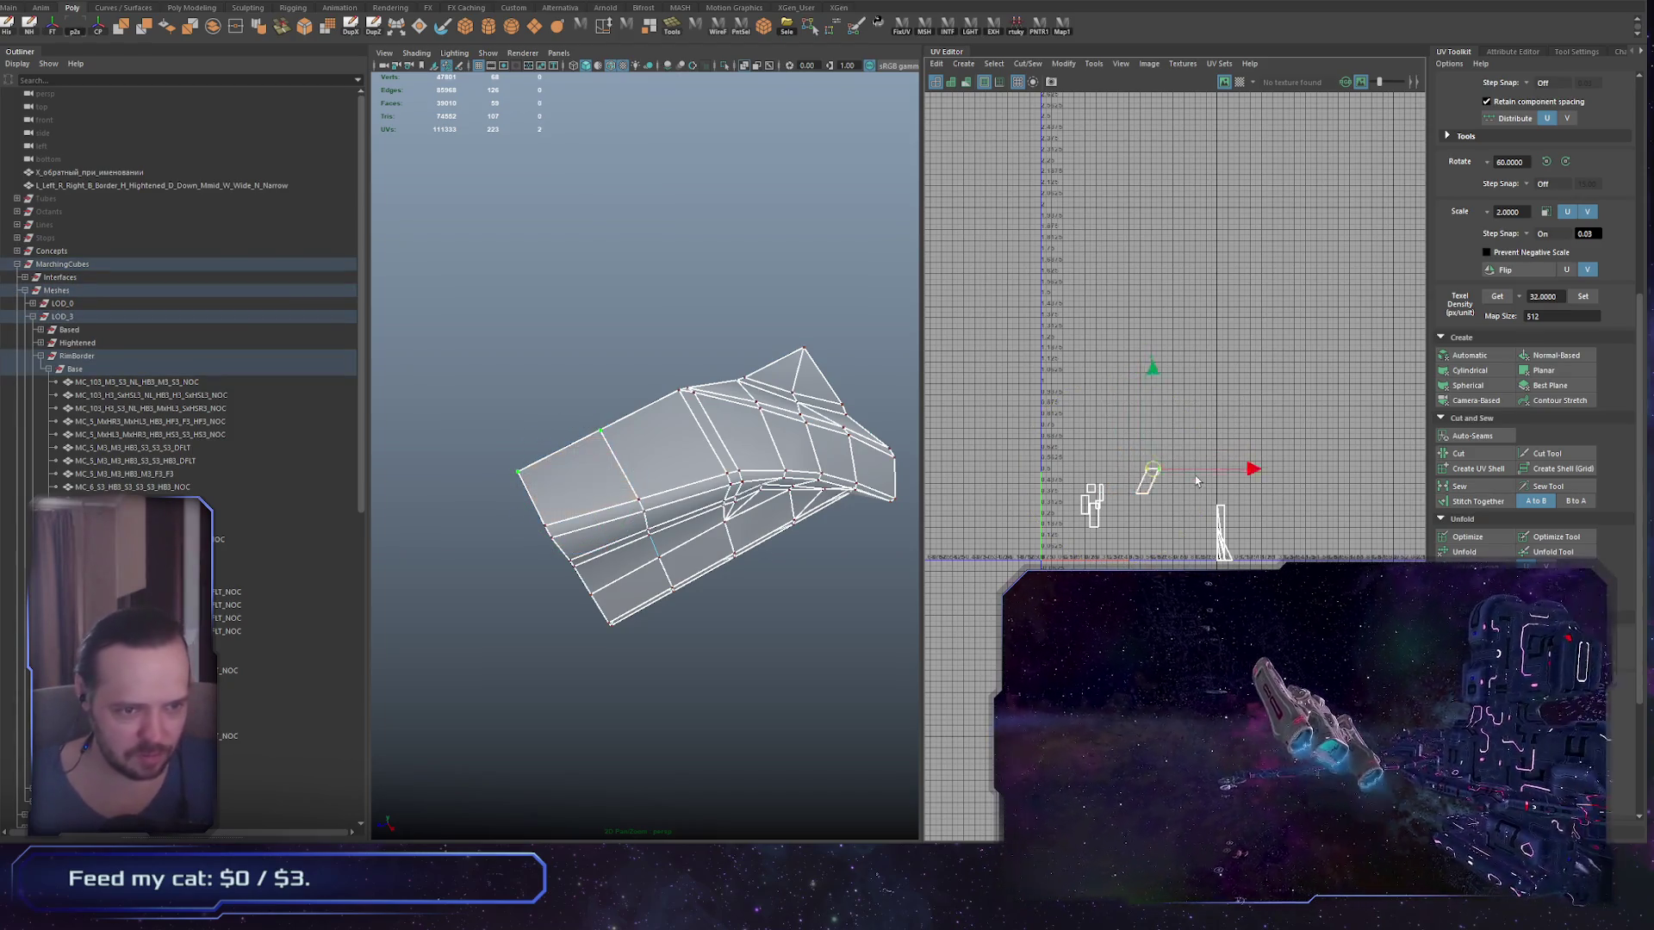
left_click(1158, 469)
key("e")
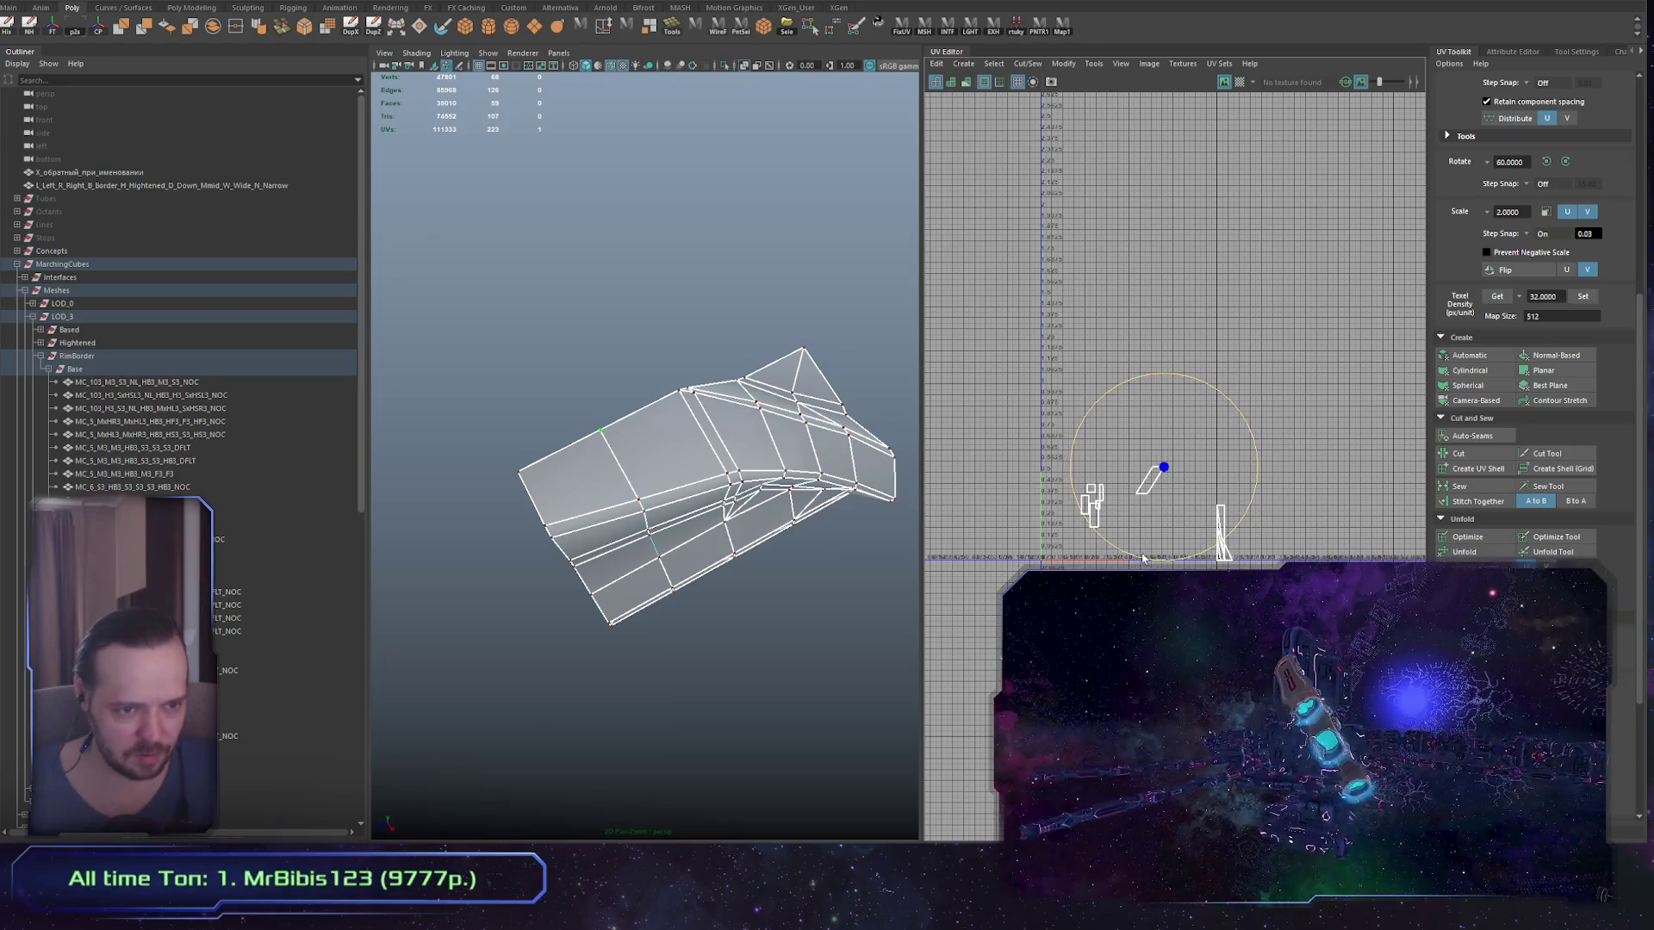
left_click(1200, 276)
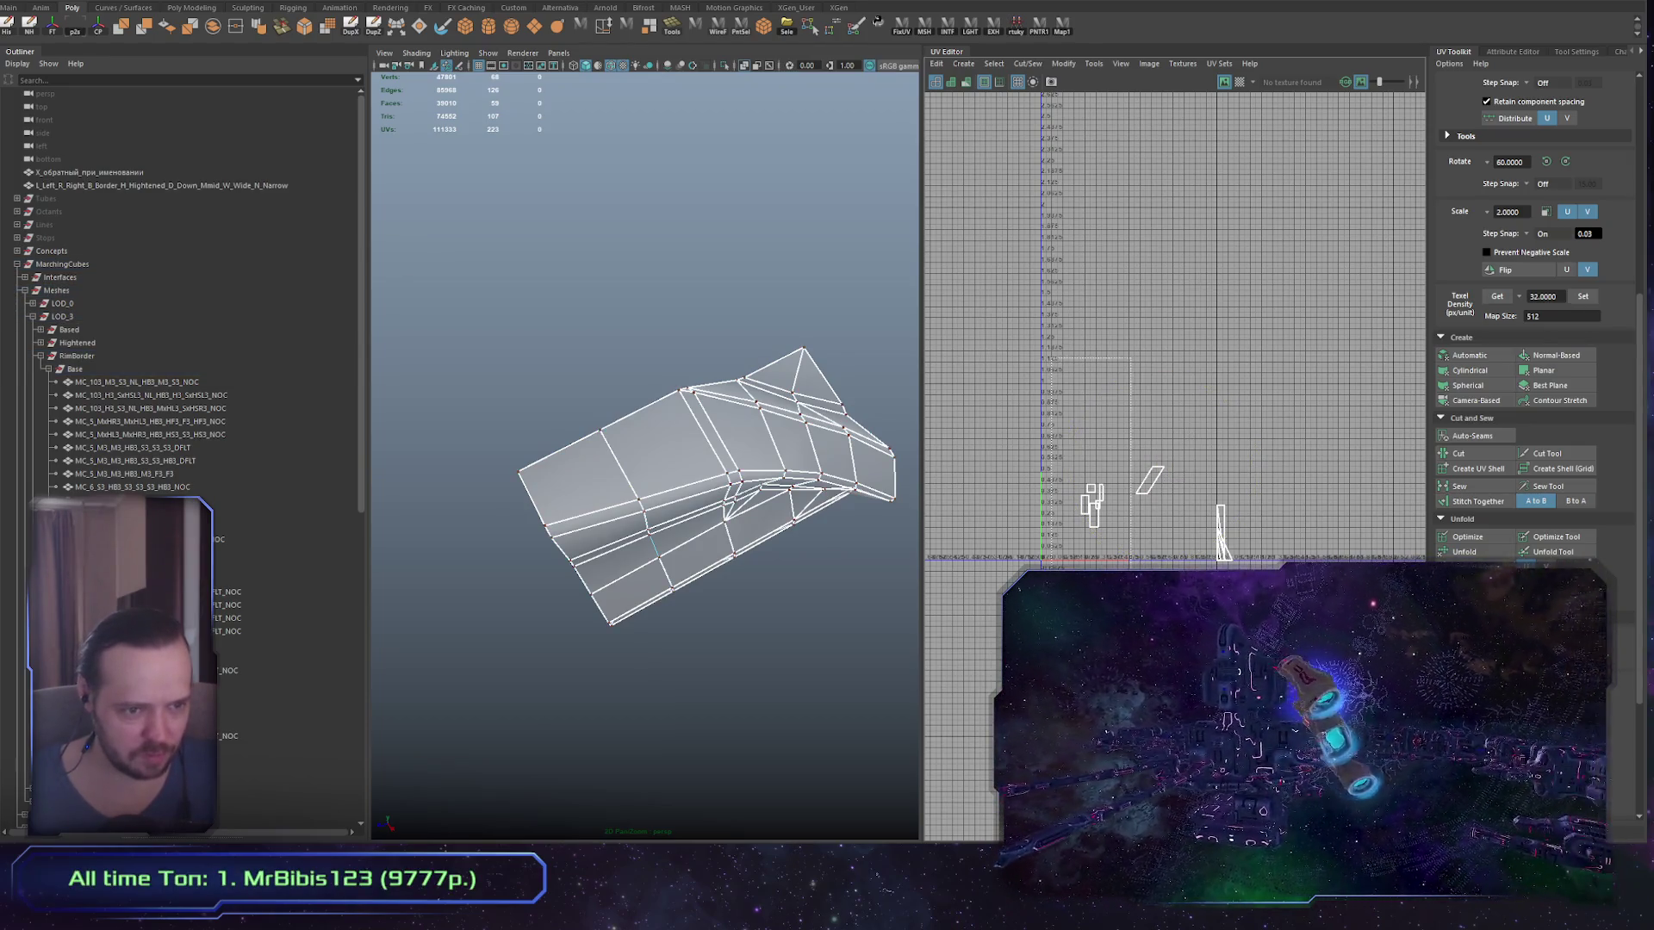
left_click_drag(1068, 474, 1111, 530)
left_click_drag(1202, 448, 1189, 534)
Step: Select the thin UV shell and rotate it to a slant
scroll(1193, 536, "up", 3)
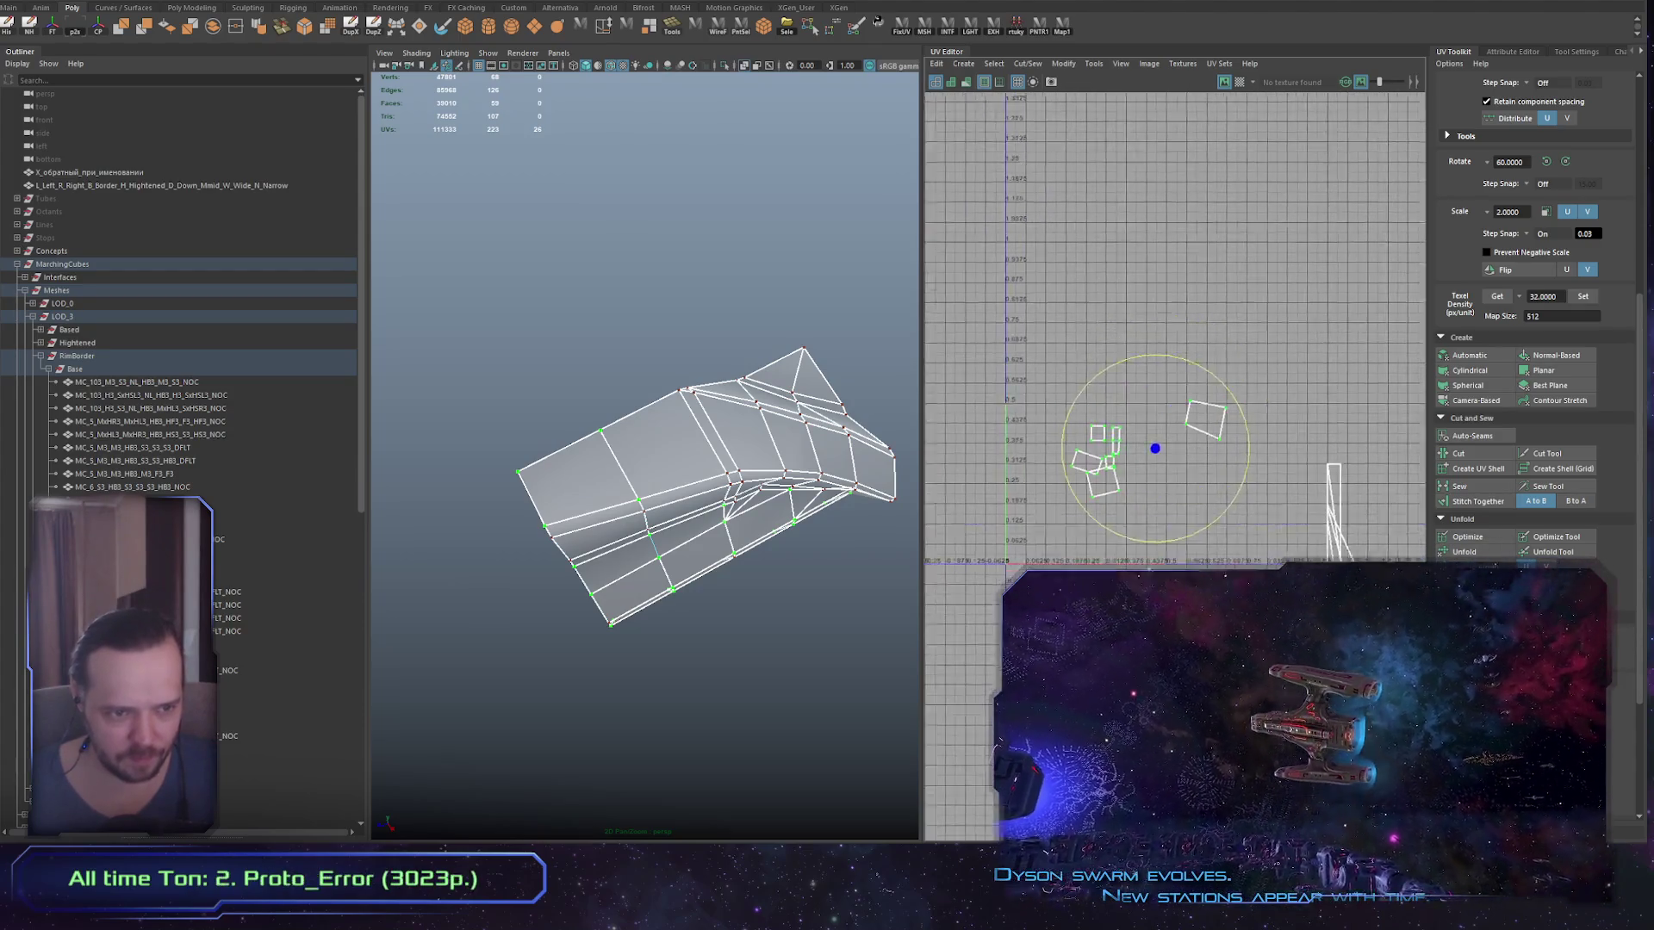
left_click(1196, 538)
left_click(1116, 460)
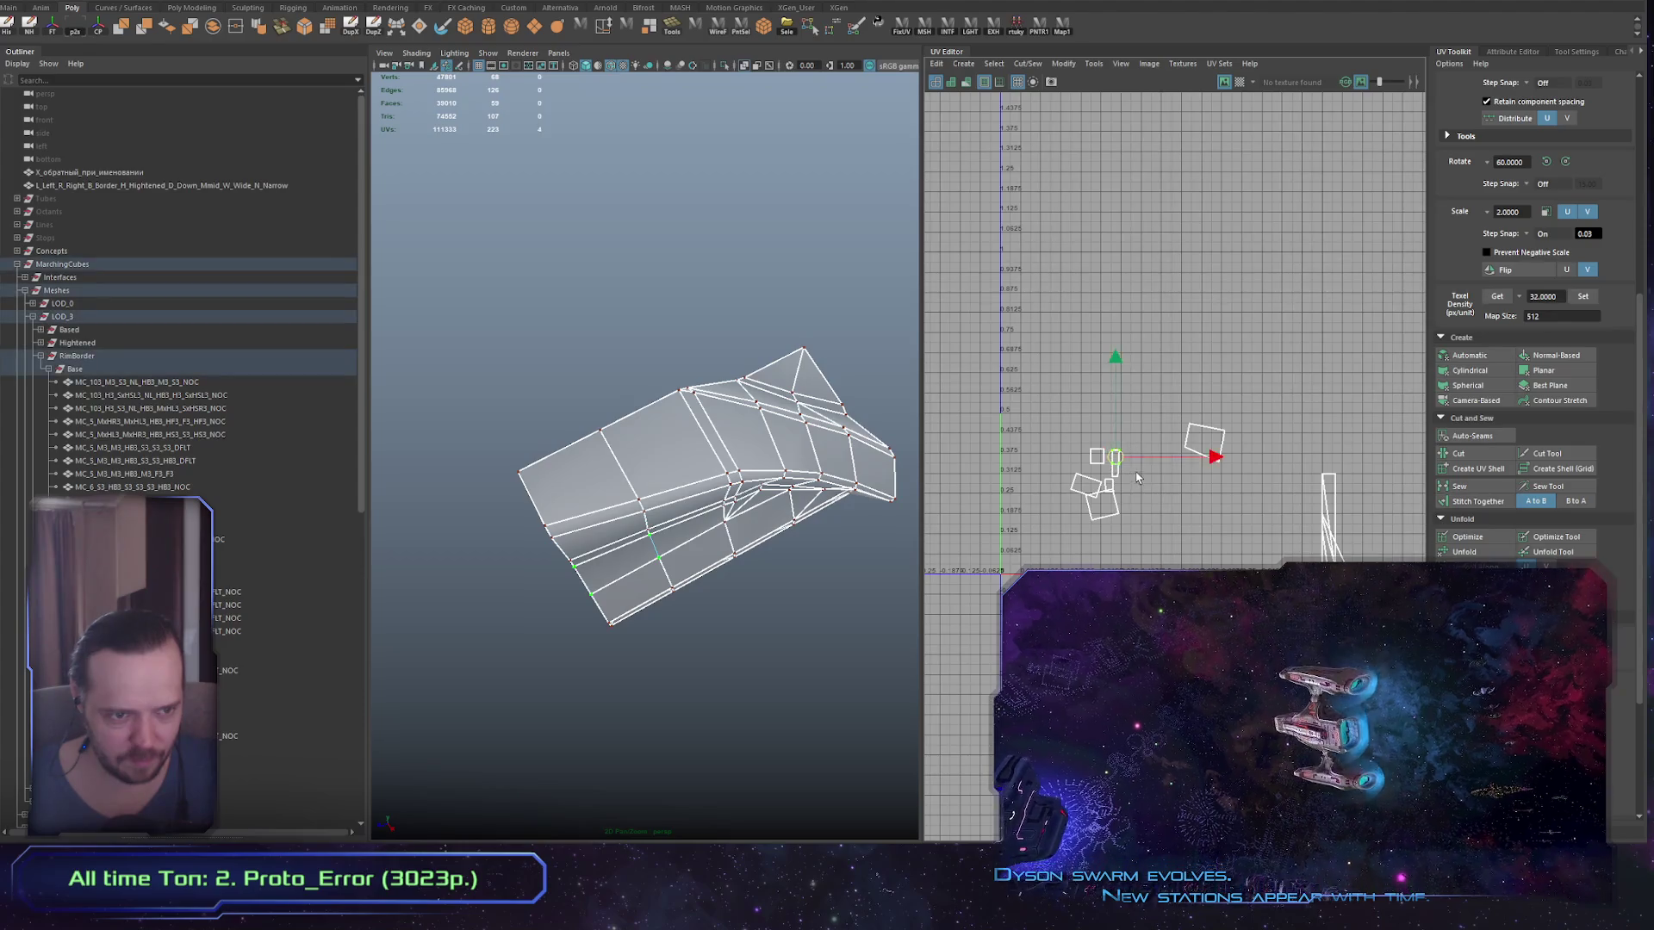
left_click_drag(1115, 461, 1159, 407)
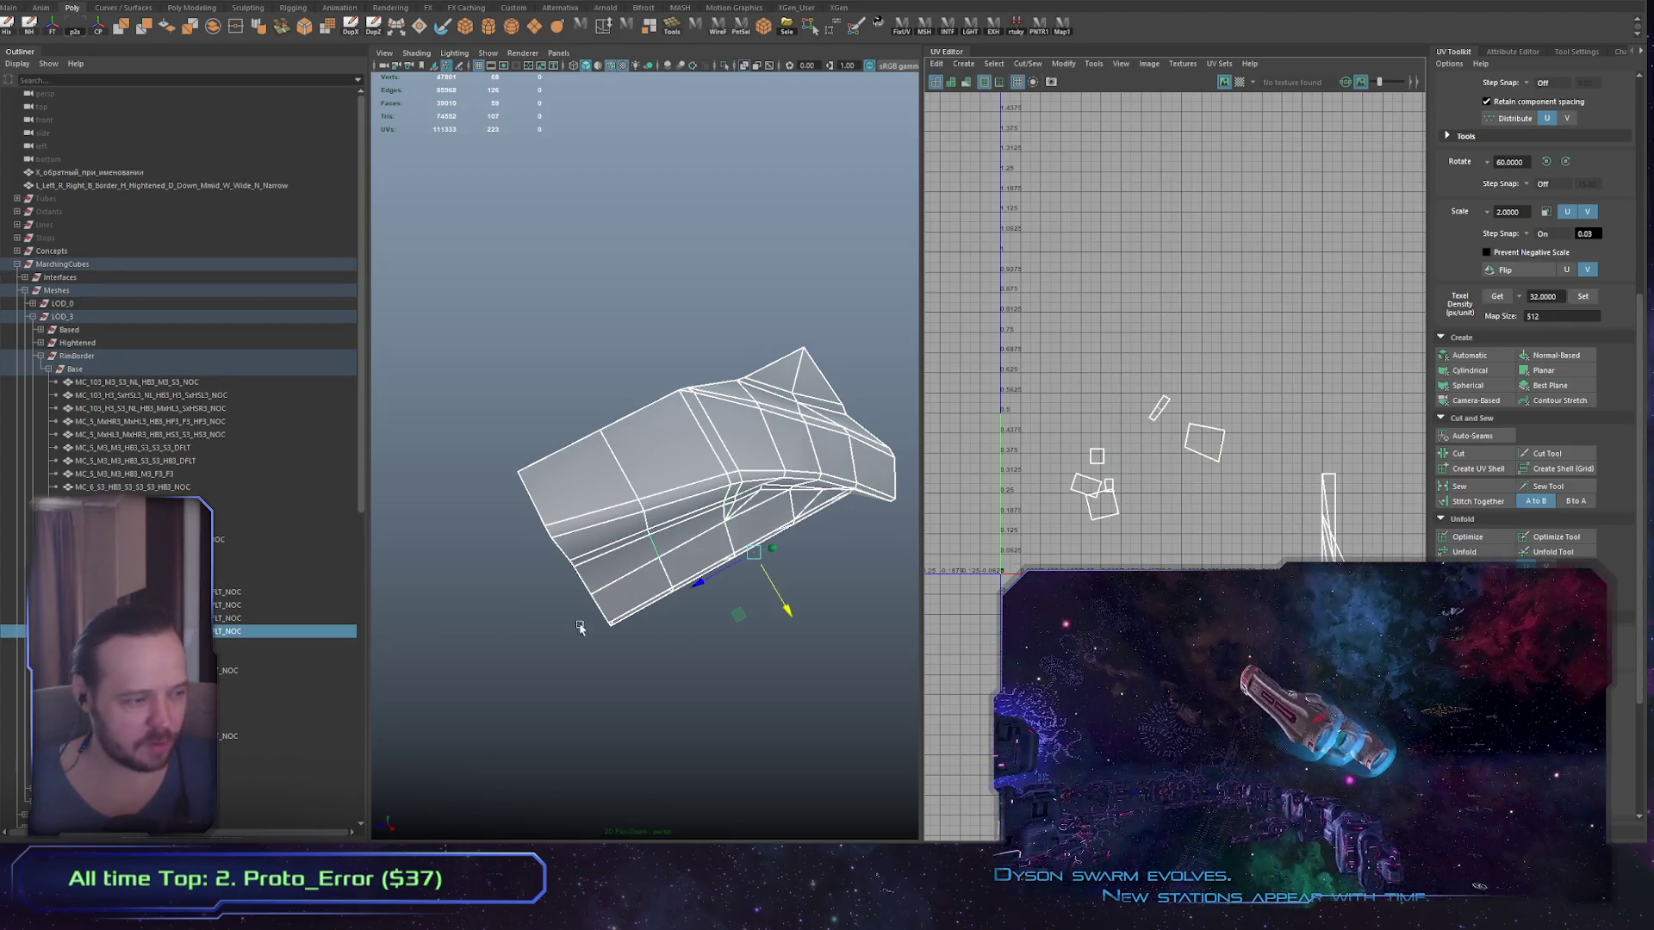
scroll(576, 554, "down", 4)
Step: Select the neighbouring hull piece and its small UV shell, then the whole object
left_click_drag(575, 554, 551, 595)
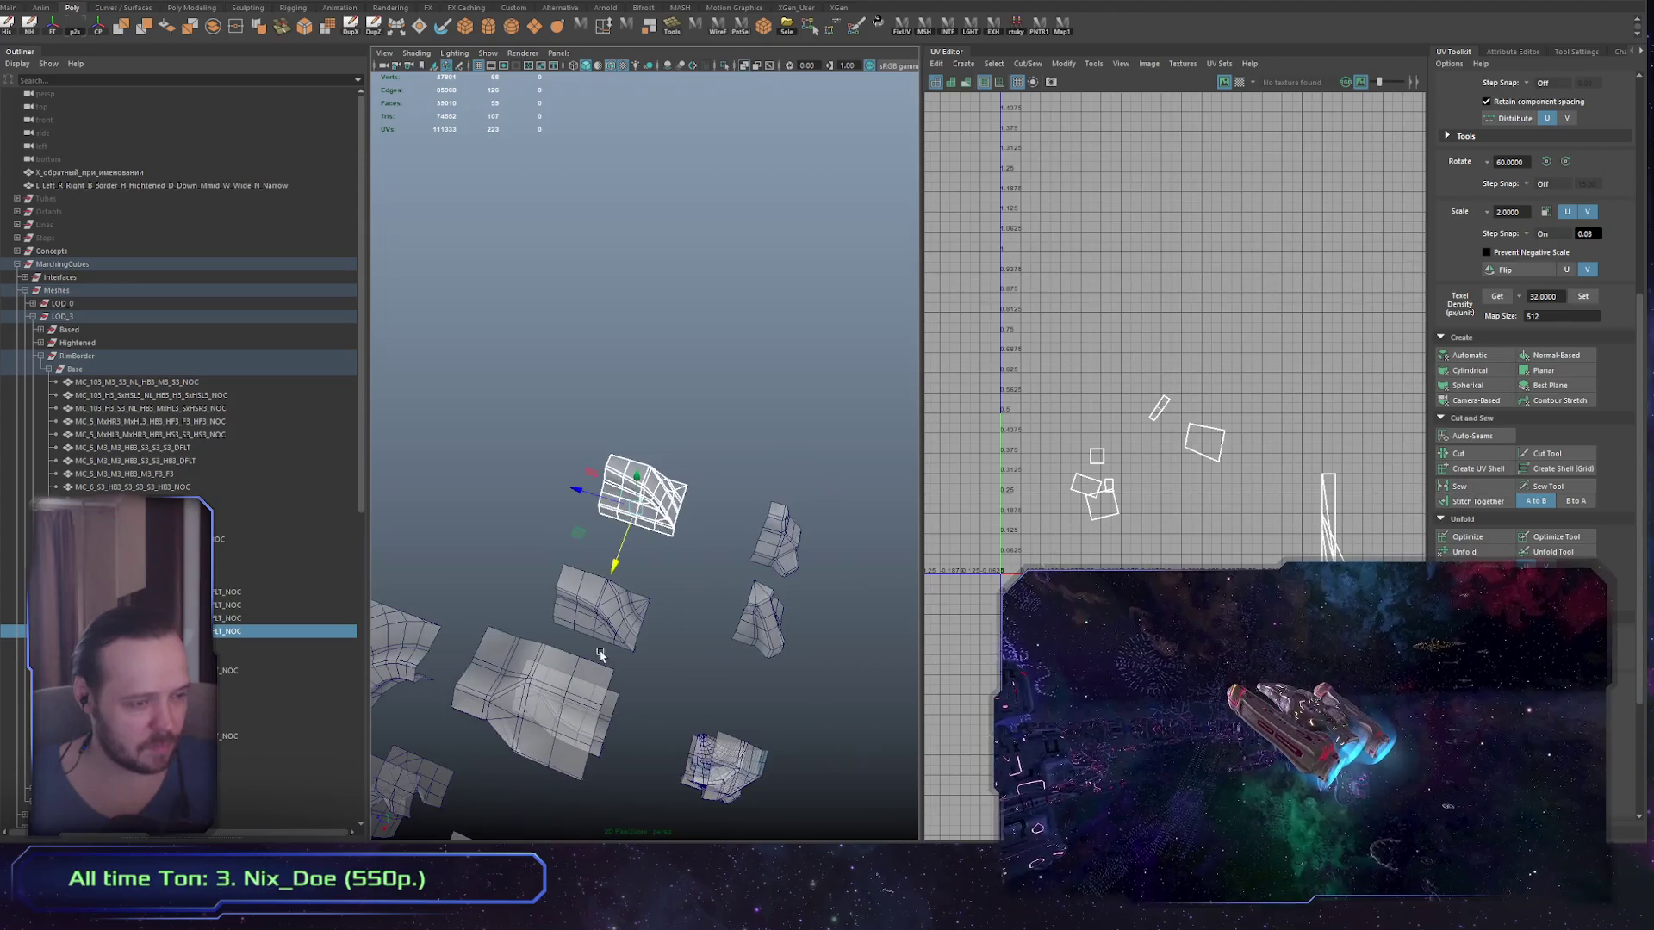
left_click(586, 603)
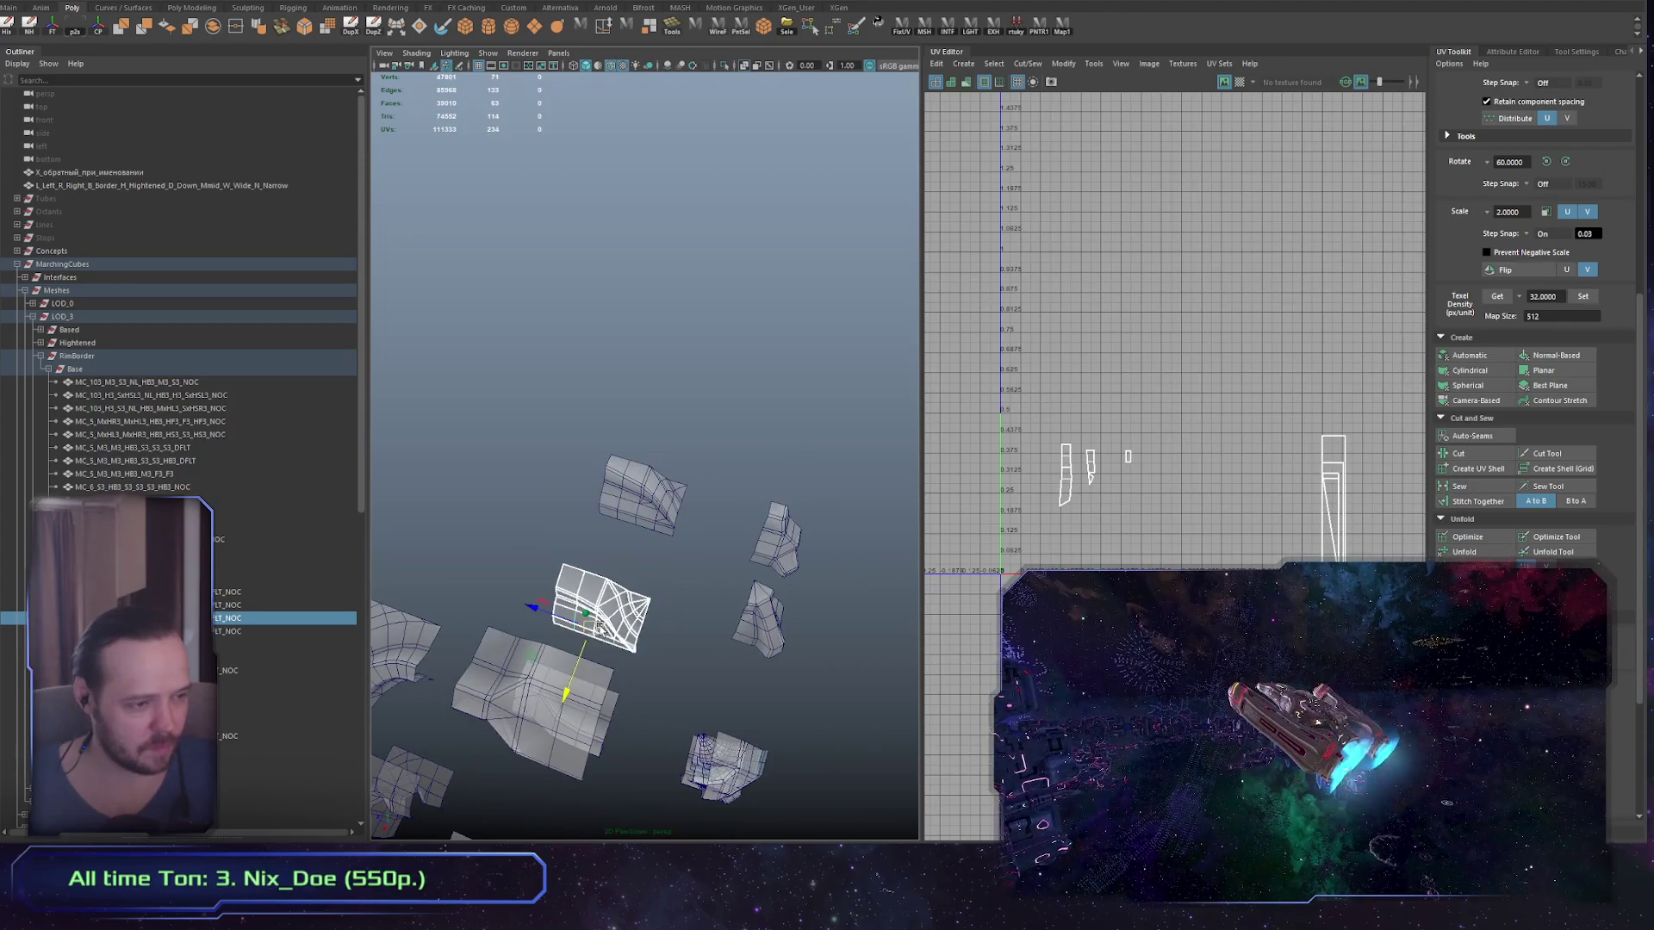
left_click(1091, 469)
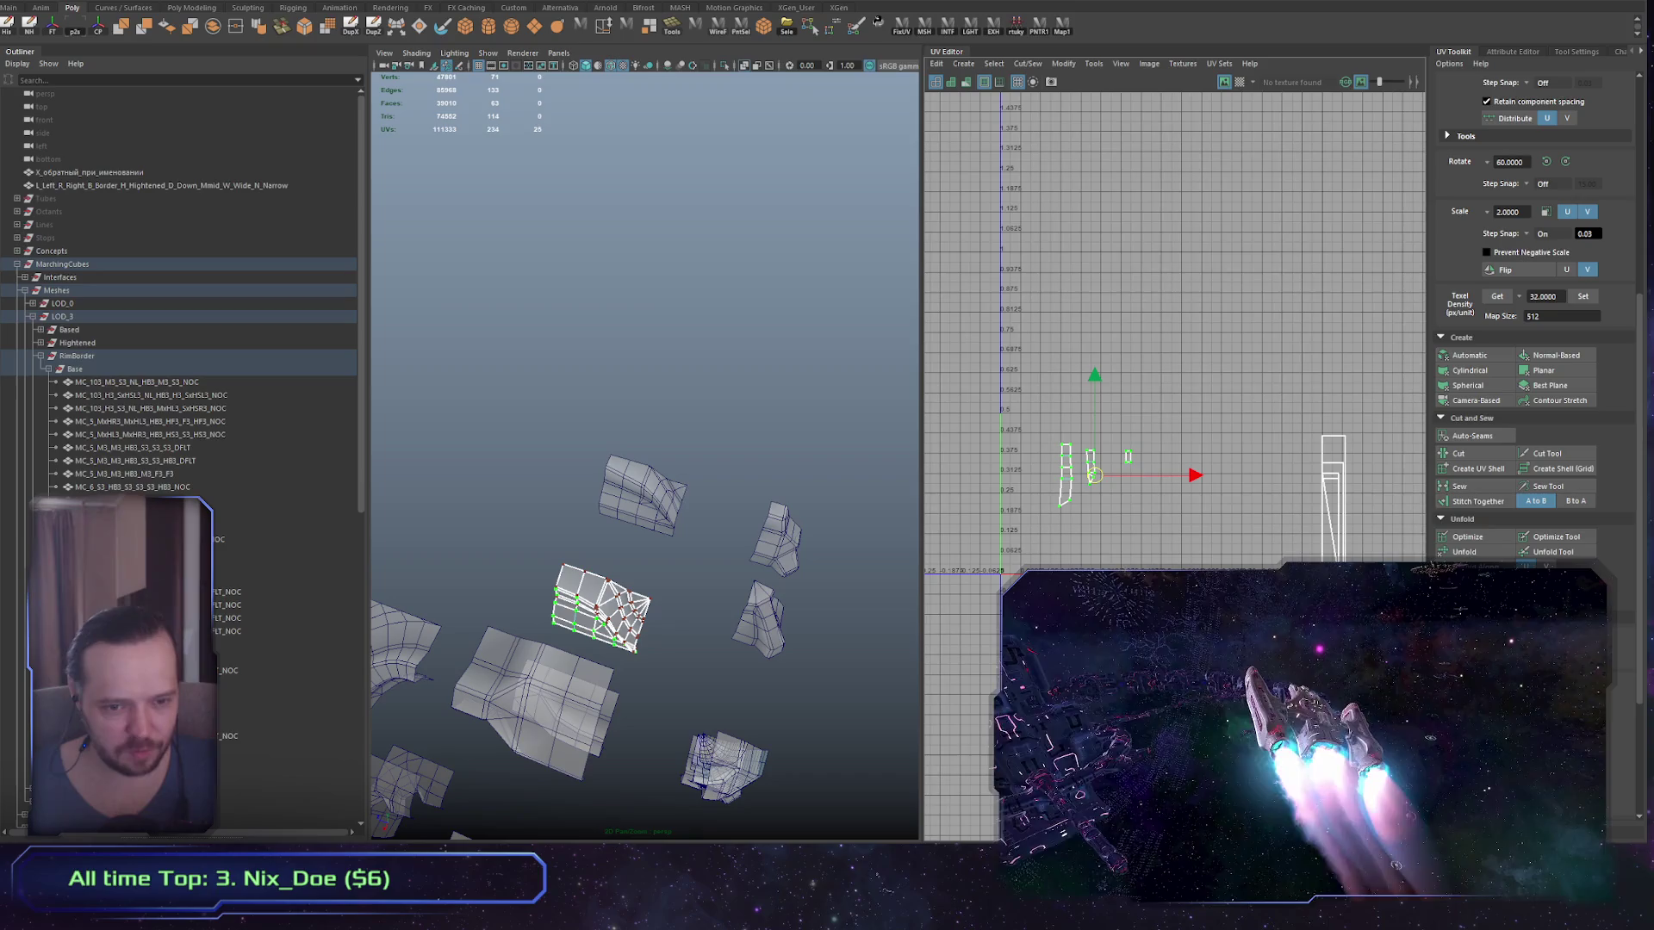
scroll(1142, 553, "up", 2)
scroll(1068, 437, "down", 3)
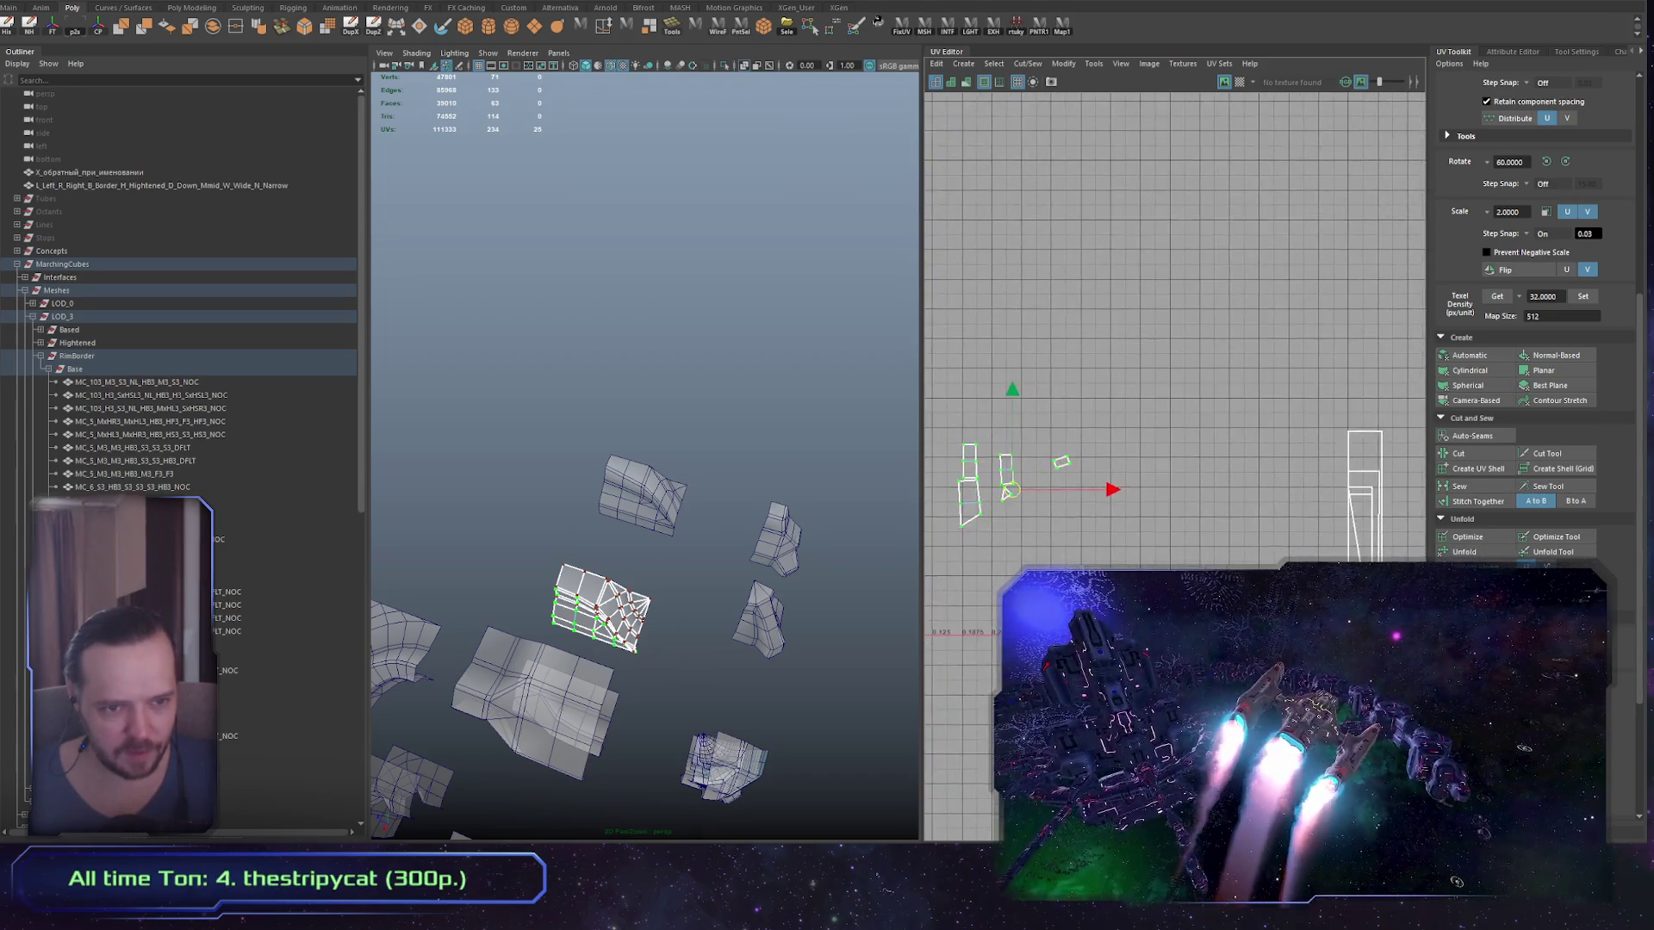
left_click(633, 646)
Step: Load the Base group's UVs, then MarchingCubes', and isolate the top hull piece's UVs
left_click(189, 374)
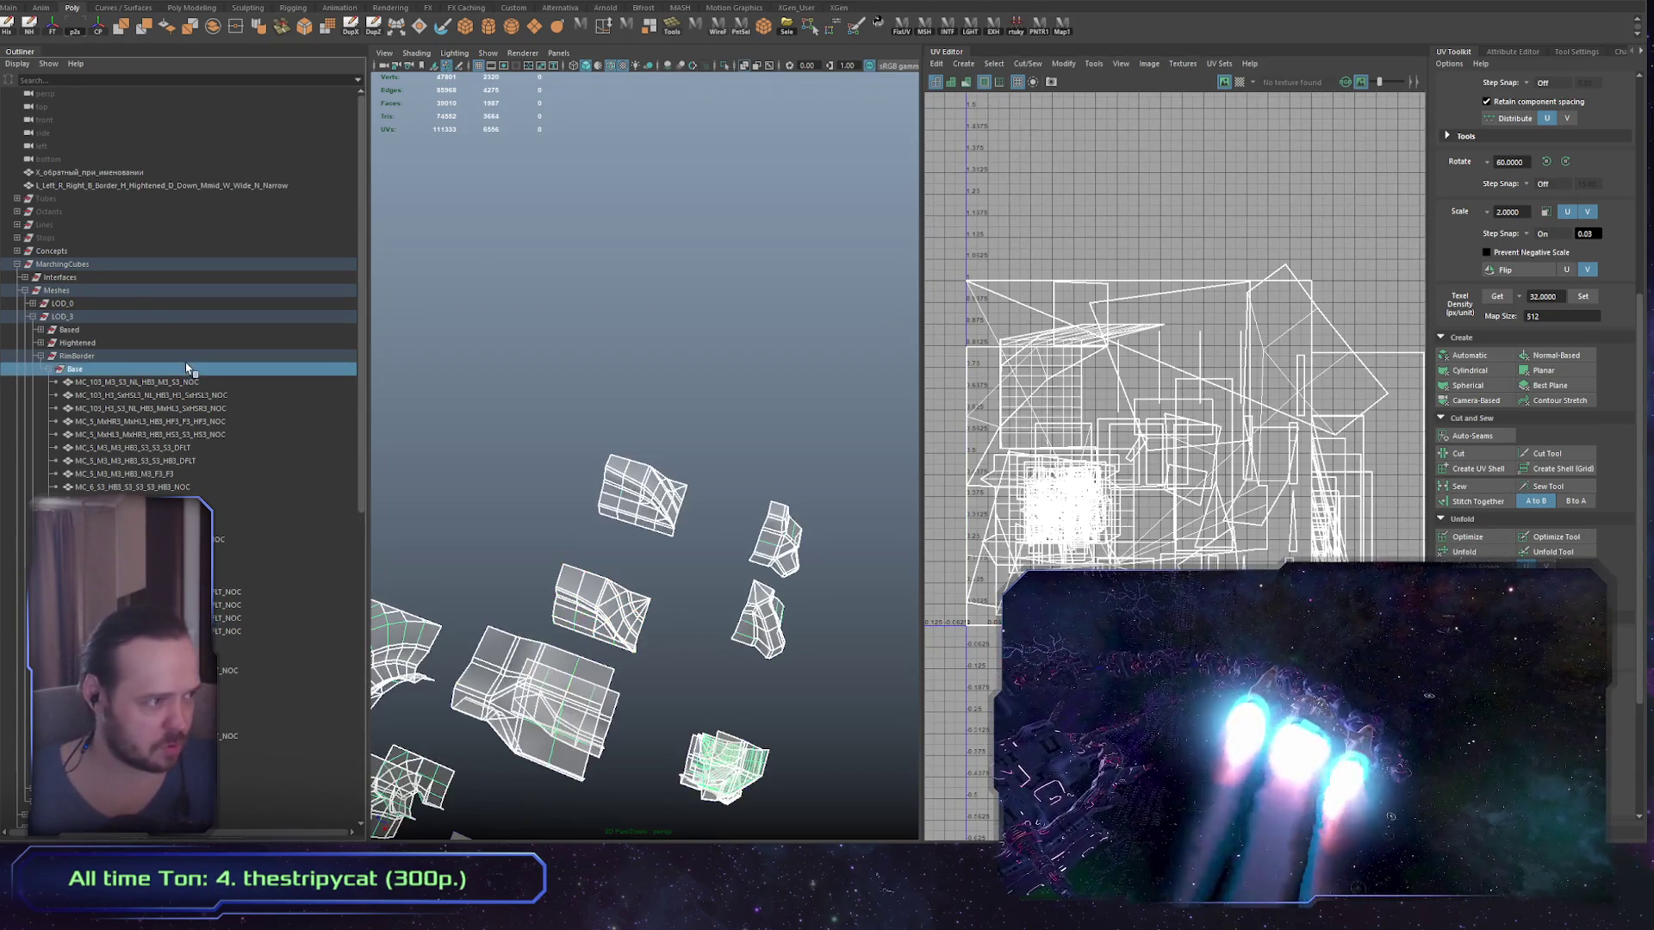
left_click(110, 265)
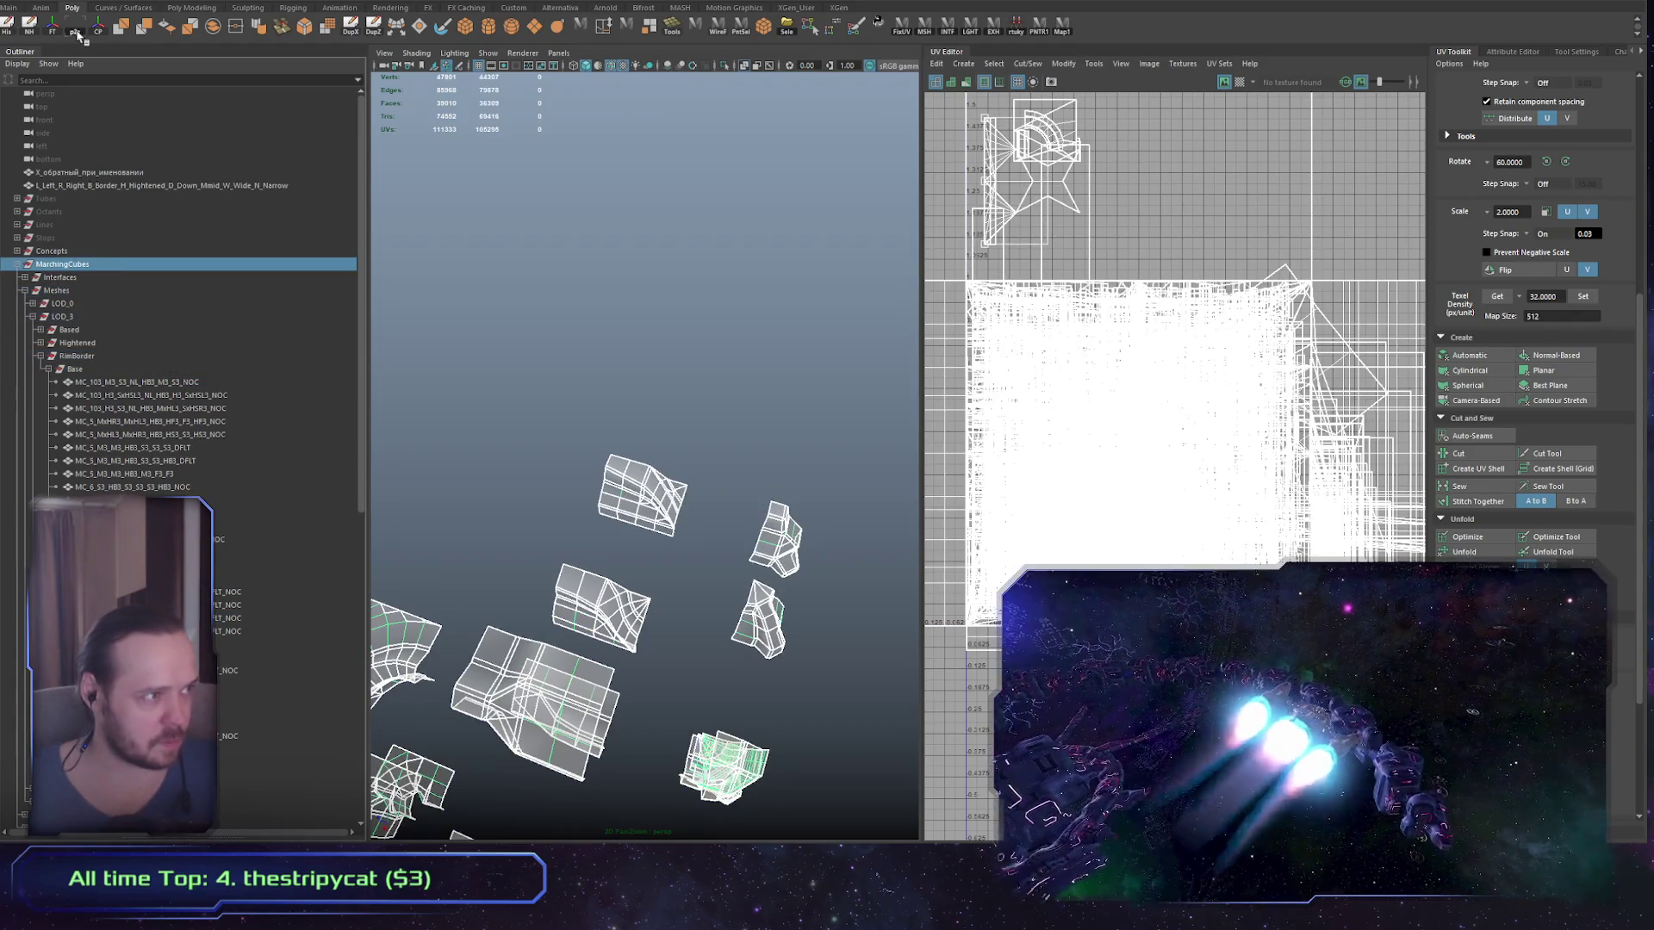
left_click_drag(604, 543, 634, 439)
scroll(633, 439, "up", 3)
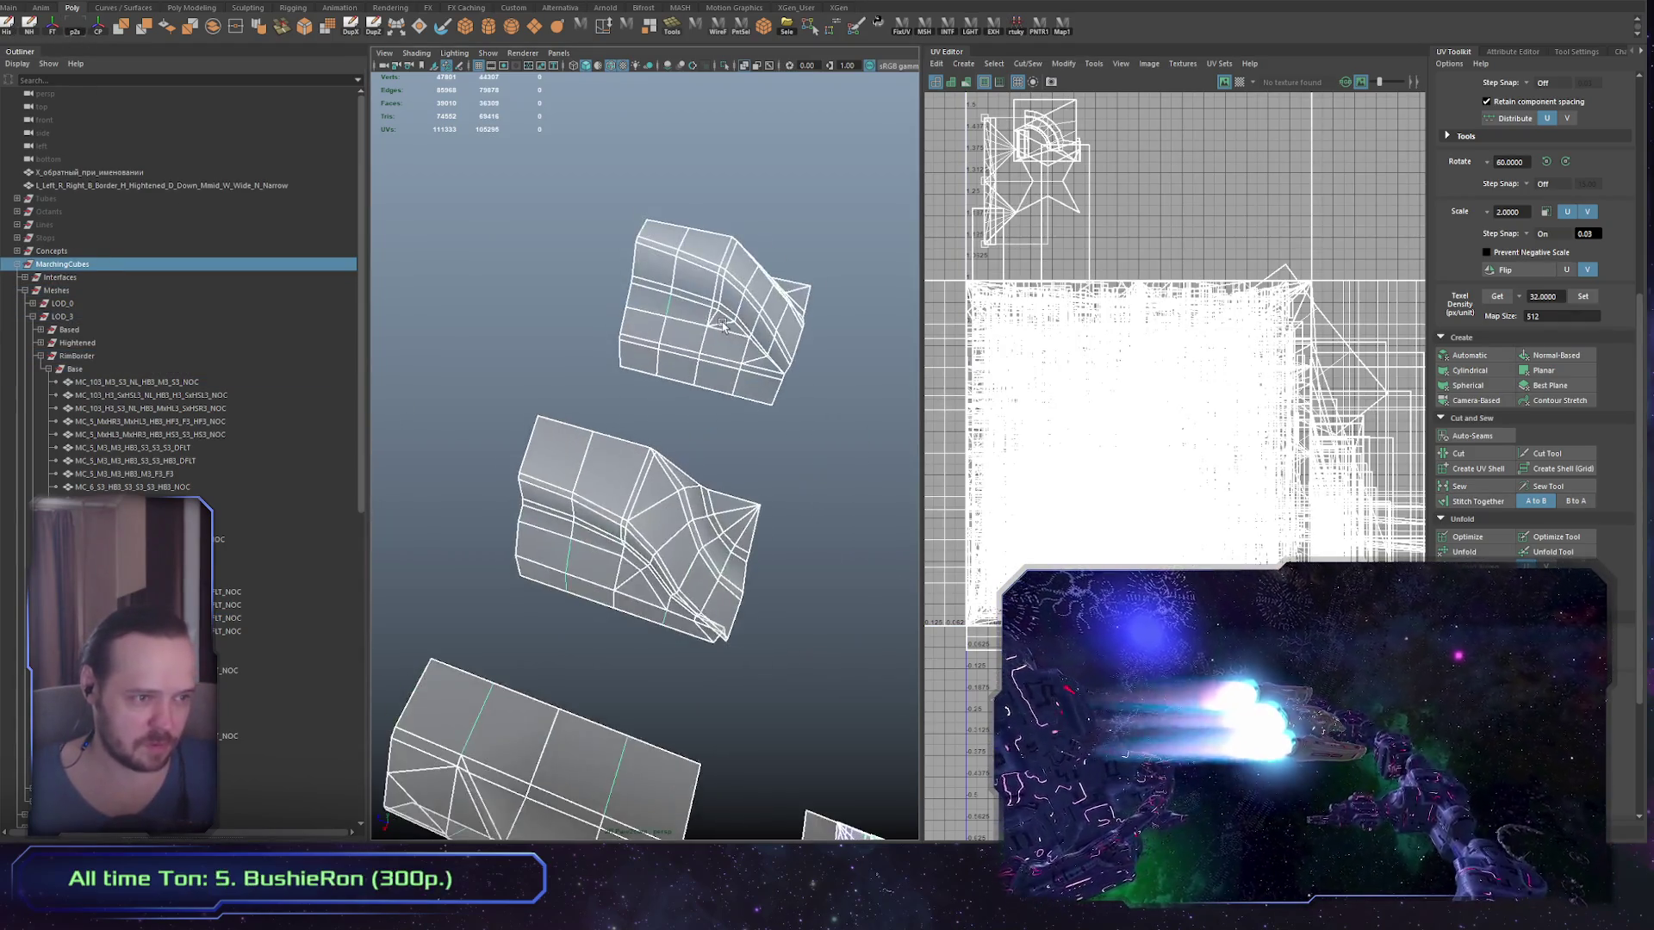
left_click(698, 328)
left_click_drag(1246, 556, 1096, 562)
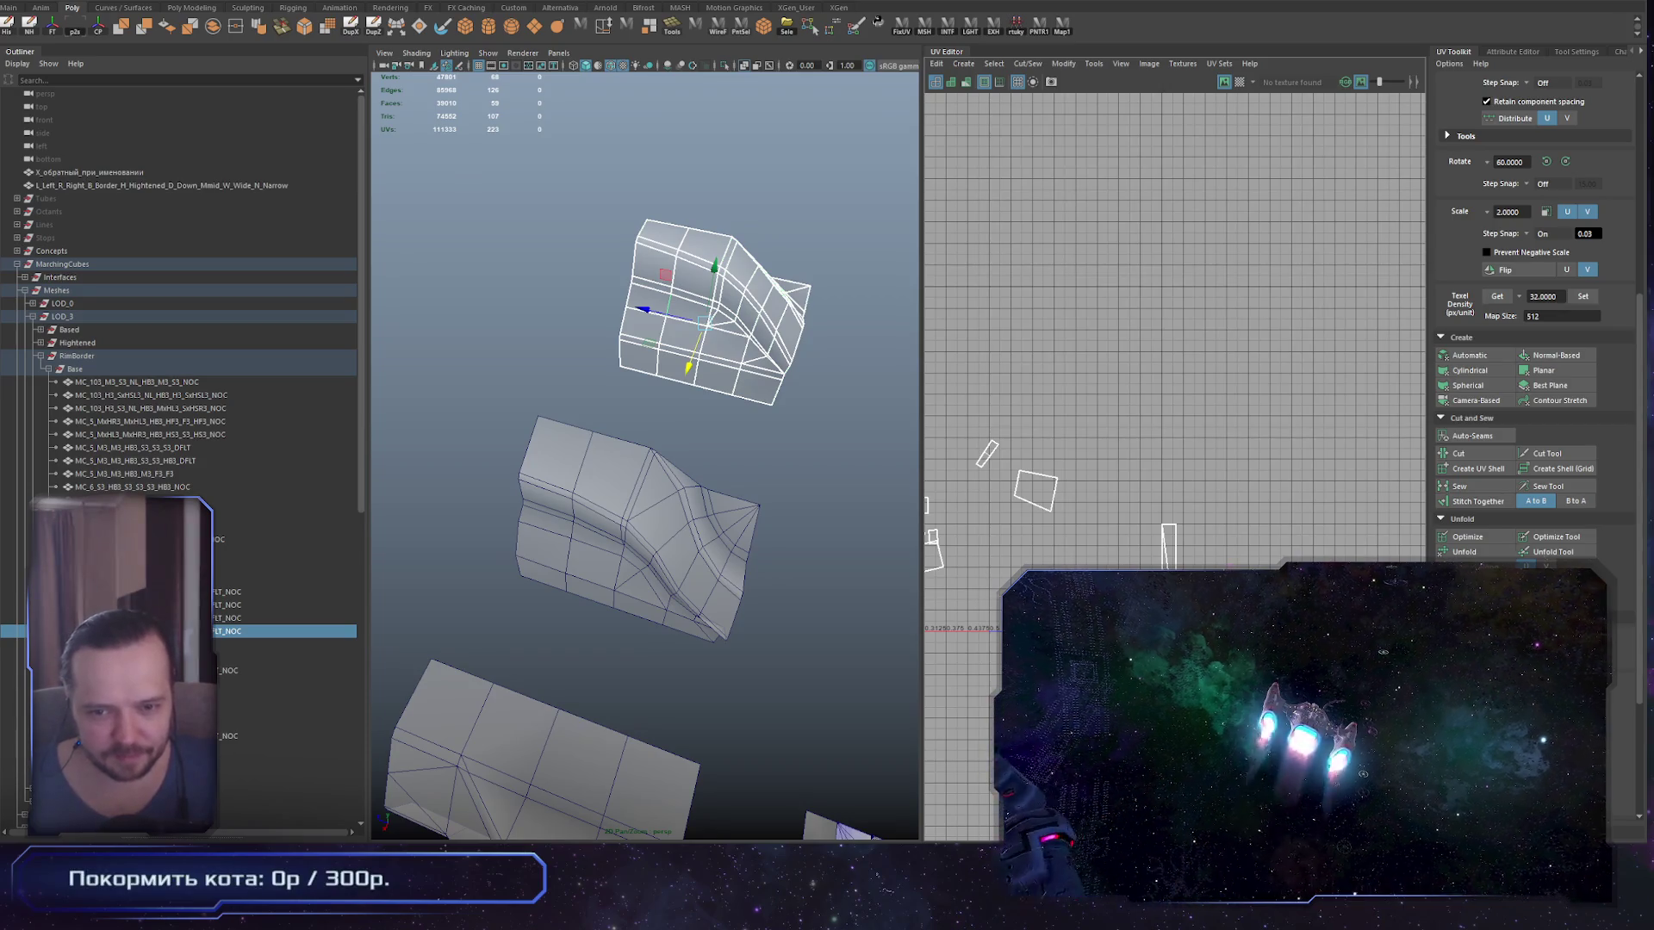
Step: Compare the RimBorder group's UVs with the full MarchingCubes group layout
left_click(112, 356)
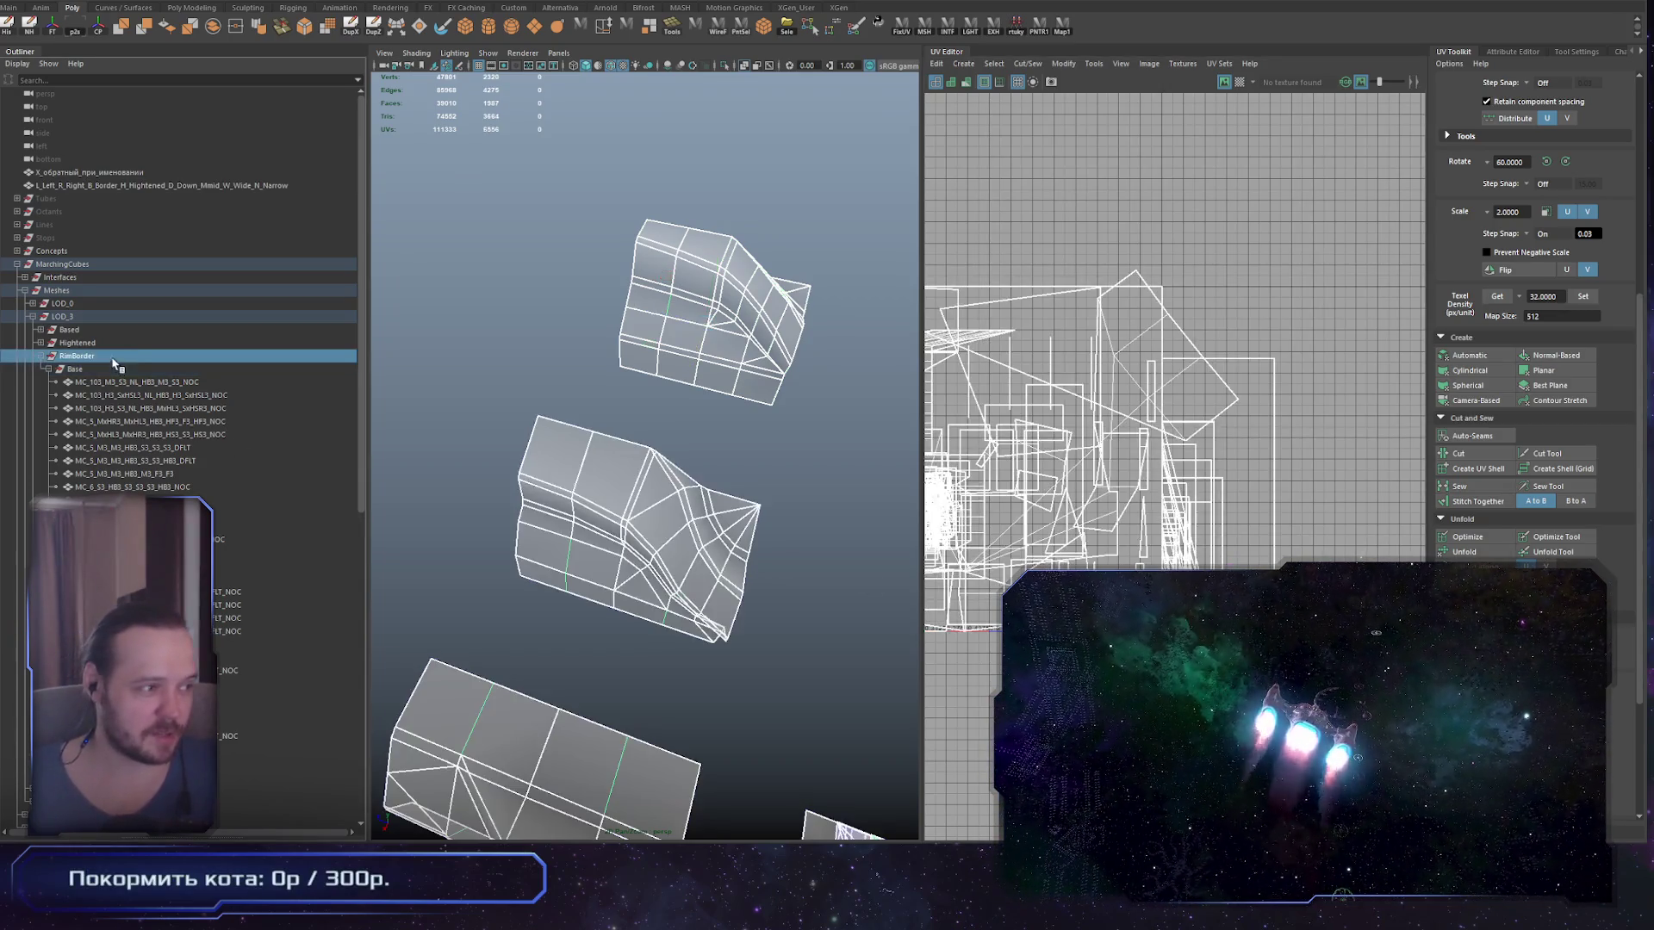
left_click(119, 264)
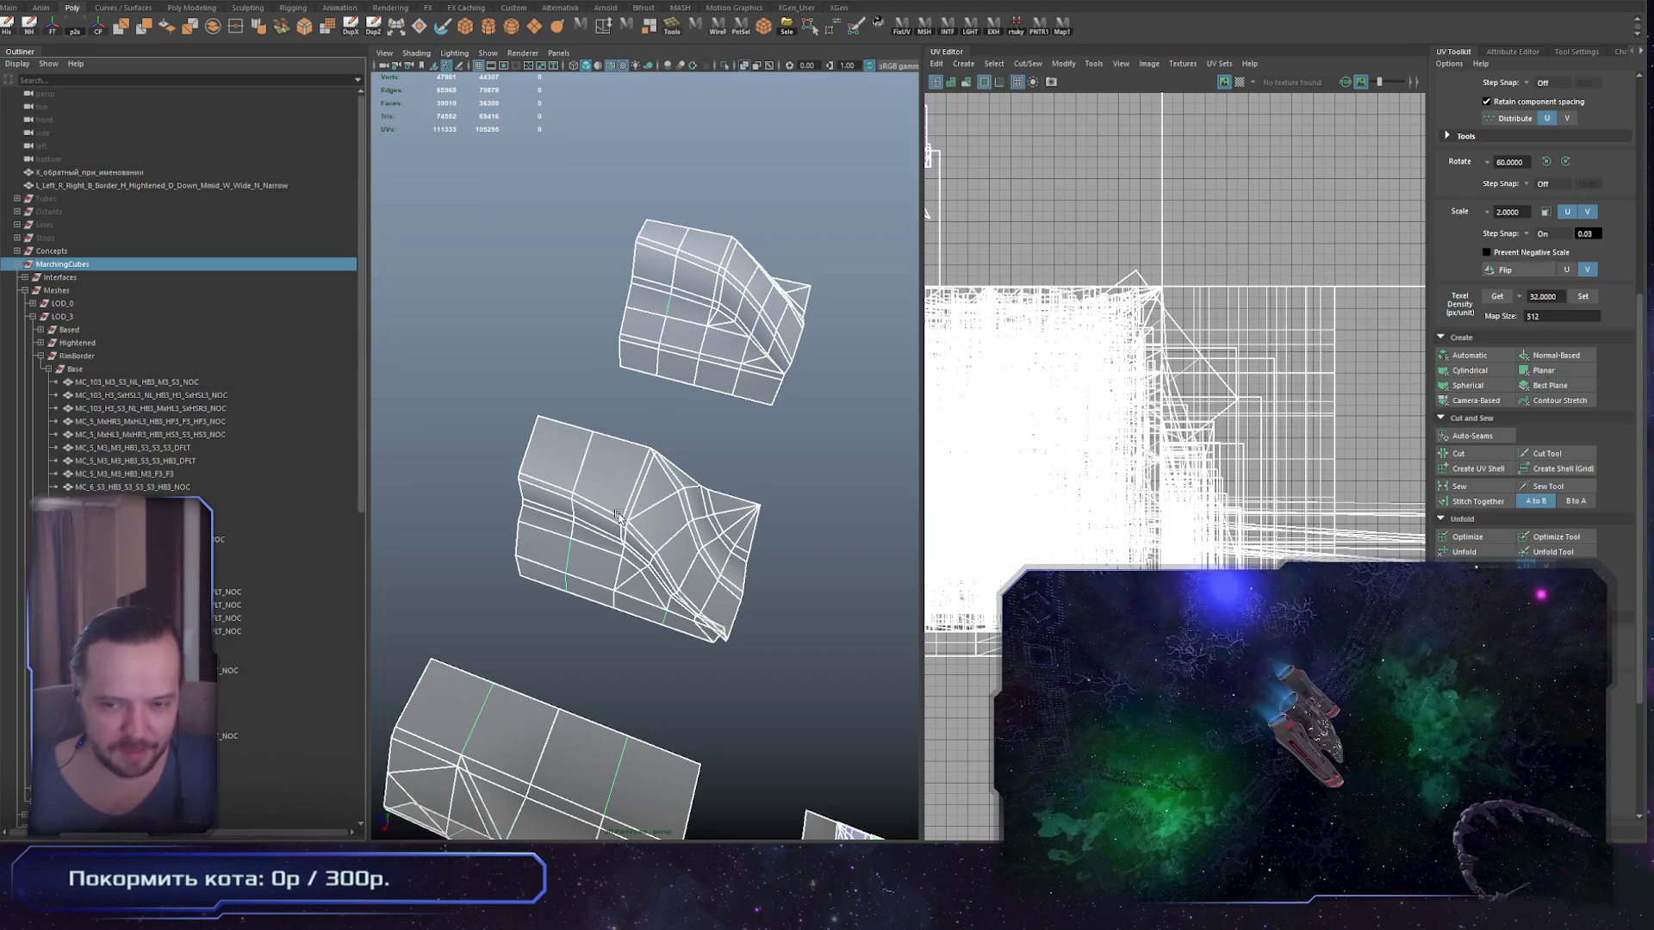
scroll(639, 552, "down", 5)
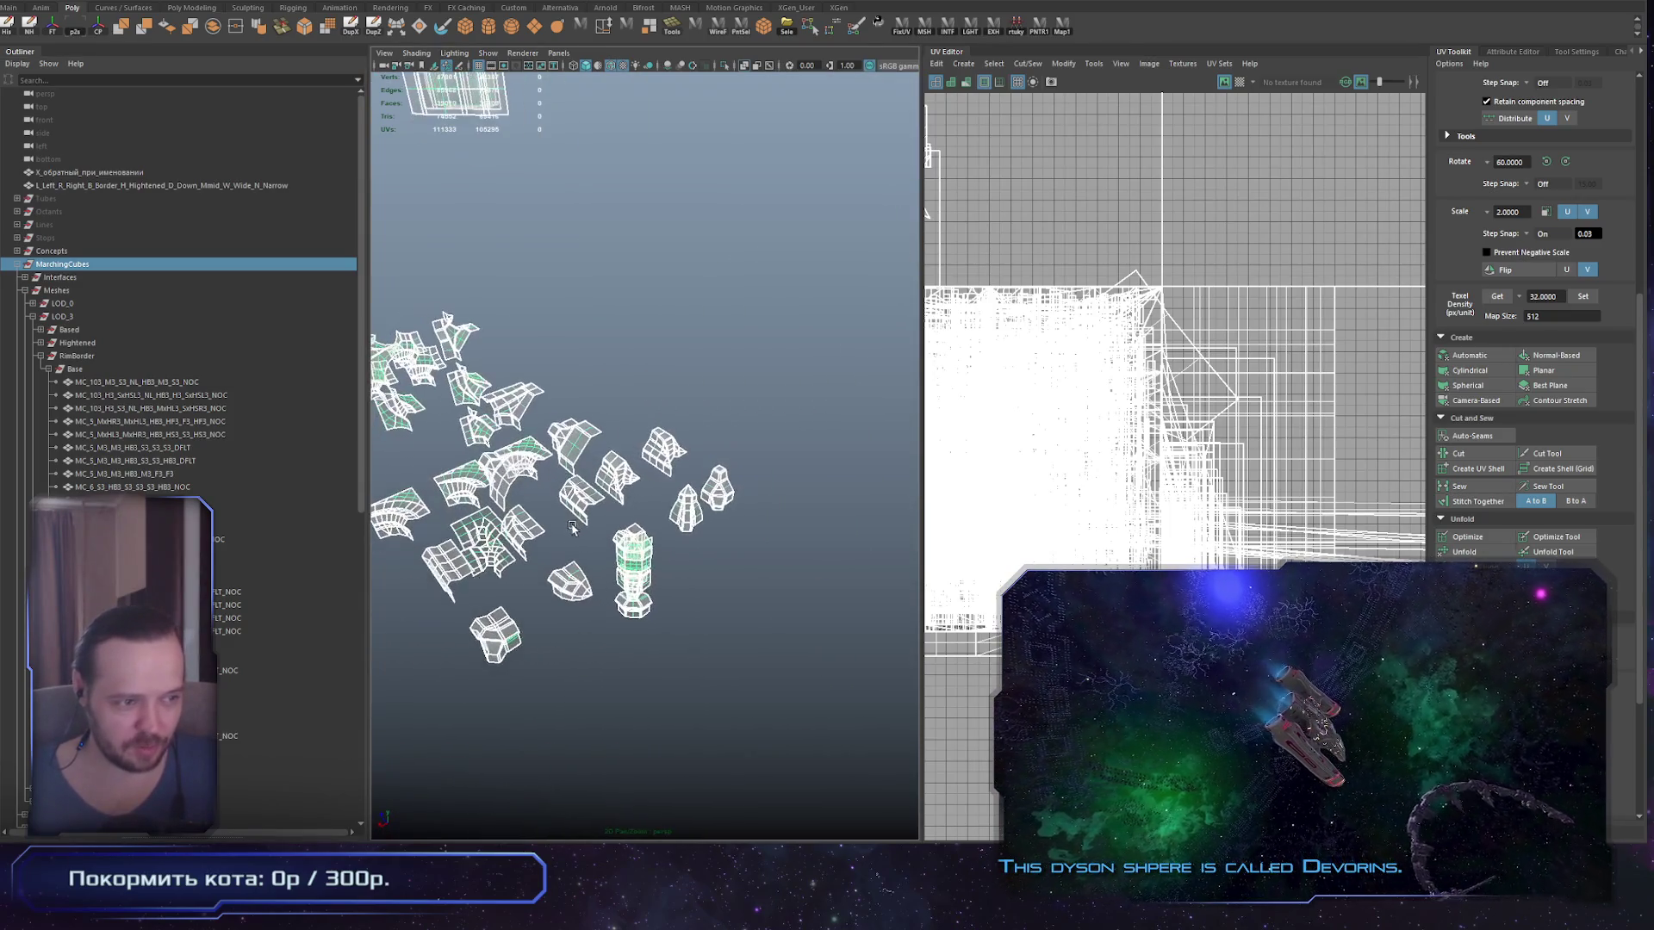
scroll(723, 619, "up", 5)
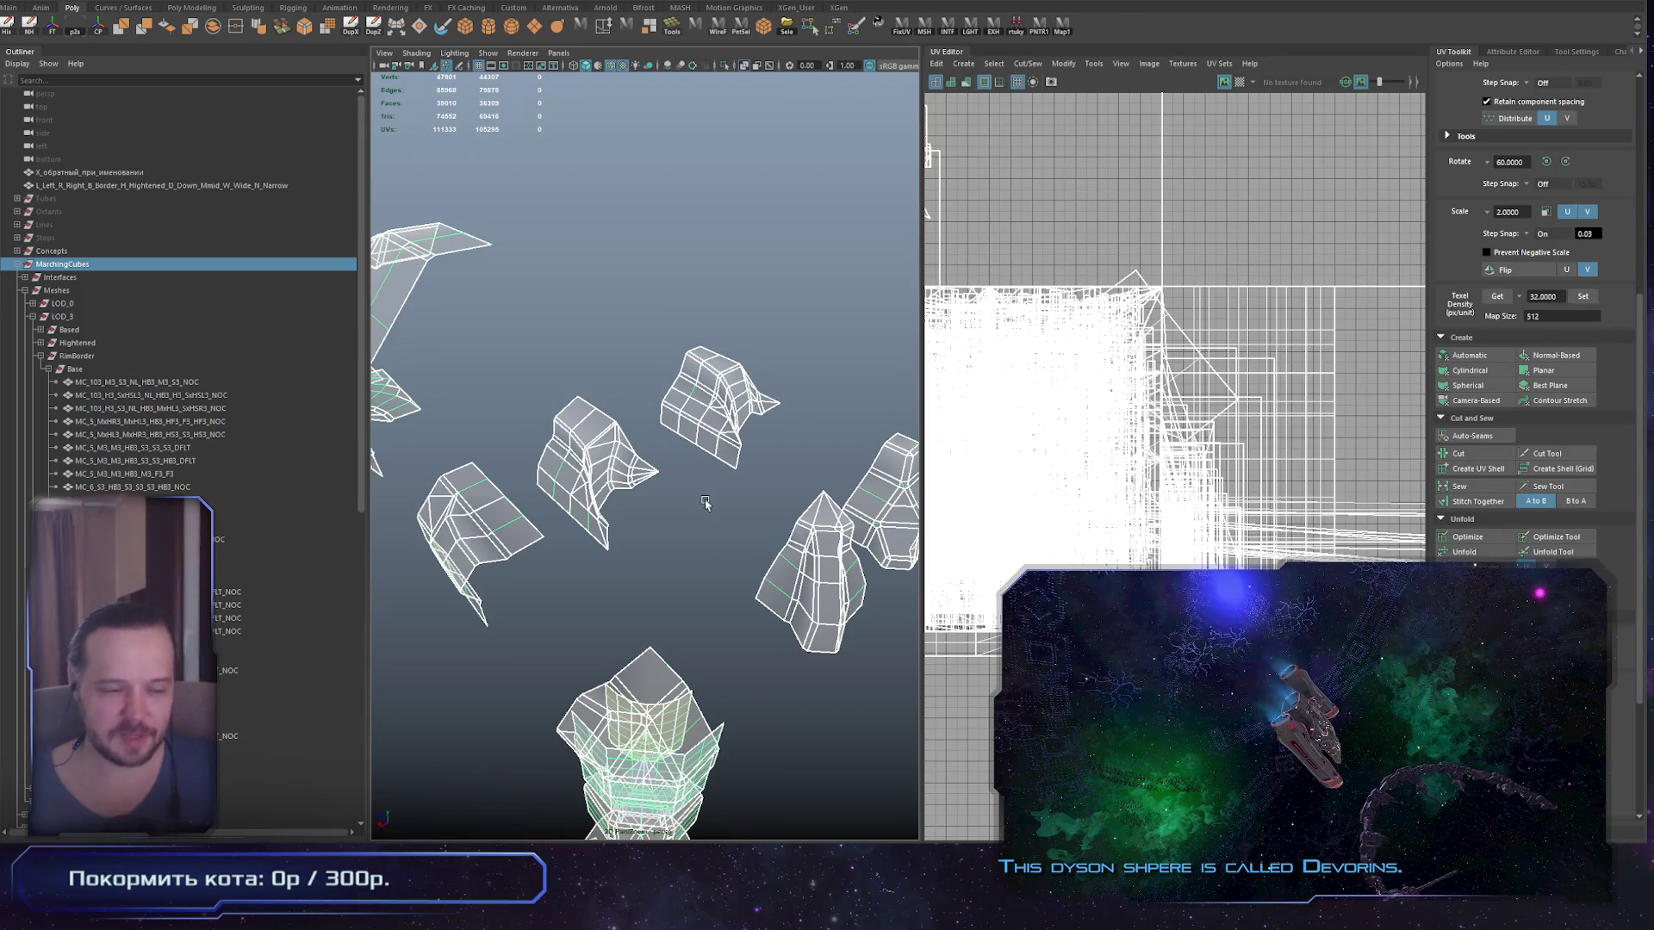
scroll(733, 517, "down", 4)
scroll(681, 540, "up", 4)
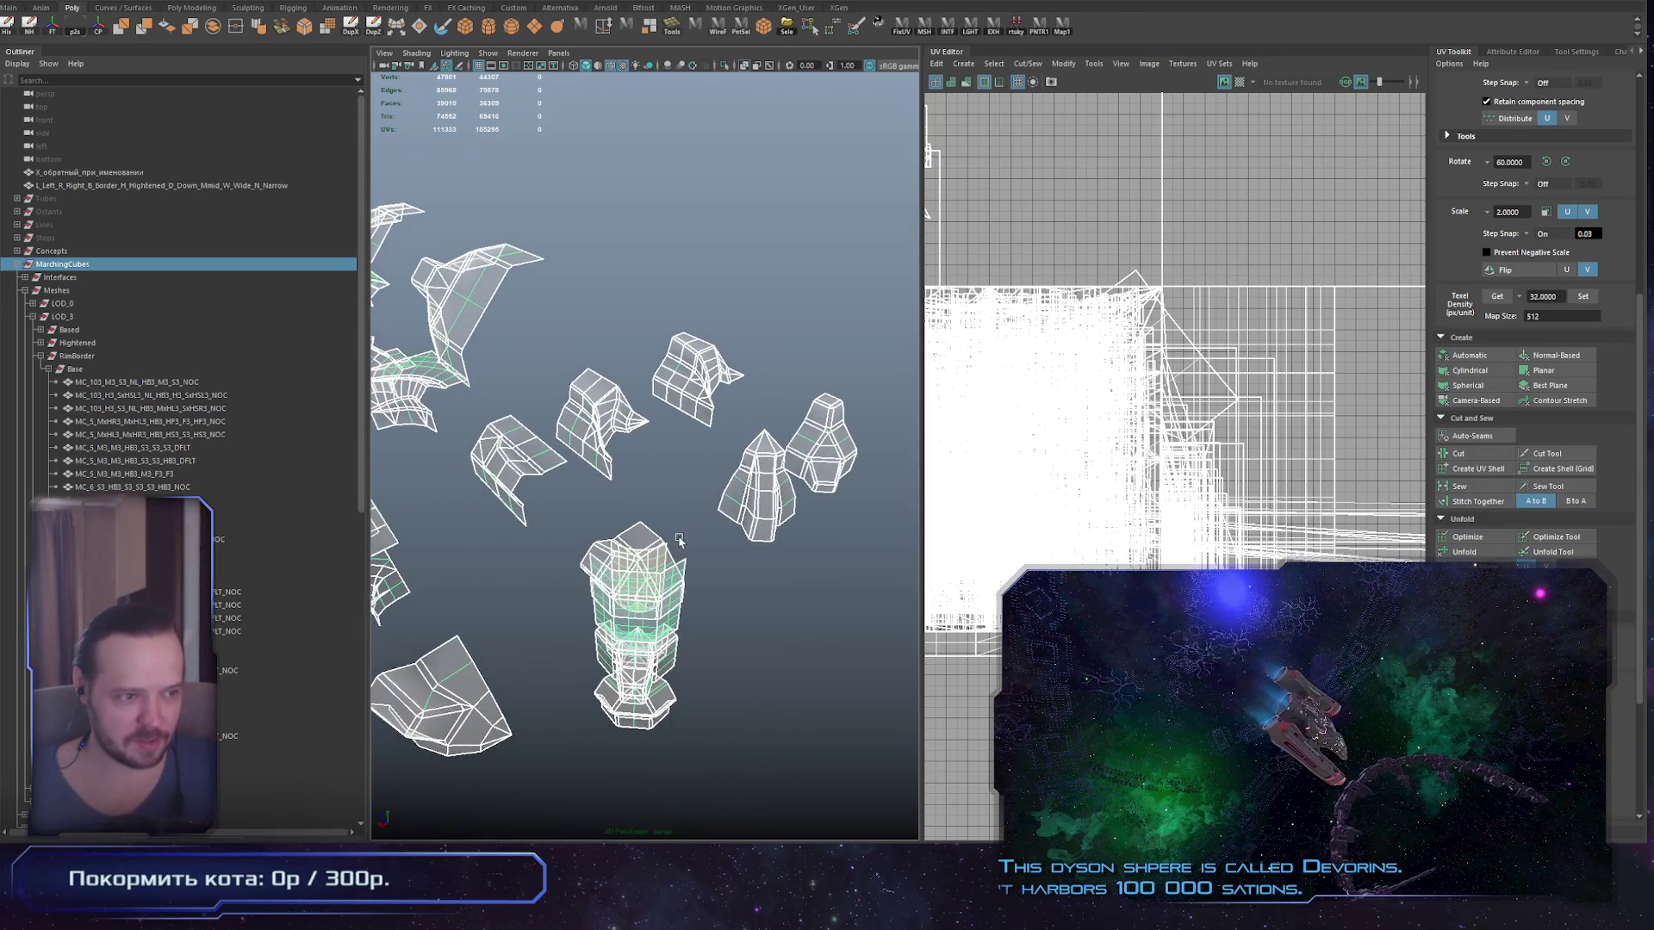
scroll(626, 522, "down", 2)
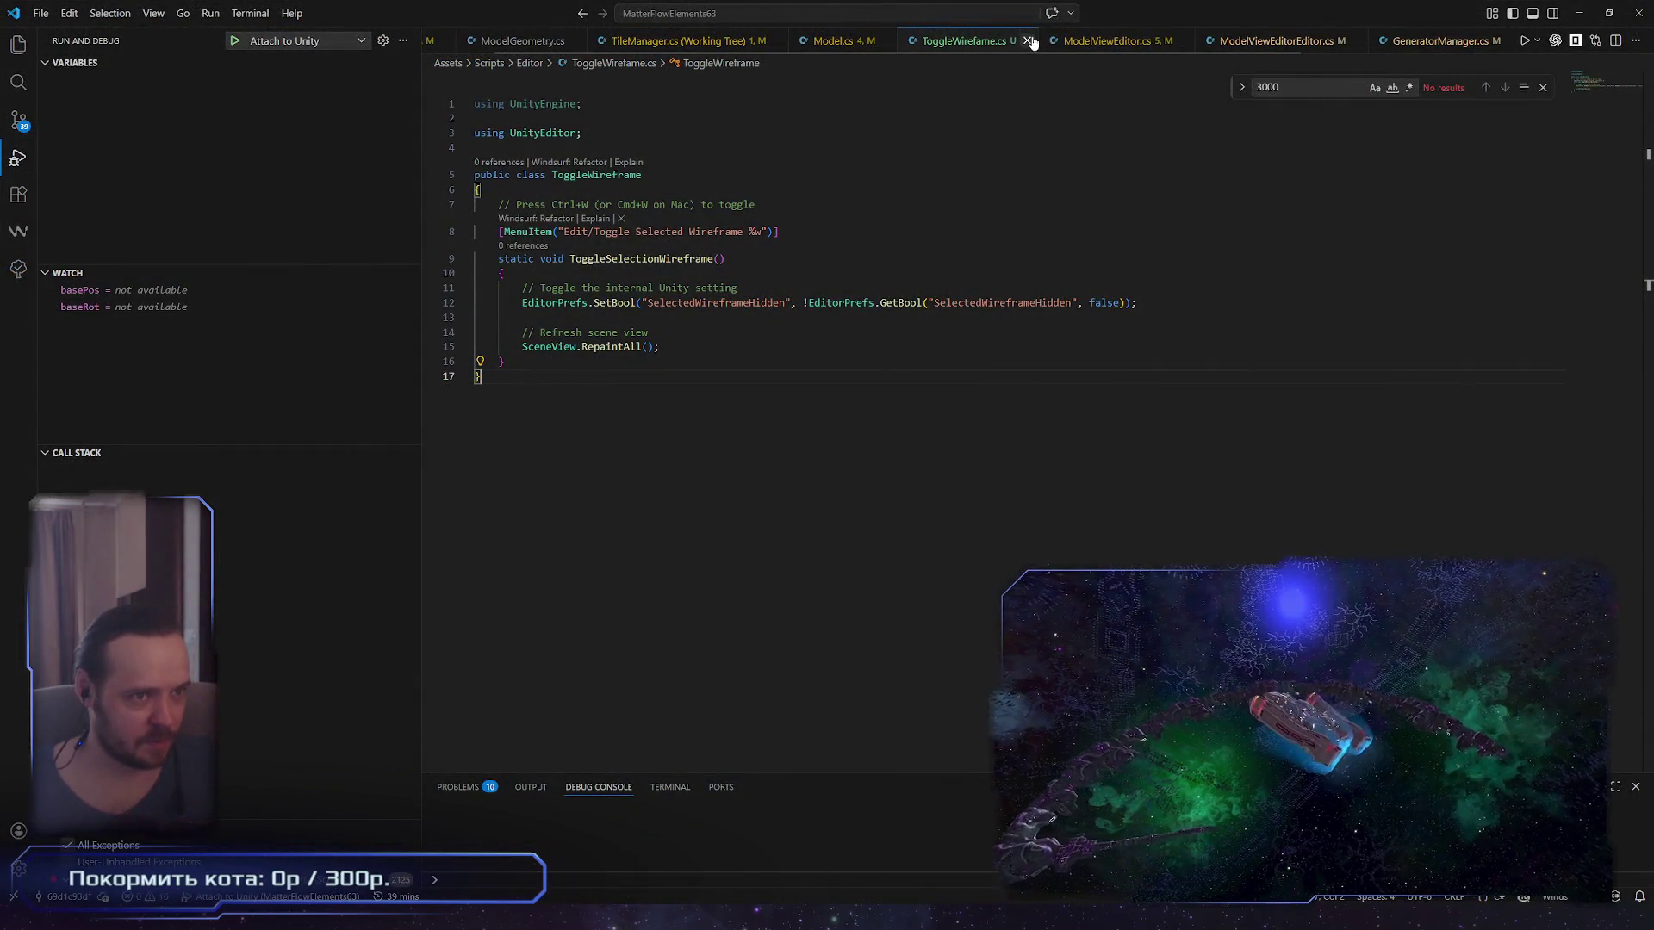
Step: Close ToggleWireframe.cs to reveal the FillTiles code in Model.cs
left_click(1029, 41)
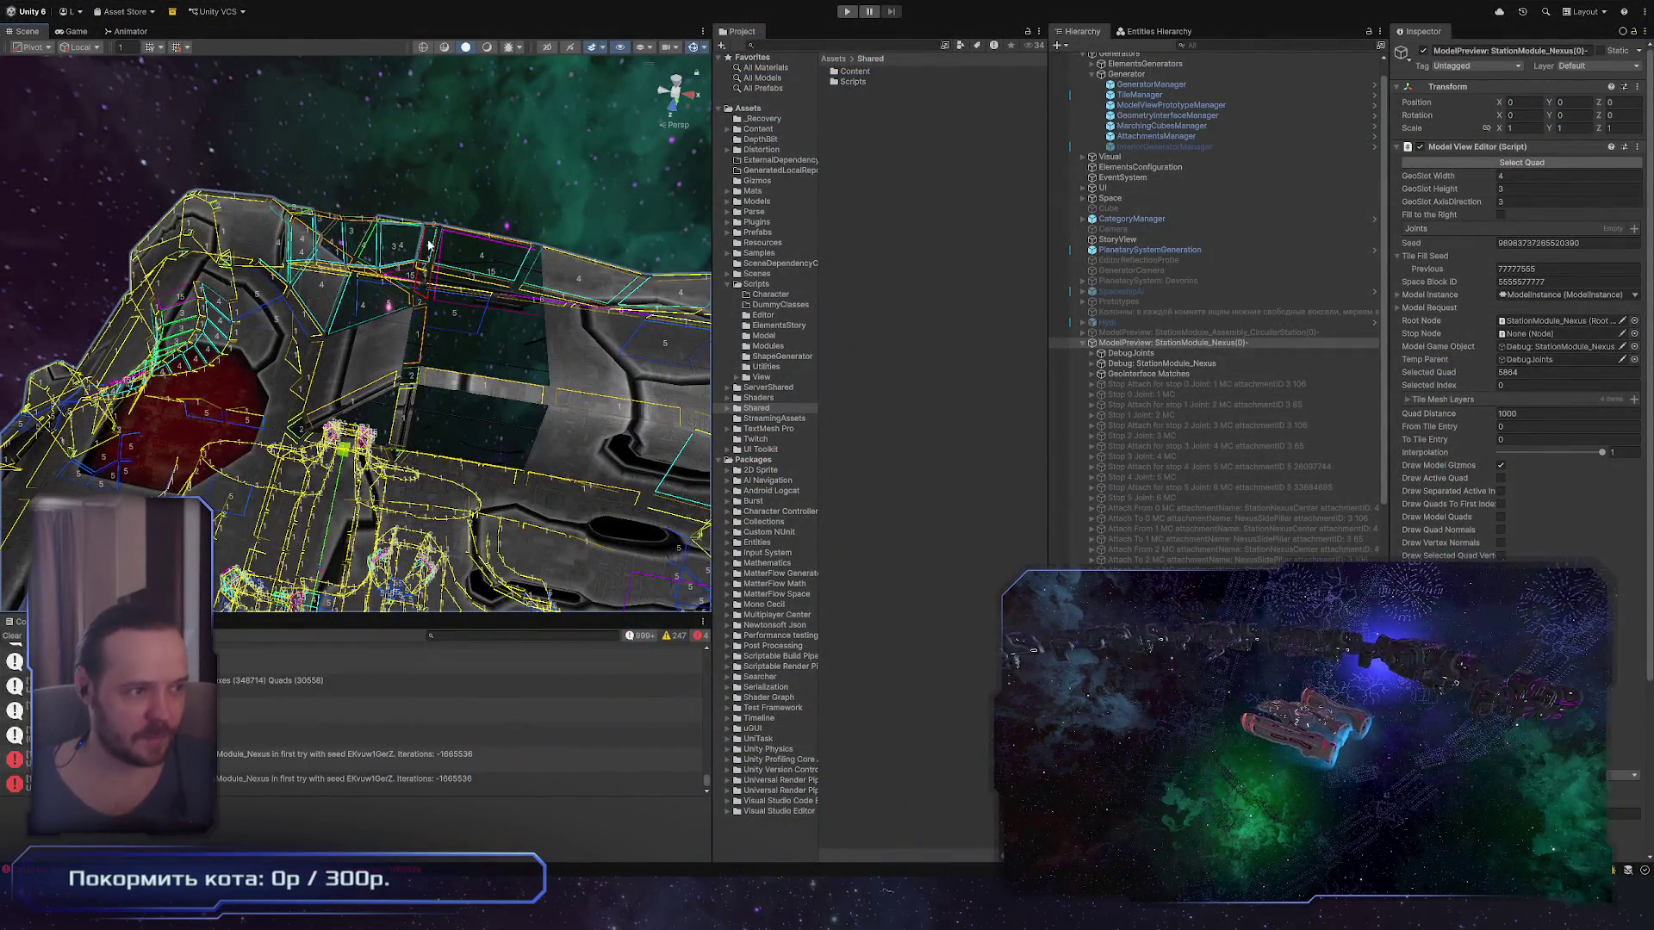
left_click_drag(357, 397, 337, 514)
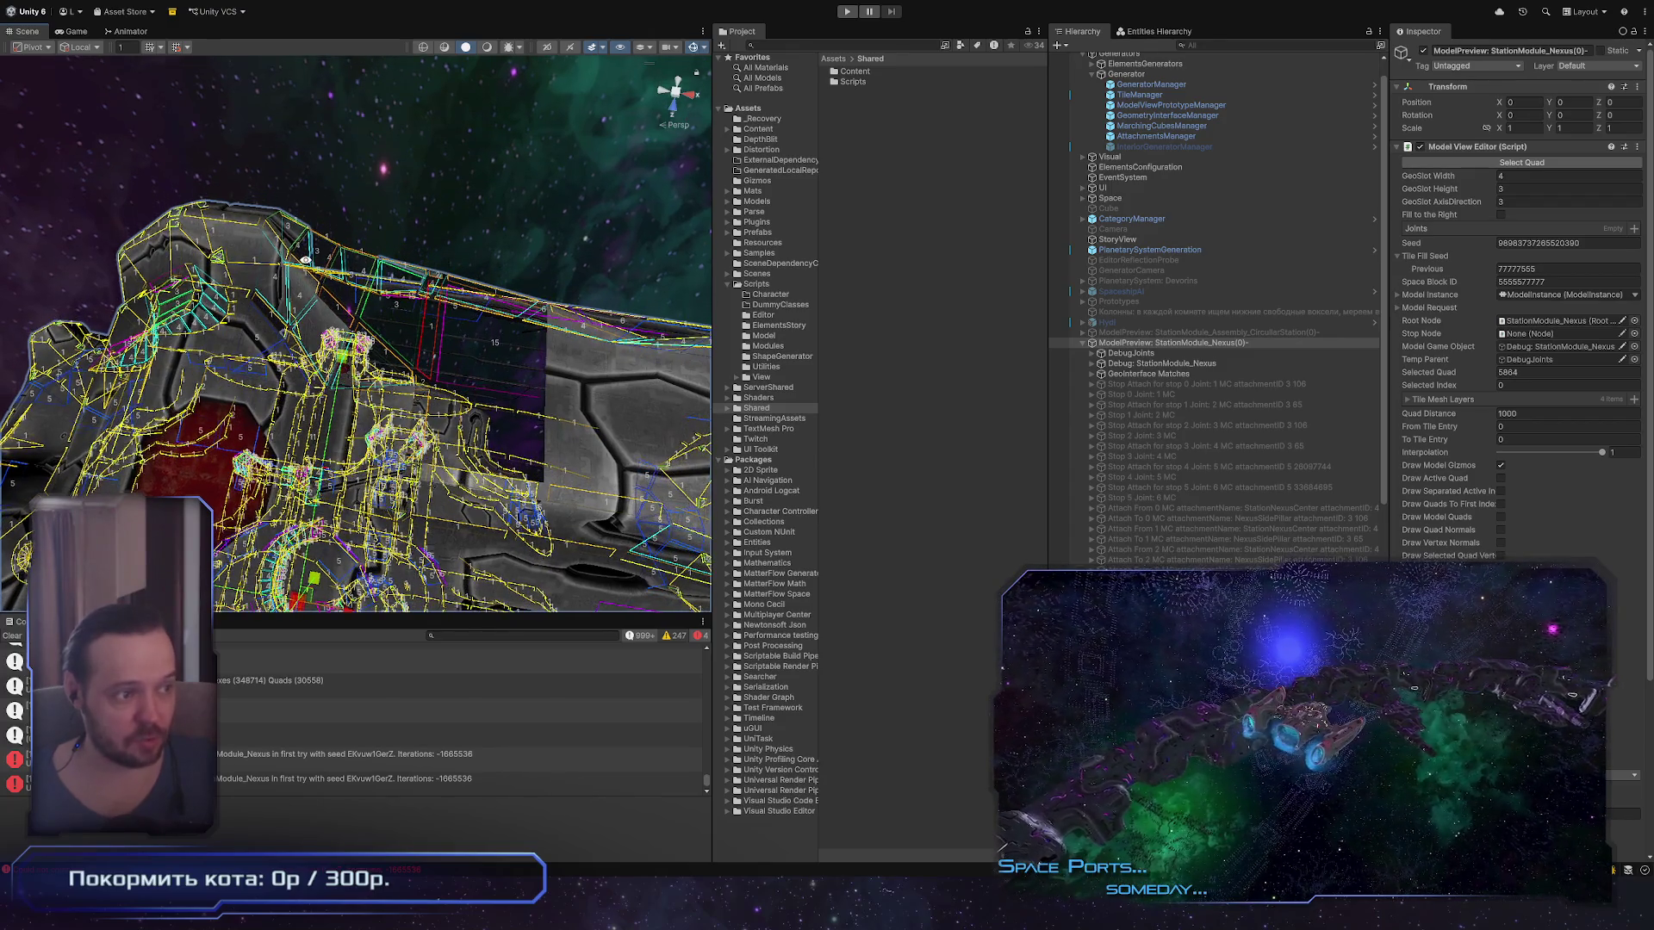
mouse_move(343, 372)
left_mouse_down()
mouse_move(357, 416)
mouse_move(520, 464)
mouse_move(566, 419)
mouse_move(672, 478)
left_mouse_up()
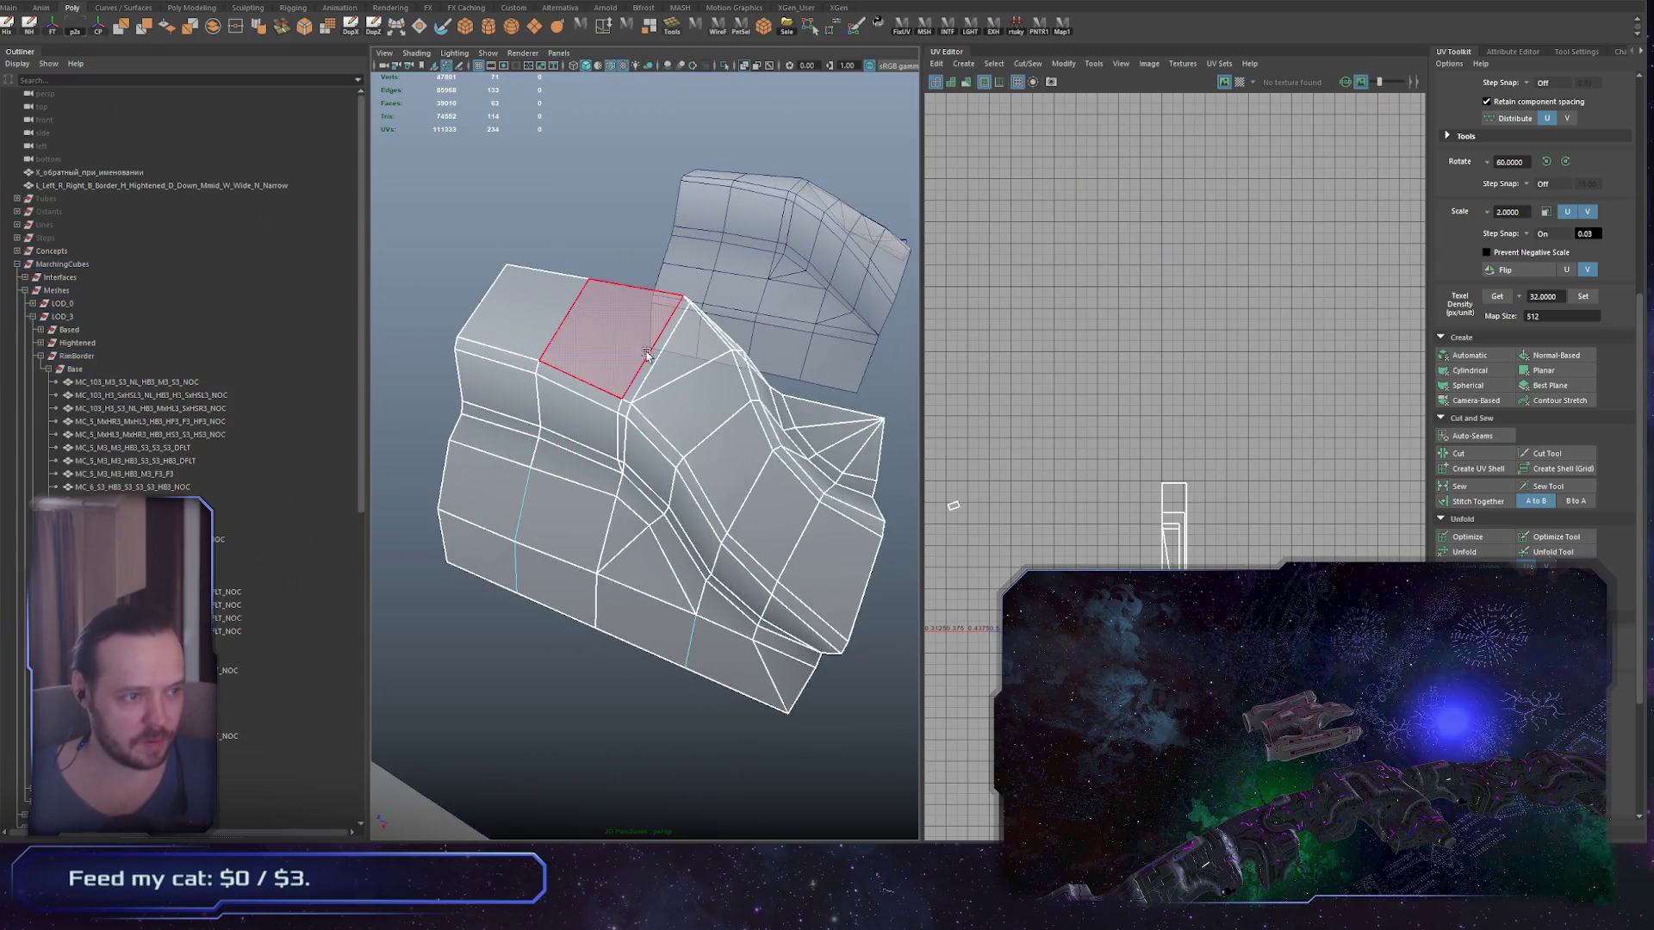
Step: Inspect the UVs of the seam triangle, then the narrow face beside it
left_click(680, 361)
key("f")
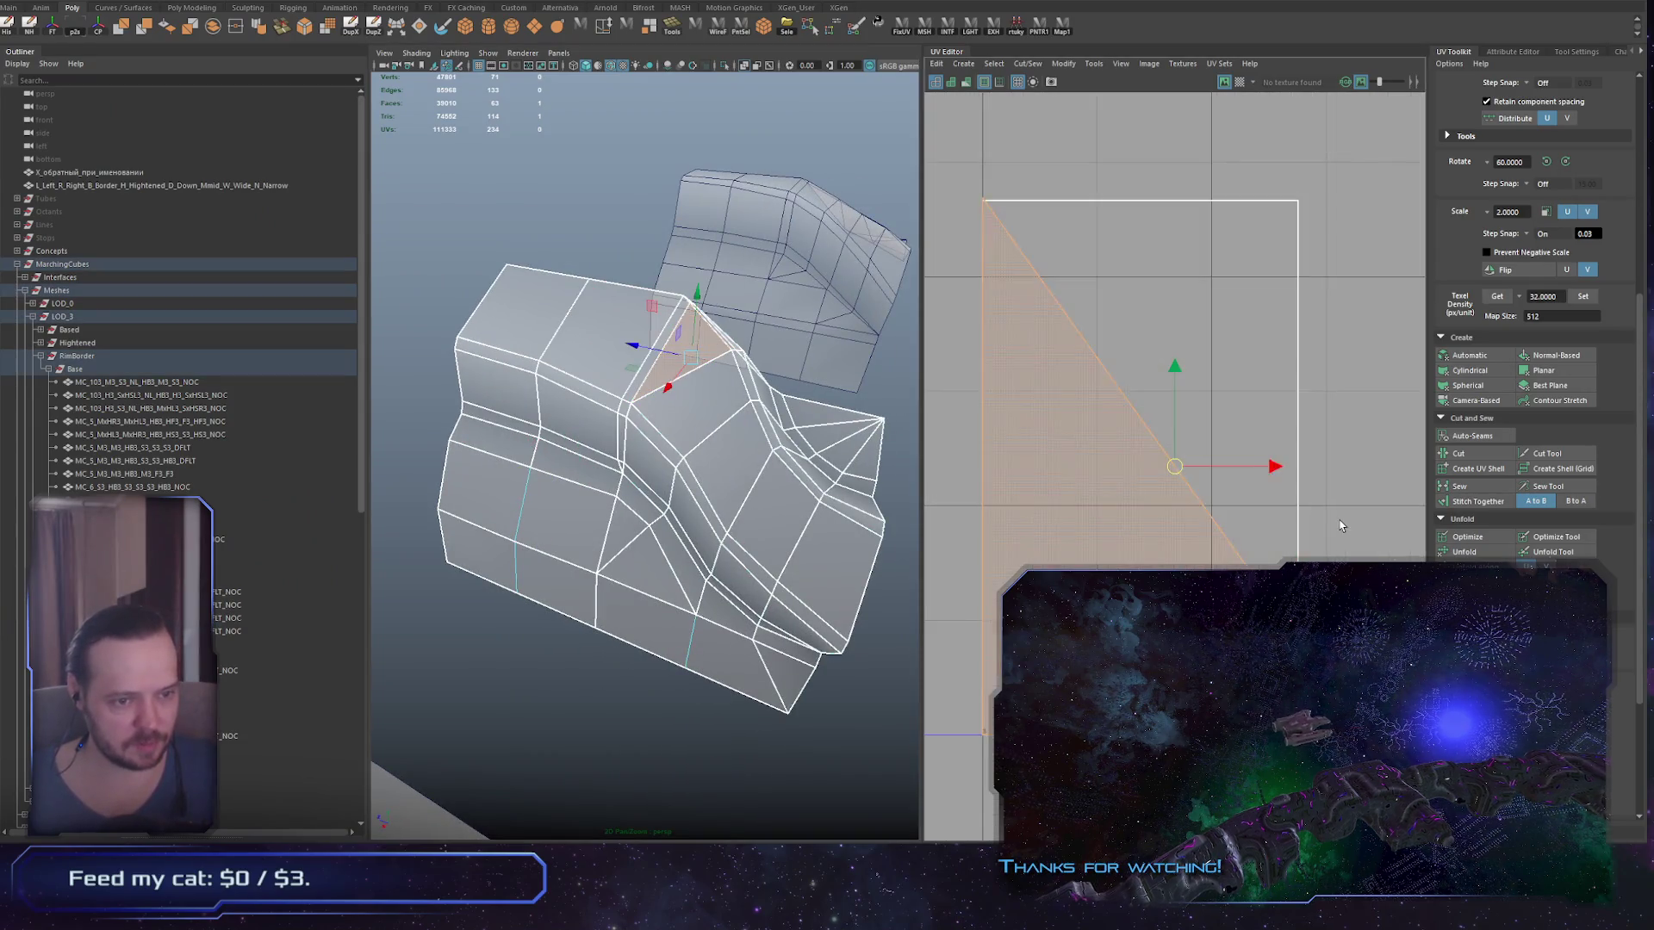
scroll(1206, 529, "down", 2)
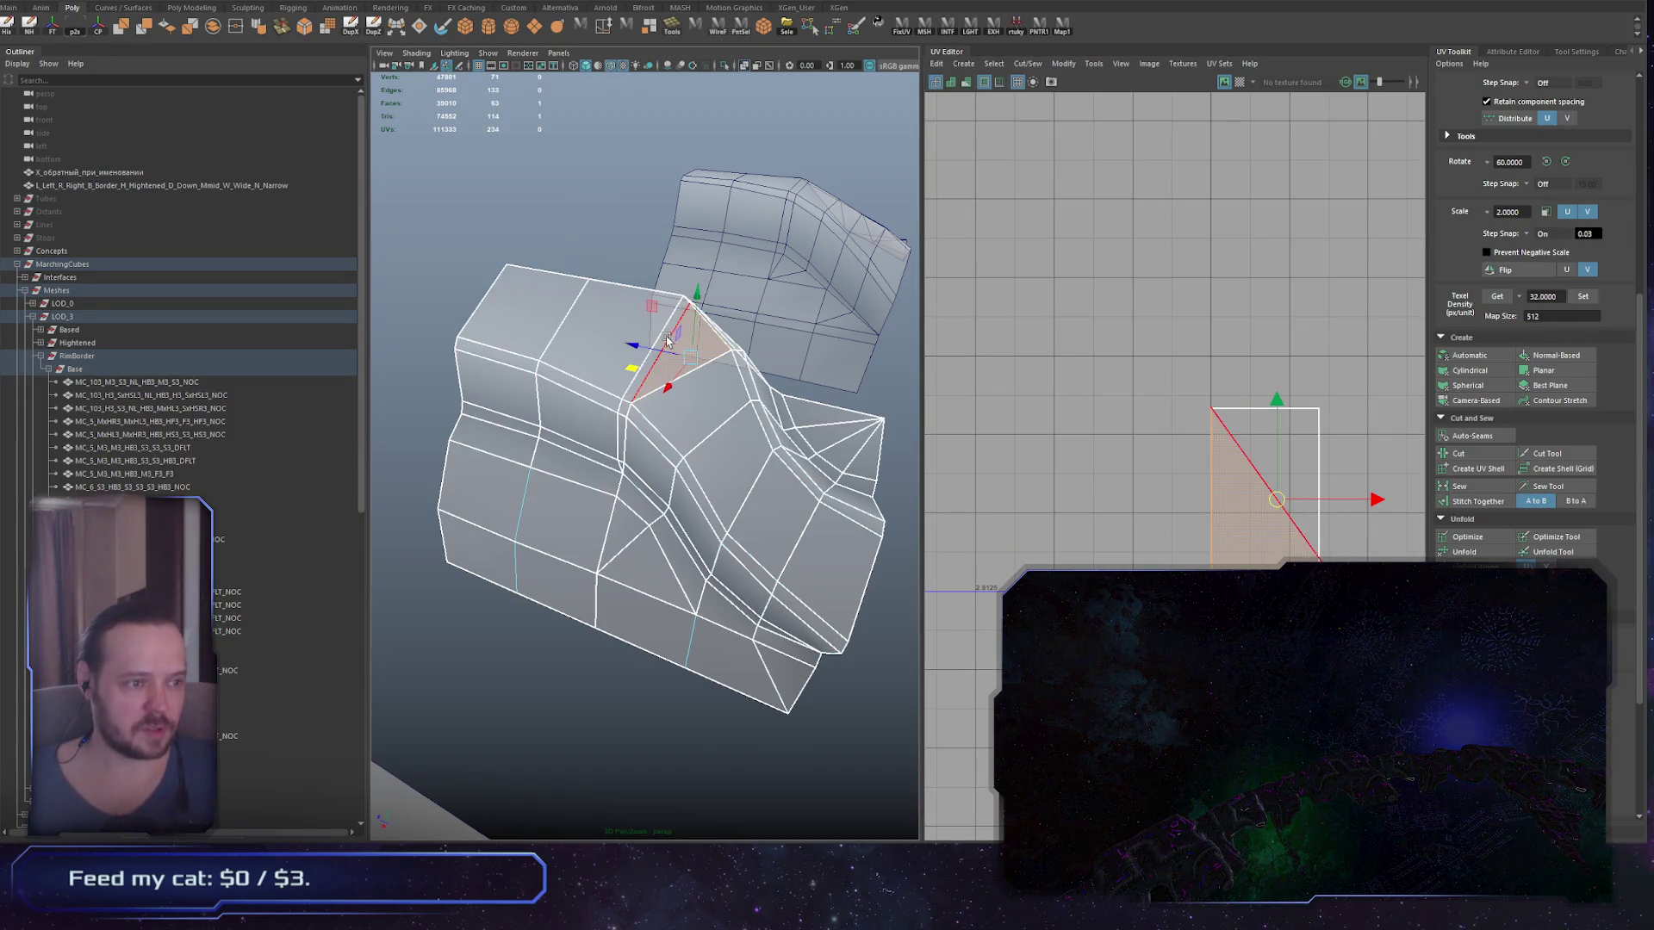
left_click(674, 336, "ctrl")
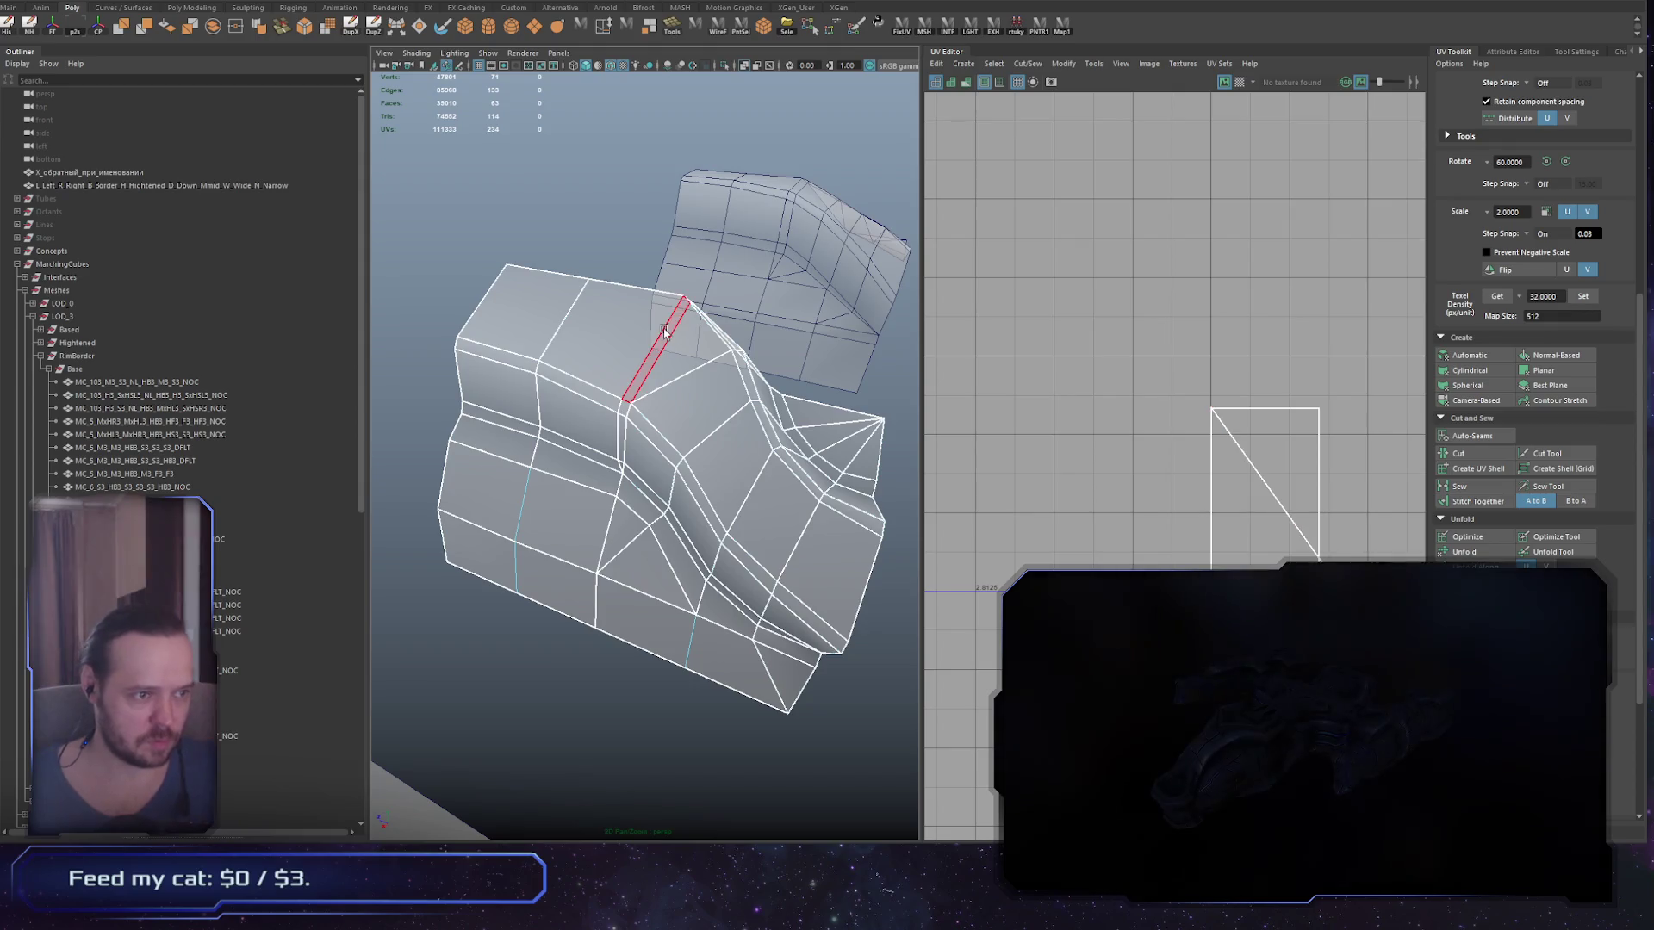
left_click(659, 383)
scroll(1118, 446, "down", 5)
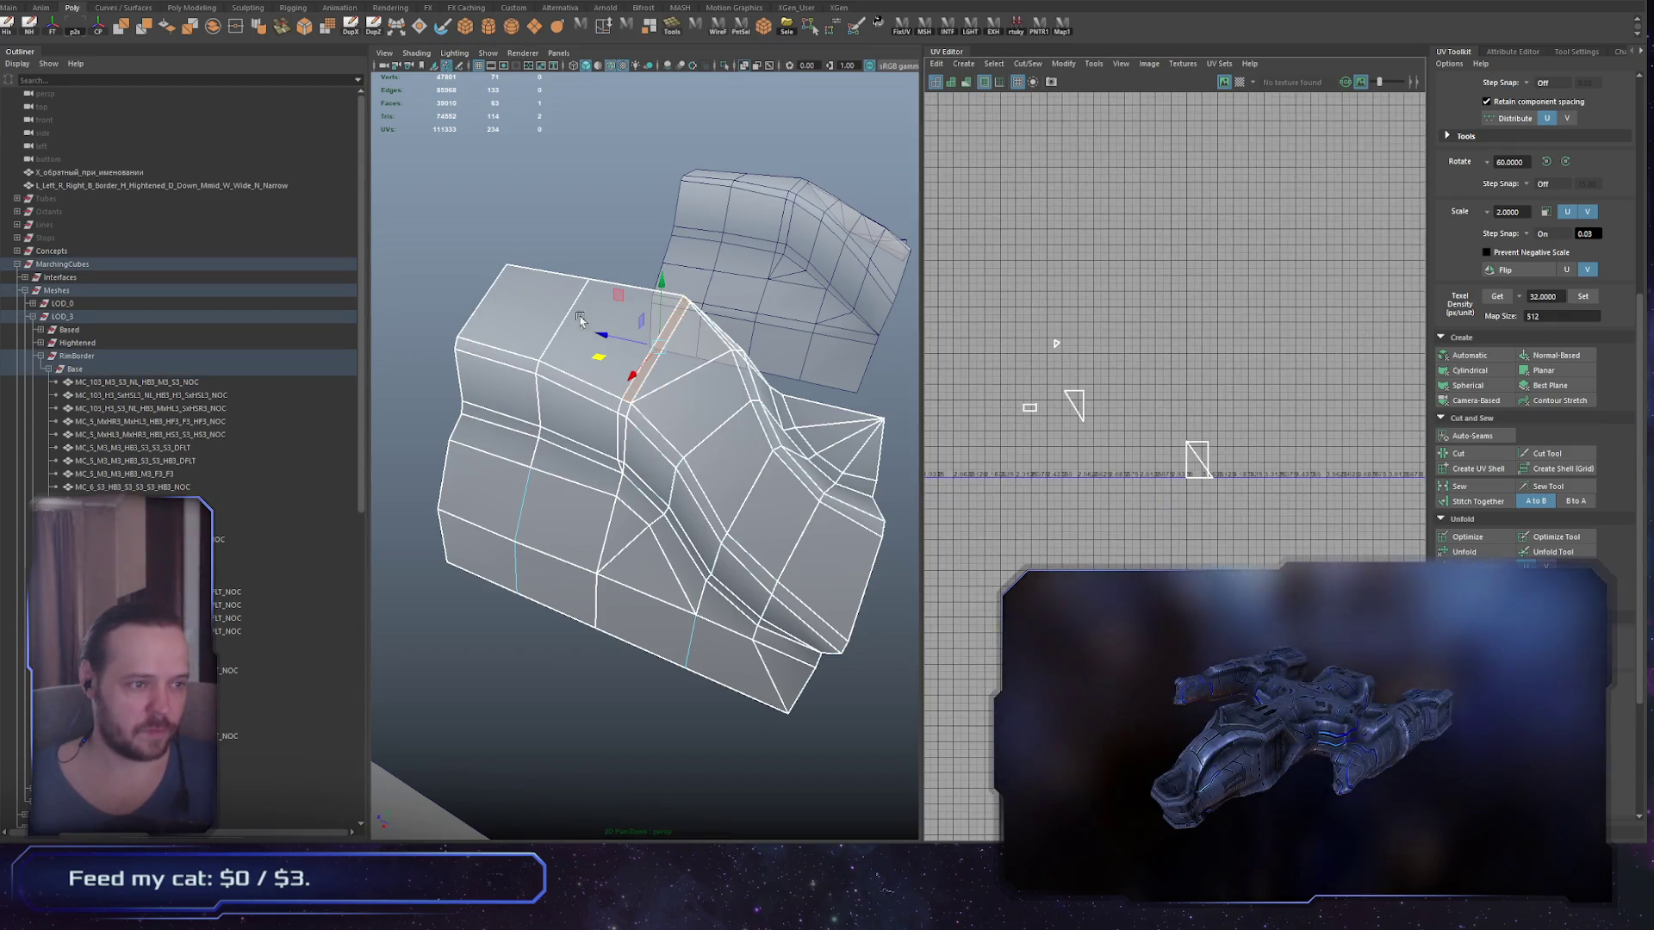
scroll(1103, 447, "down", 5)
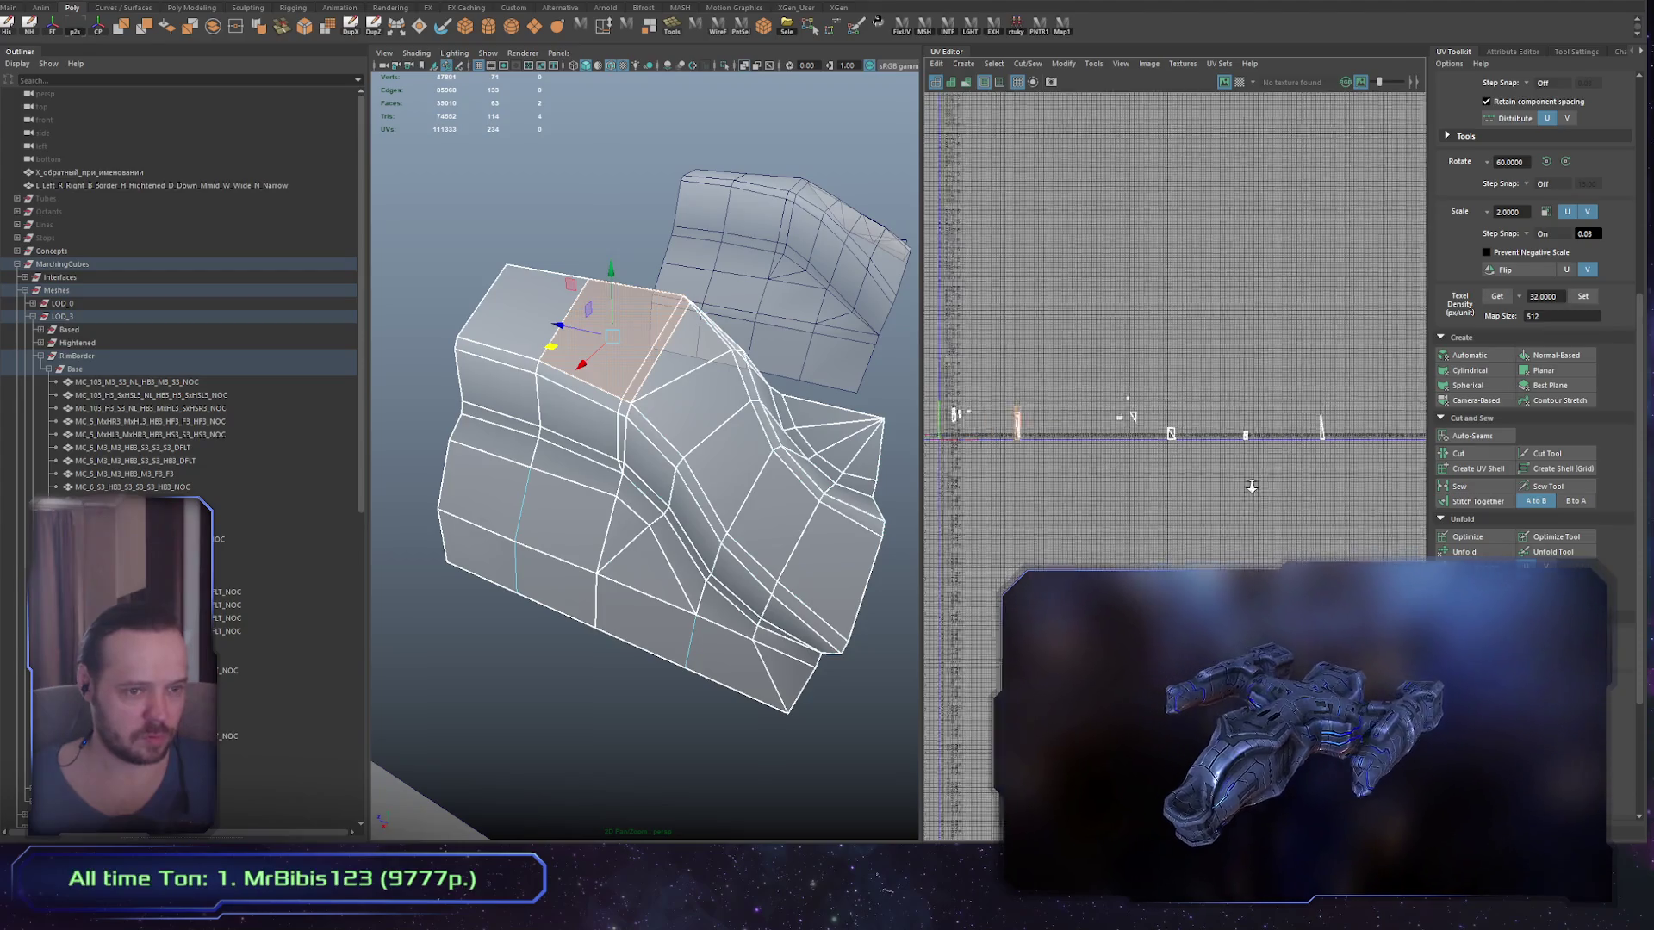
scroll(1159, 340, "up", 5)
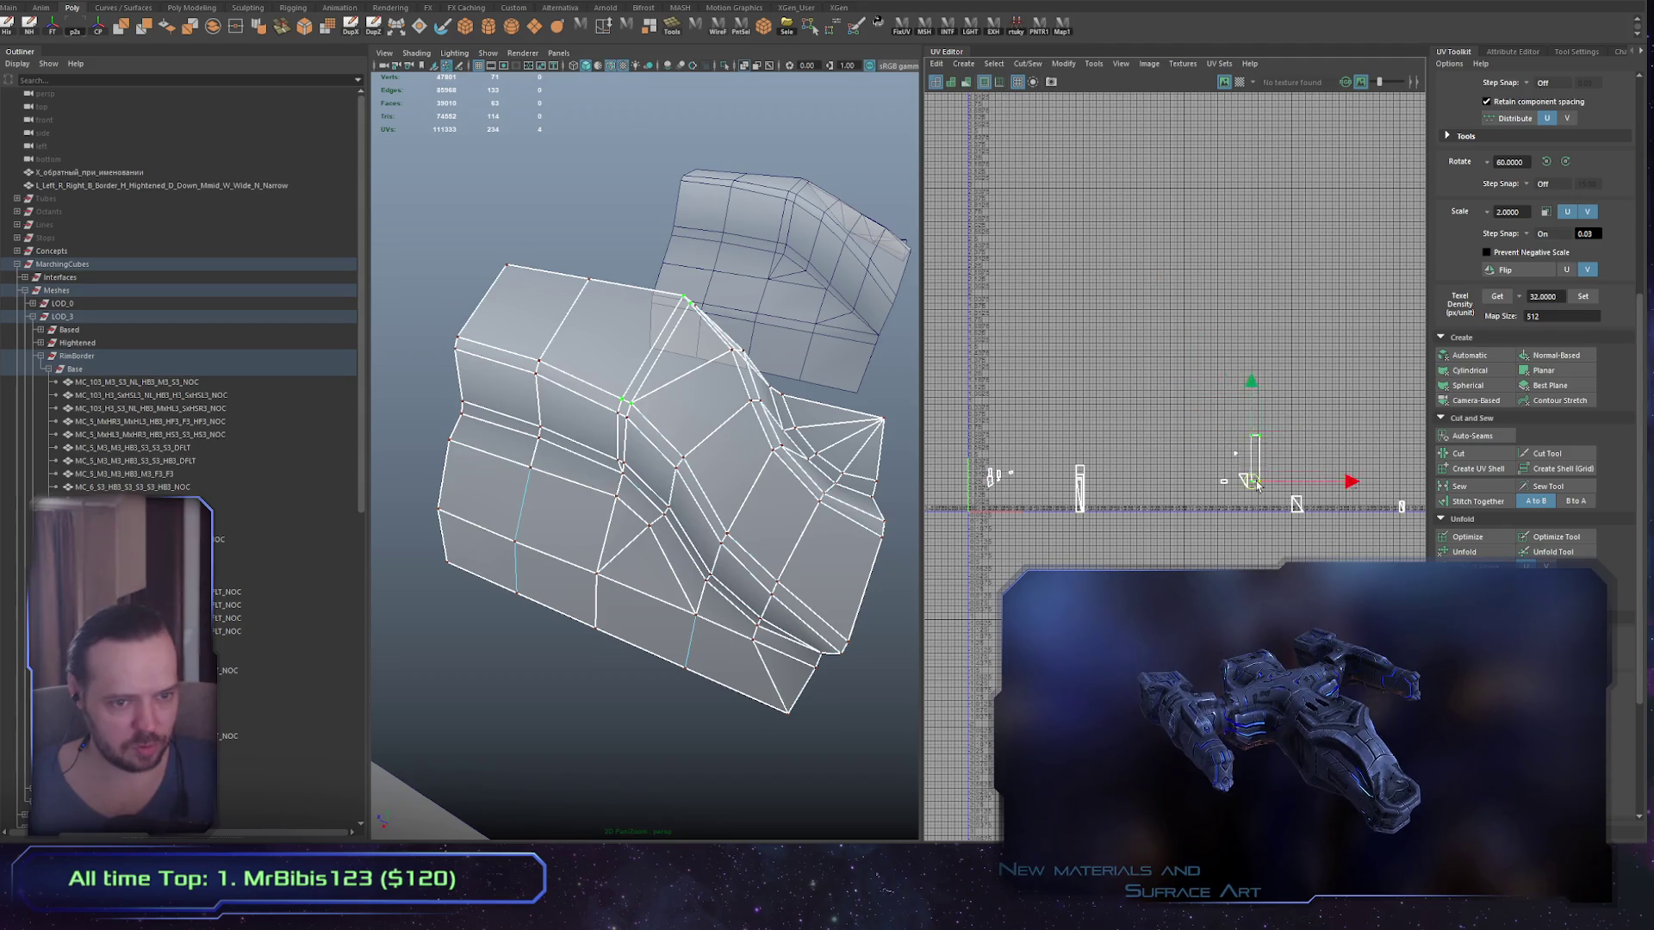
scroll(1096, 497, "up", 2)
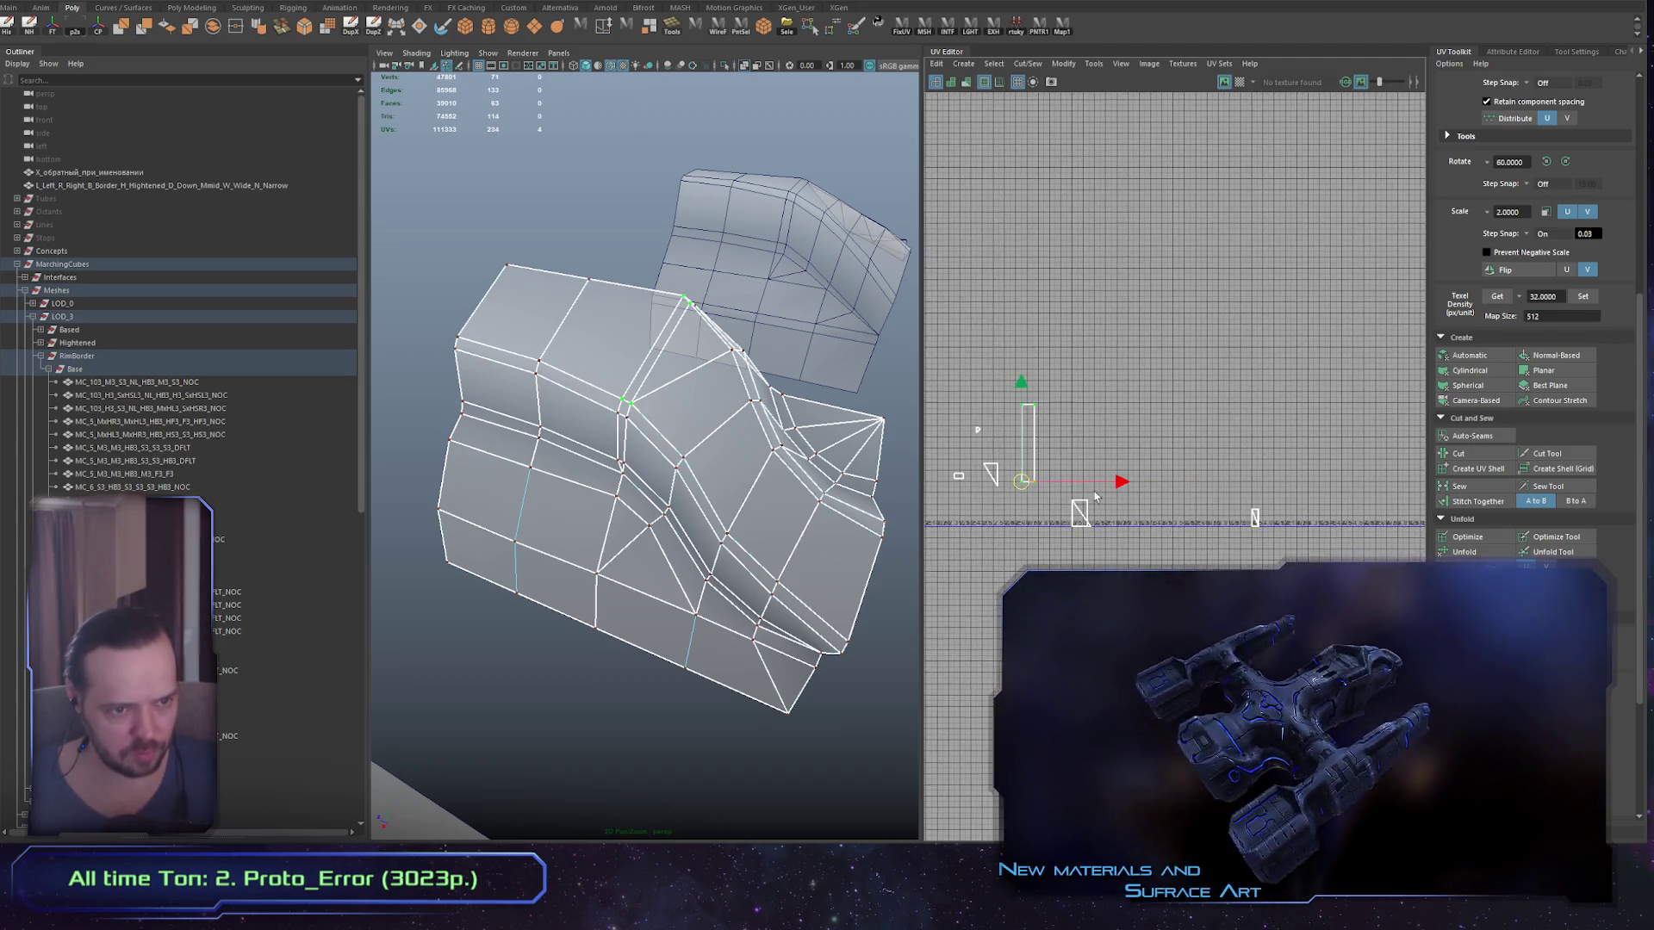
Step: Move the tall UV shell onto the small shell and reselect it via a hull face
left_click_drag(1095, 497, 1079, 530)
scroll(1146, 499, "up", 5)
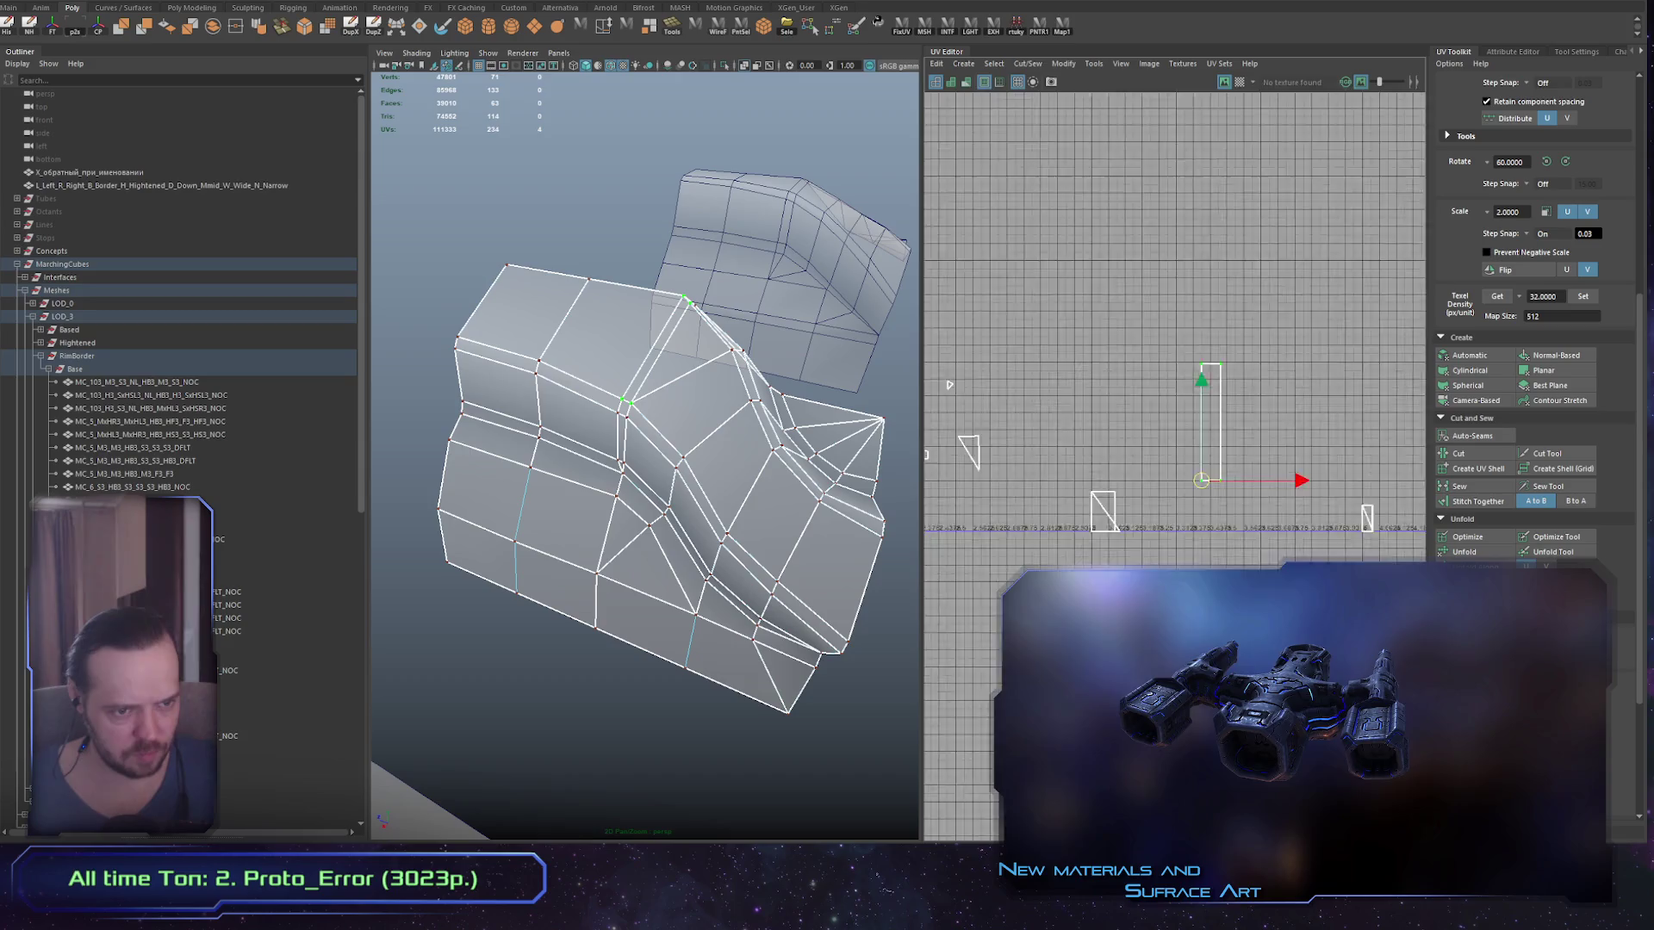
left_click_drag(1378, 458, 1157, 547)
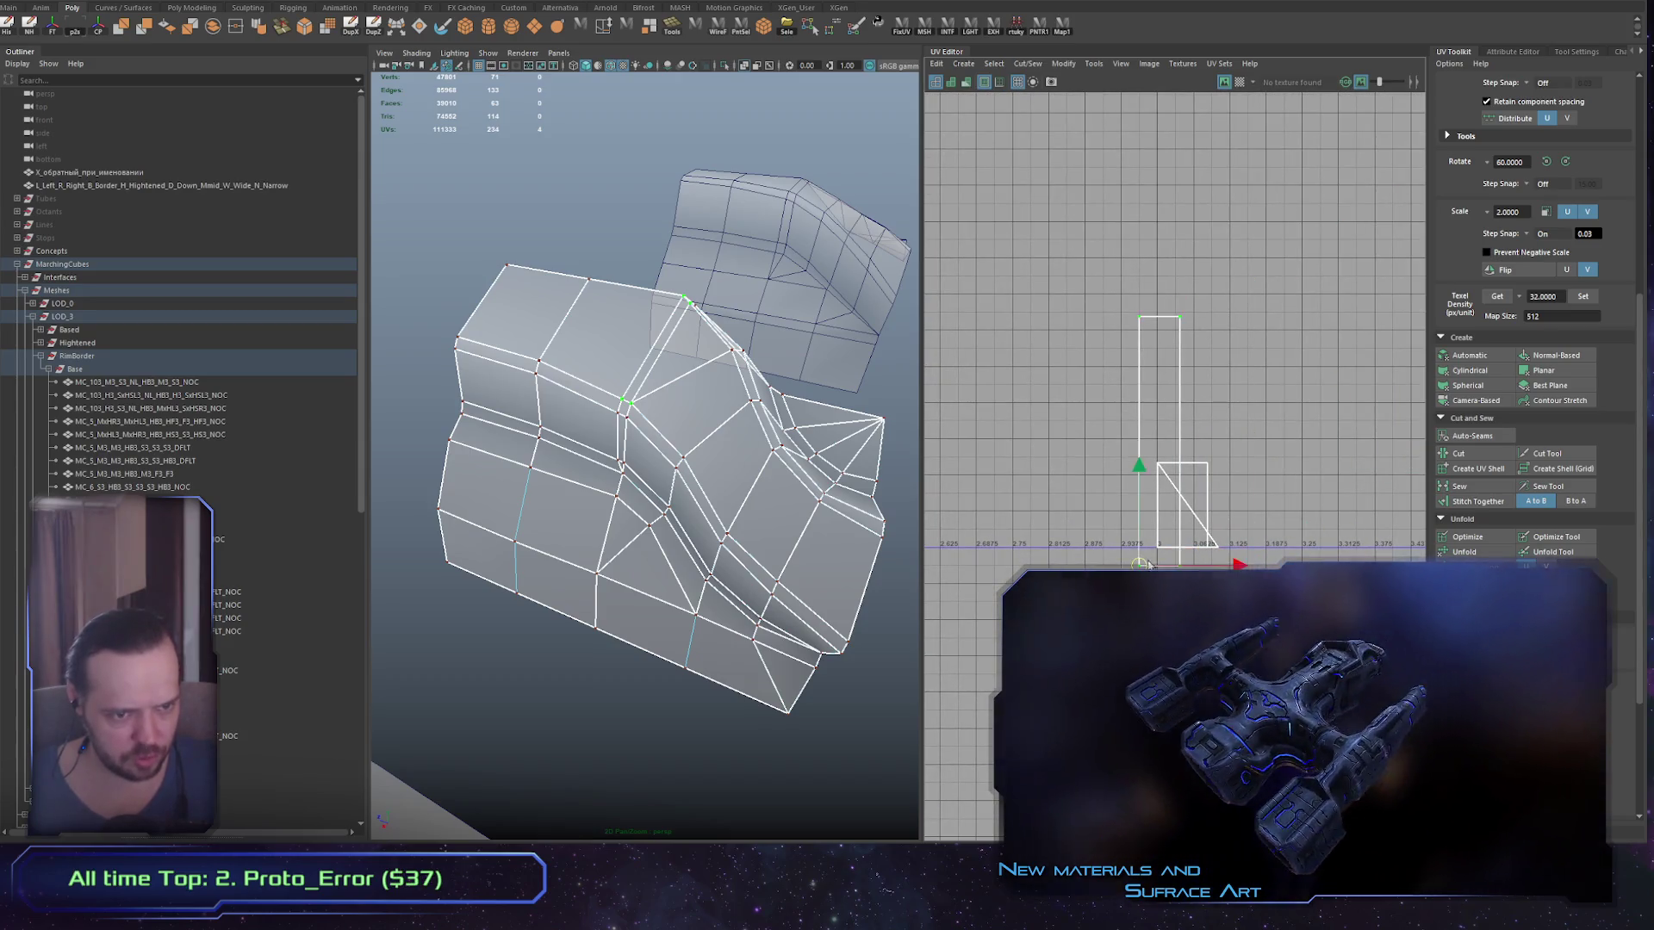
scroll(1154, 517, "down", 5)
left_click(603, 357)
left_click(602, 358)
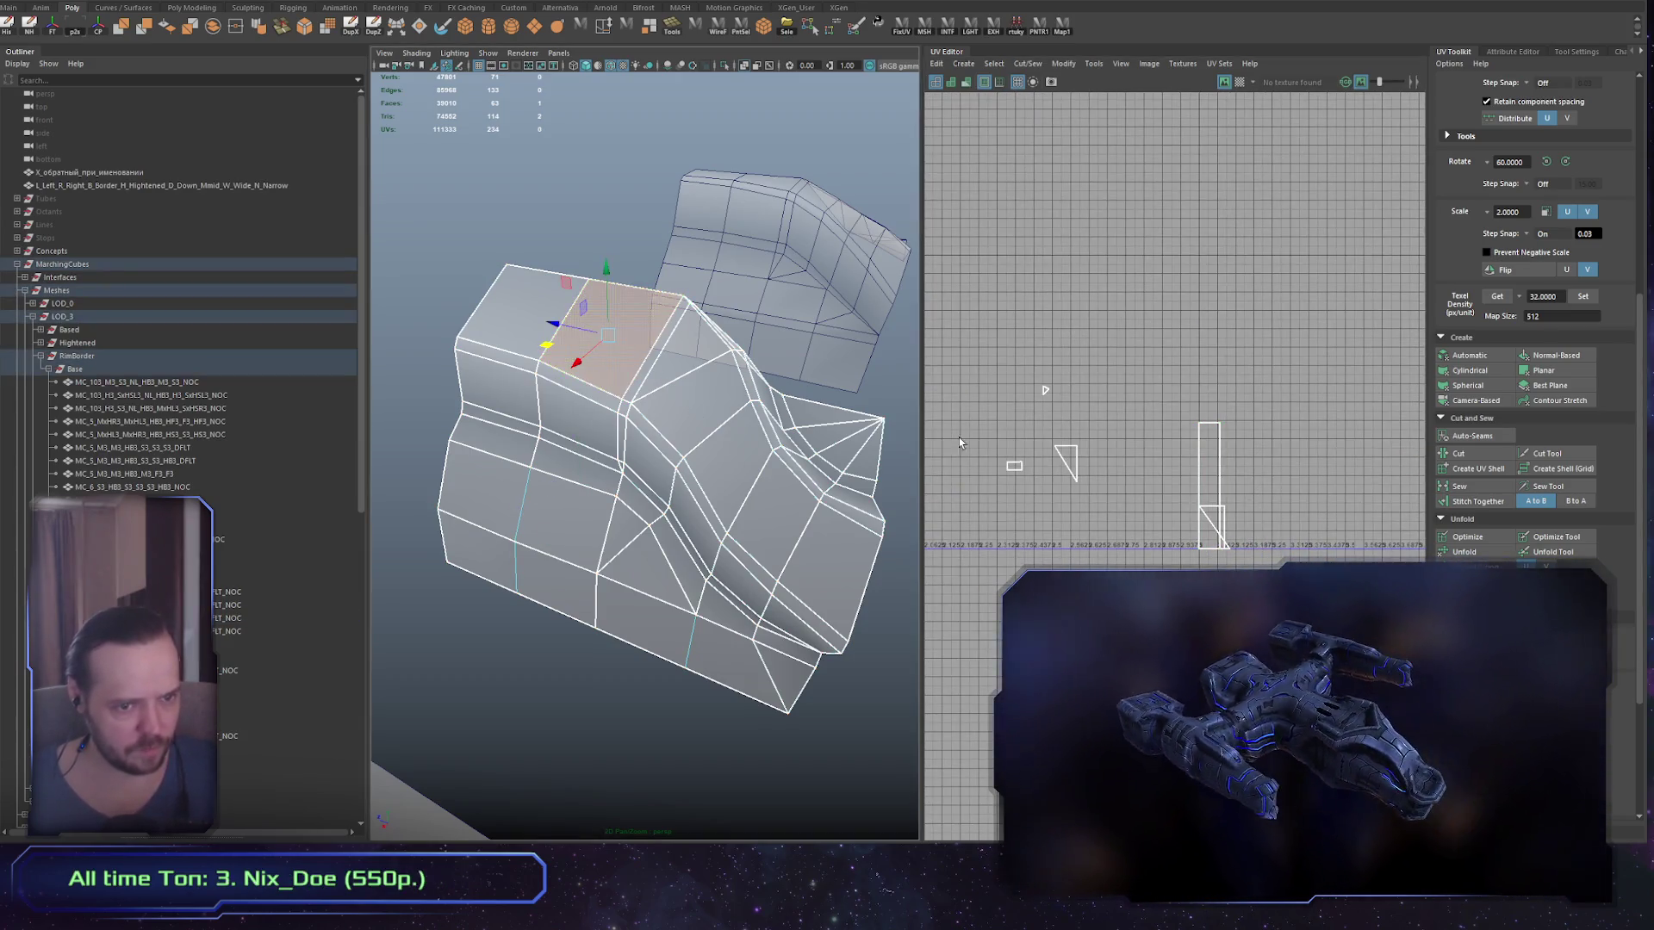
left_click_drag(1174, 478, 1276, 474)
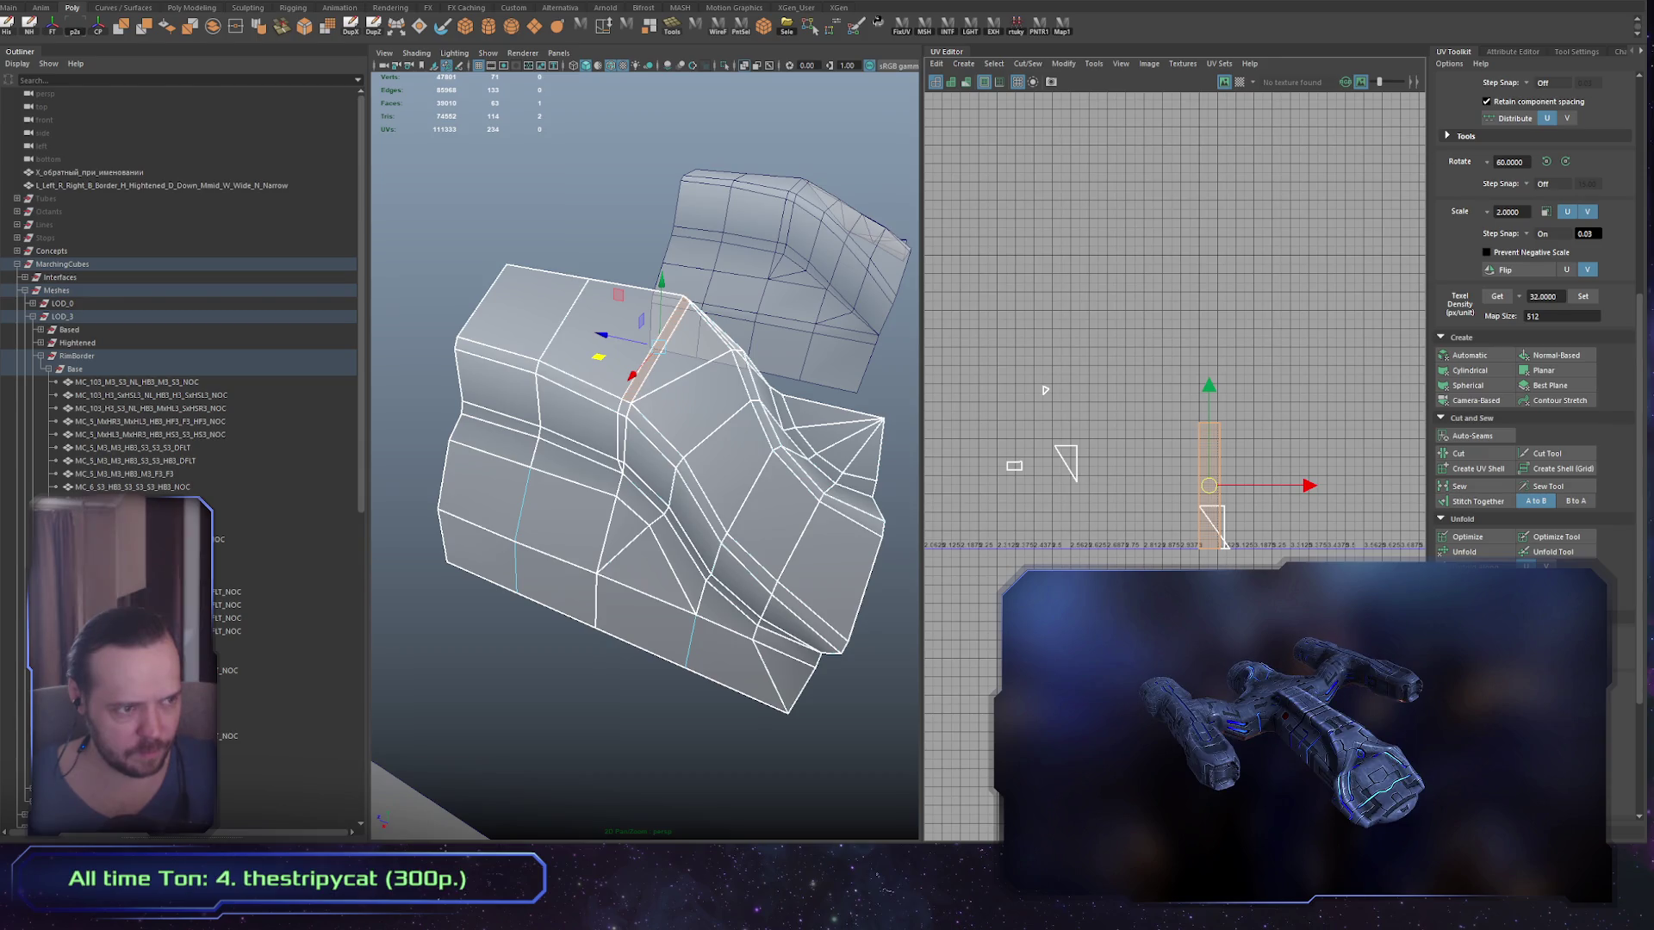
scroll(1045, 390, "down", 5)
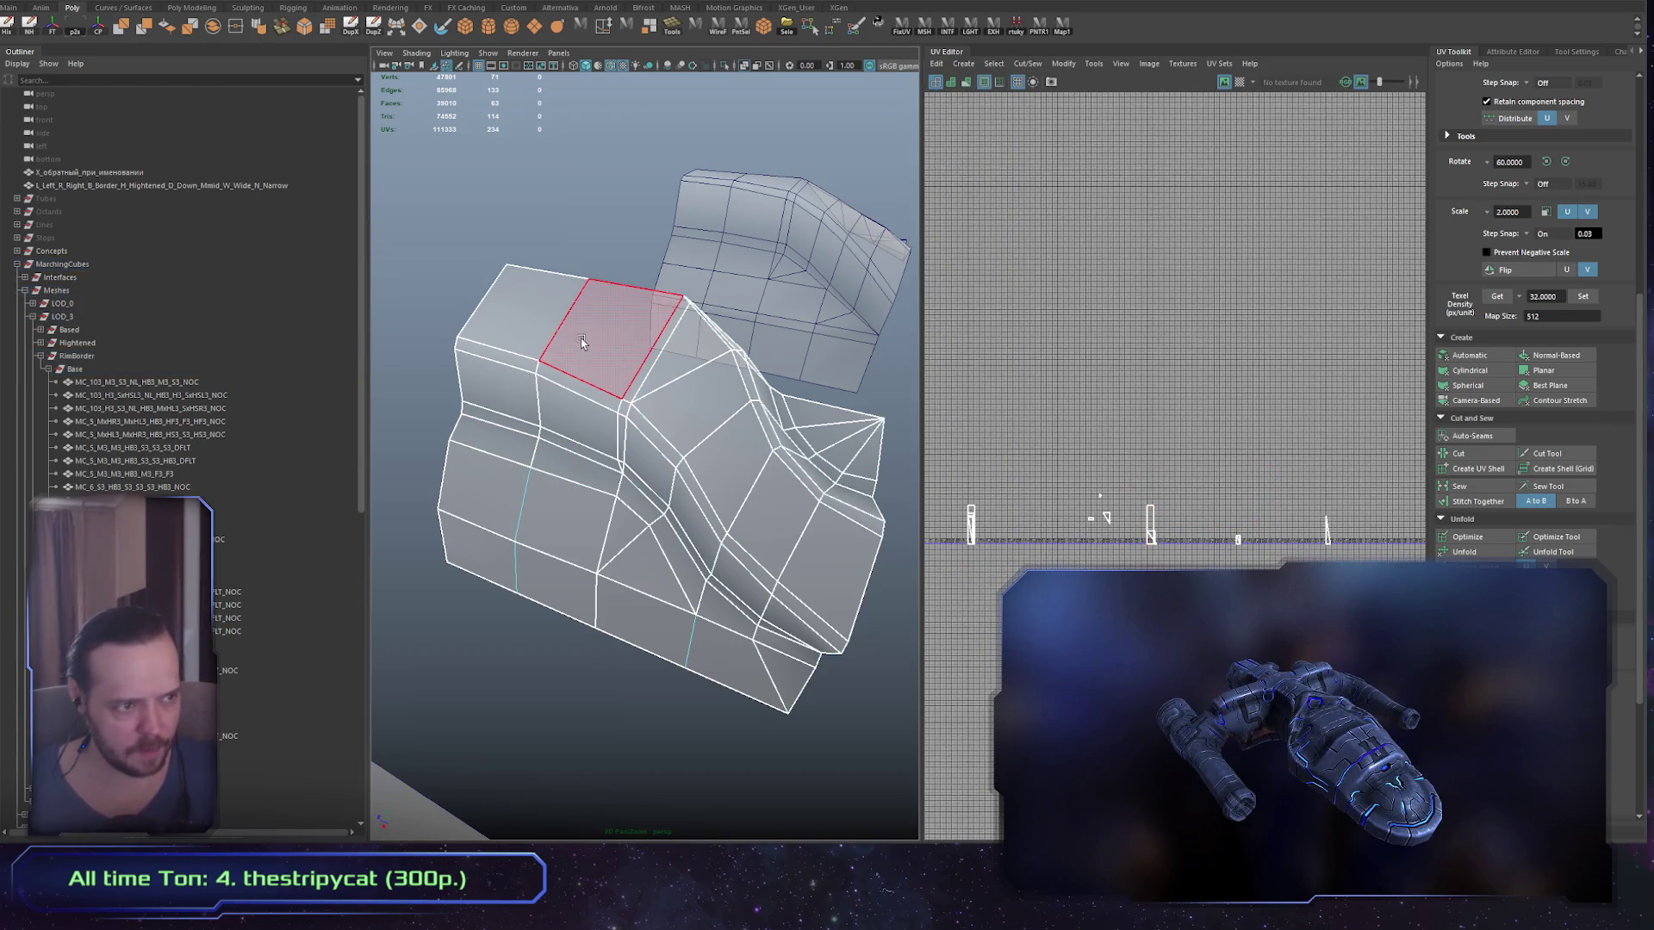
Step: Check another top face and a border edge, then switch the mesh to vertex mode
left_click(581, 341)
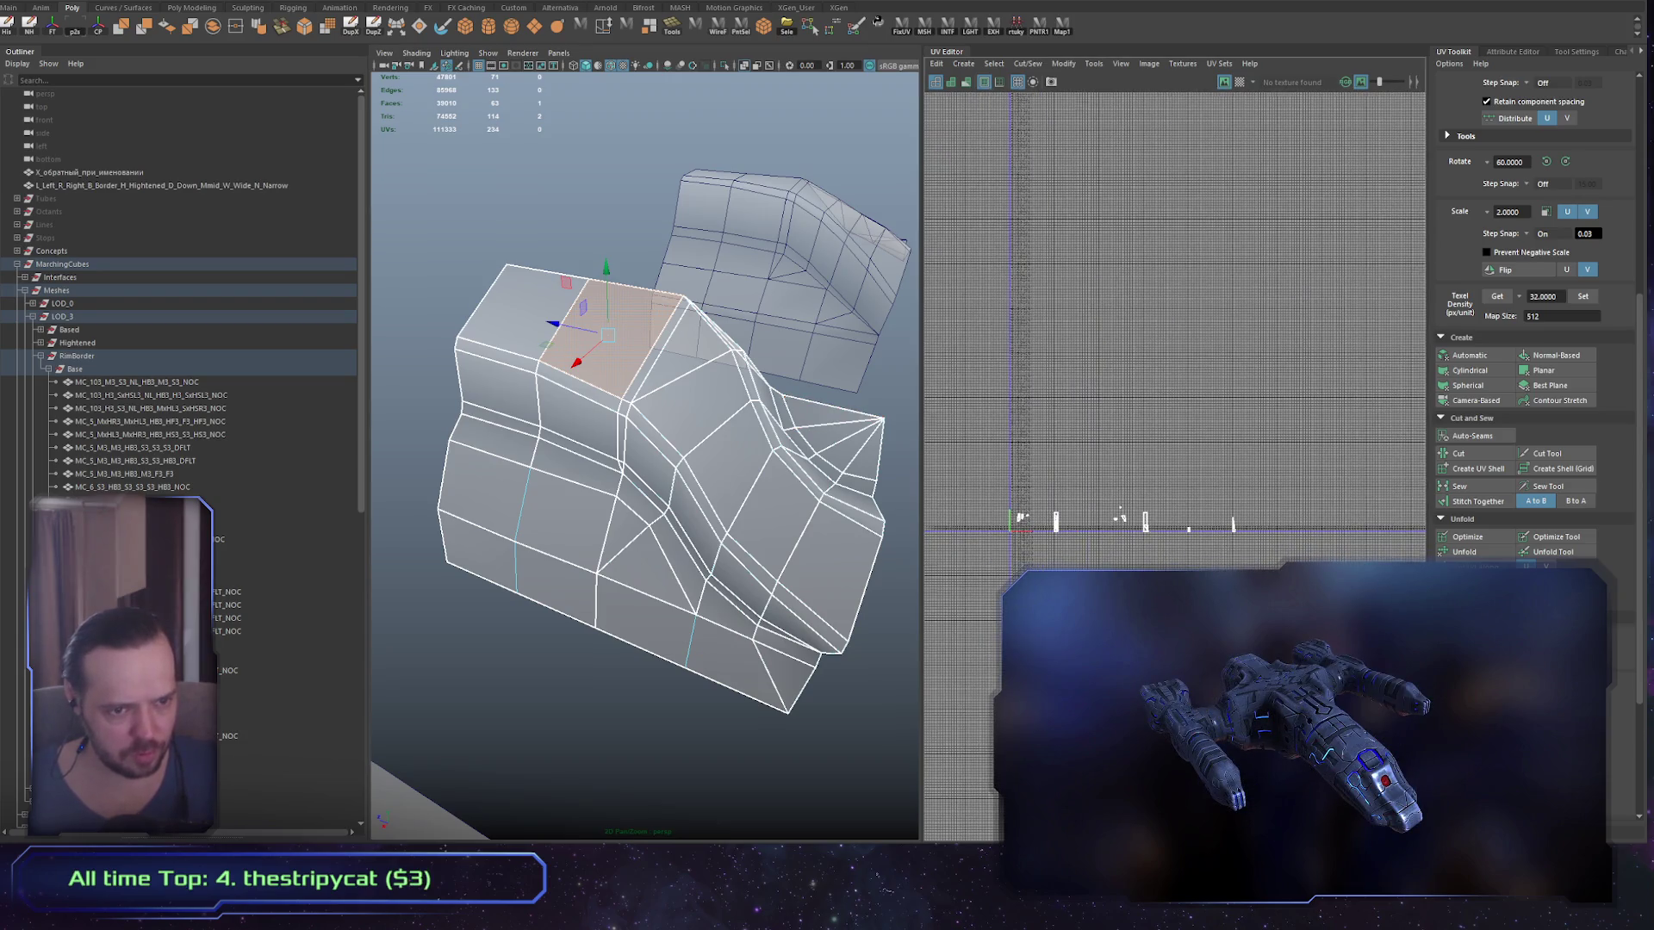
scroll(1101, 550, "down", 2)
scroll(1206, 517, "up", 5)
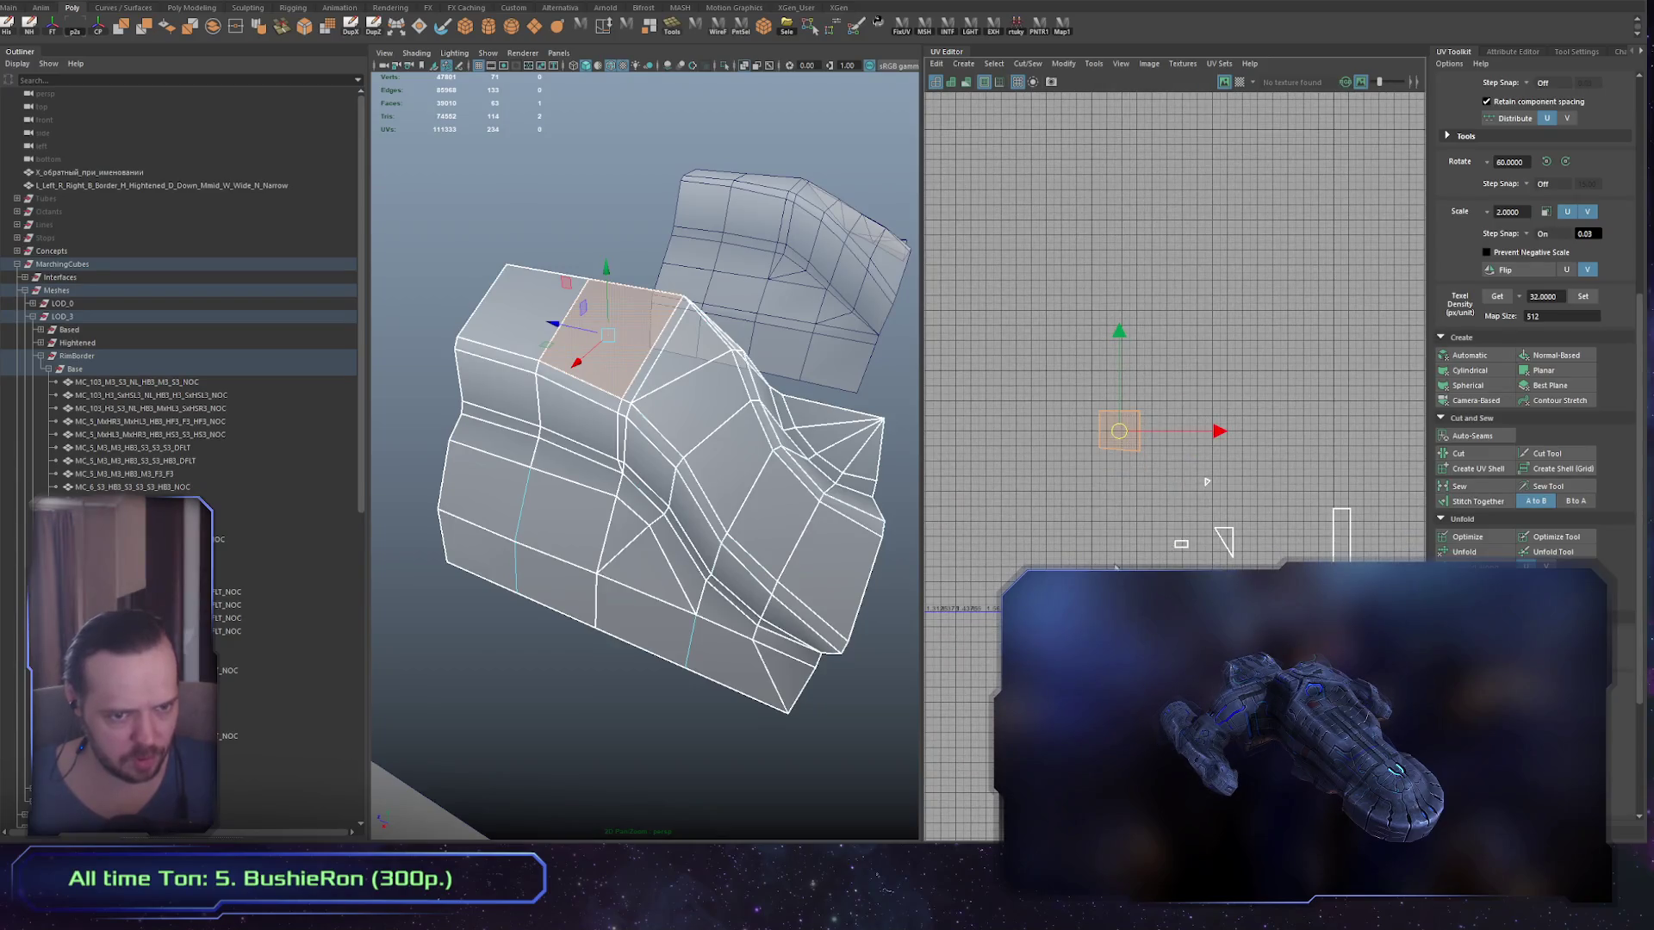
left_click_drag(1115, 566, 1305, 542)
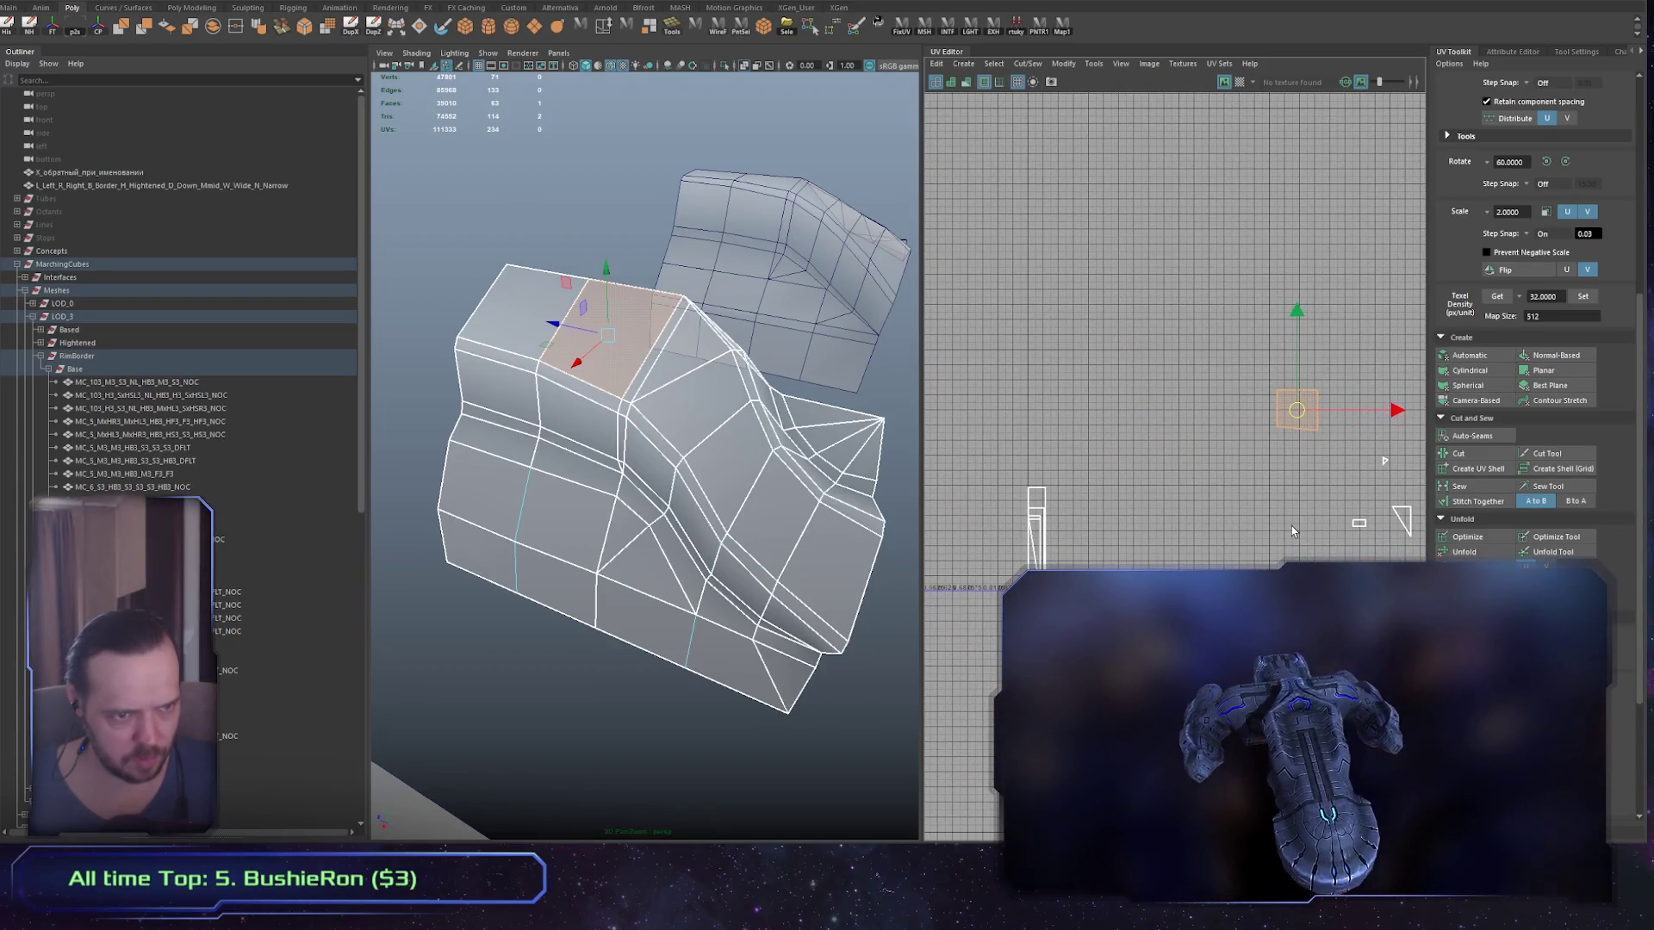
left_click(572, 354)
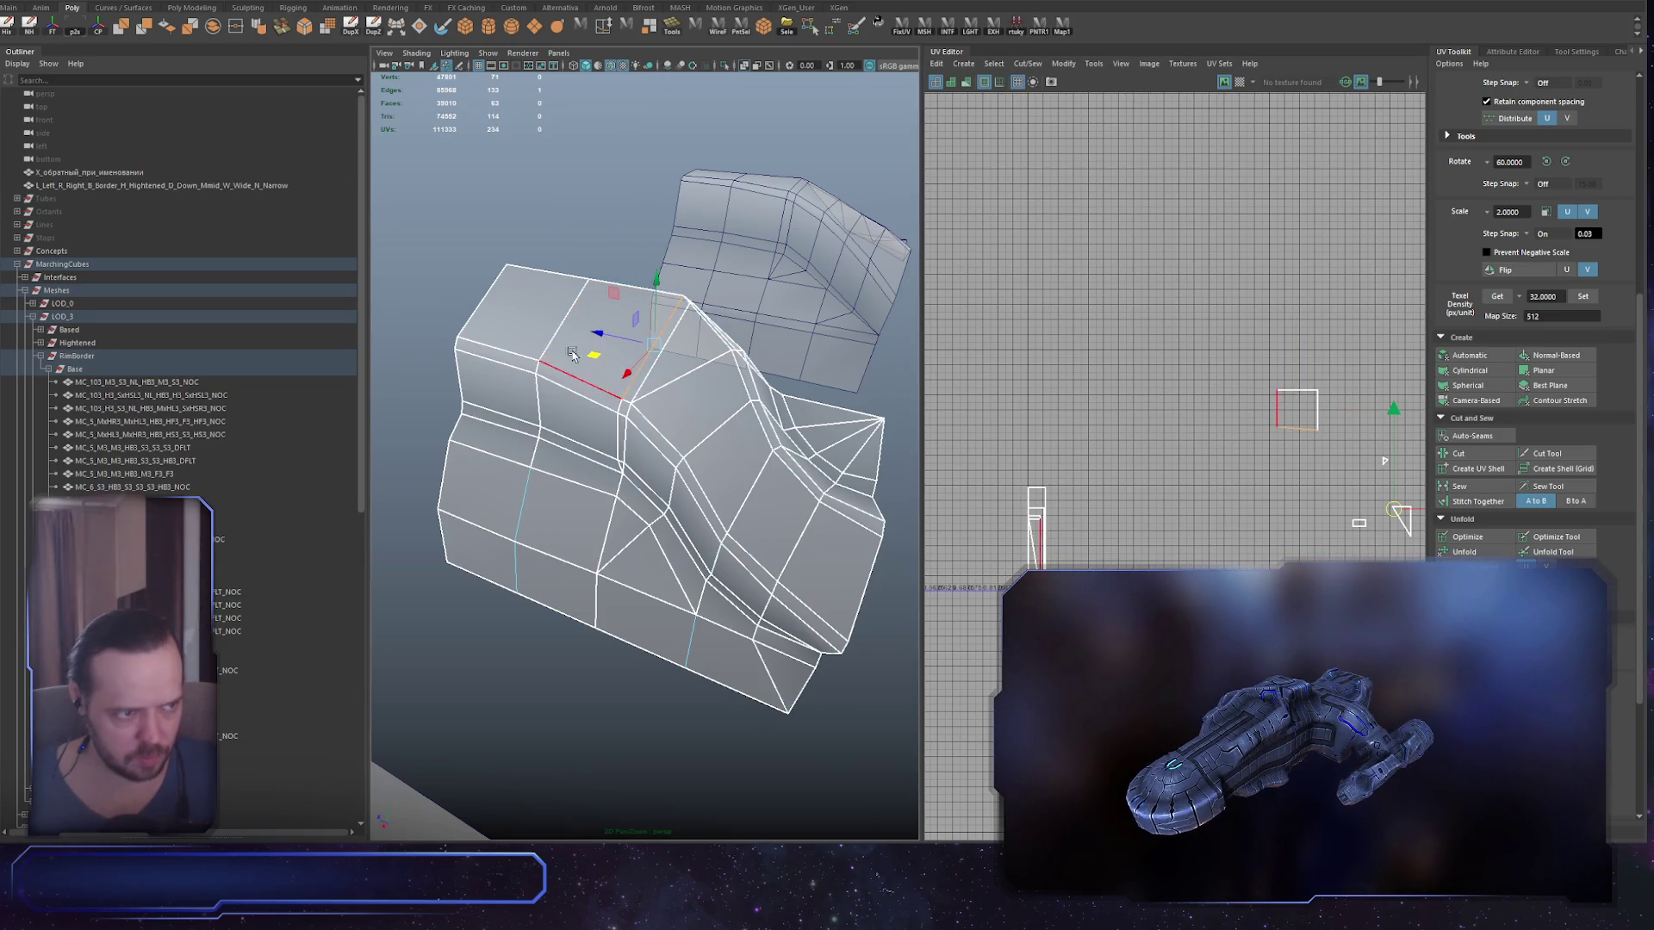
mouse_move(864, 440)
left_mouse_down()
mouse_move(723, 333)
mouse_move(704, 436)
left_mouse_up()
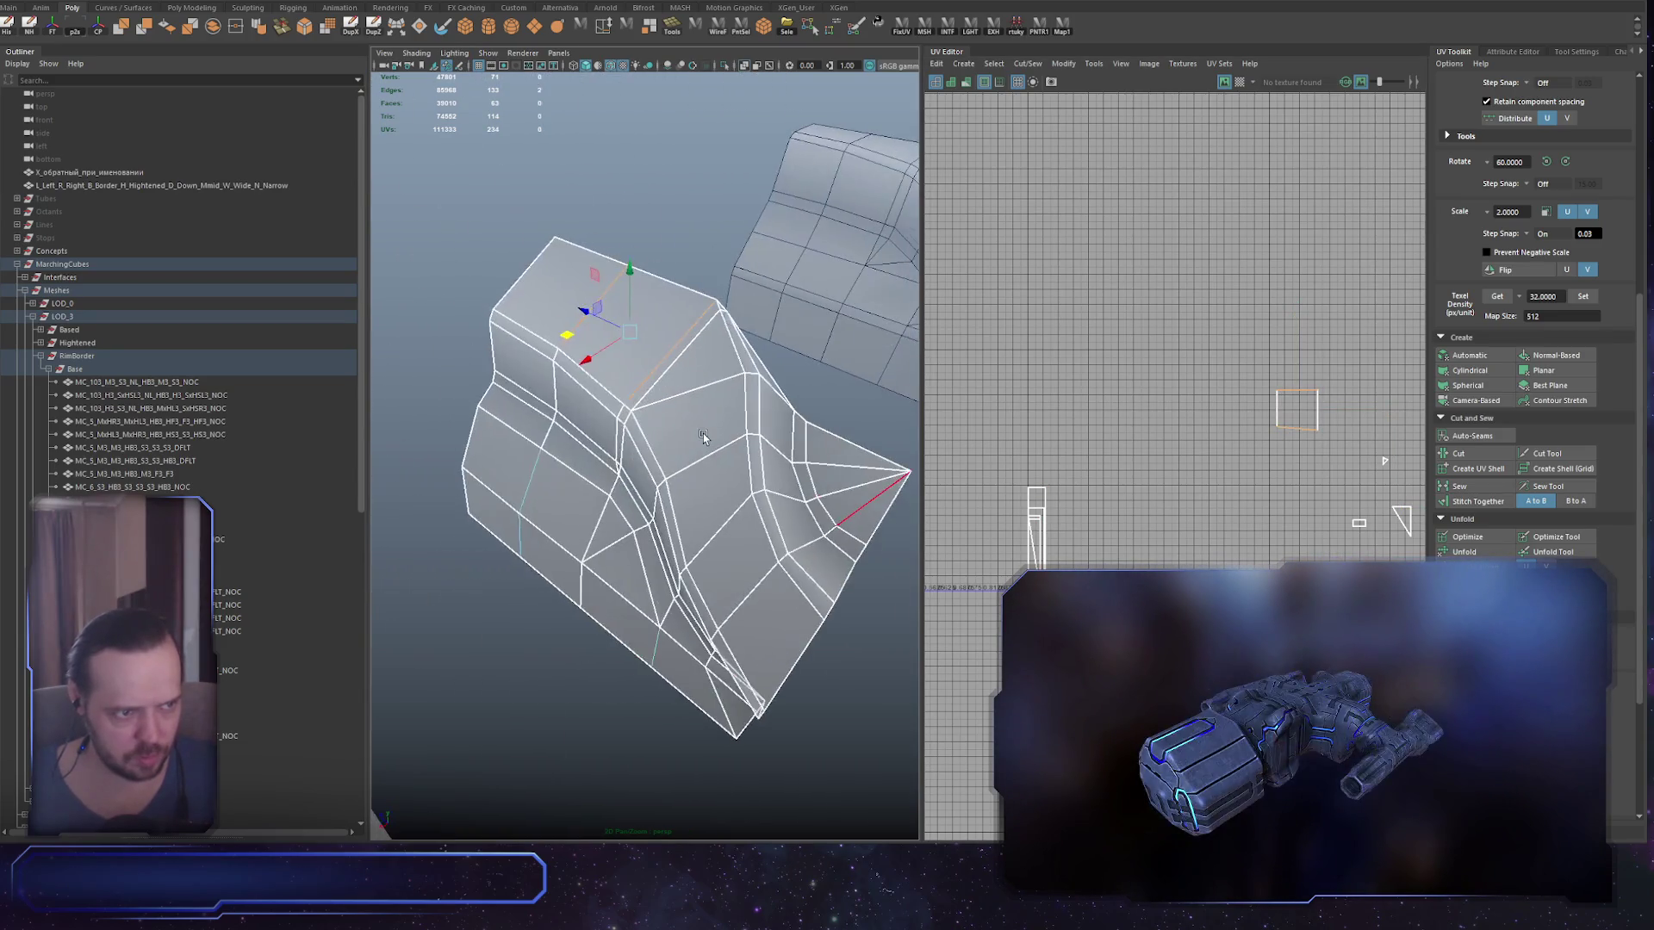
key("F9")
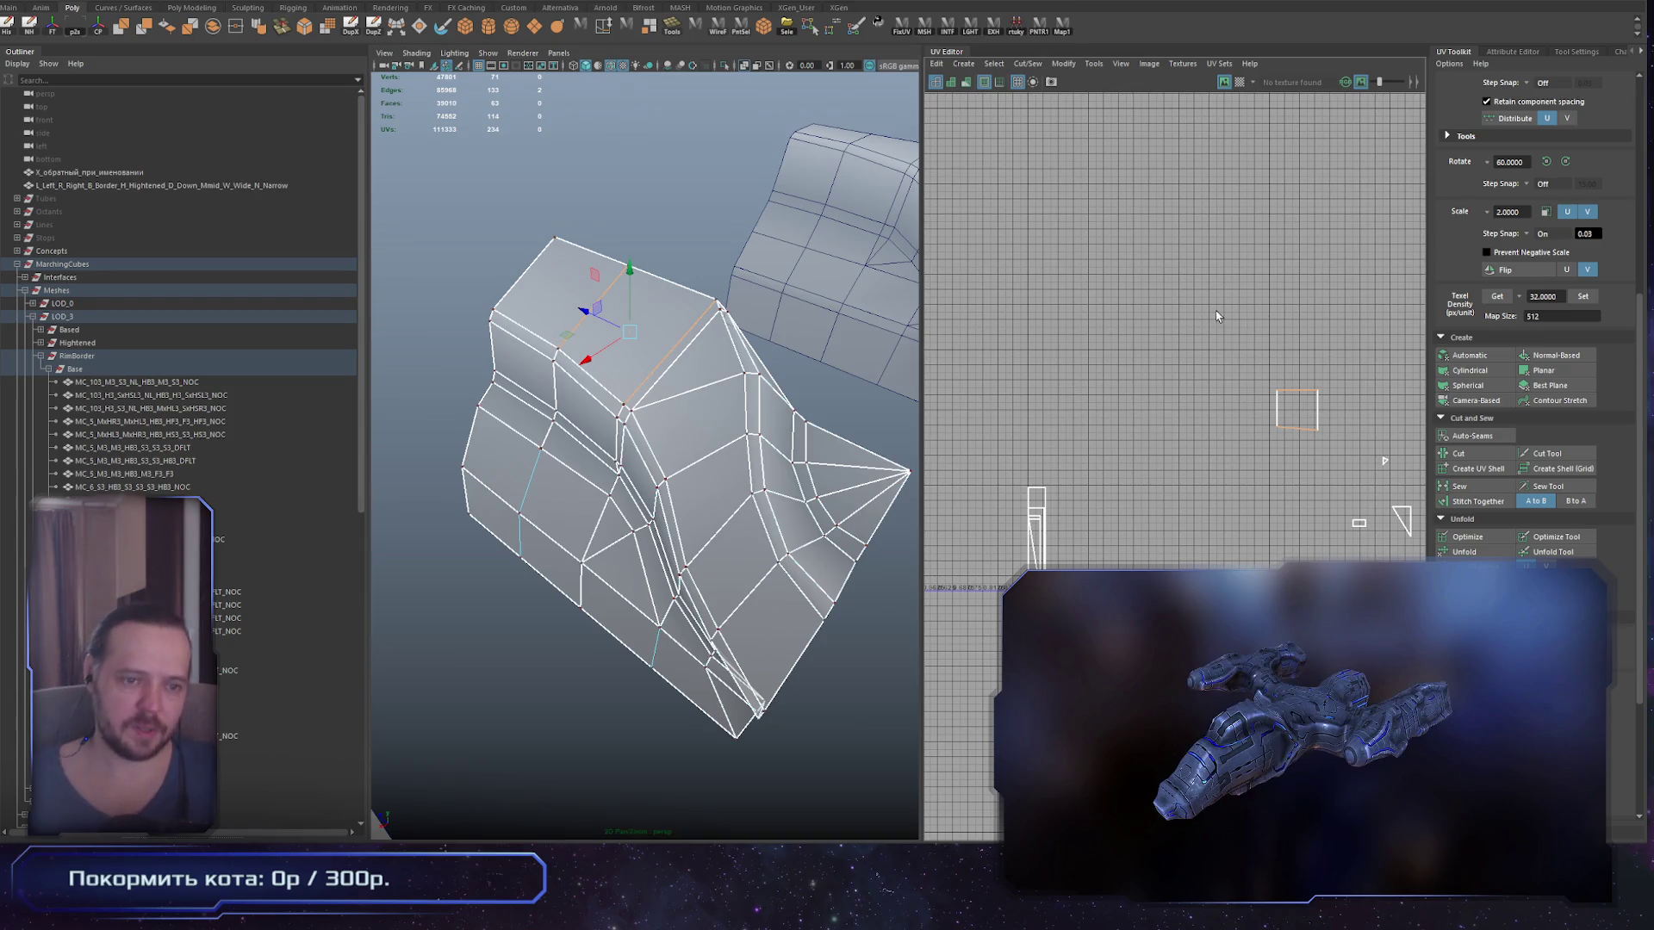
scroll(1329, 474, "down", 4)
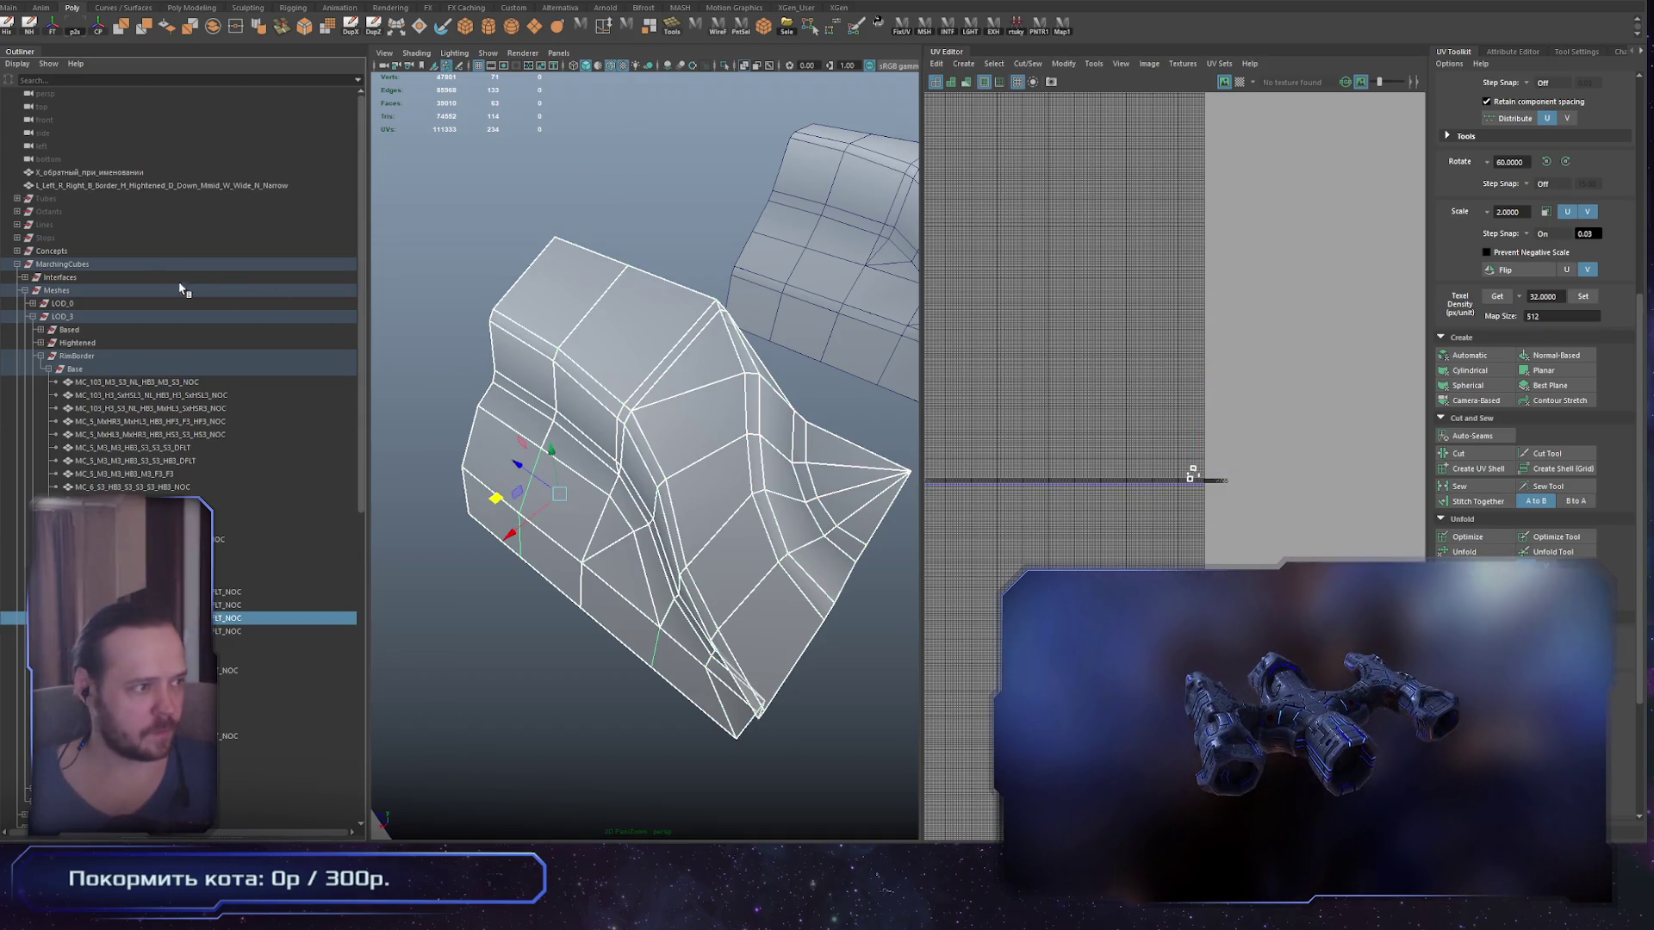
Step: Select the MarchingCubes group, review all its UV shells while orbiting, then clear the selection
left_click(158, 265)
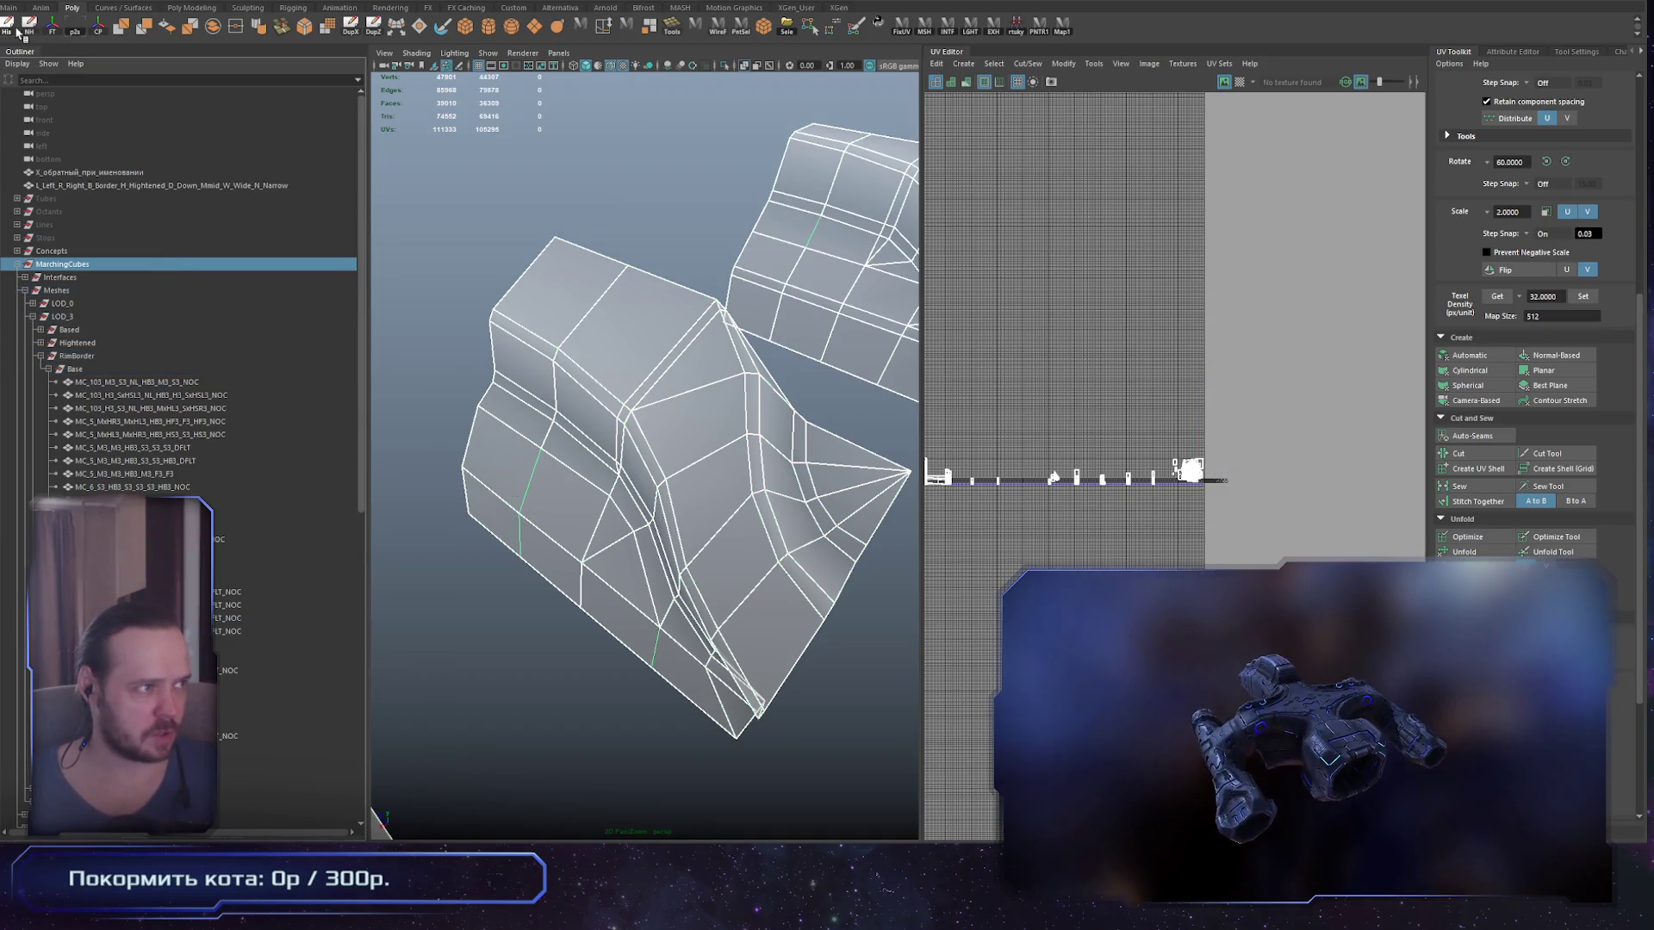
scroll(679, 330, "down", 2)
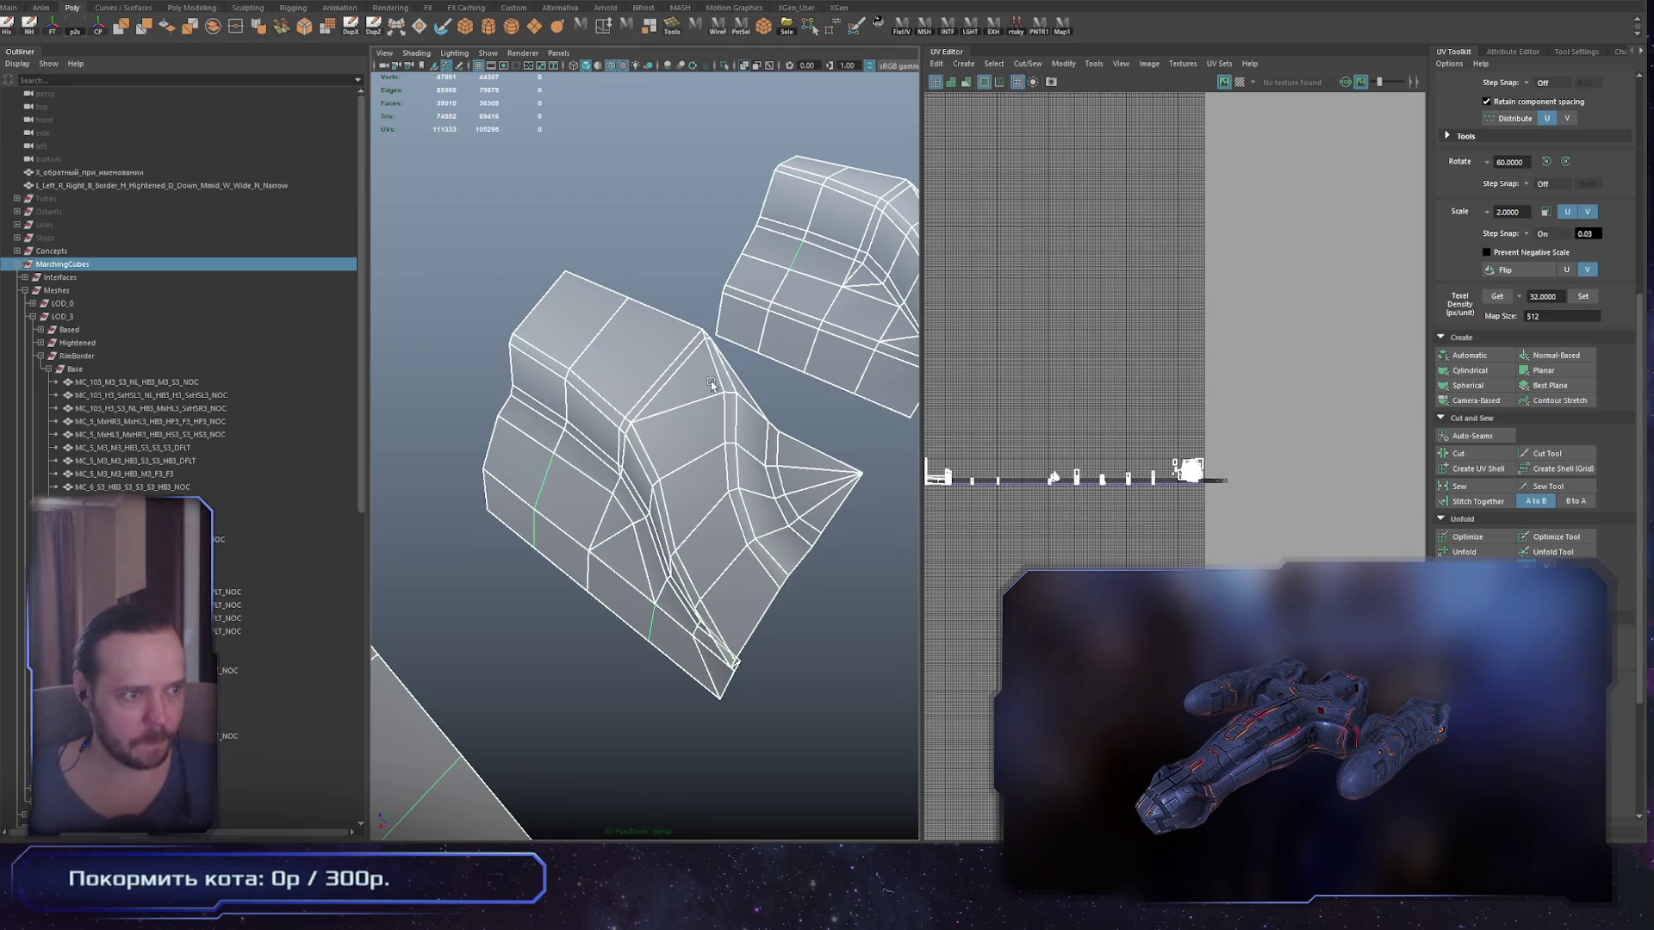
left_click_drag(712, 383, 766, 298)
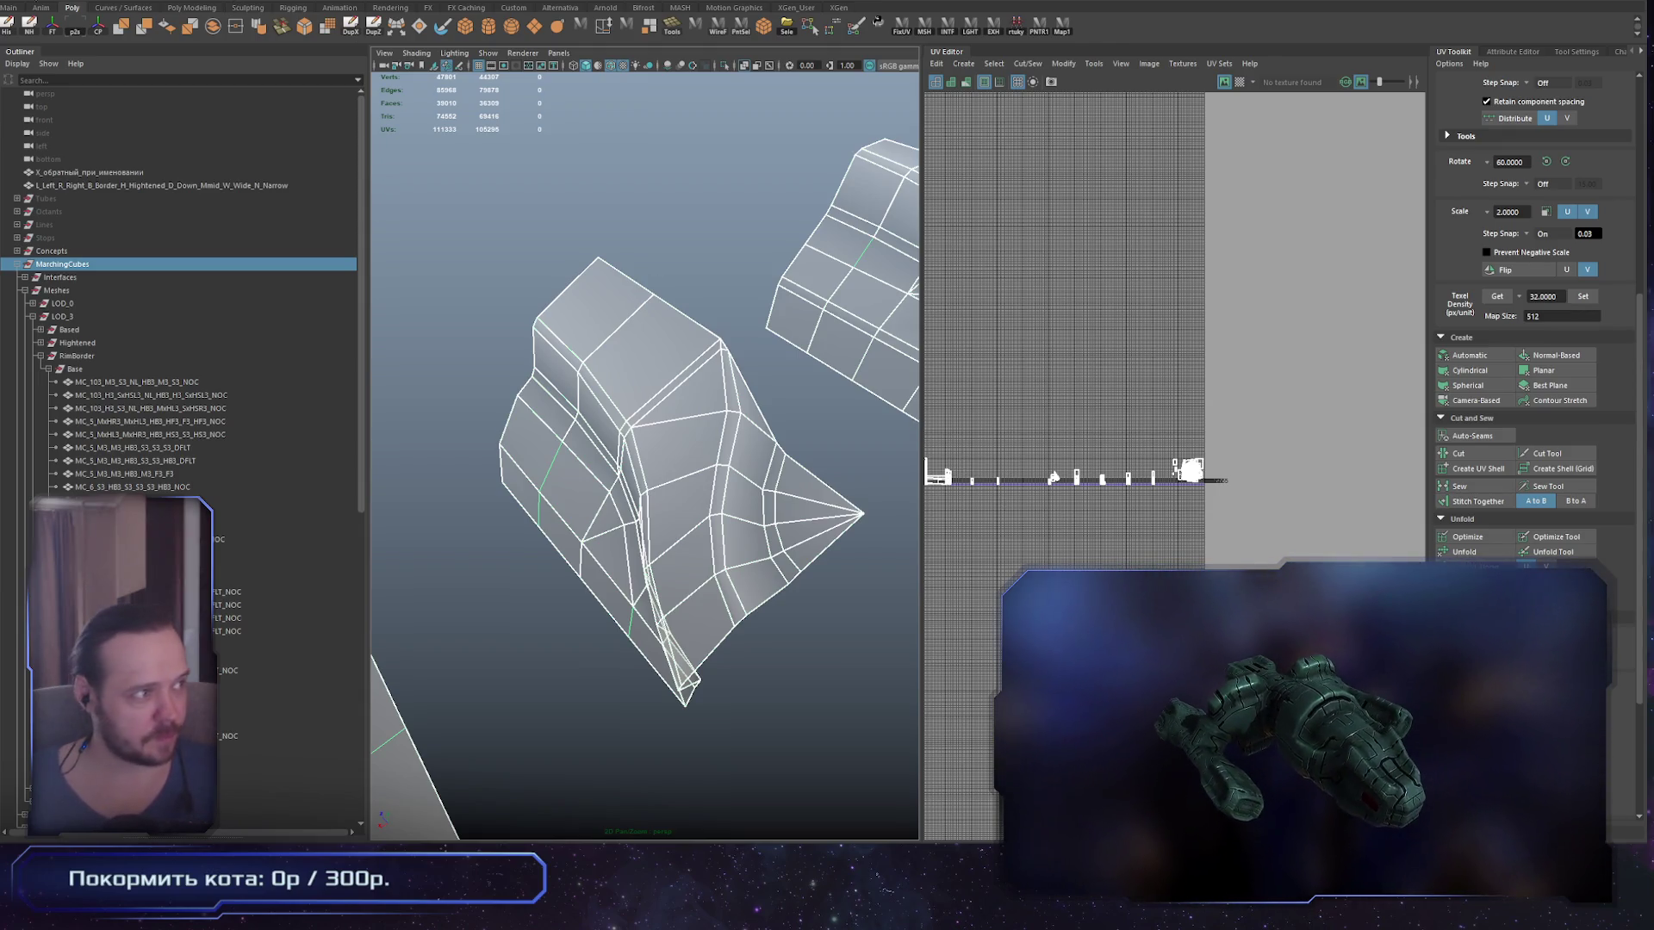
left_click_drag(603, 361, 651, 343)
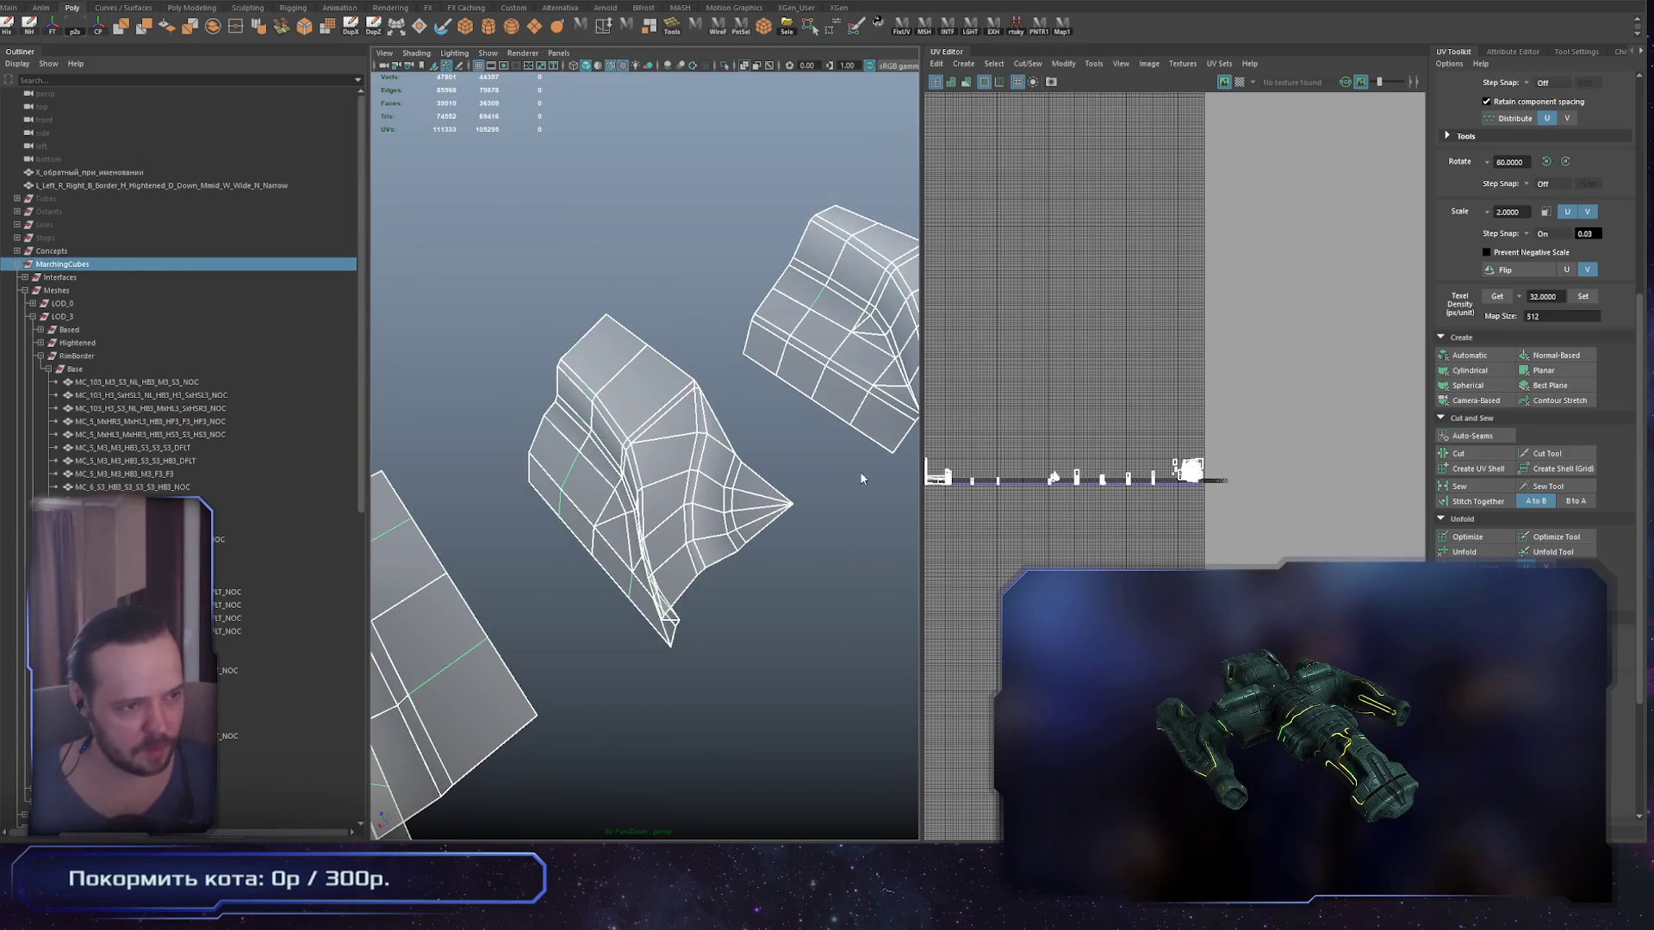
scroll(980, 480, "up", 3)
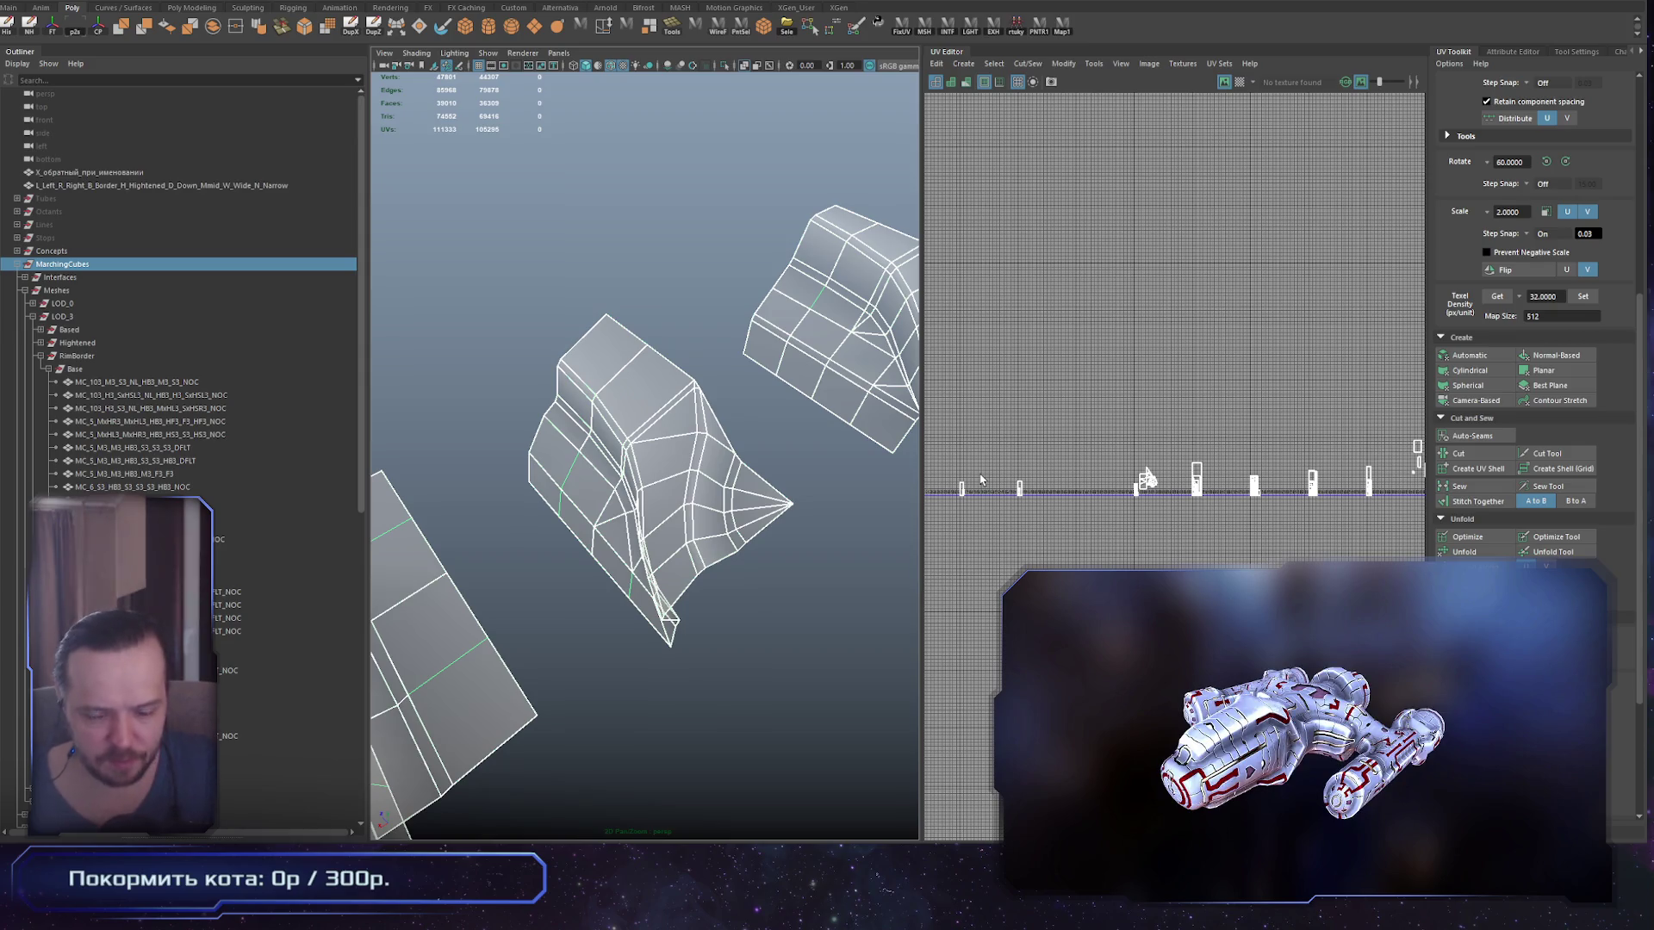
scroll(981, 480, "down", 3)
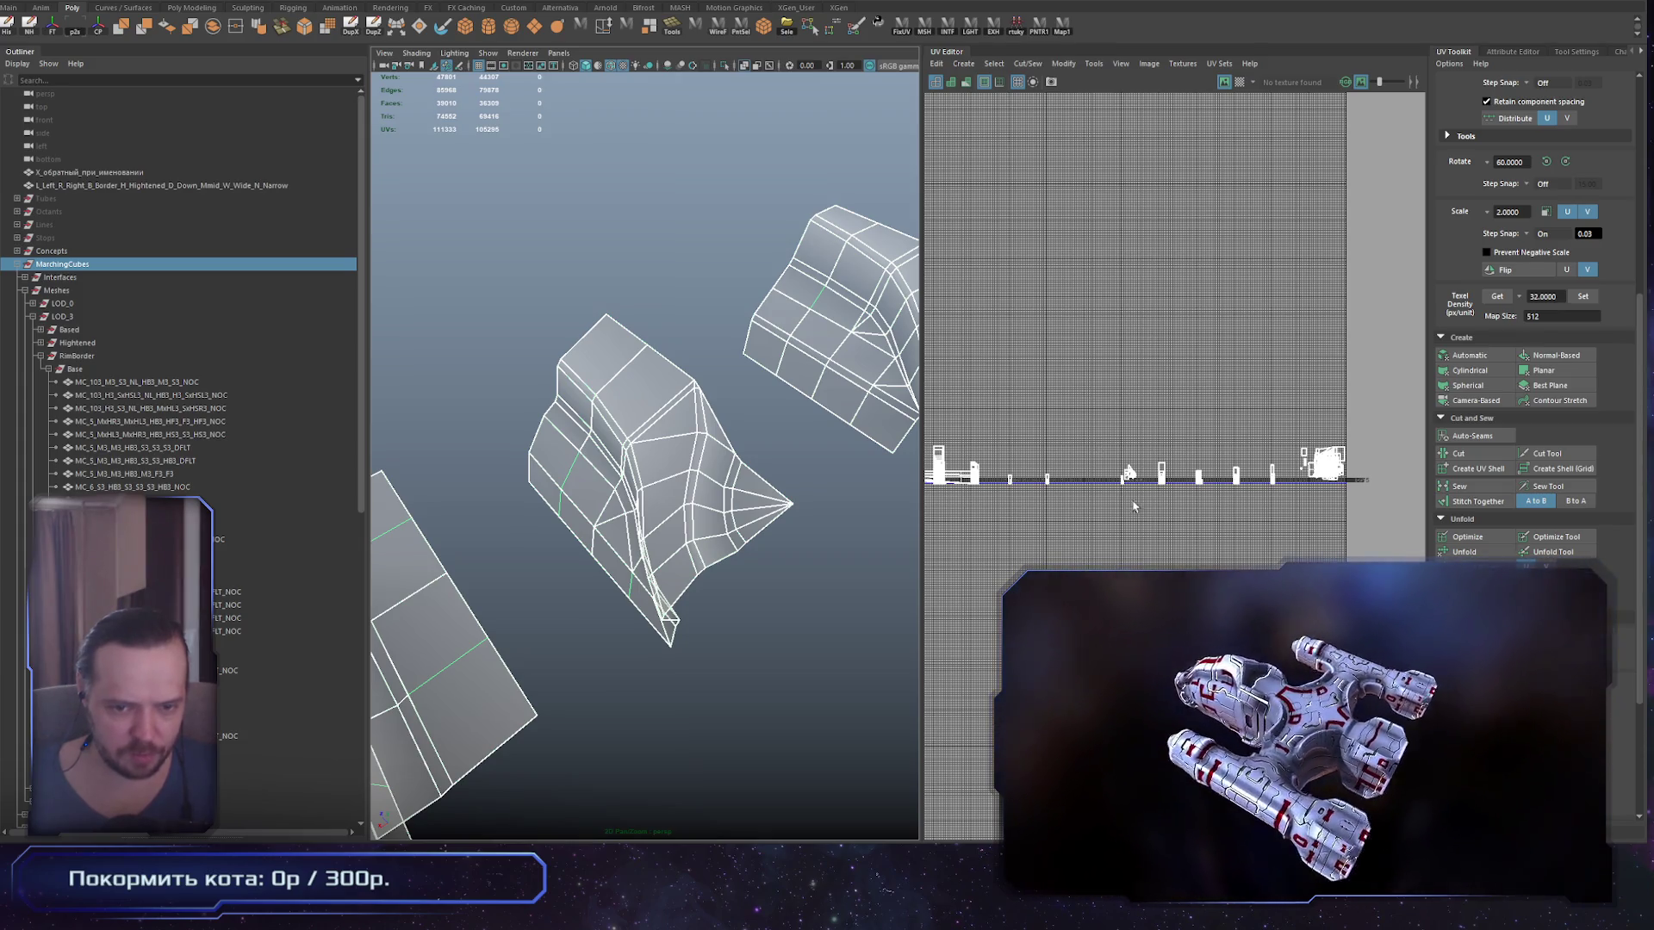
scroll(1123, 531, "up", 3)
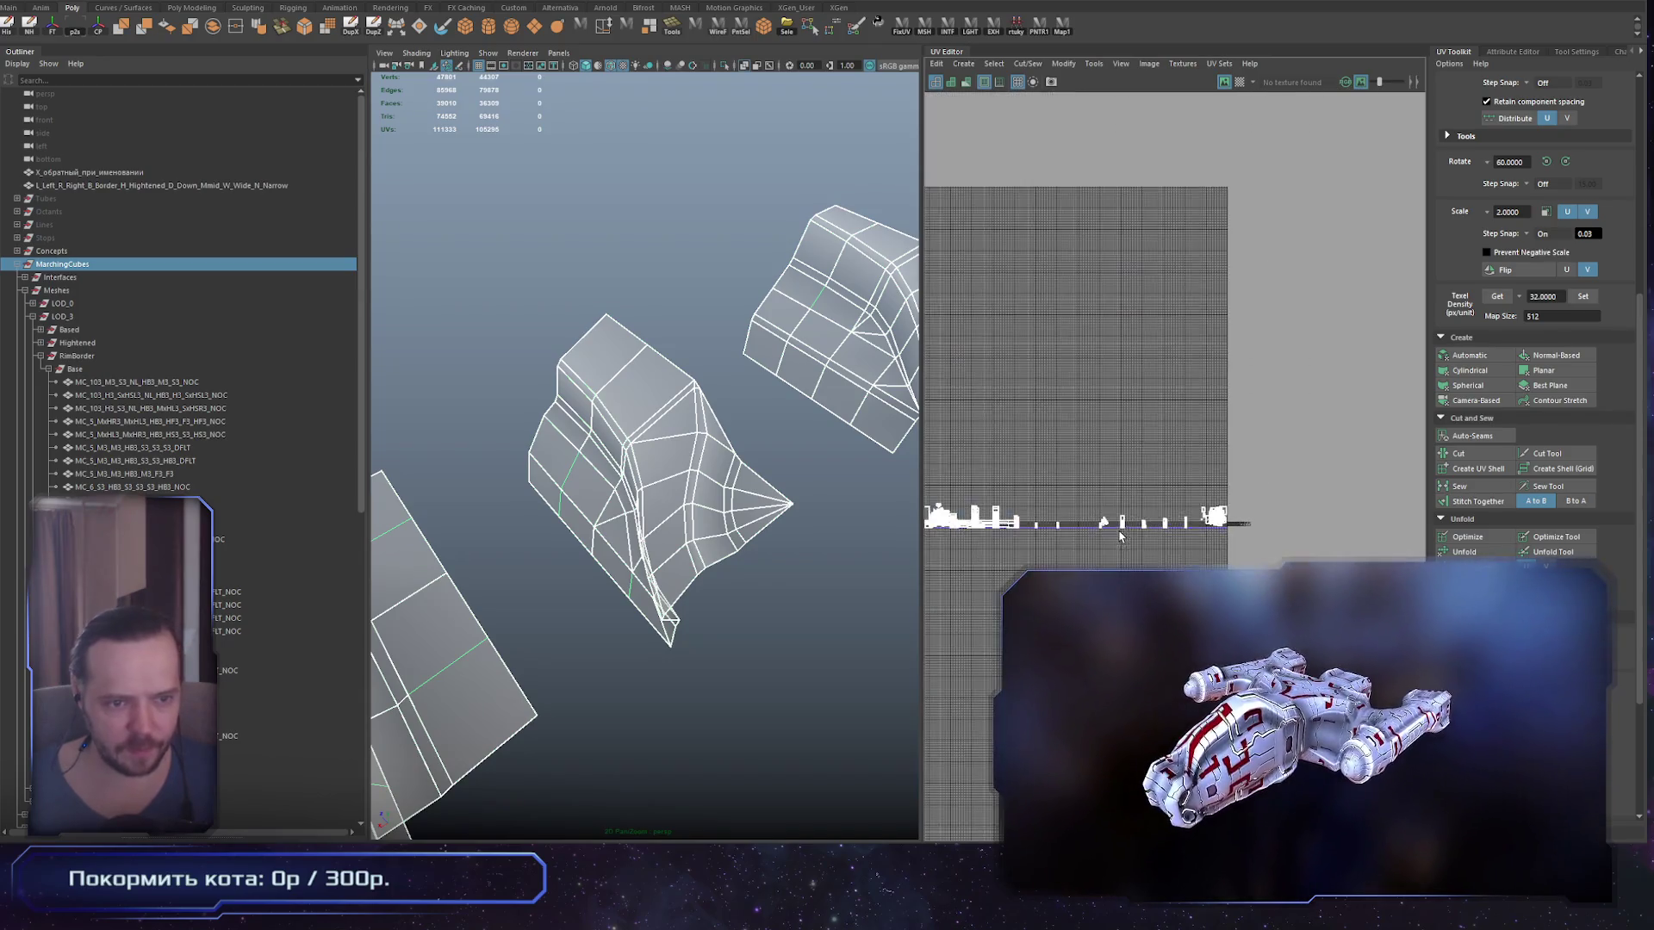
scroll(1166, 567, "up", 5)
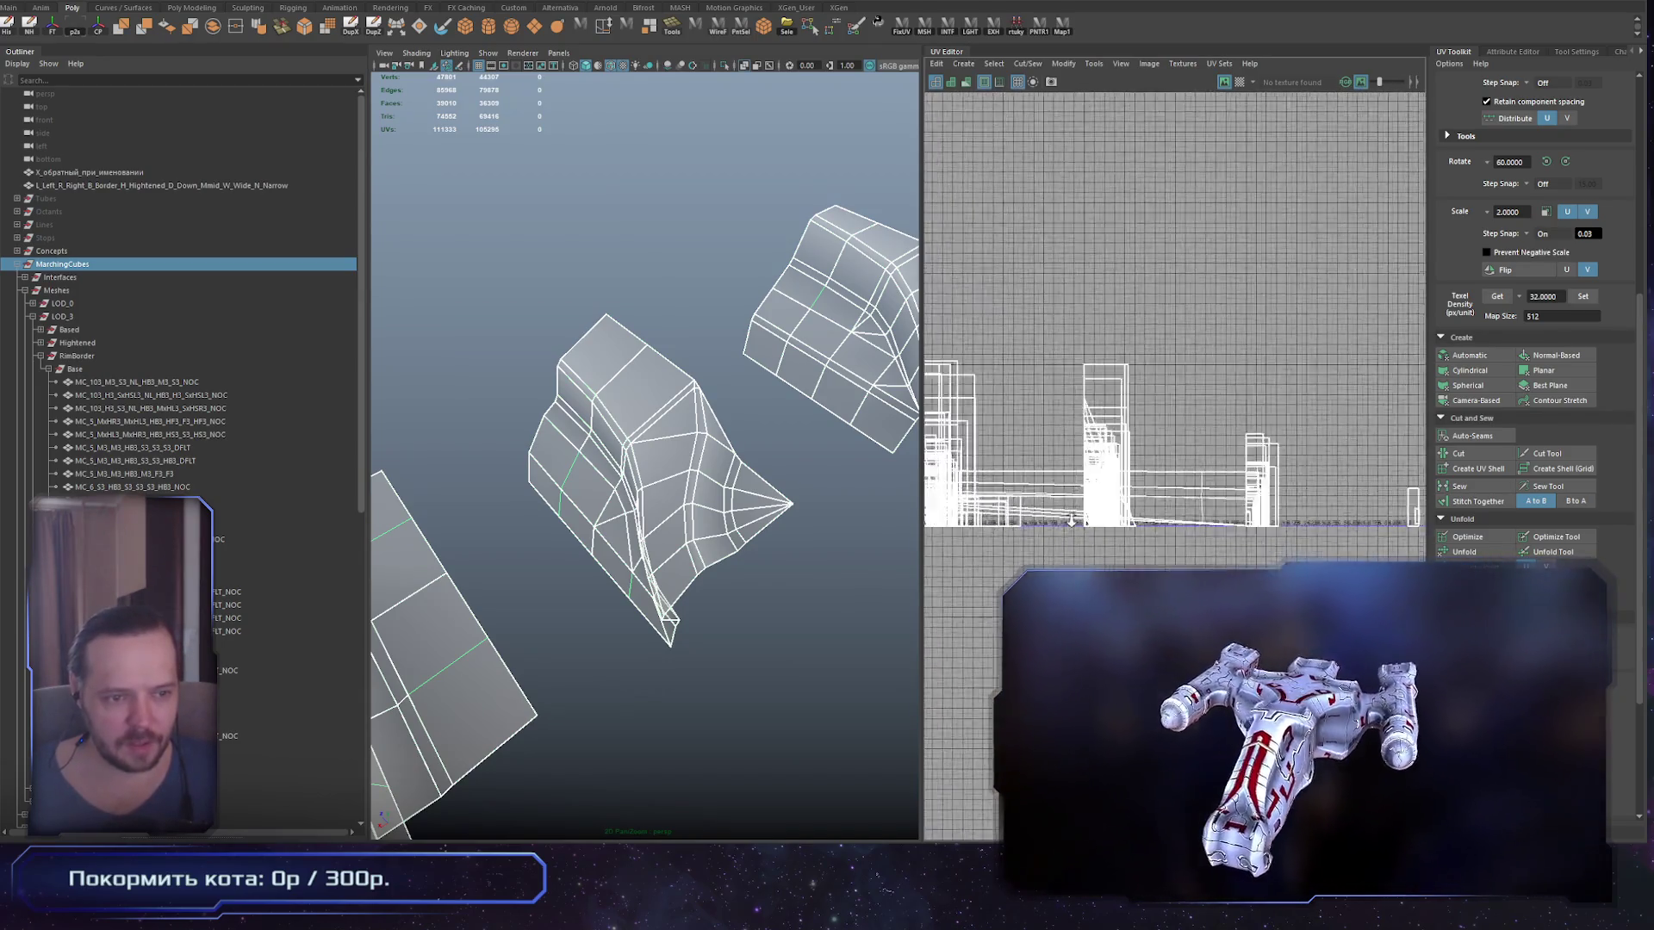
left_click(791, 615)
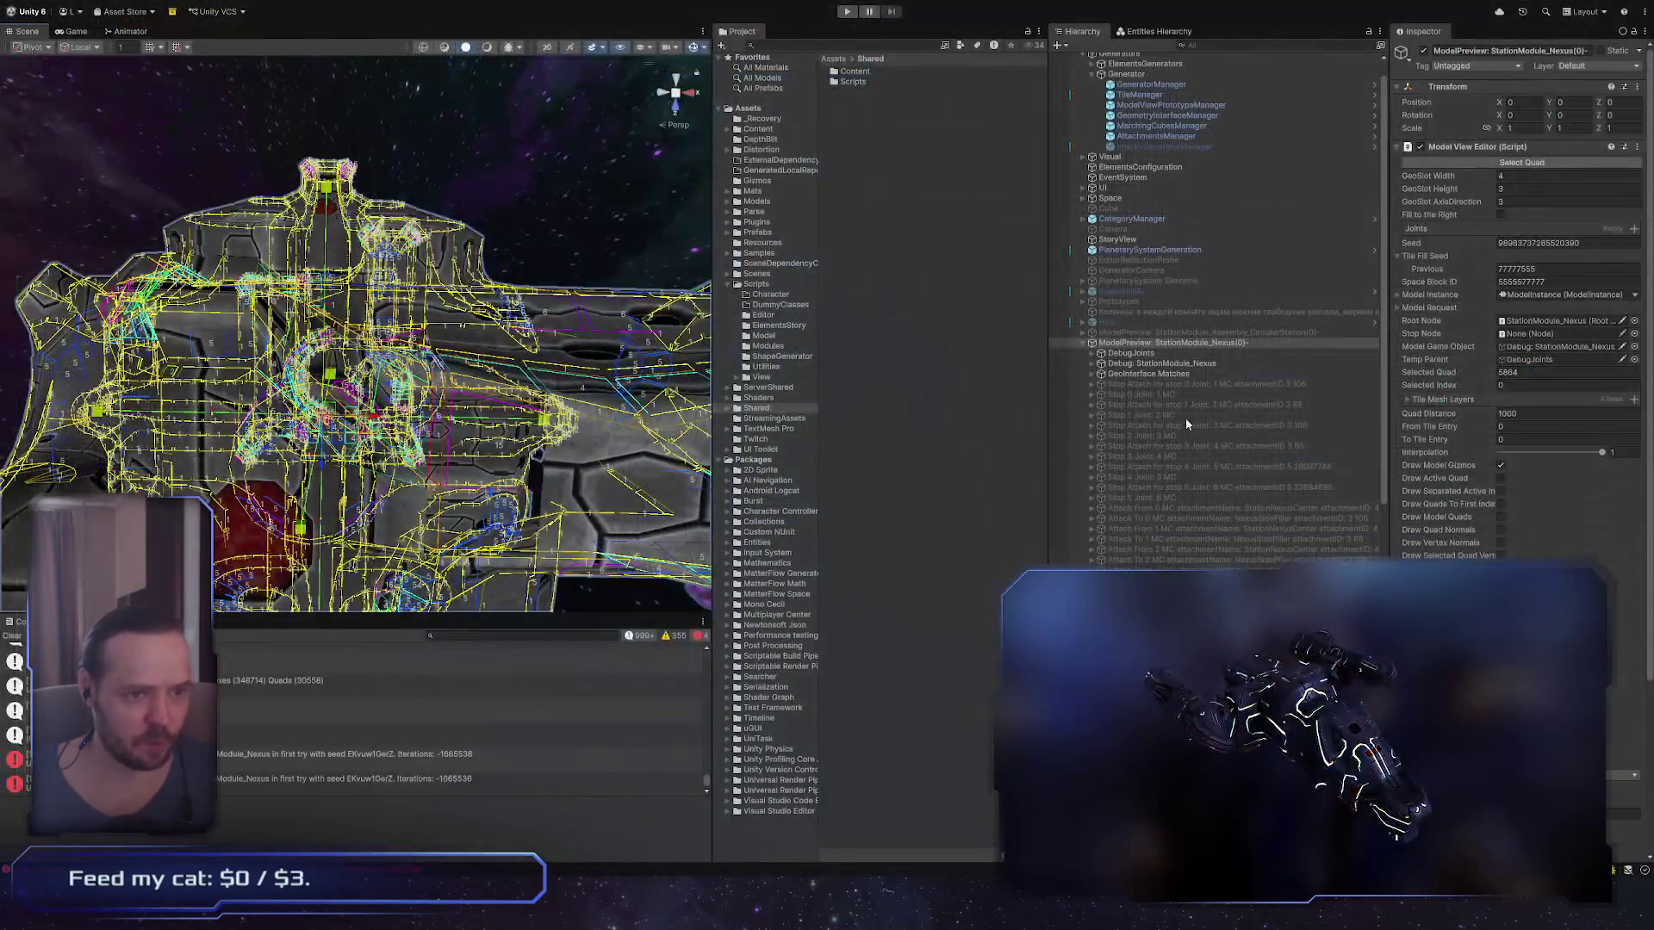
Step: Frame the Stop 1 Stop Attach object in the Scene view
left_click(1116, 405)
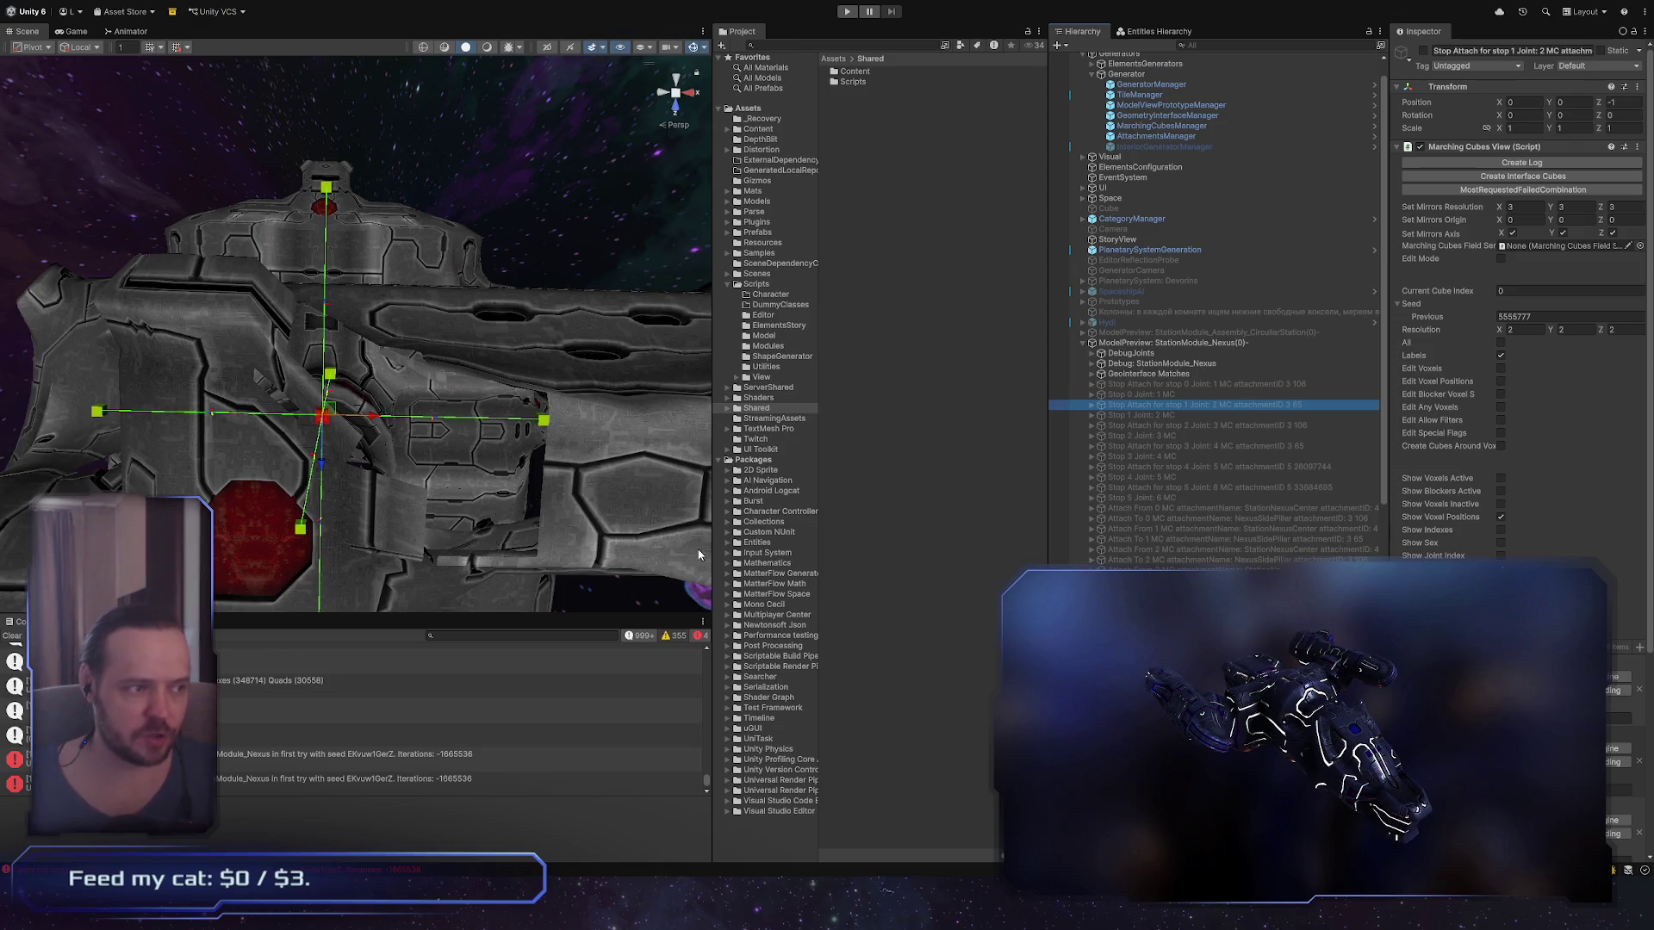
scroll(422, 426, "down", 5)
mouse_move(422, 426)
left_mouse_down("alt")
mouse_move(493, 451)
mouse_move(406, 250)
left_mouse_up("alt")
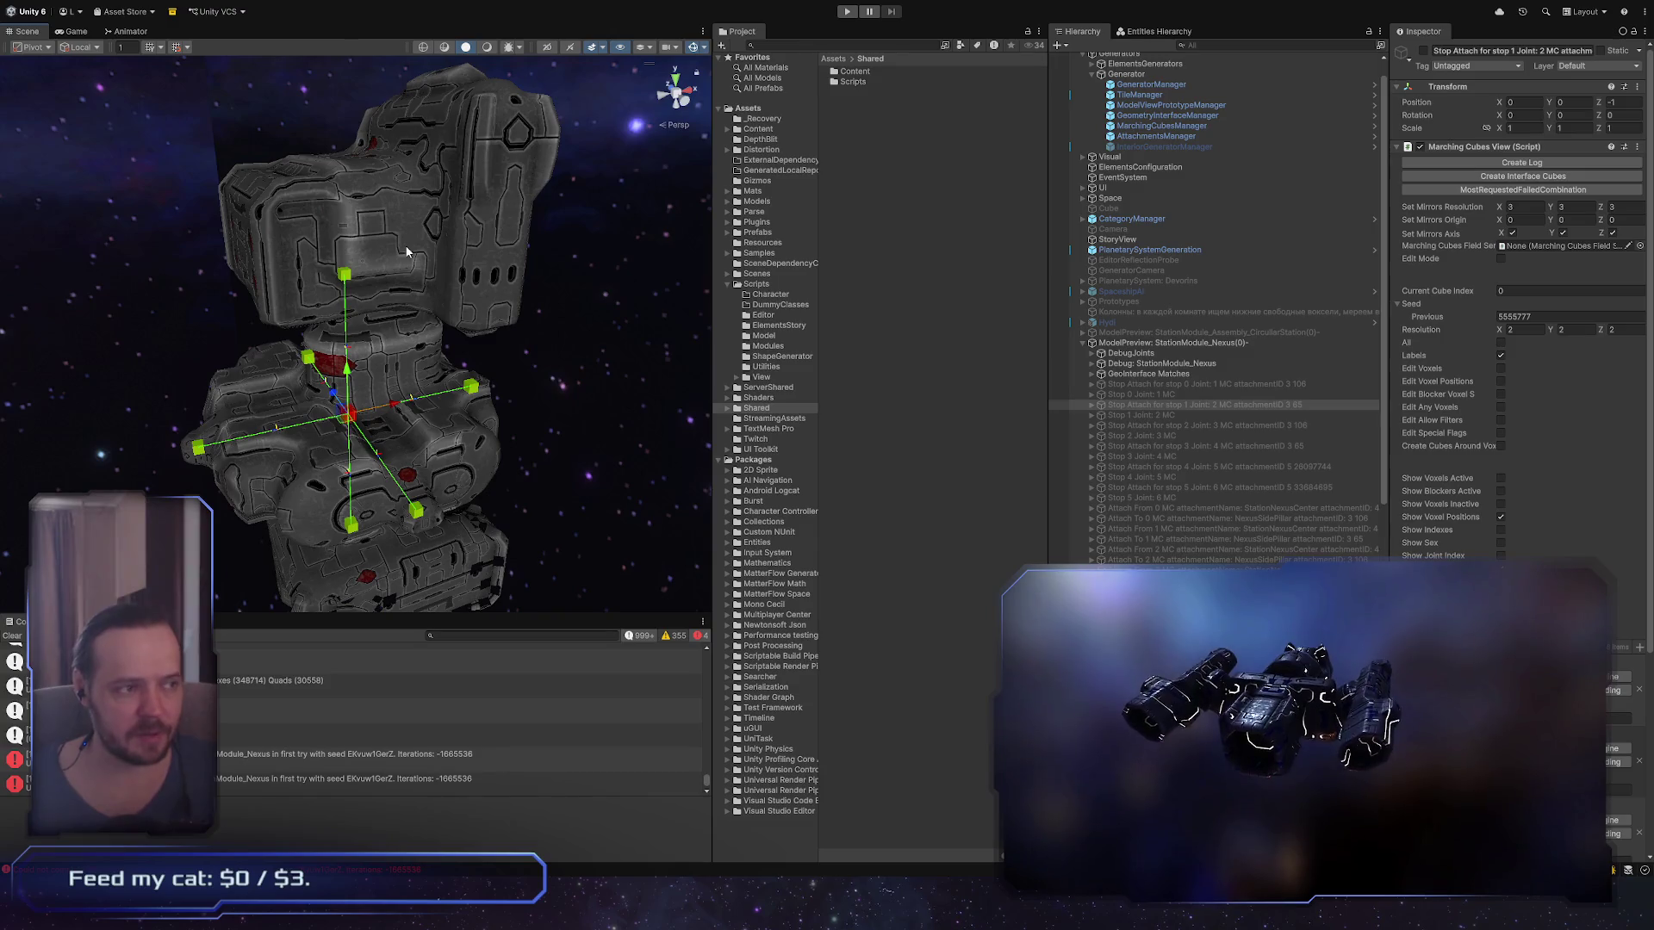
left_click(466, 312)
mouse_move(466, 312)
left_mouse_down("alt")
mouse_move(377, 444)
mouse_move(447, 555)
left_mouse_up("alt")
key("ctrl+z")
key("f")
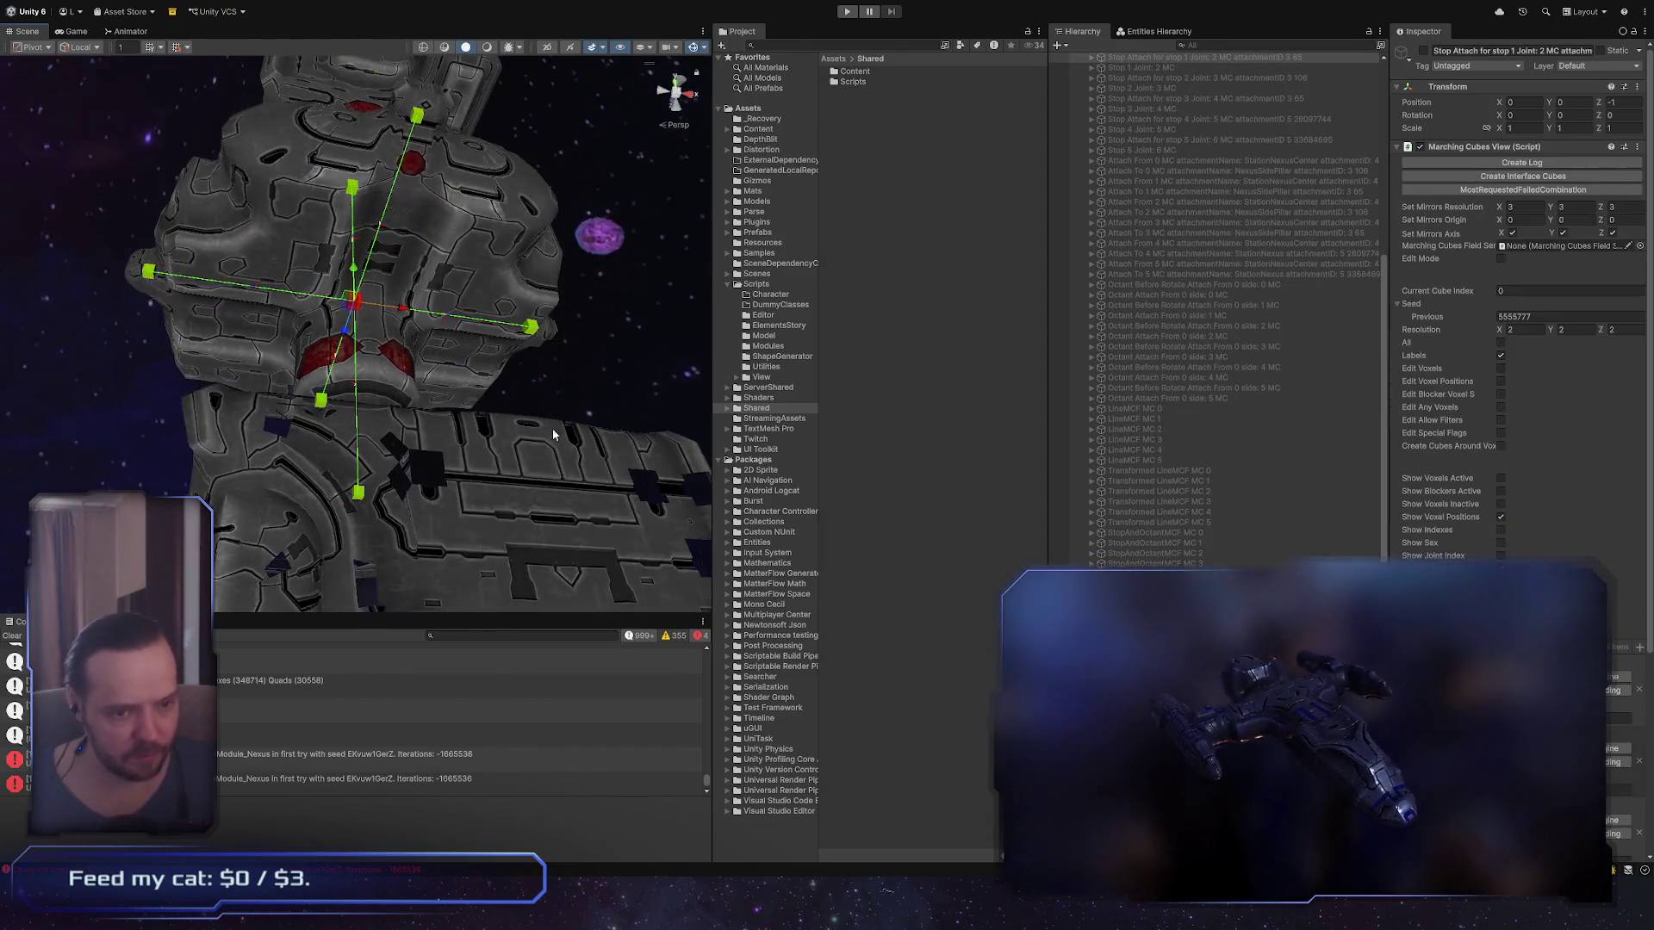
scroll(1326, 525, "up", 10)
Step: Select ModelPreview: StationModule_Nexus(0), review its Draw options, then move close to the hull
left_click(1237, 370)
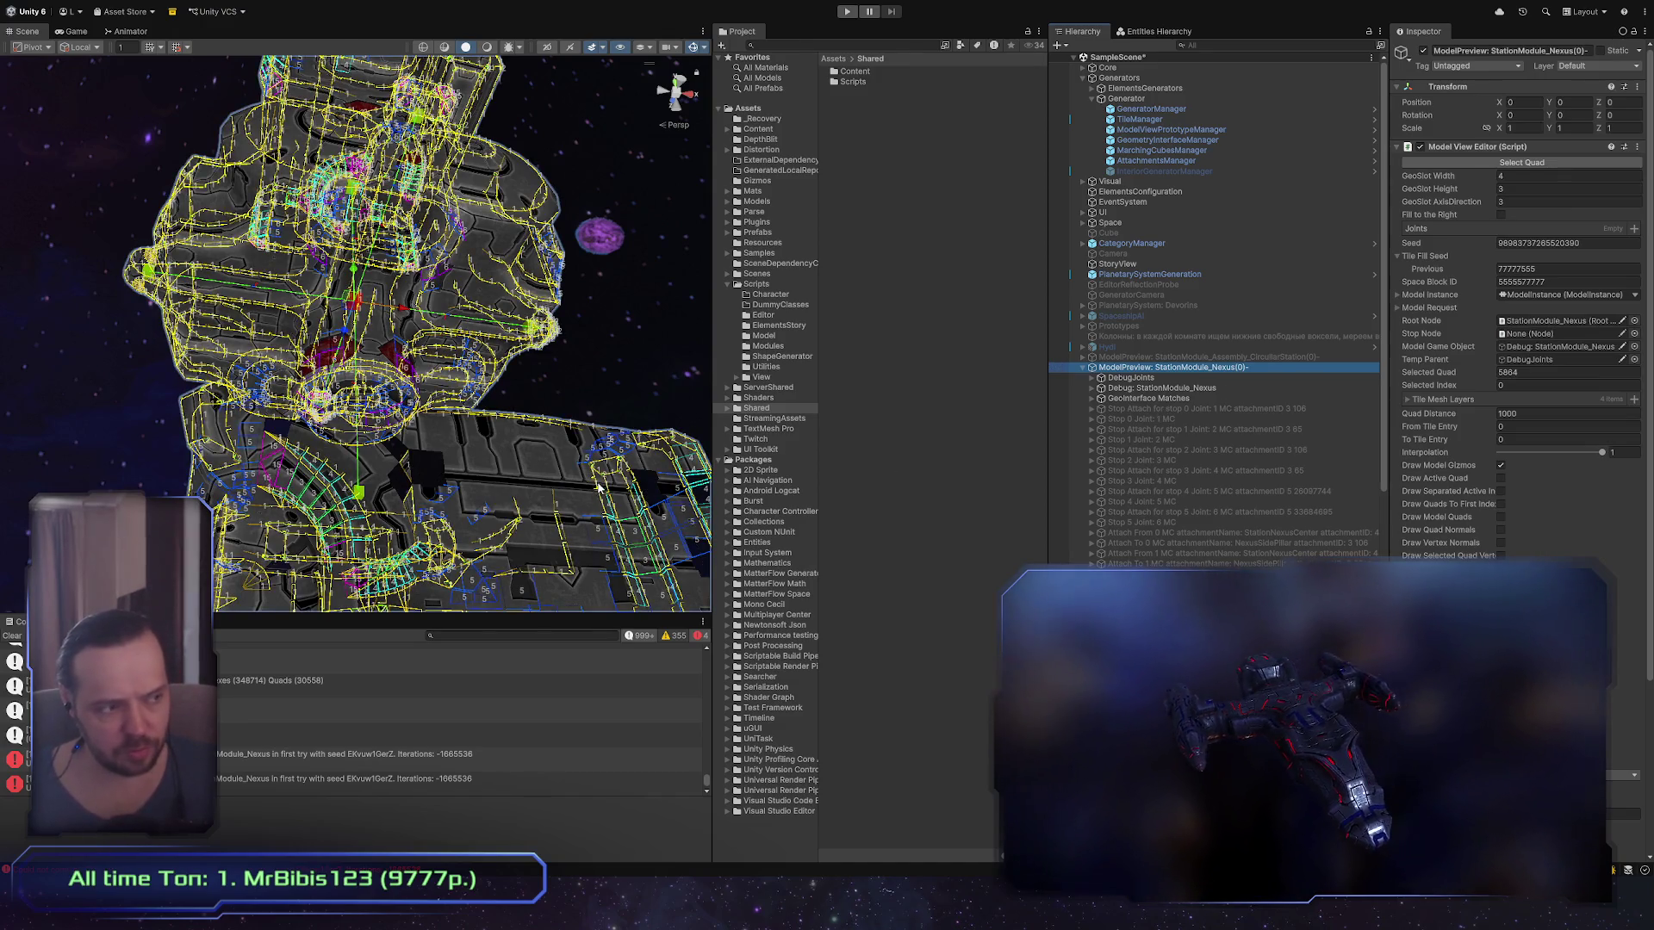
scroll(1517, 345, "down", 3)
scroll(1516, 344, "down", 3)
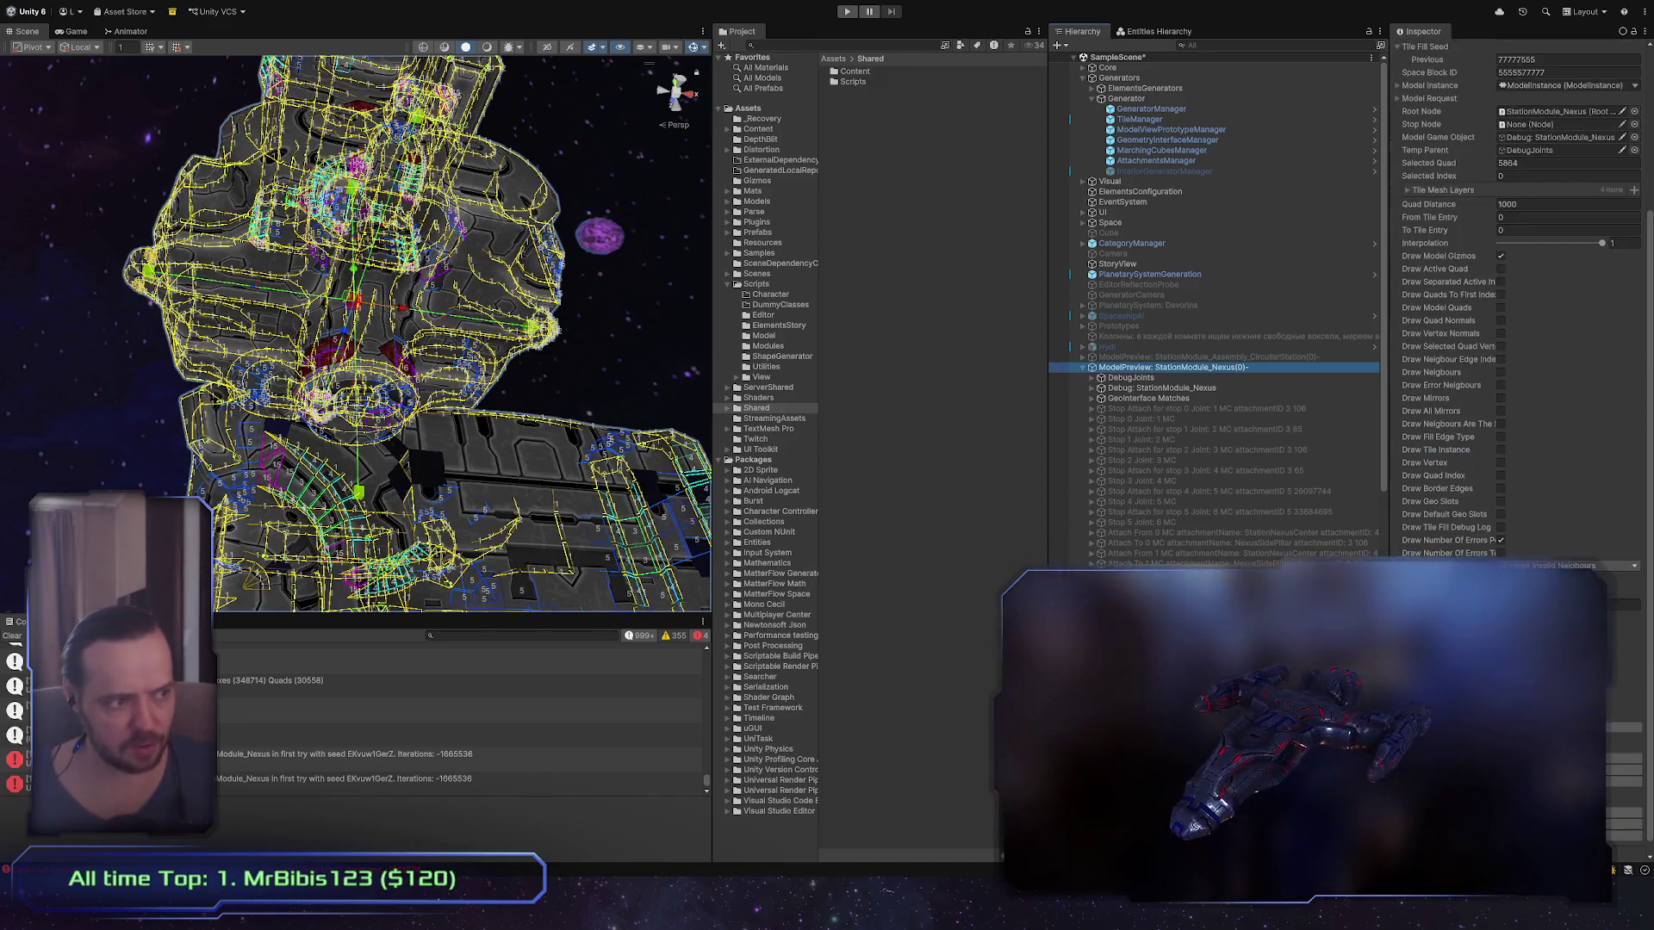
left_click(953, 476)
mouse_move(478, 494)
left_mouse_down()
mouse_move(373, 502)
mouse_move(481, 533)
left_mouse_up()
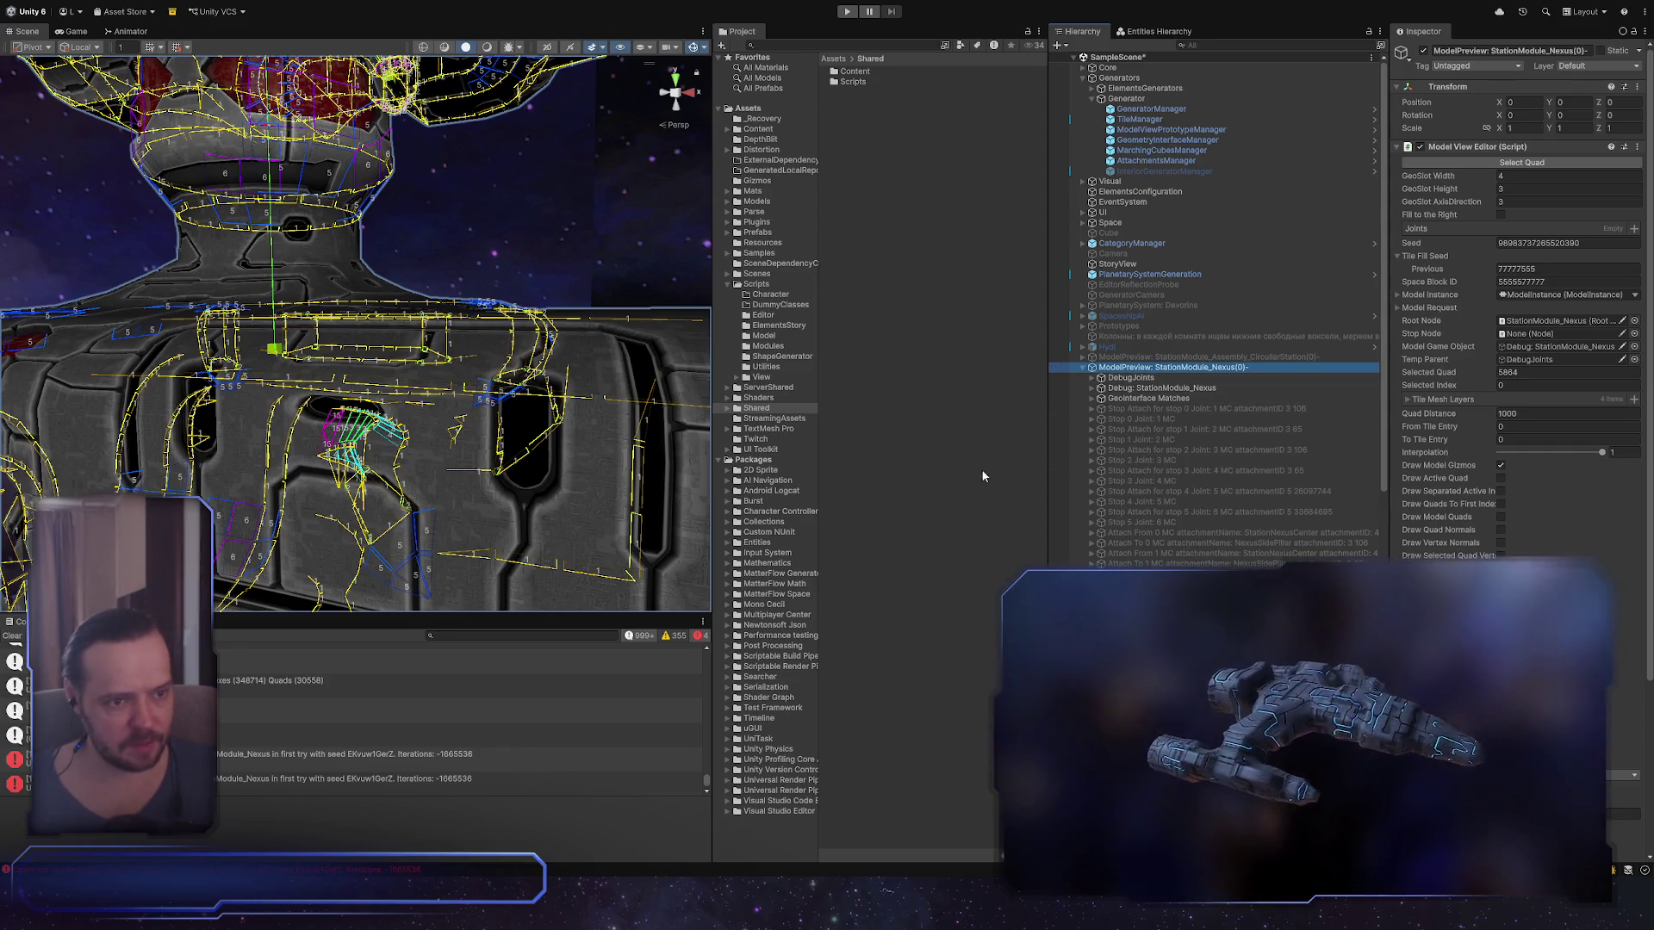
Step: Toggle the StationModule_Nexus preview's debug wireframes while orbiting around the station
left_click(514, 419)
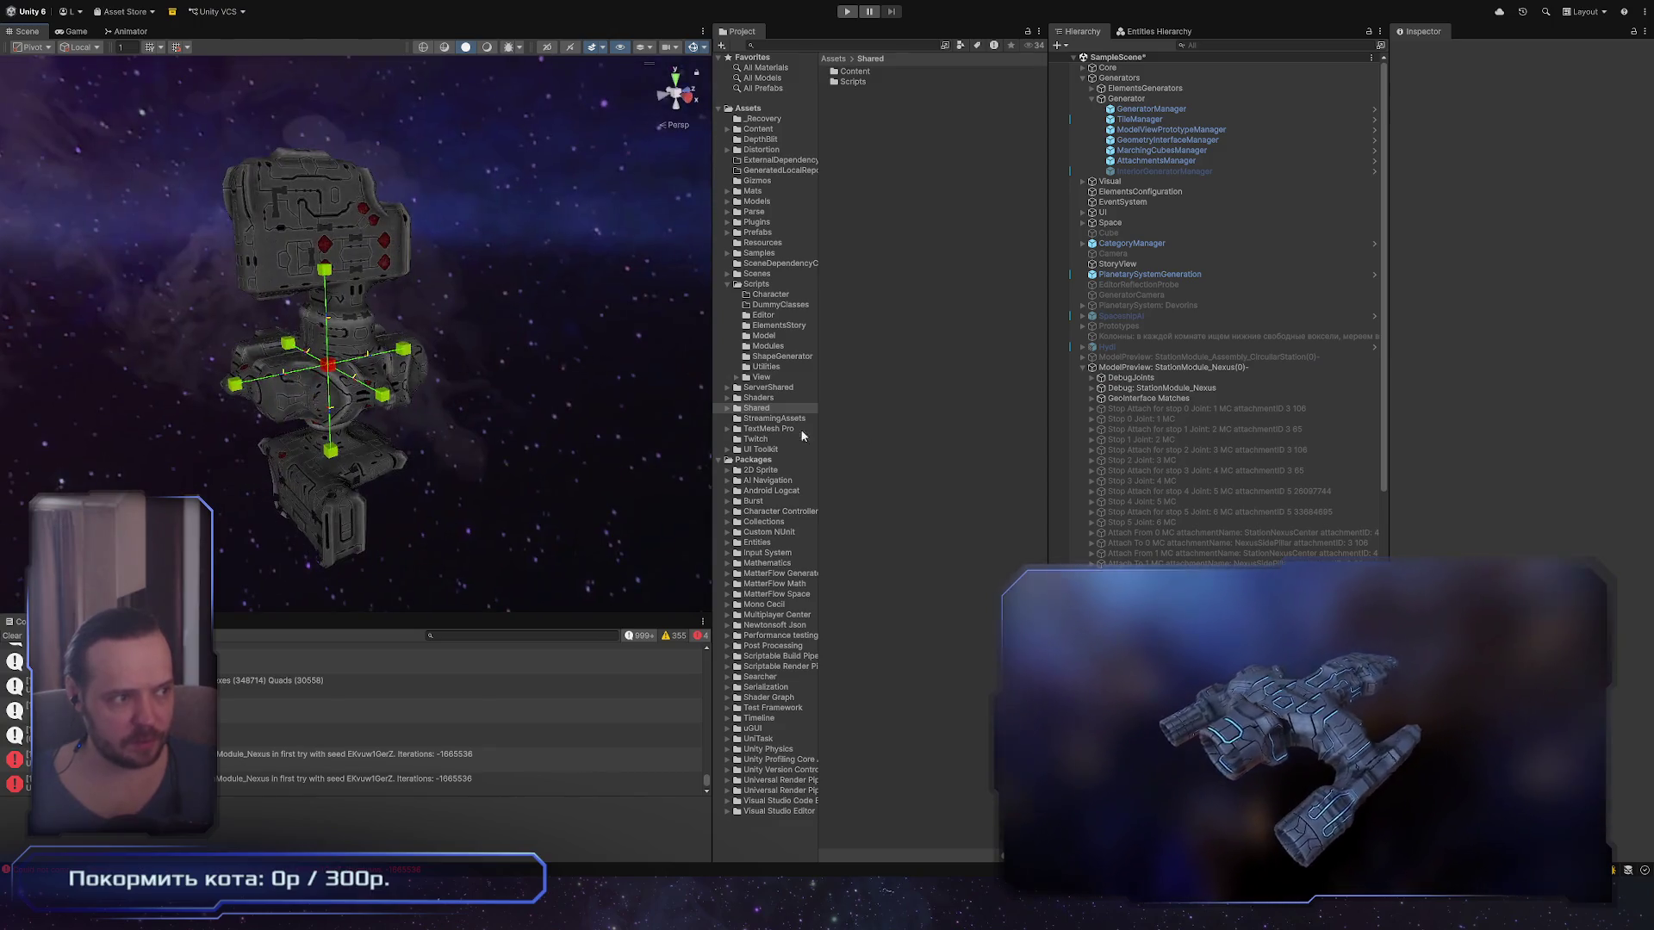
left_click(1206, 367)
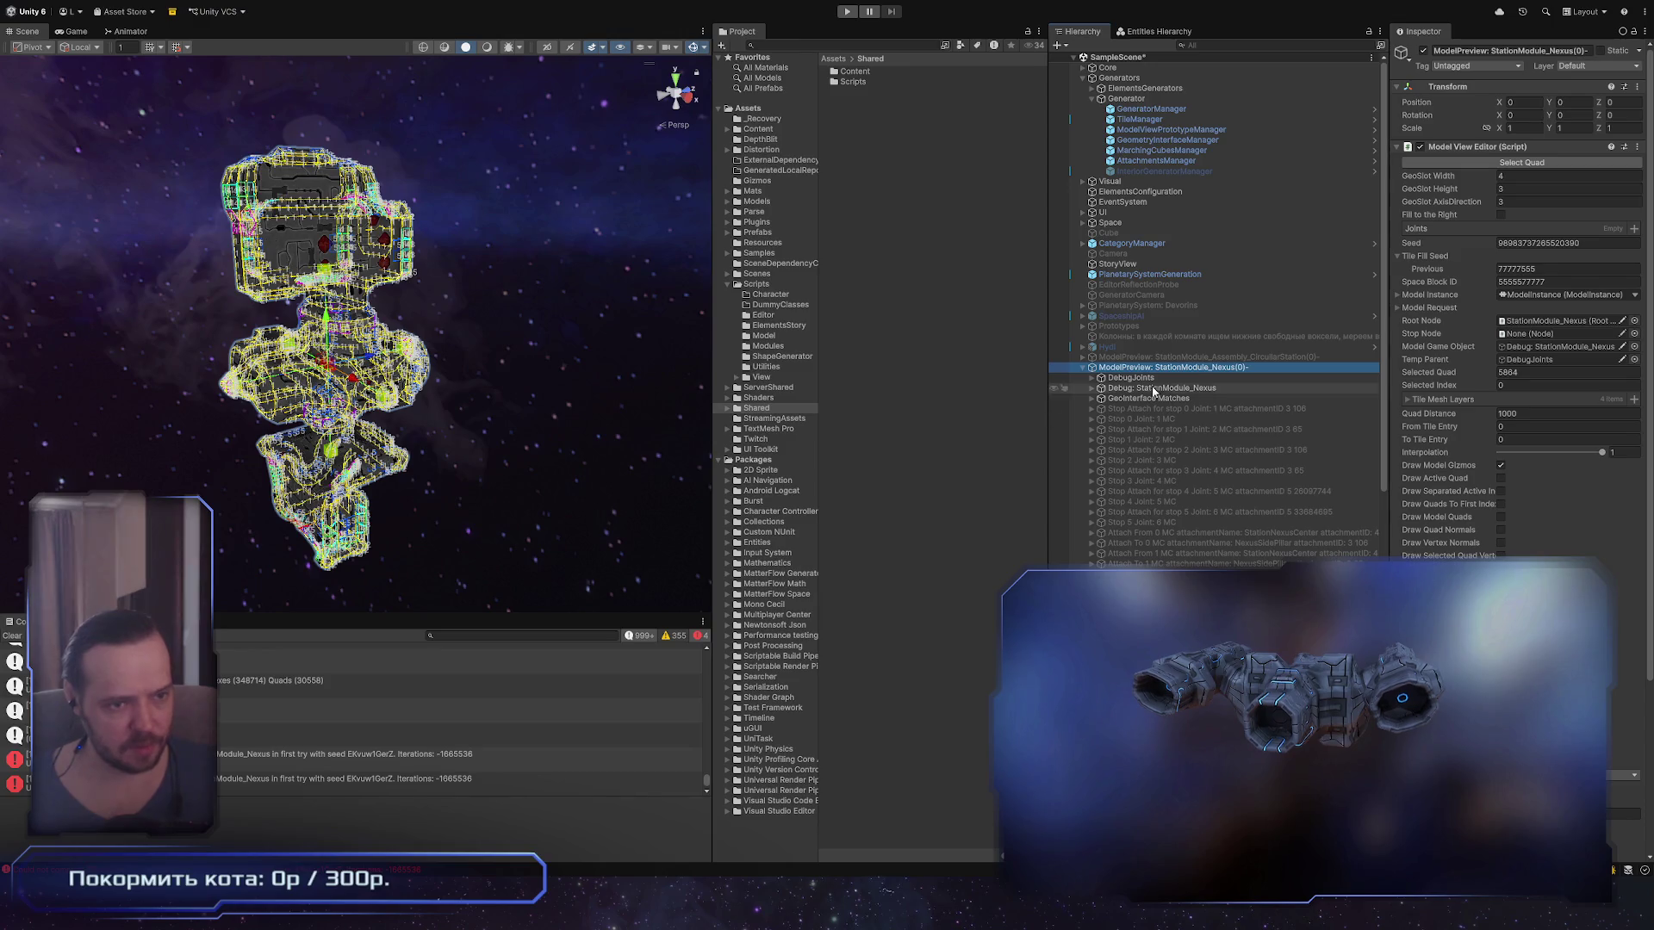
left_click(917, 486)
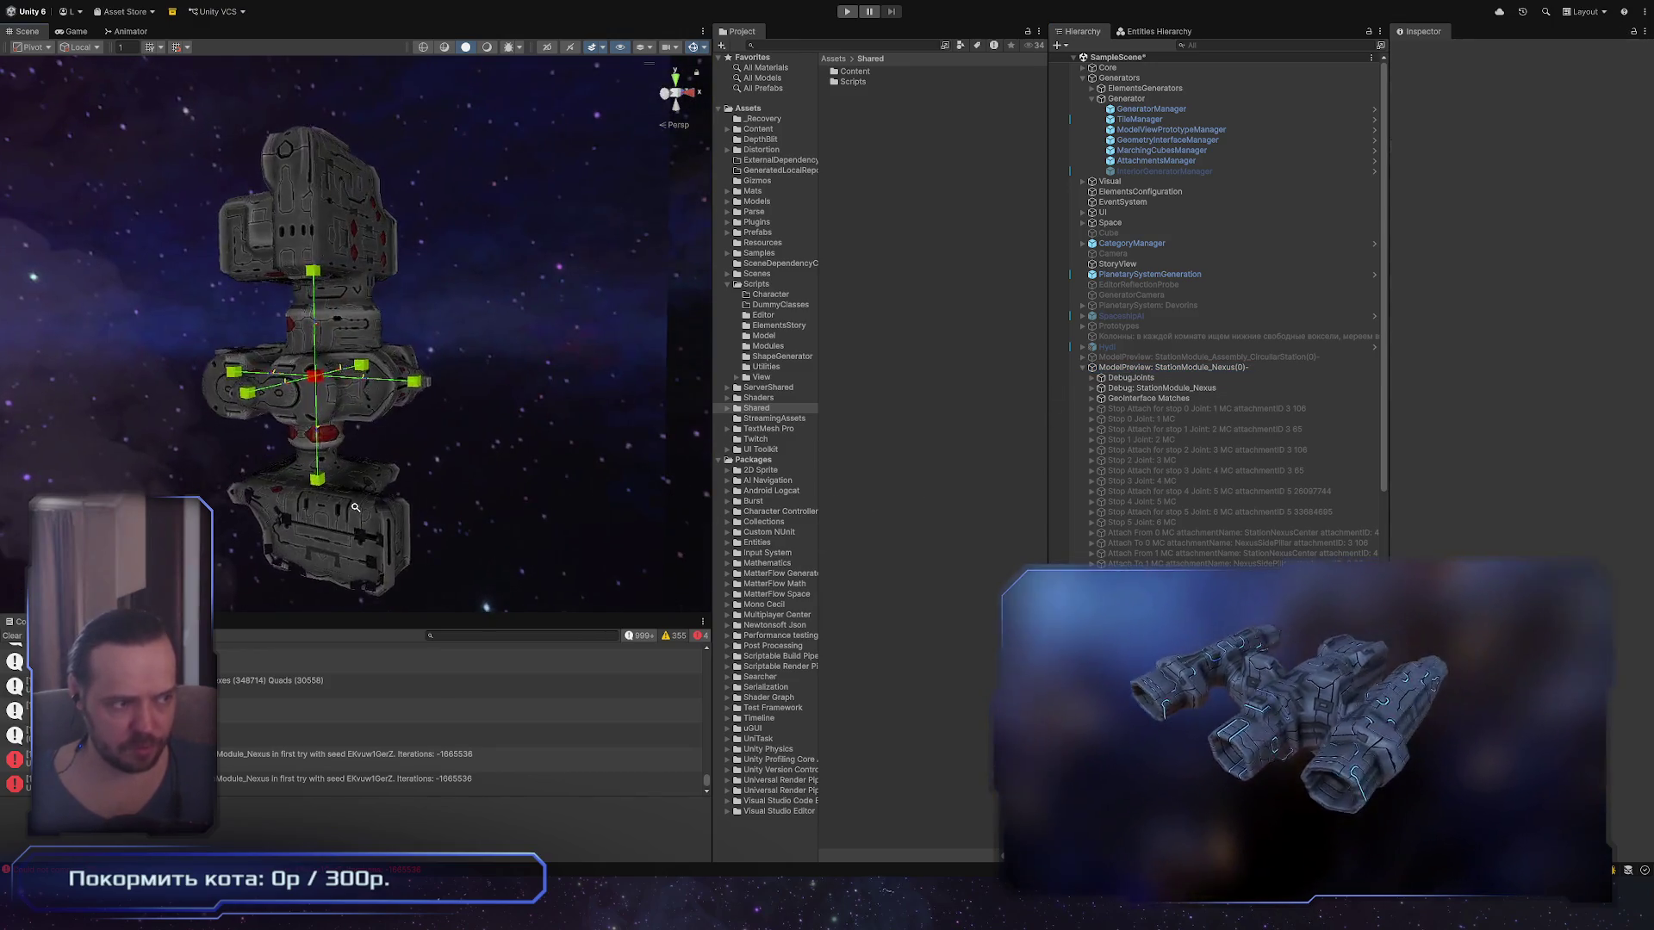
mouse_move(338, 381)
left_mouse_down()
mouse_move(608, 494)
mouse_move(343, 406)
mouse_move(591, 197)
mouse_move(905, 353)
left_mouse_up()
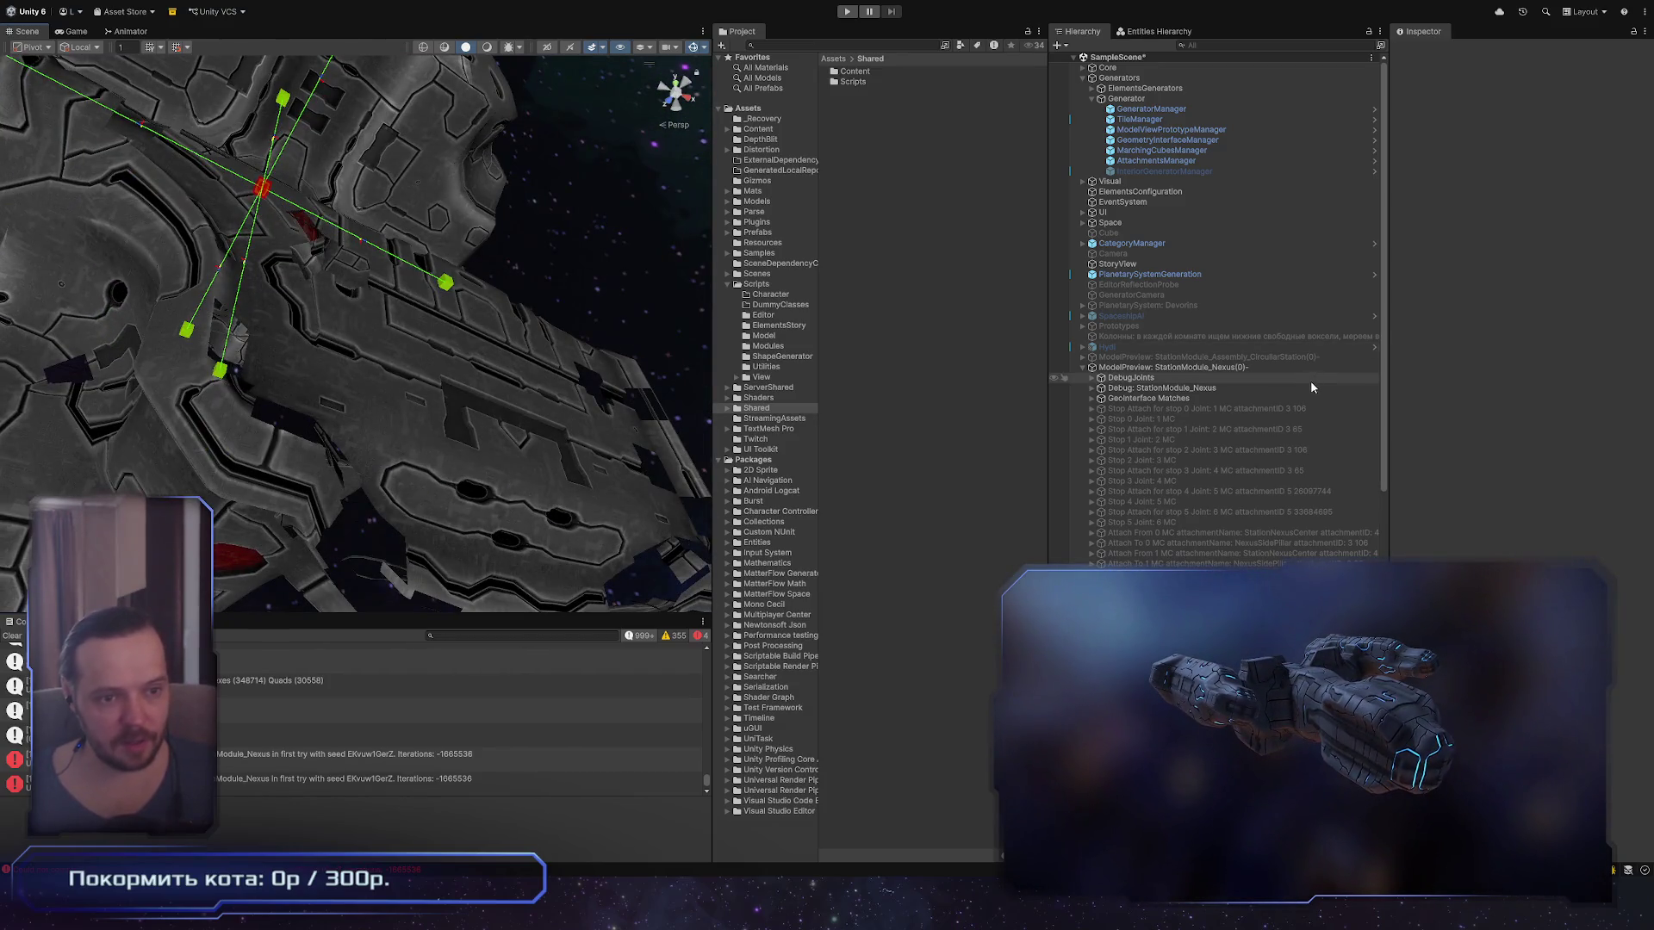
left_click(1290, 368)
left_click(577, 465)
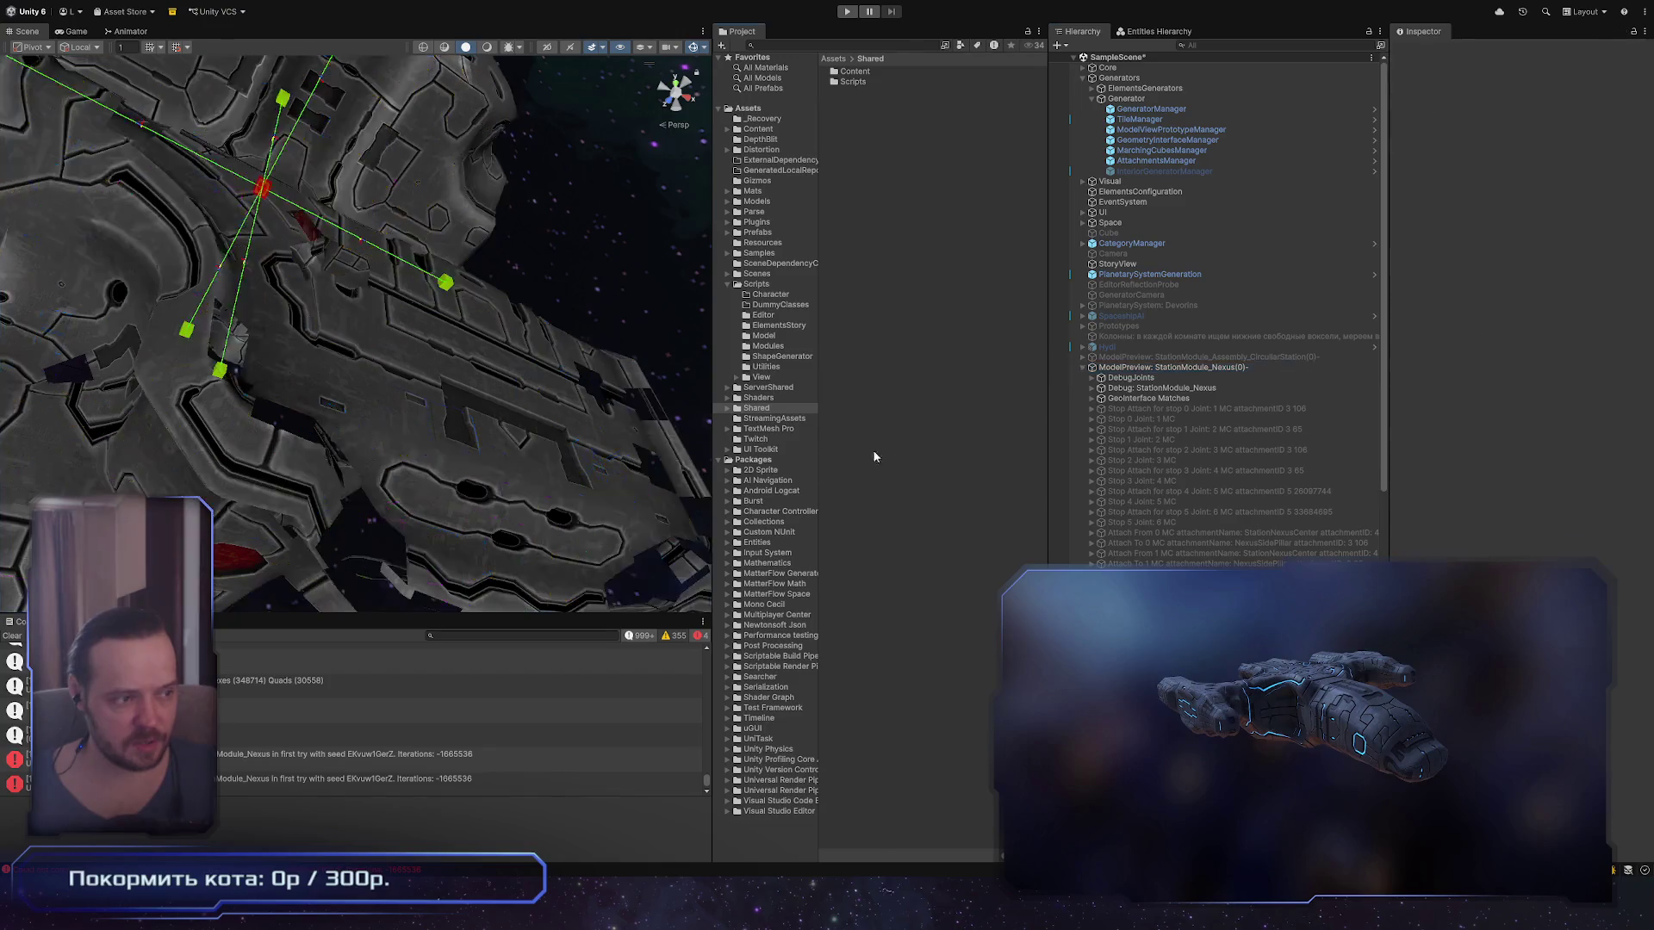
mouse_move(871, 458)
left_mouse_down()
mouse_move(313, 492)
mouse_move(271, 402)
mouse_move(297, 412)
left_mouse_up()
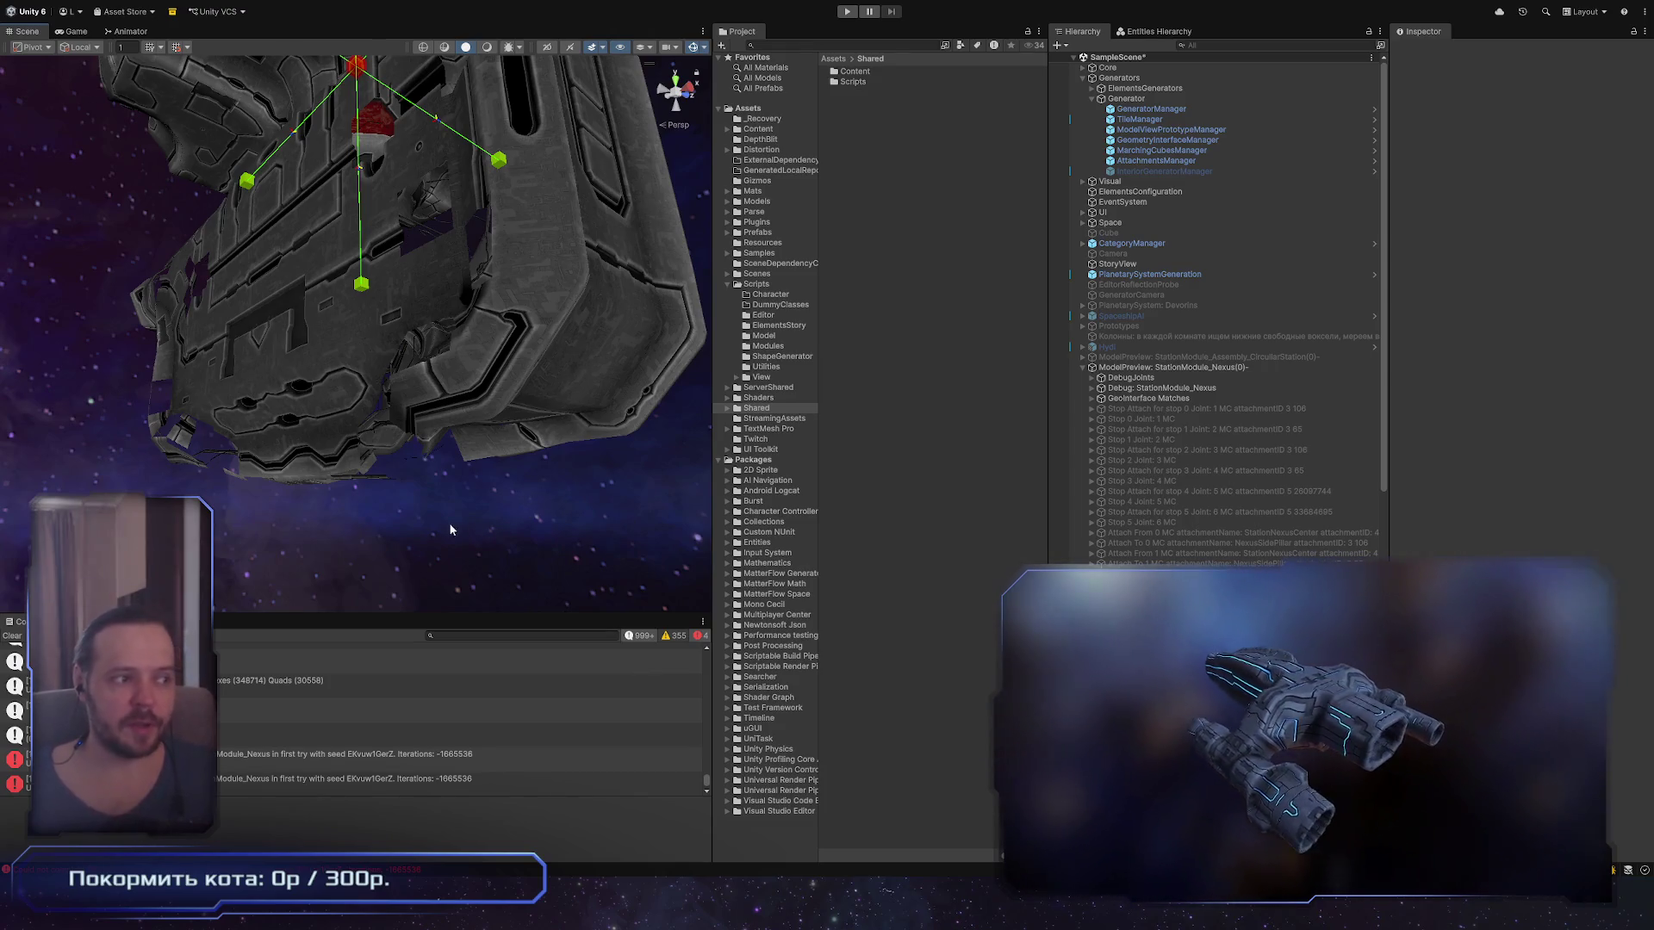
mouse_move(503, 498)
left_mouse_down()
mouse_move(534, 702)
mouse_move(804, 620)
left_mouse_up()
Step: Recheck the wireframes from a new angle, review MarchingCubesManager's settings, then switch windows
left_click(1269, 367)
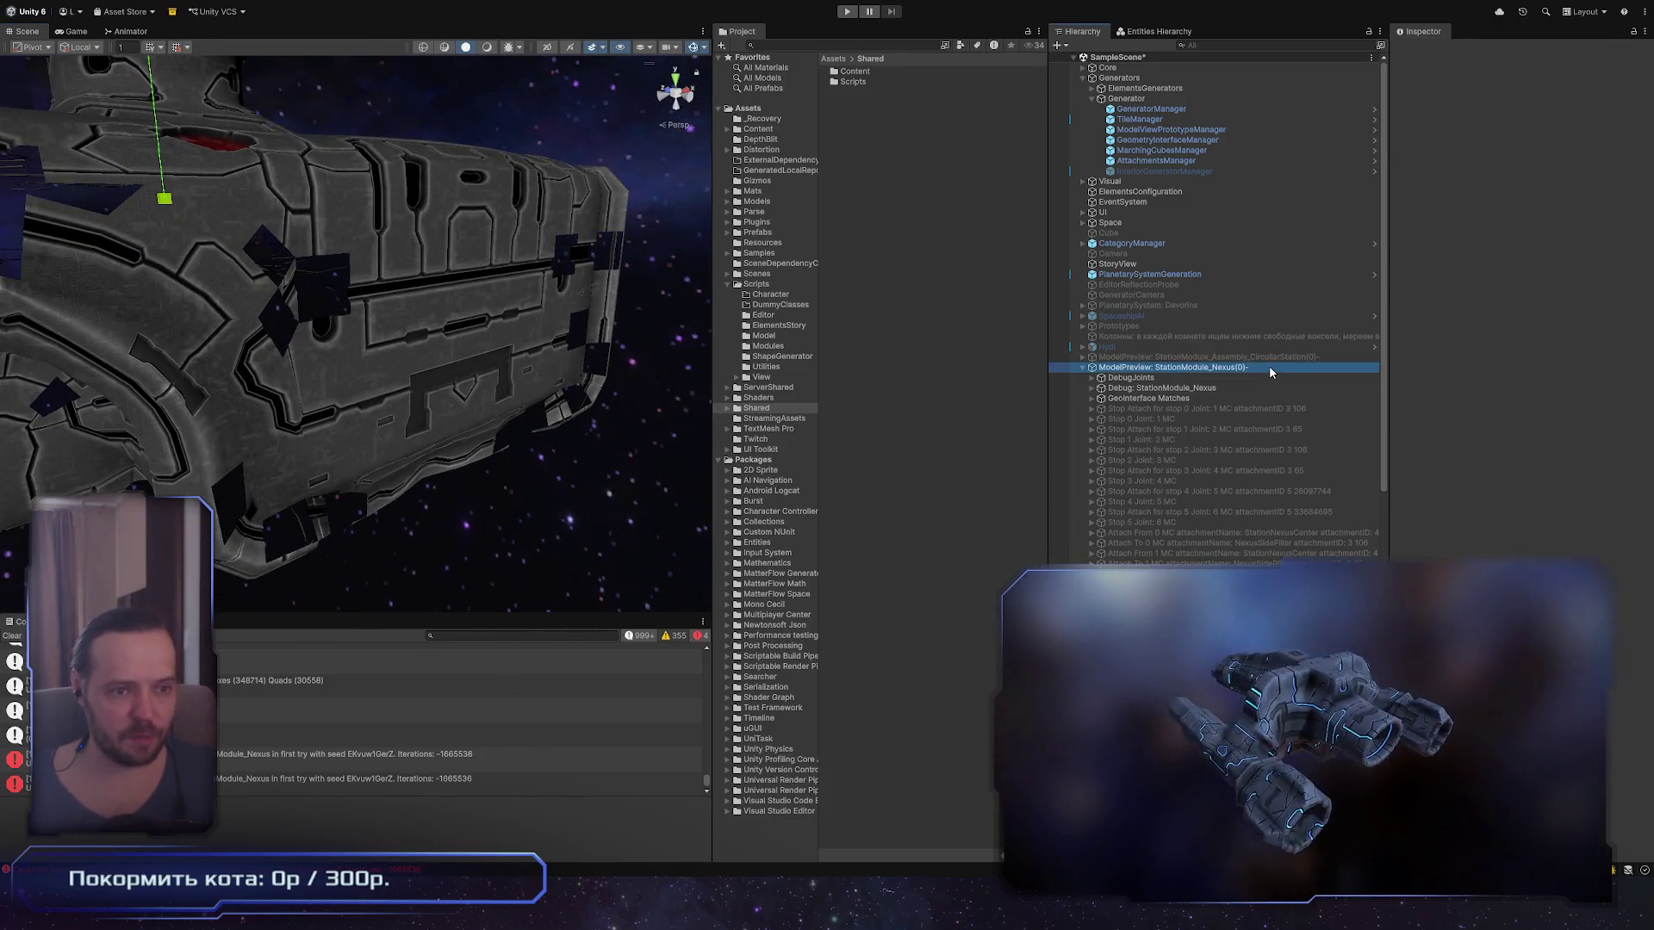
left_click(970, 540)
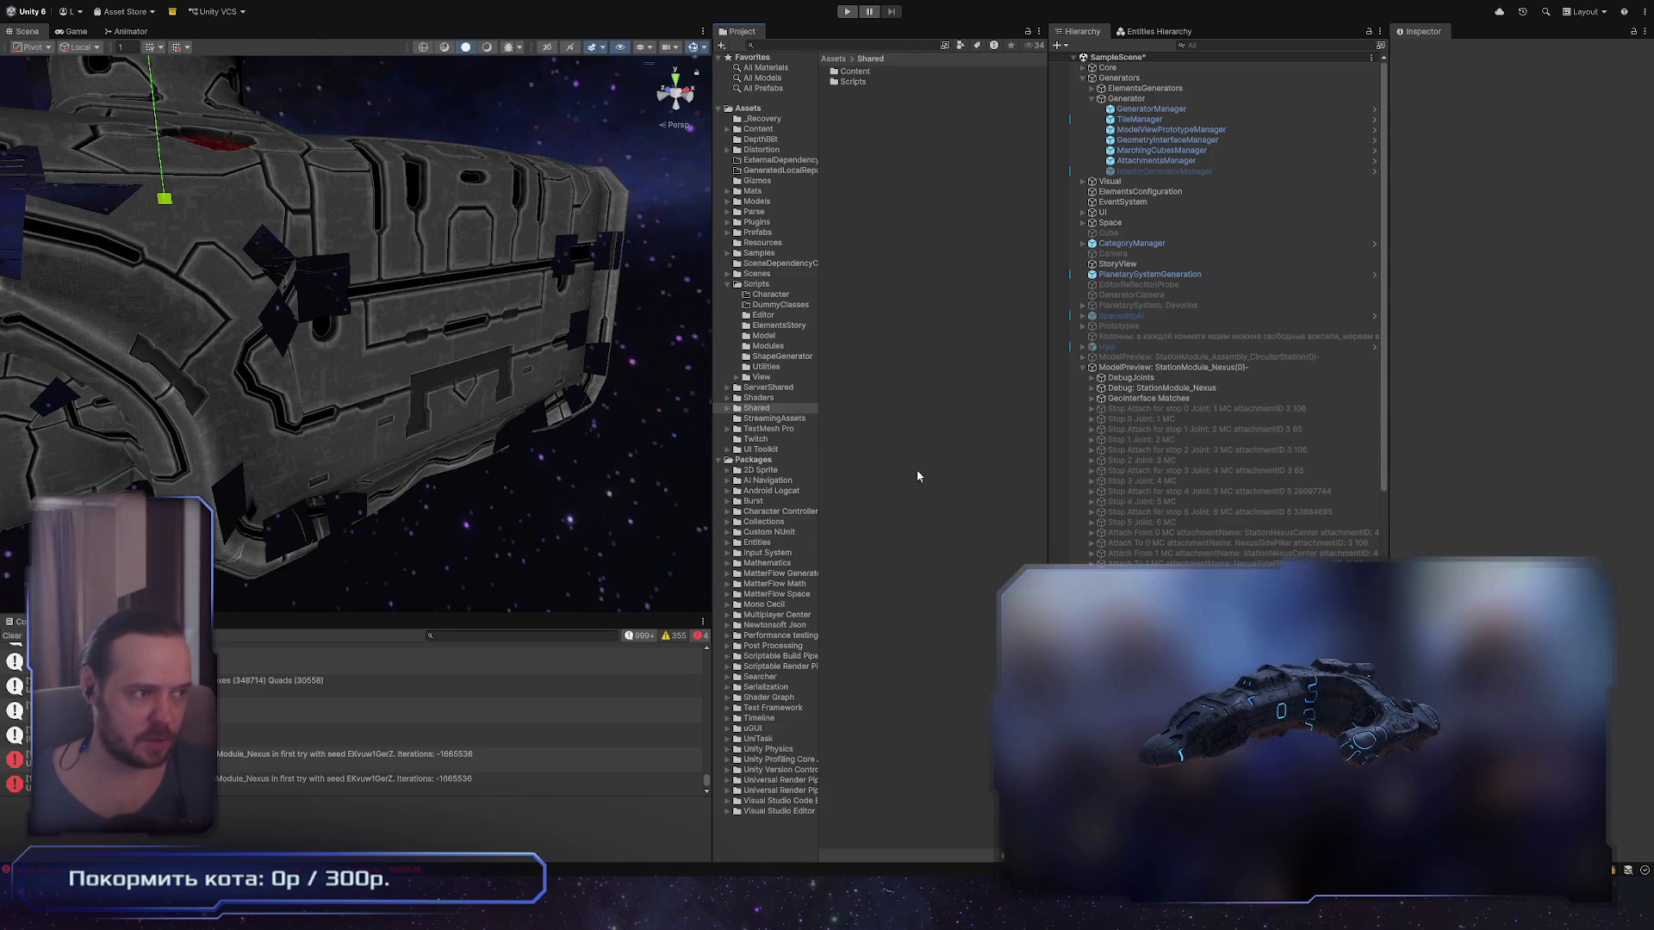
mouse_move(517, 345)
left_mouse_down()
mouse_move(491, 336)
mouse_move(465, 395)
mouse_move(535, 806)
mouse_move(841, 668)
mouse_move(755, 752)
left_mouse_up()
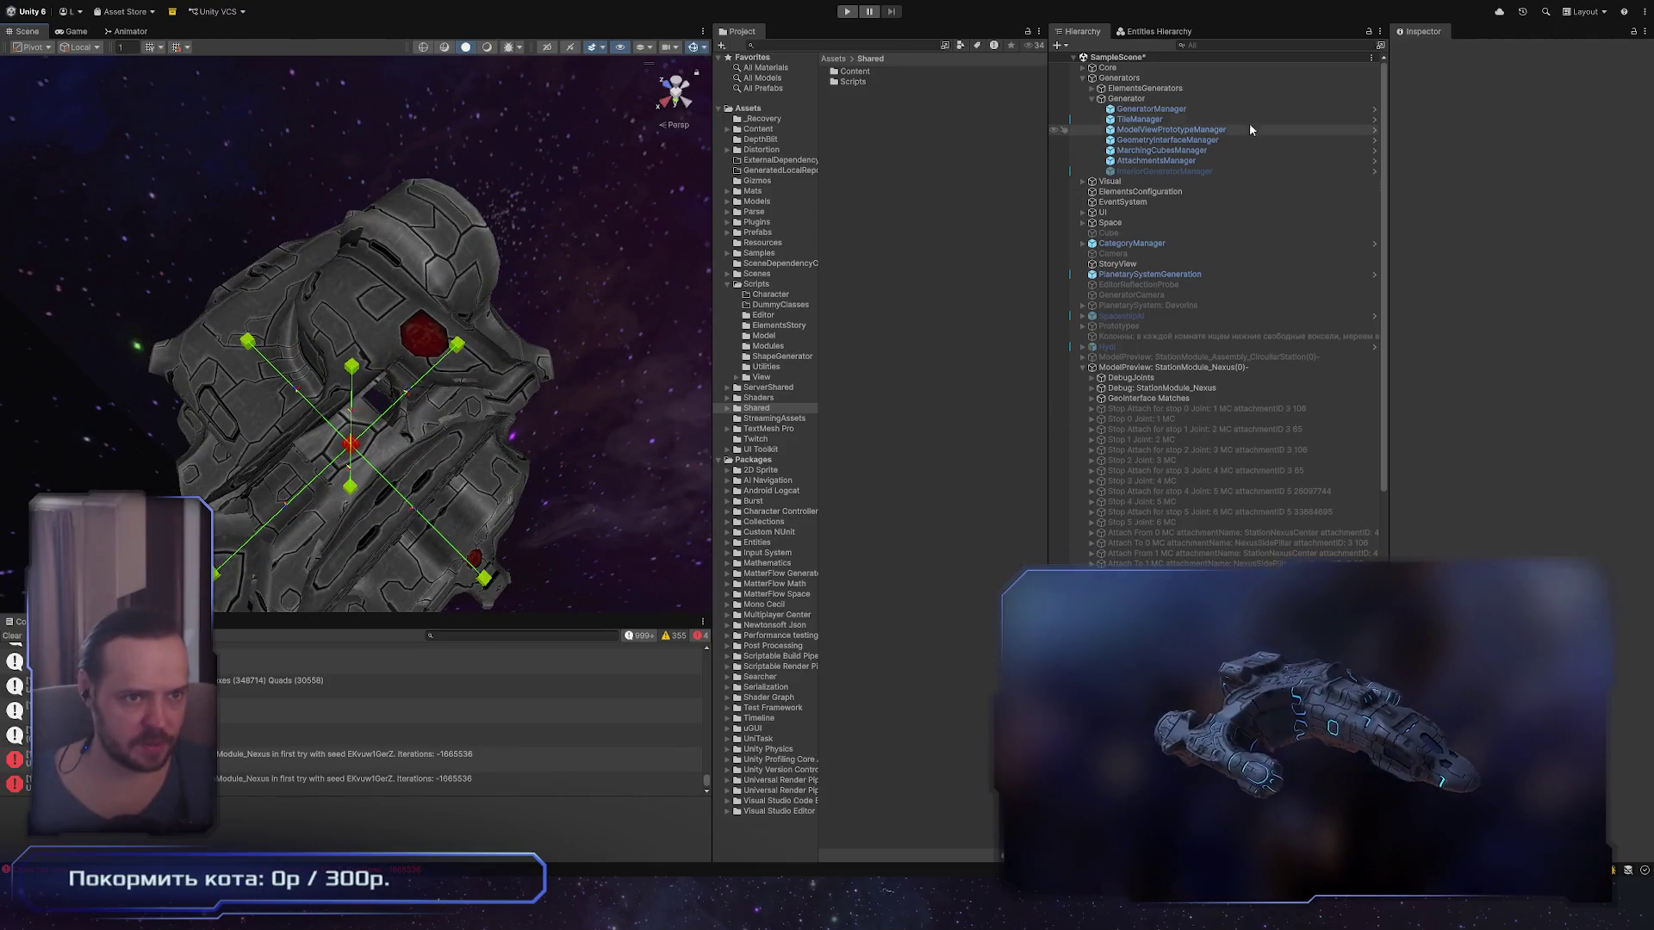
left_click(1246, 150)
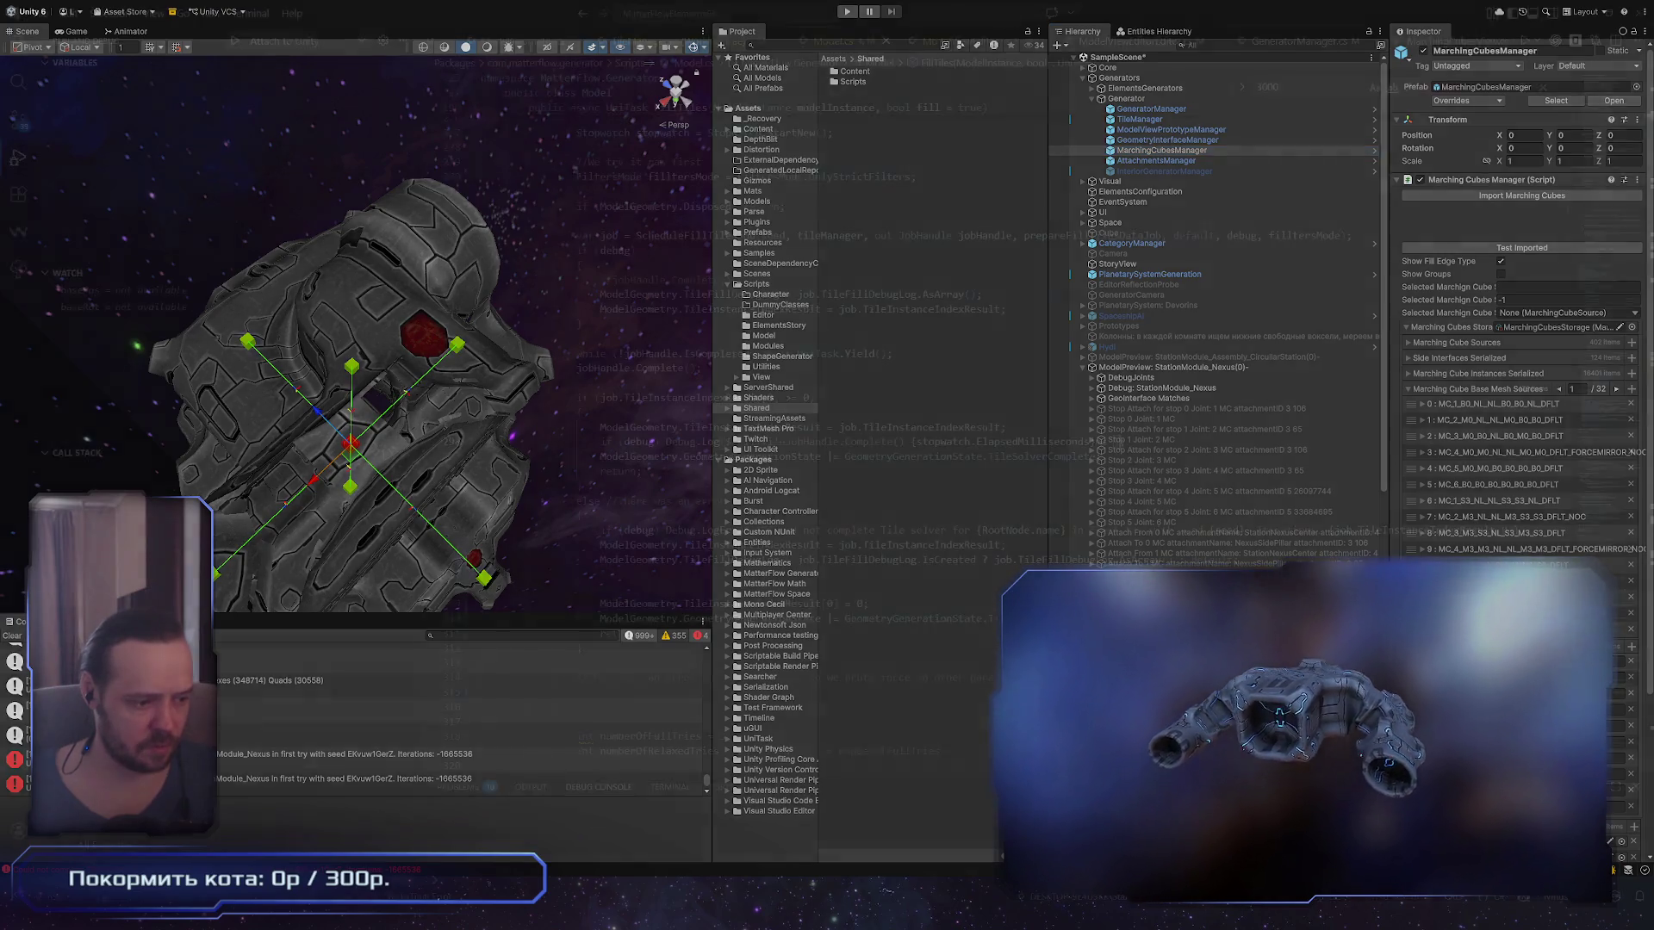
key("alt+Tab")
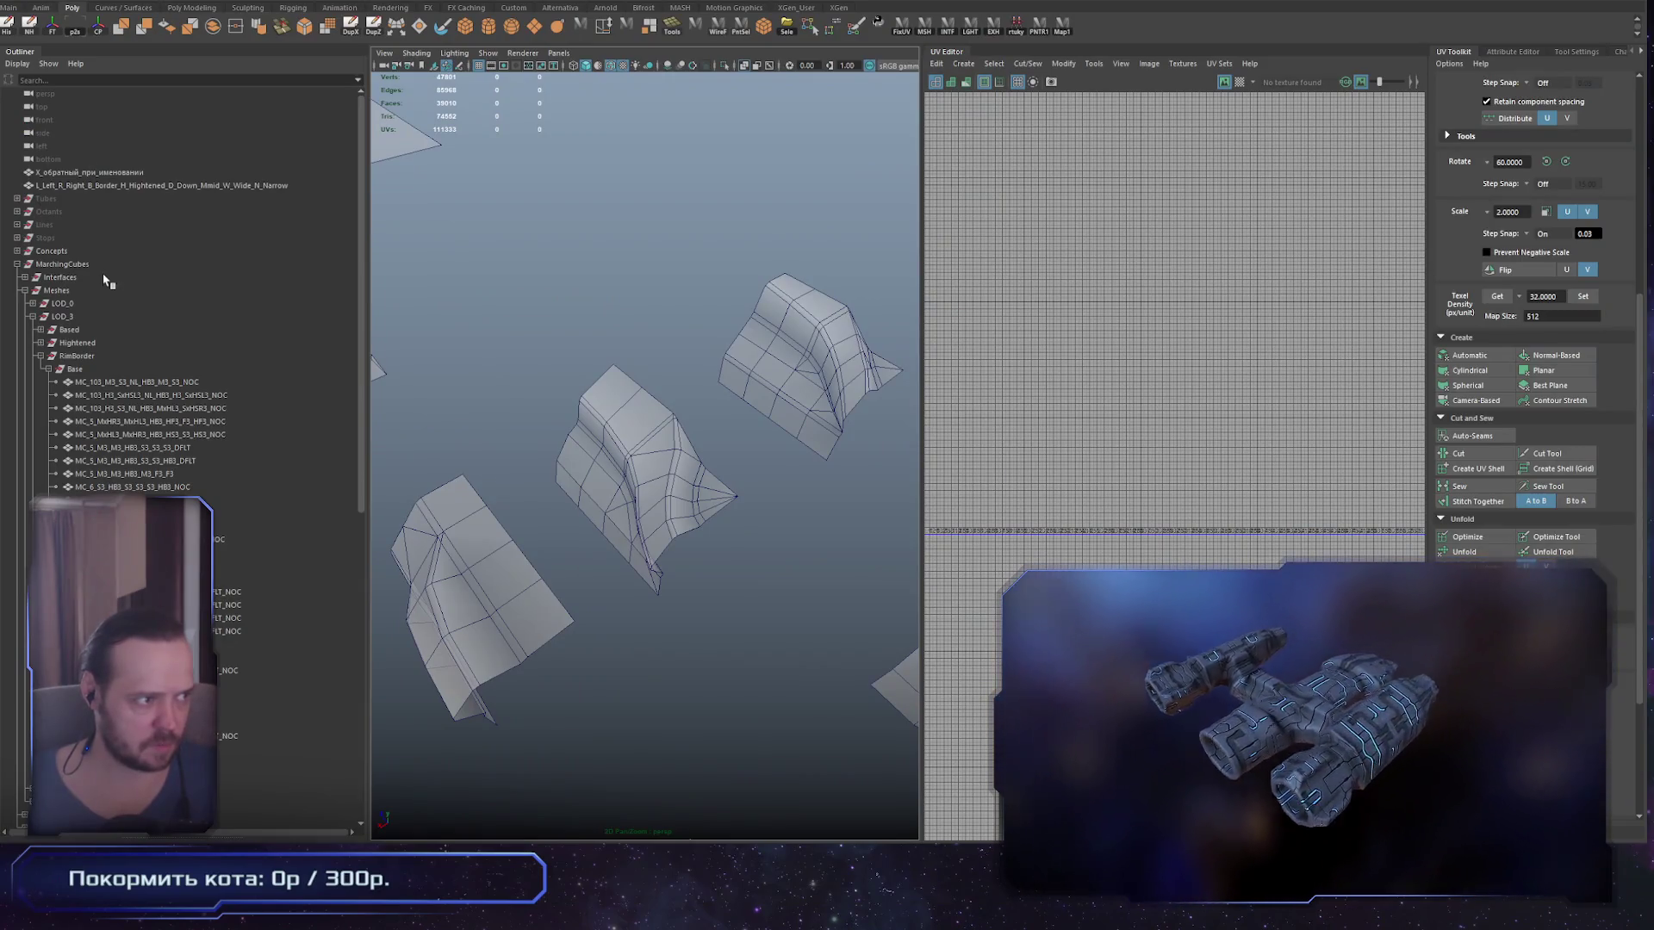
Step: Select the MarchingCubes group to view its UVs, then deselect it
left_click(99, 265)
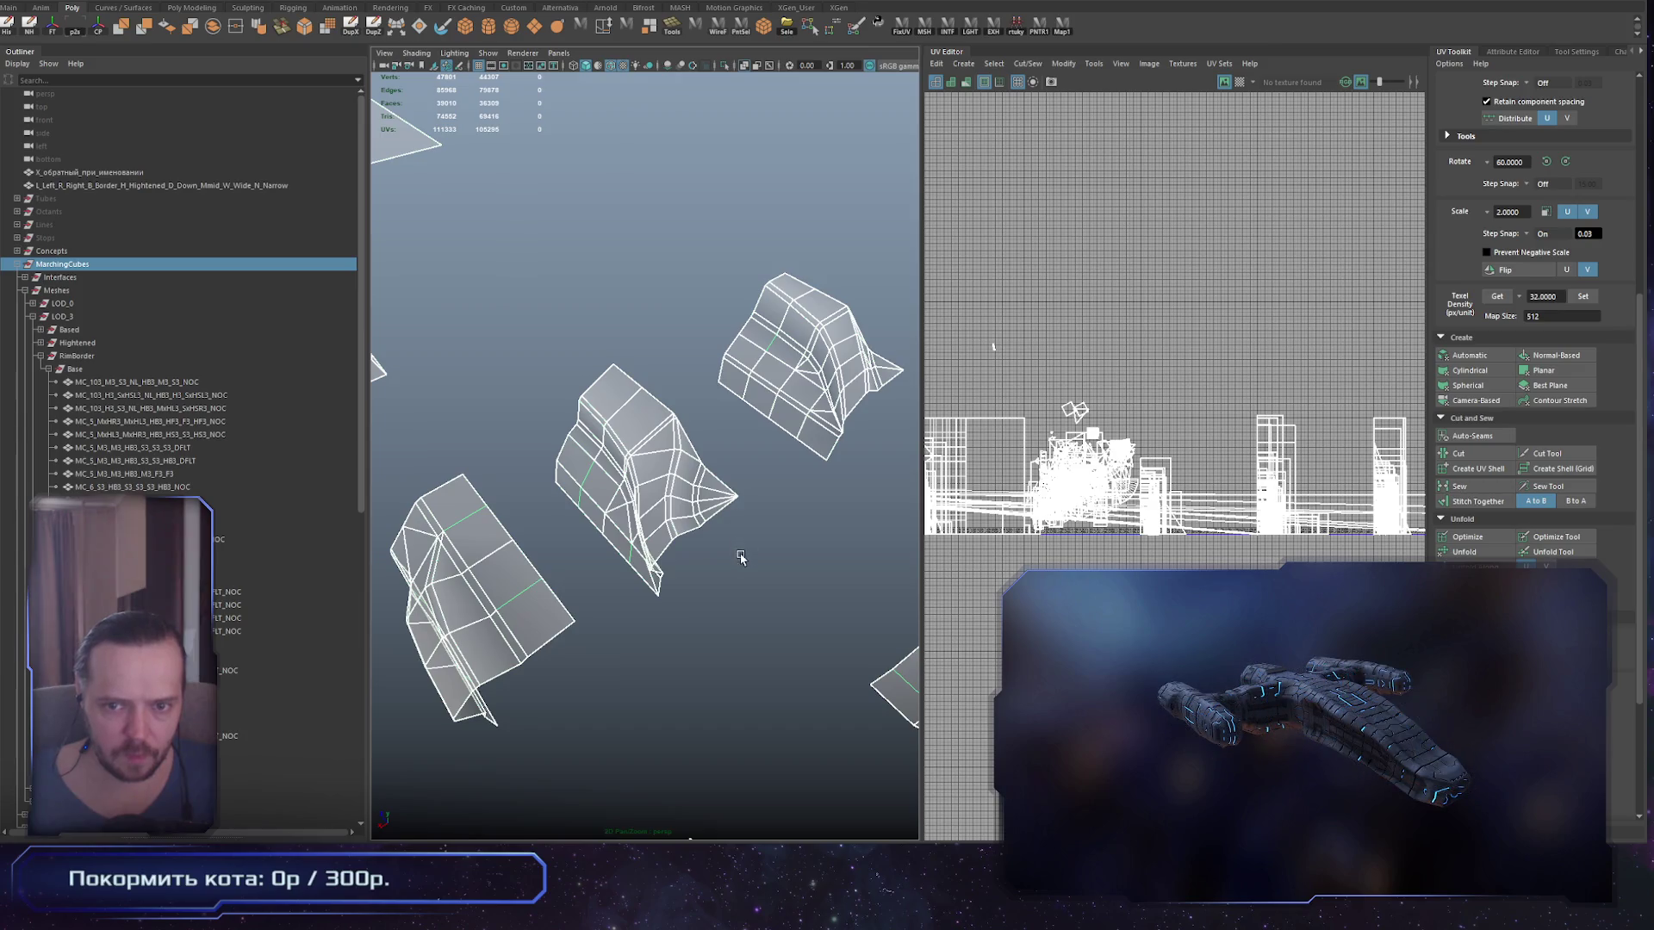
left_click(754, 609)
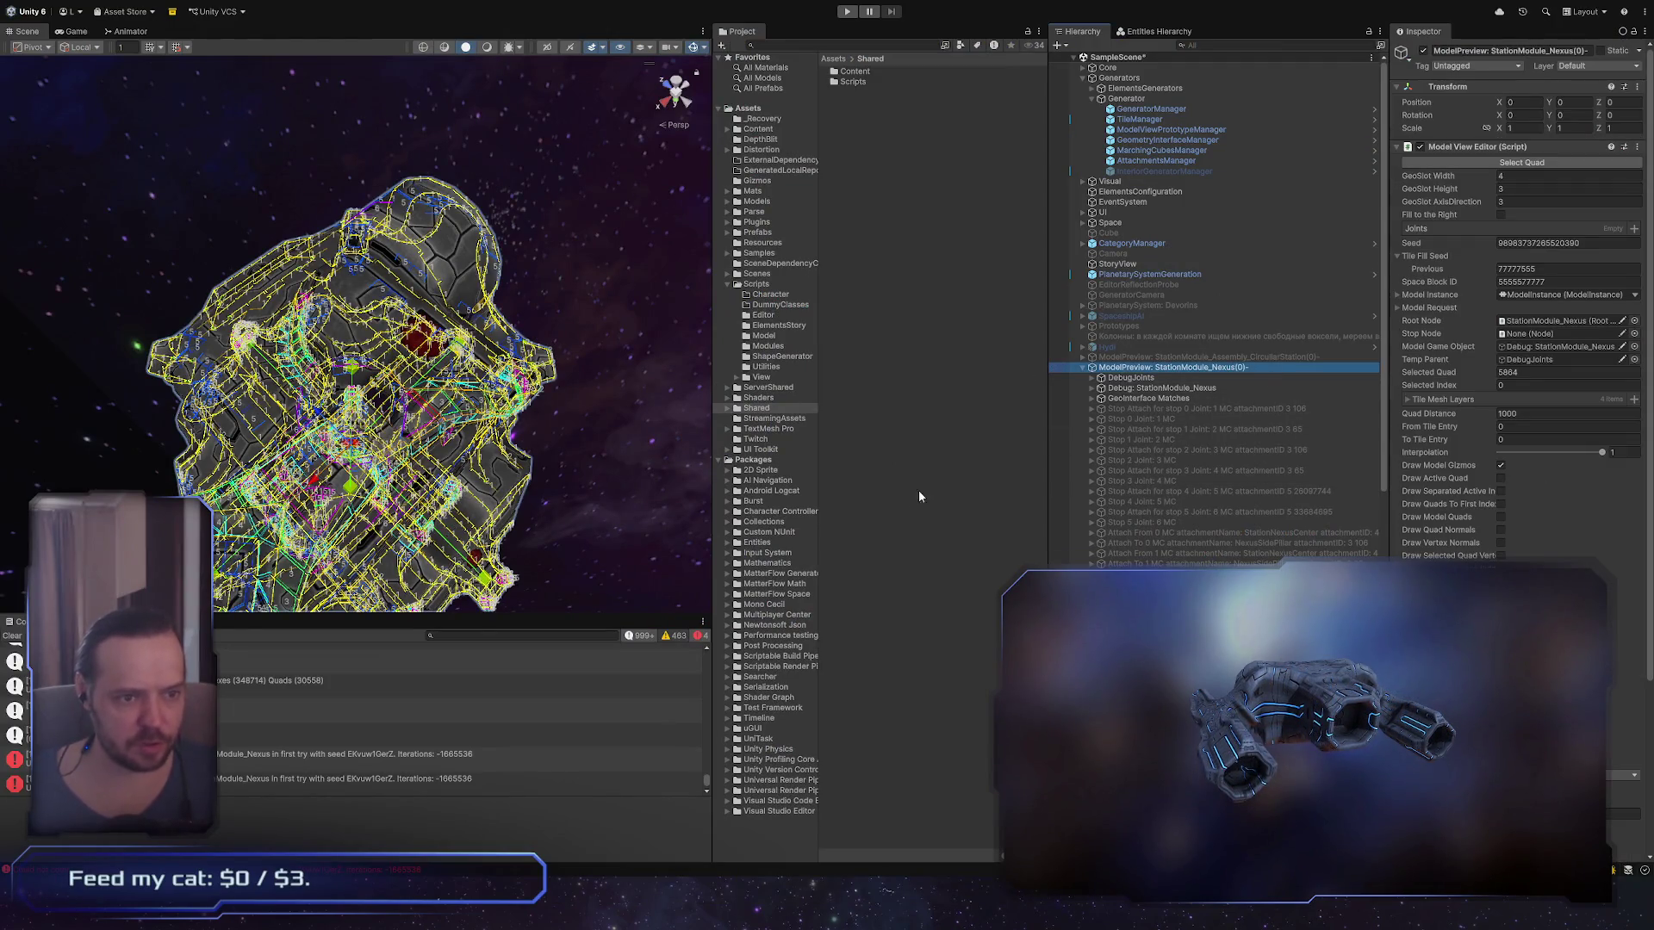
Step: Clear the selection and orbit the Scene view around another side of the station module
left_click(603, 405)
scroll(489, 354, "up", 3)
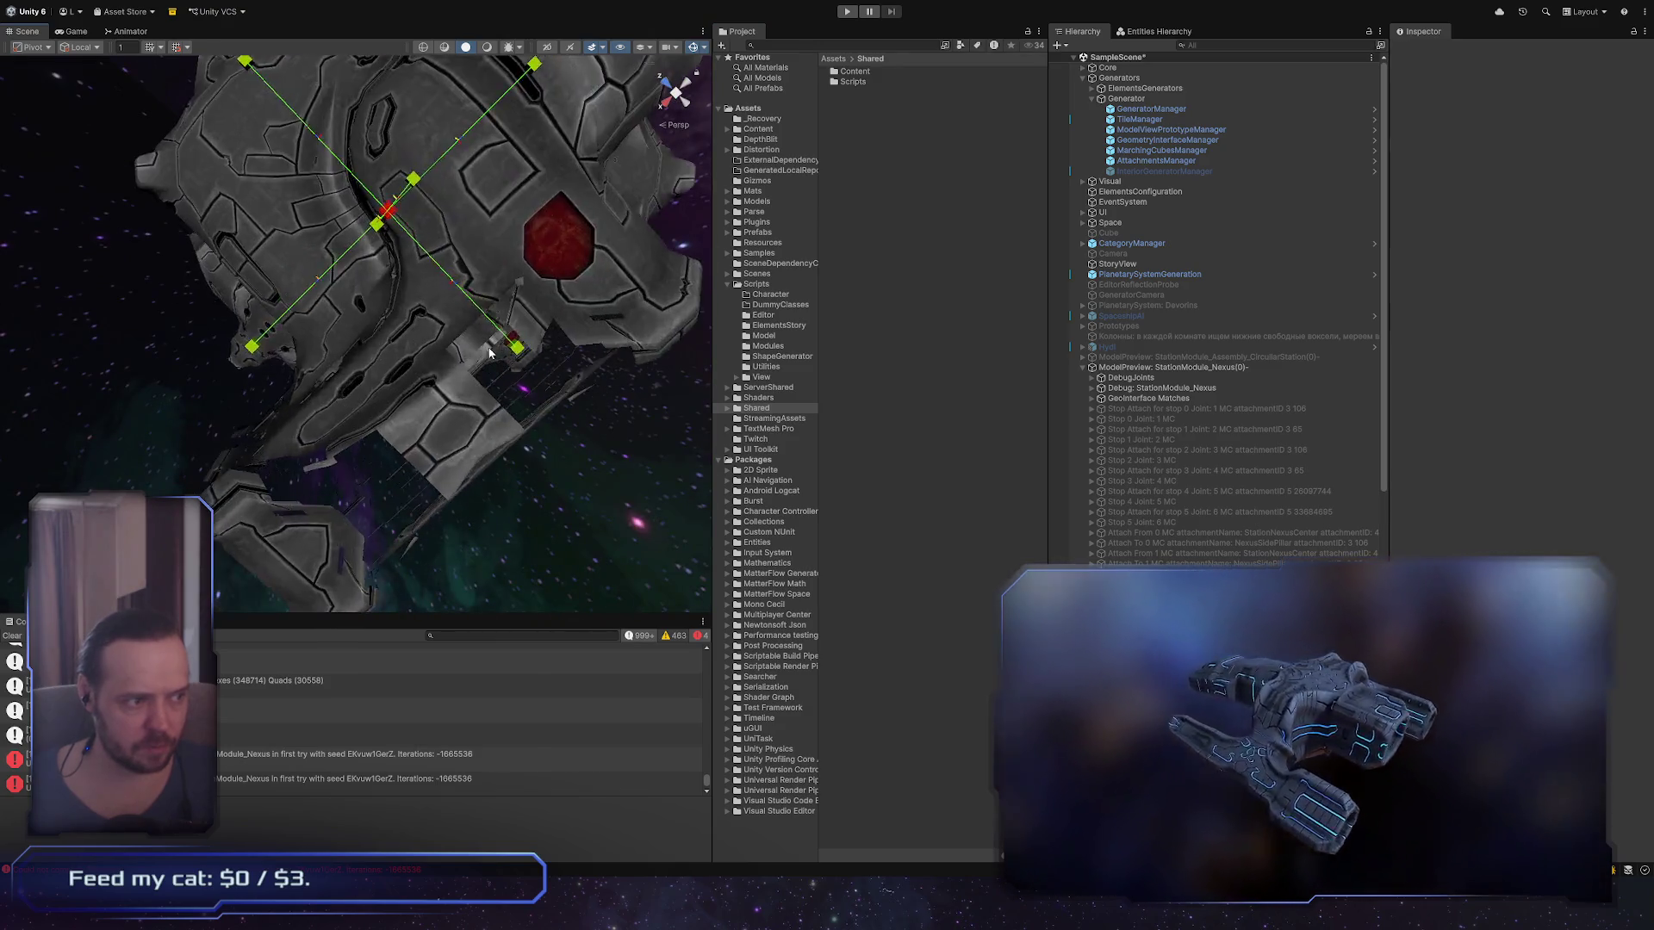
mouse_move(489, 353)
left_mouse_down()
mouse_move(576, 500)
mouse_move(432, 274)
left_mouse_up()
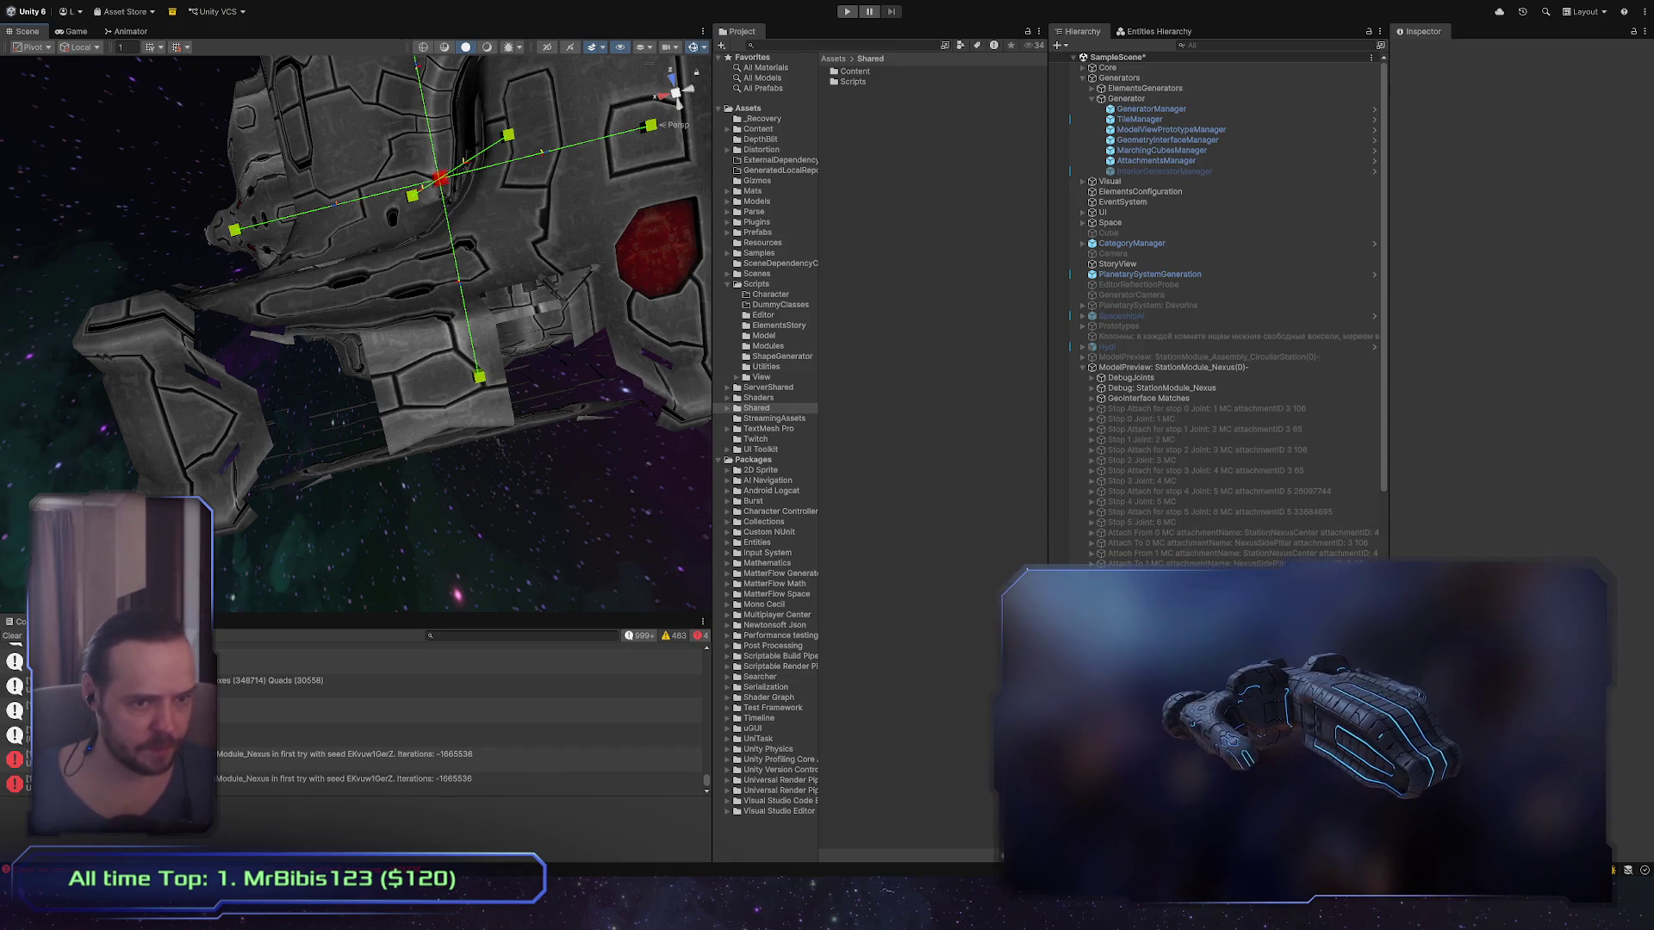
mouse_move(569, 527)
left_mouse_down()
mouse_move(594, 603)
mouse_move(543, 584)
mouse_move(566, 492)
left_mouse_up()
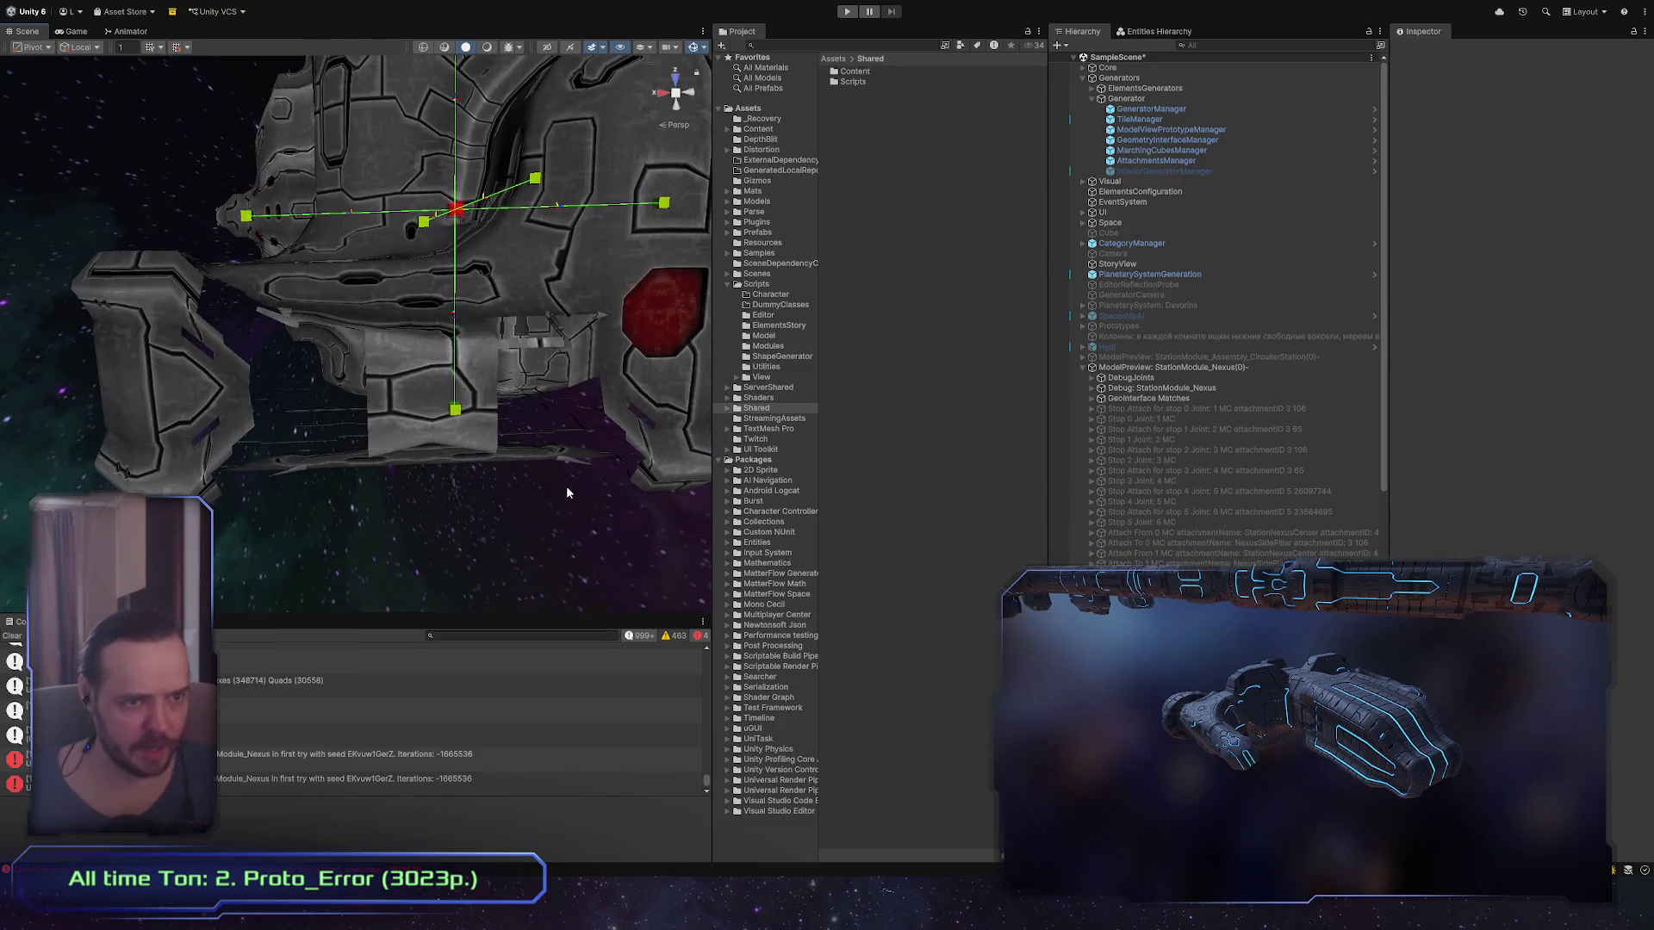
Step: Re-import the marching cubes via MarchingCubesManager, then select the StationModule_Nexus preview to show wireframes
left_click(1256, 152)
left_click(1575, 195)
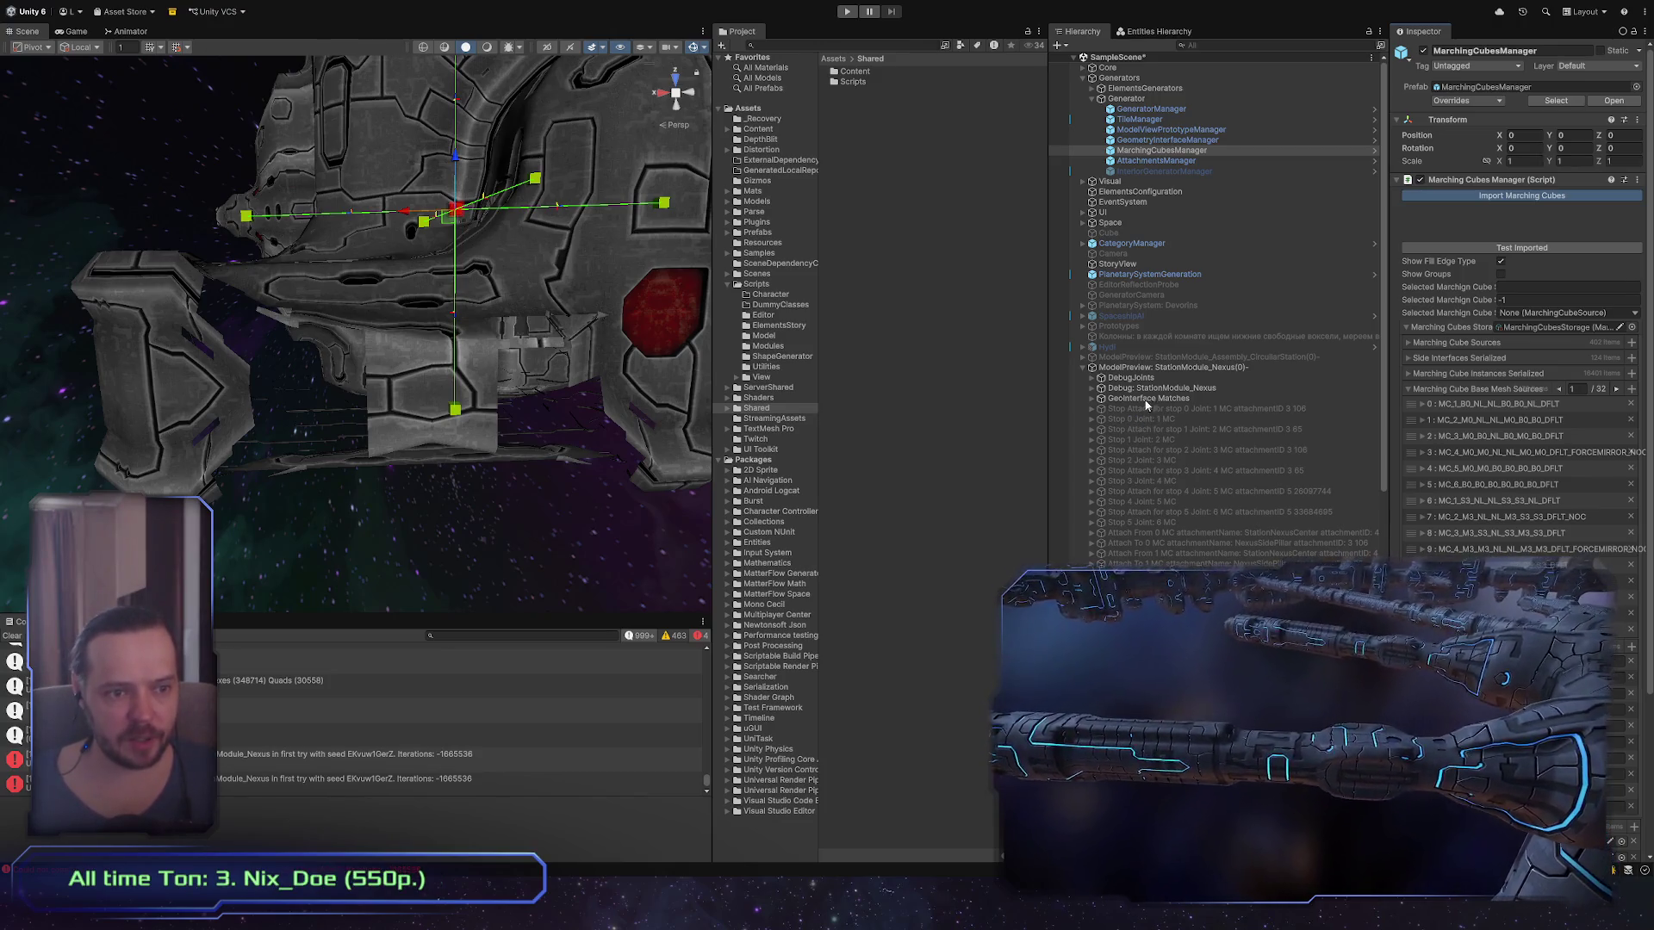
left_click(1203, 369)
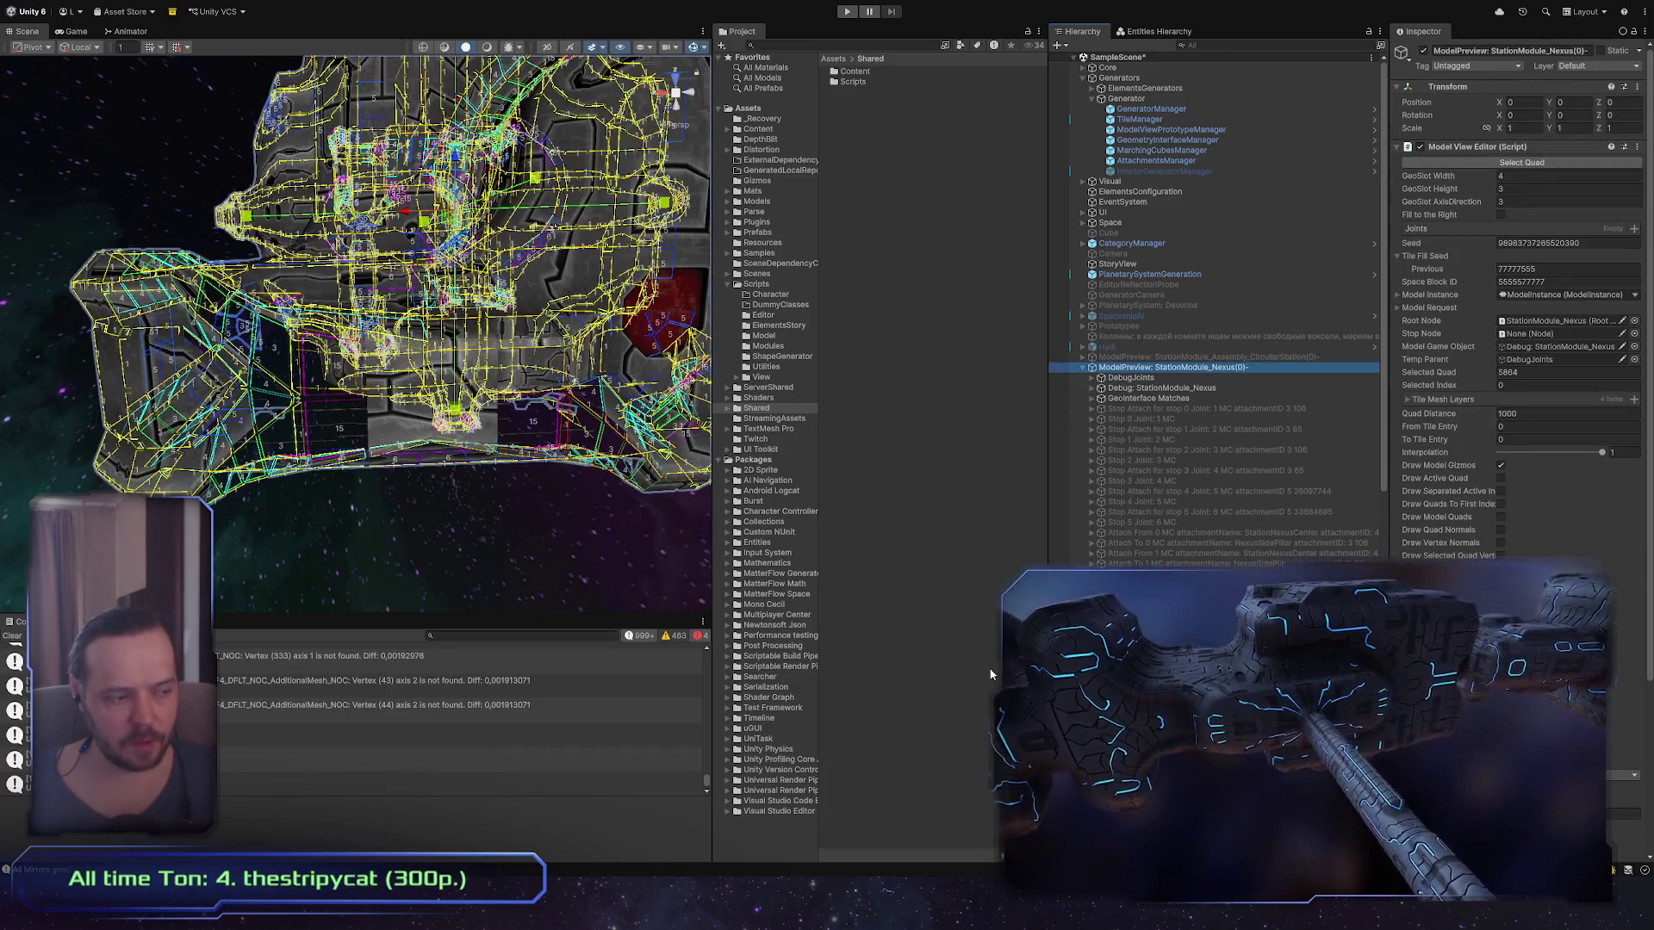
Step: Frame the Nexus model, toggle its preview selection to compare wireframes, then switch to VS Code
scroll(1214, 431, "down", 10)
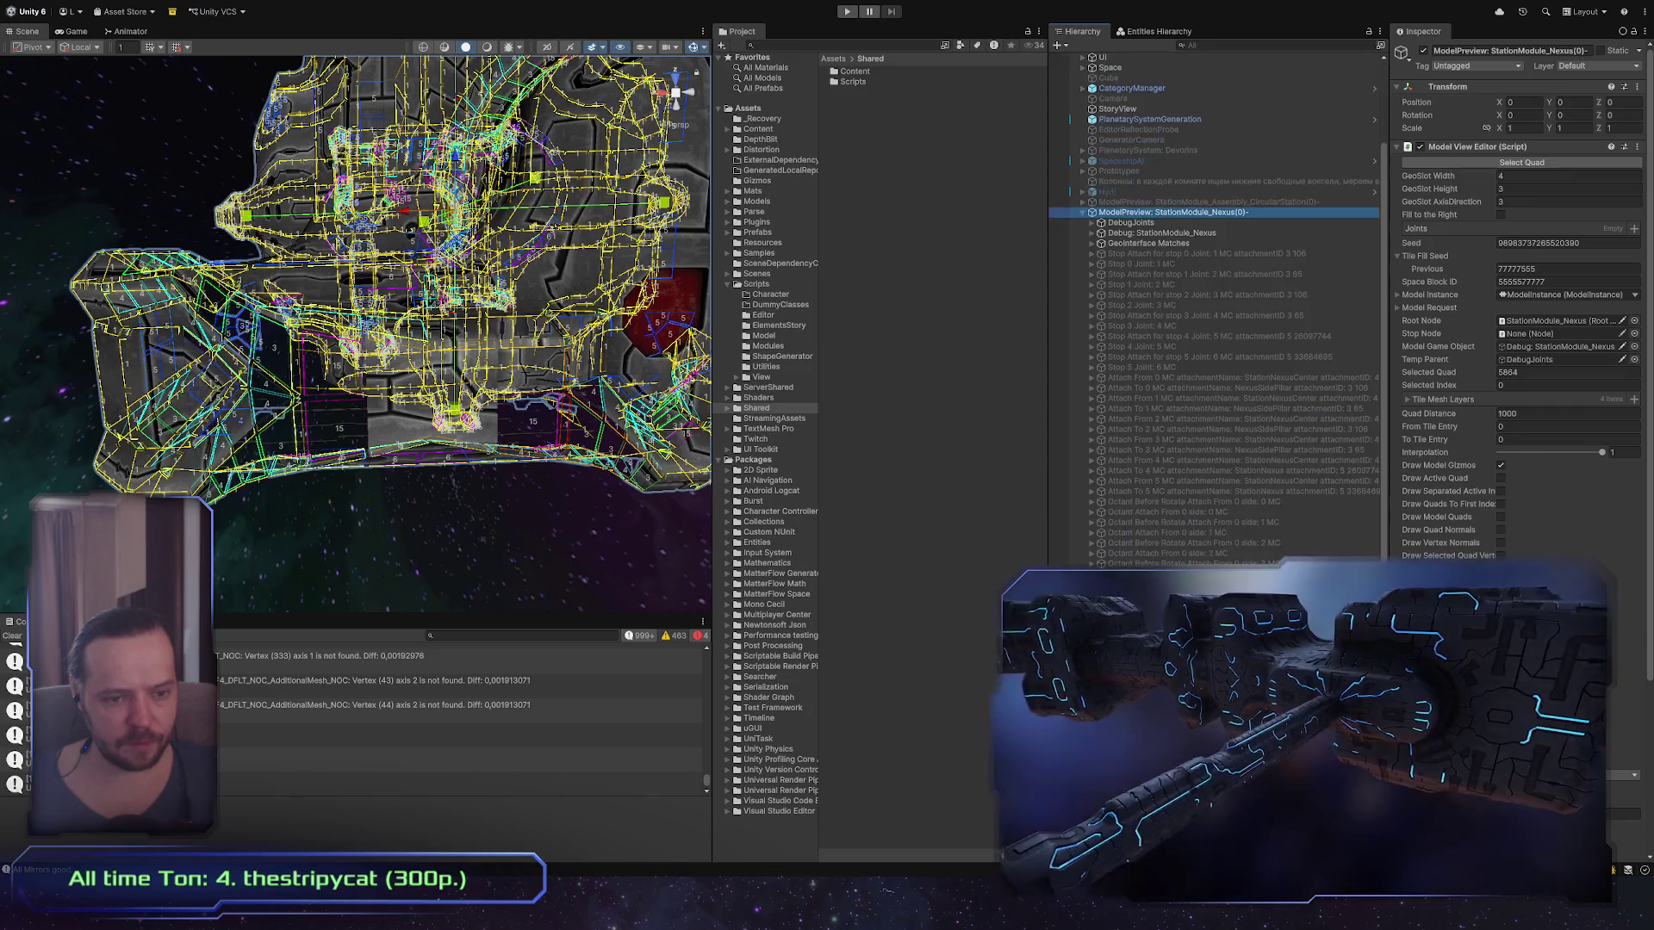
scroll(1215, 345, "down", 3)
scroll(1516, 345, "down", 4)
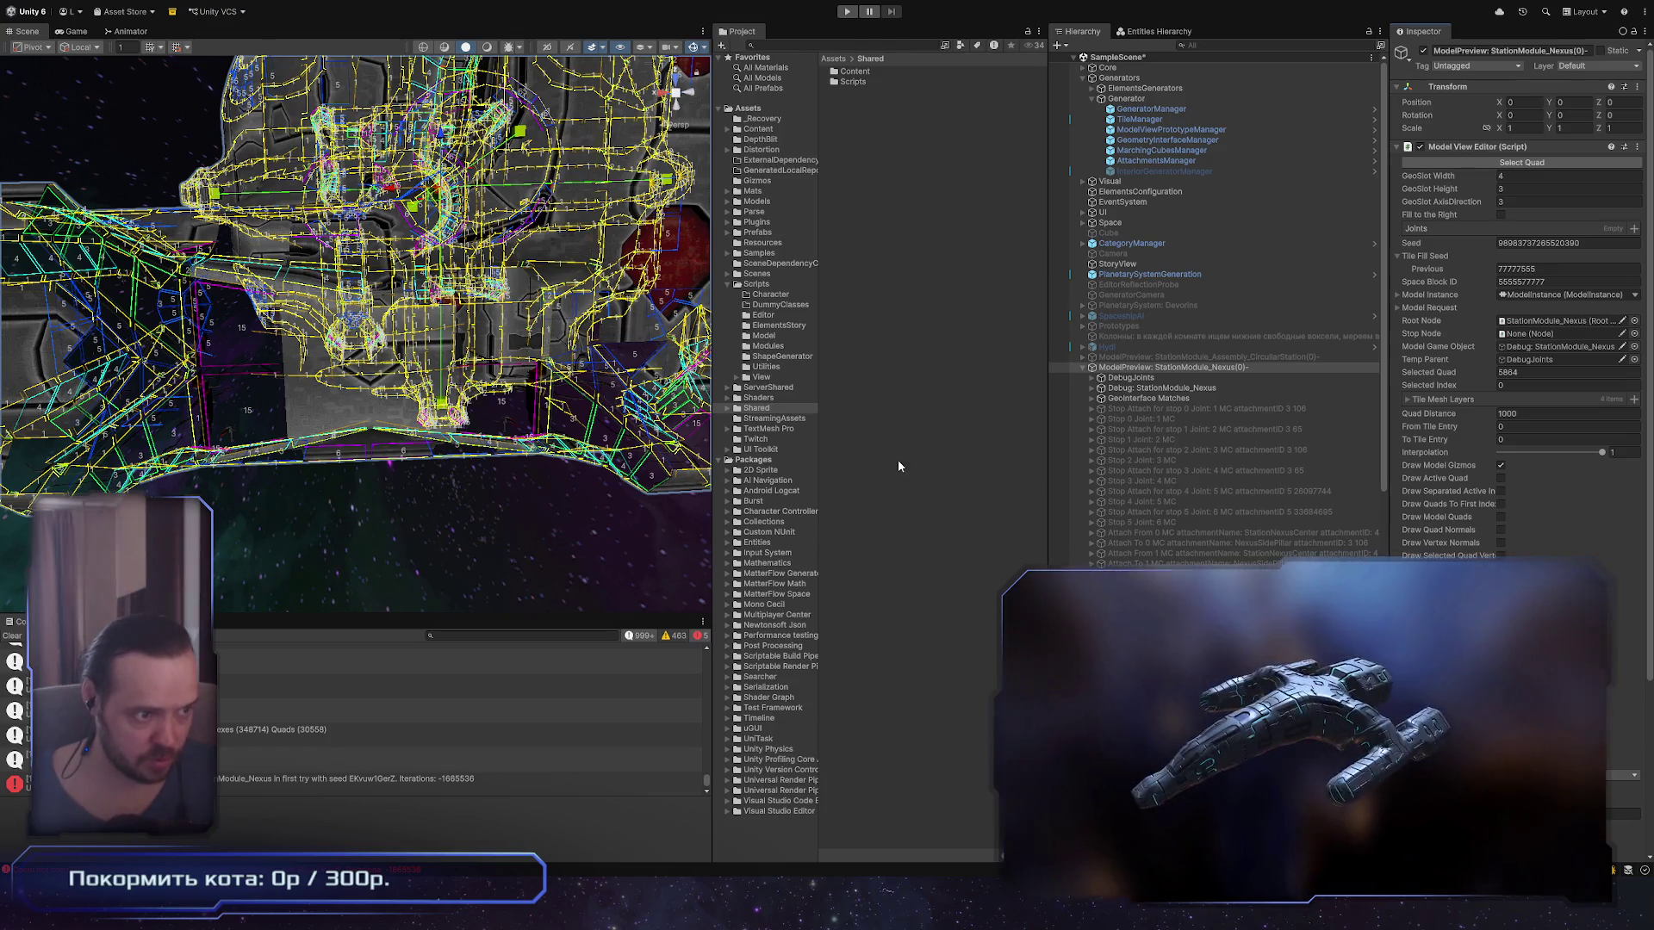
key("f")
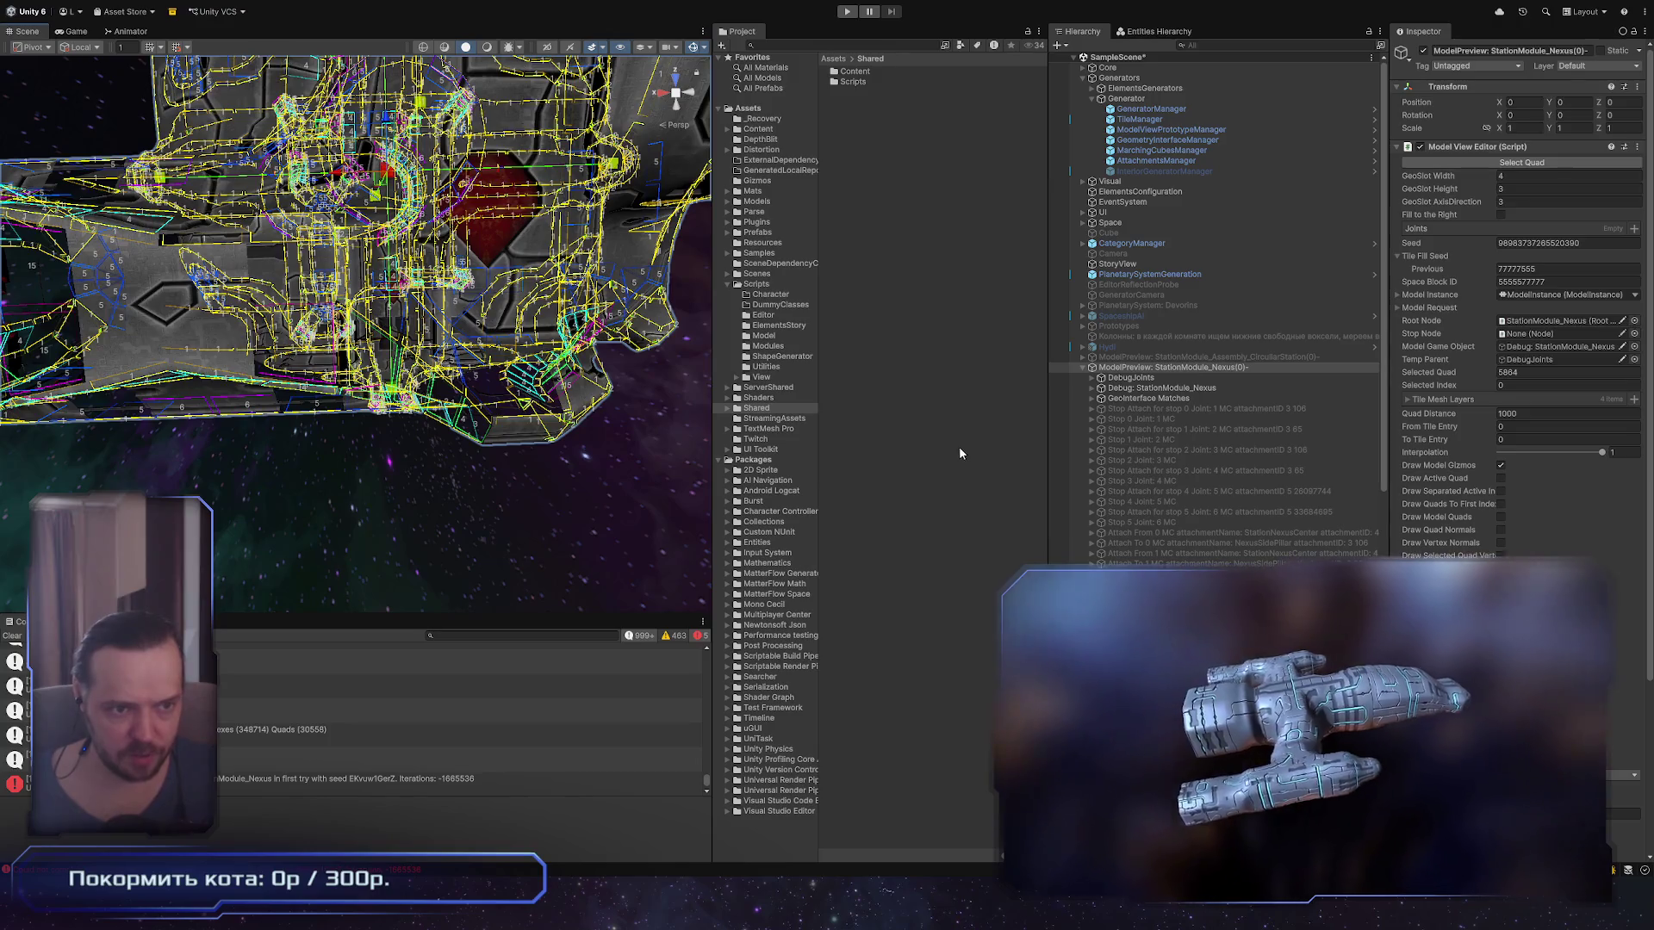
left_click(958, 446)
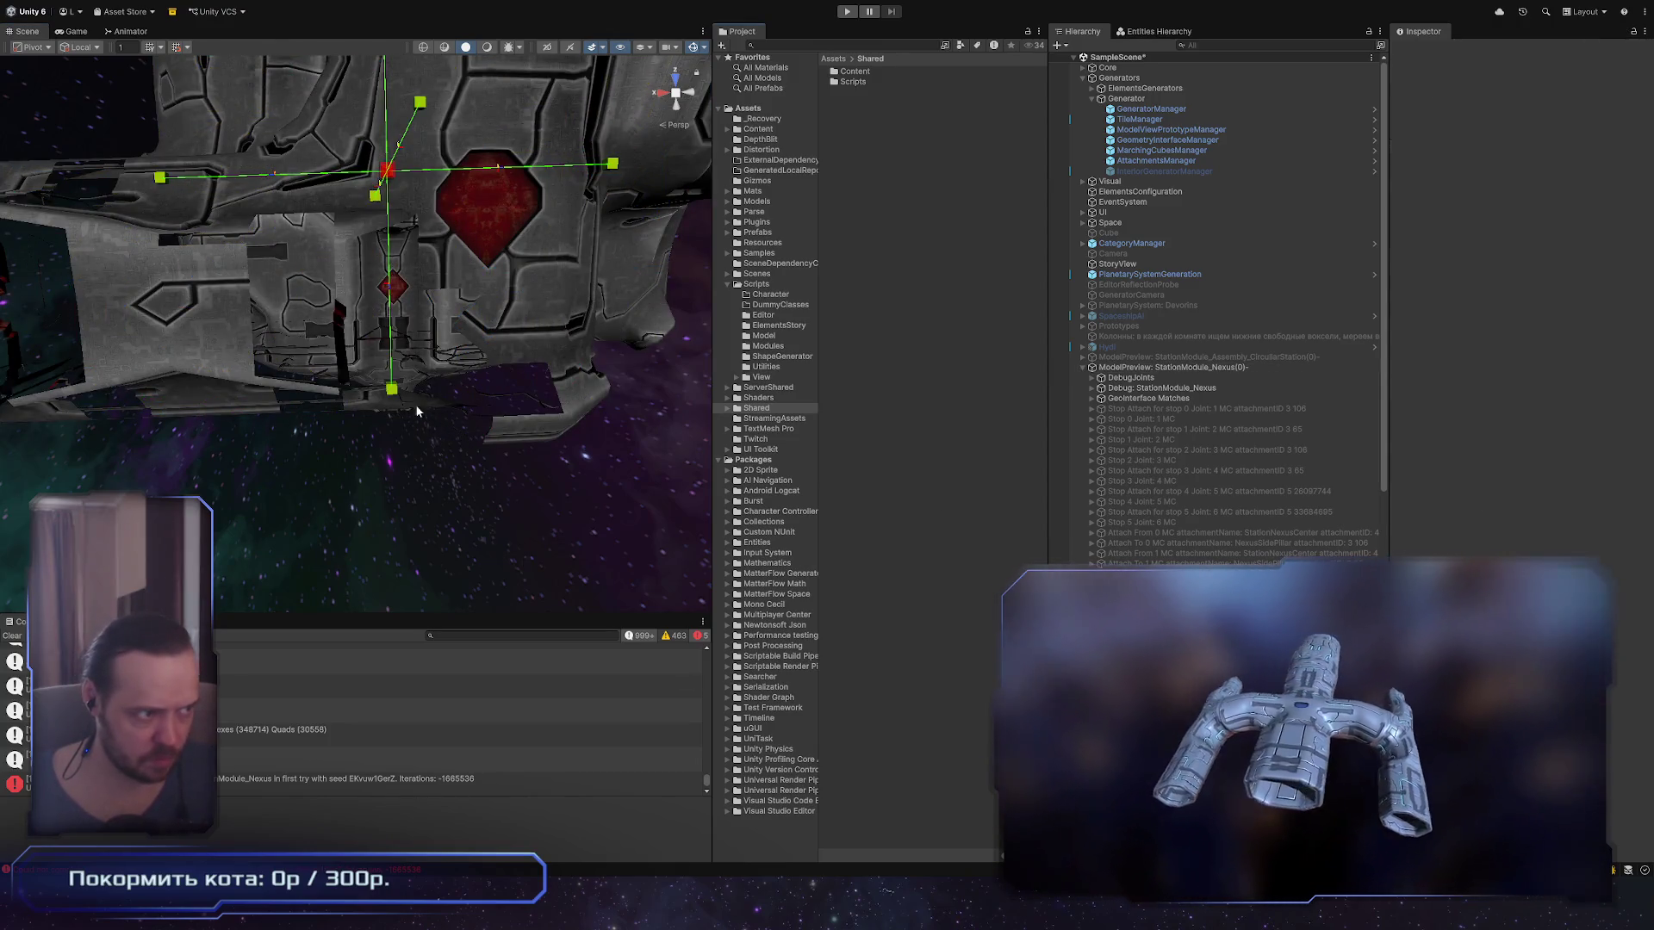
left_click(388, 429)
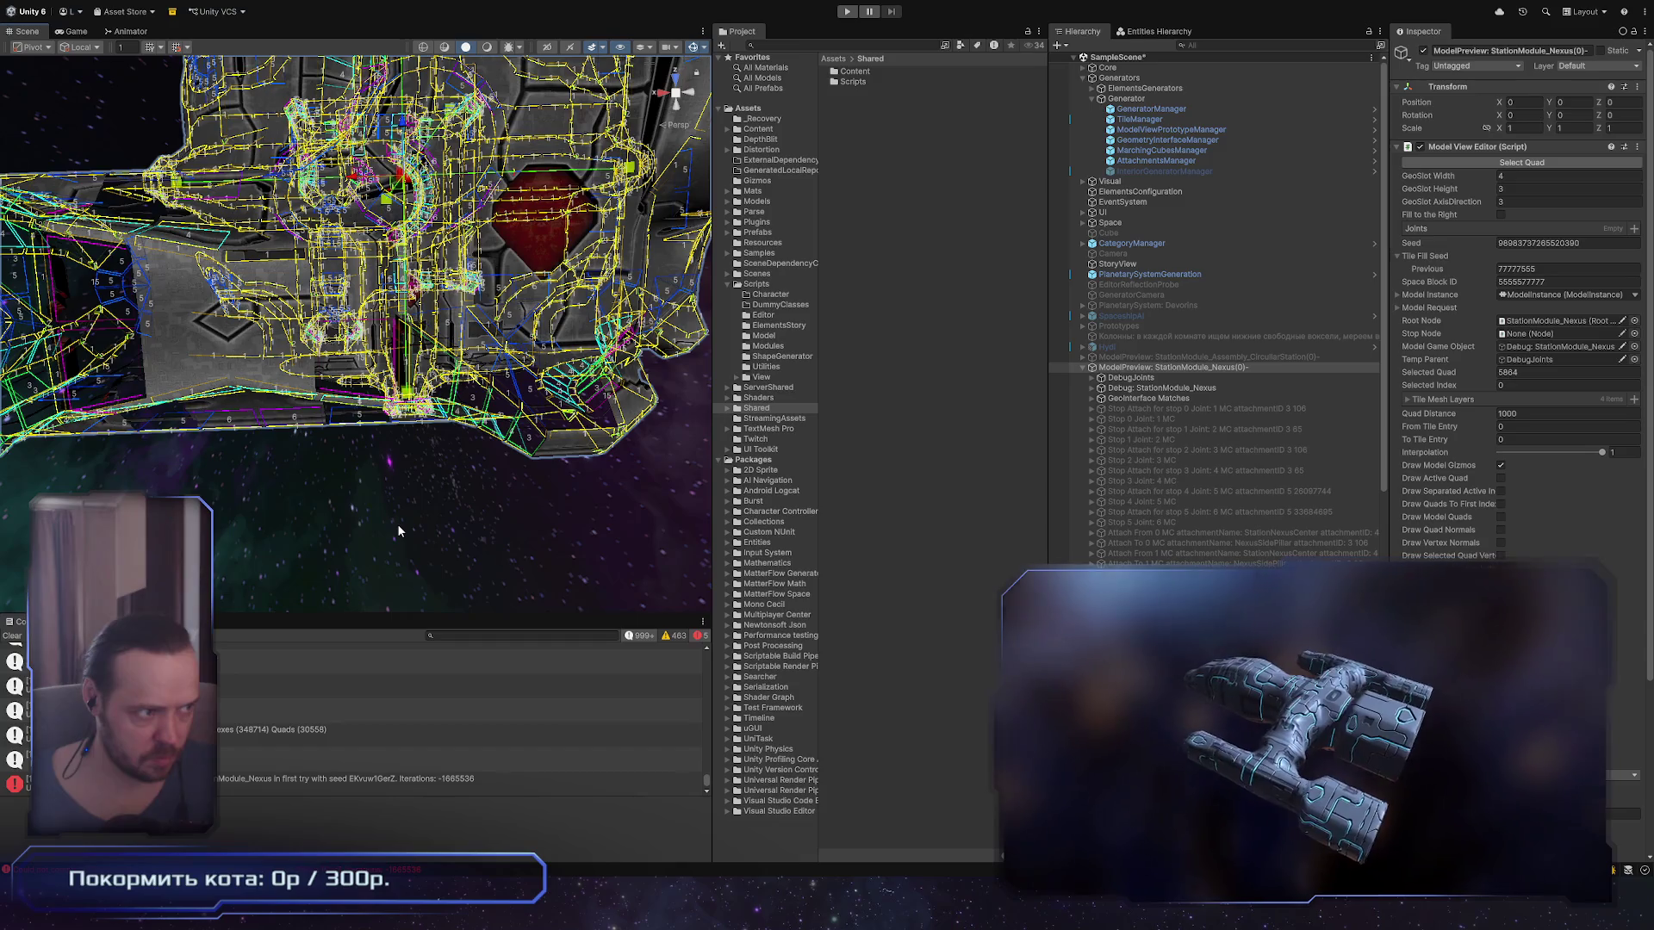
key("alt+Tab")
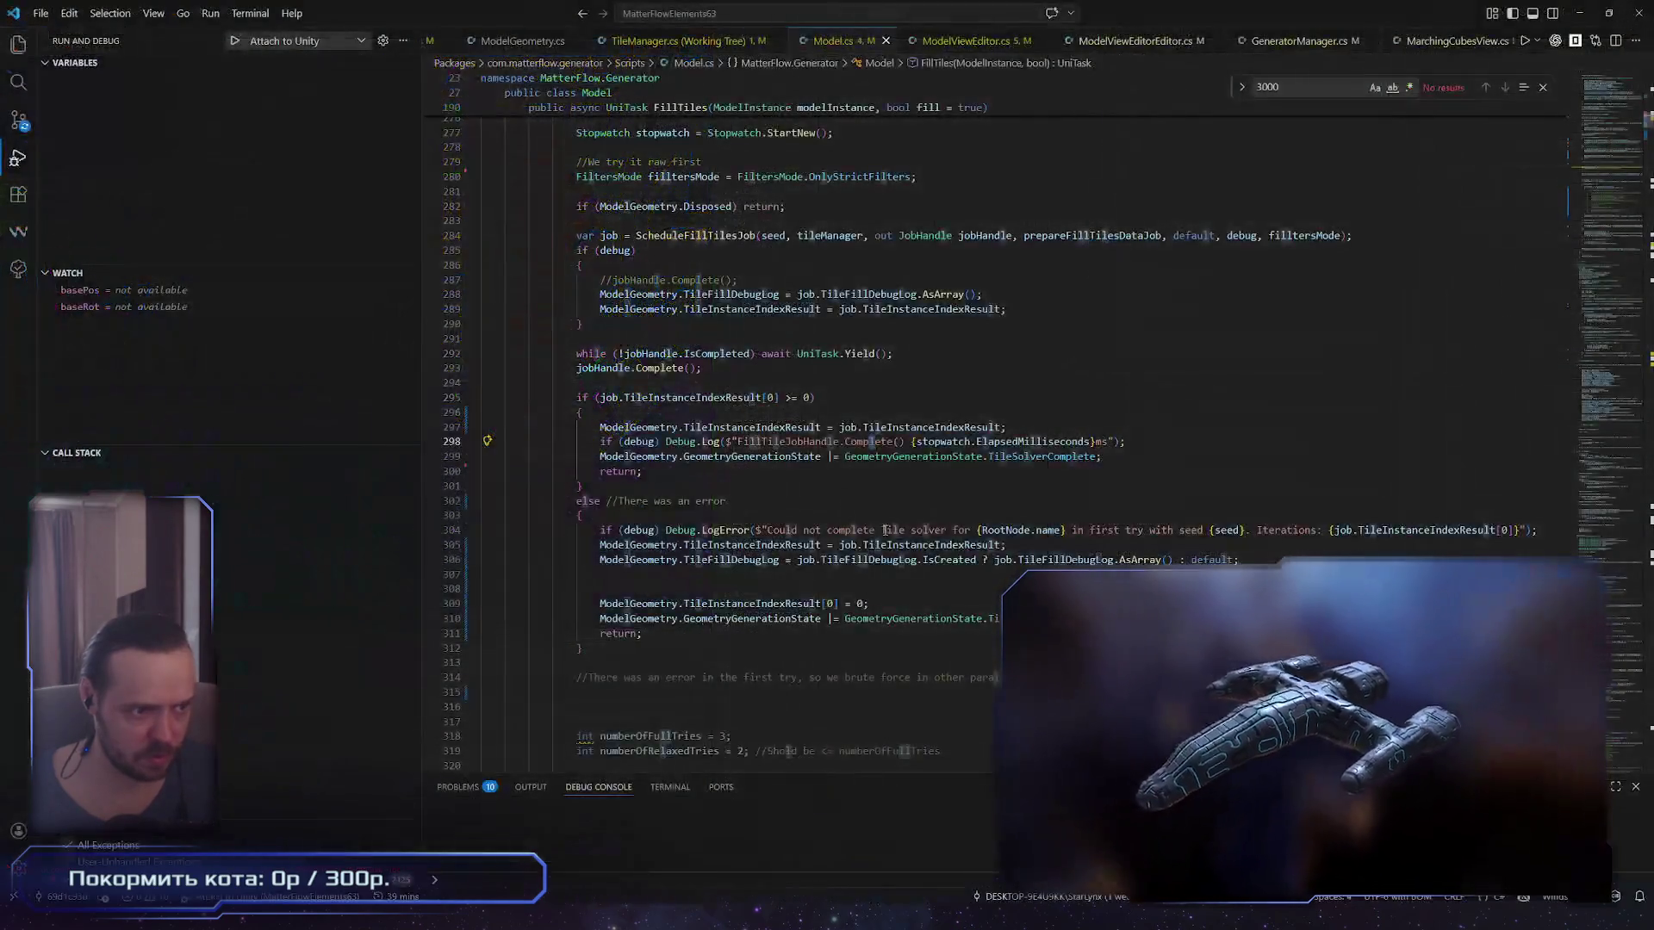
Step: In Maya, select a face on the upper-right marching cube mesh and zoom around its UVs
key("alt+Tab")
key("alt+Tab")
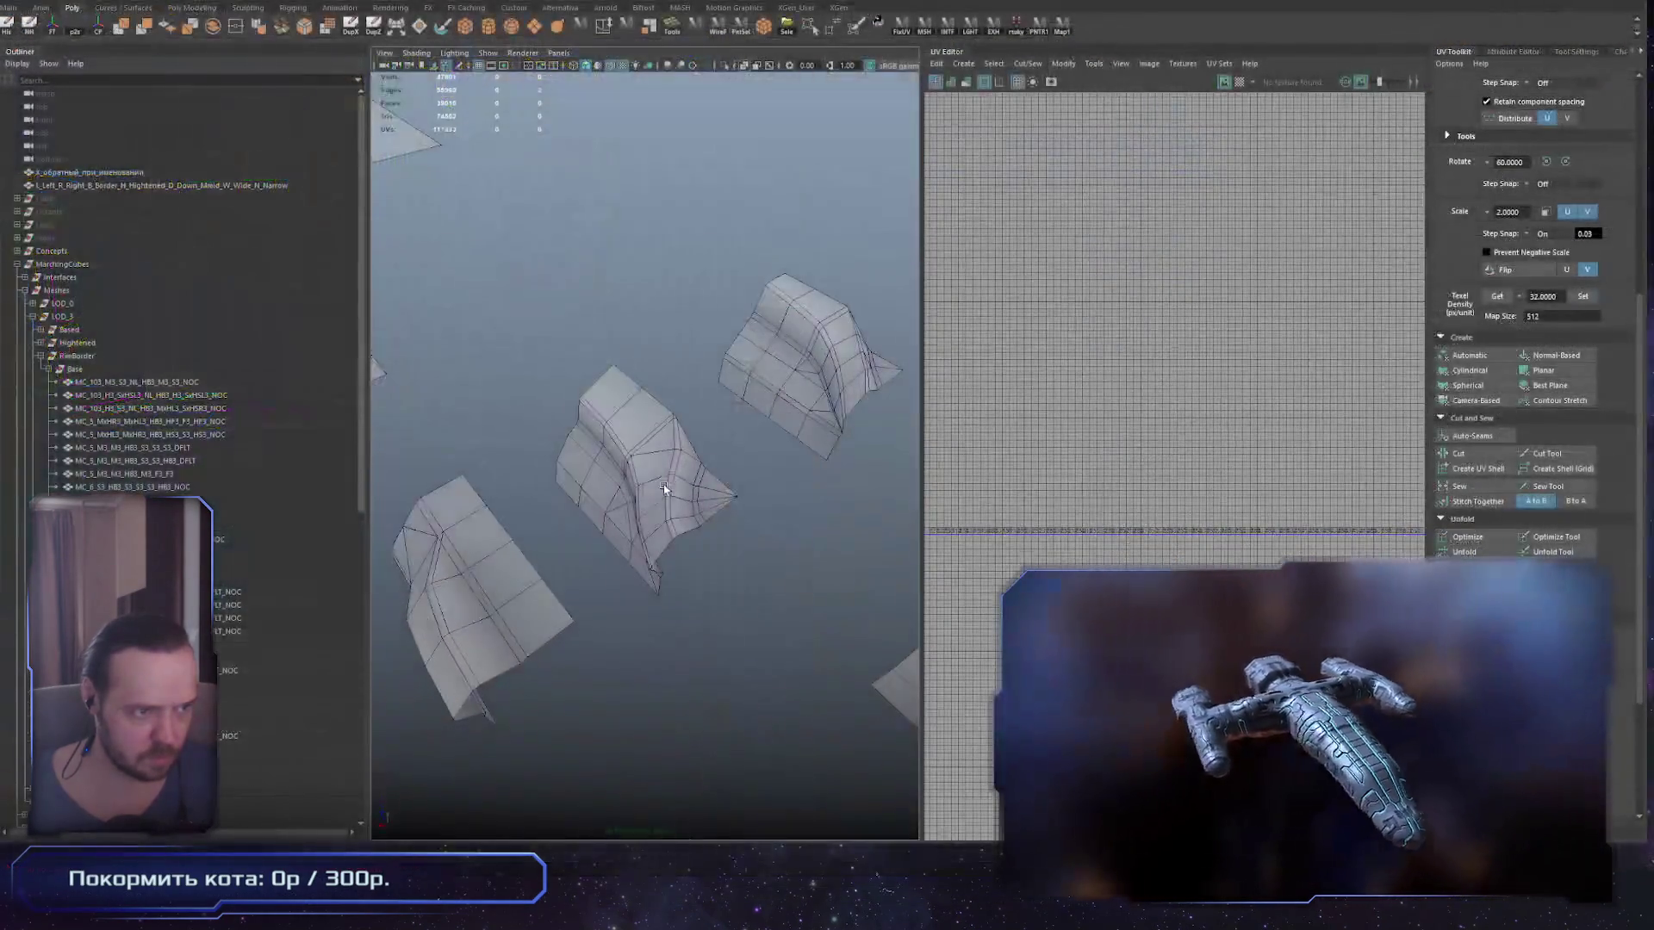
left_click(655, 482)
left_click(832, 409)
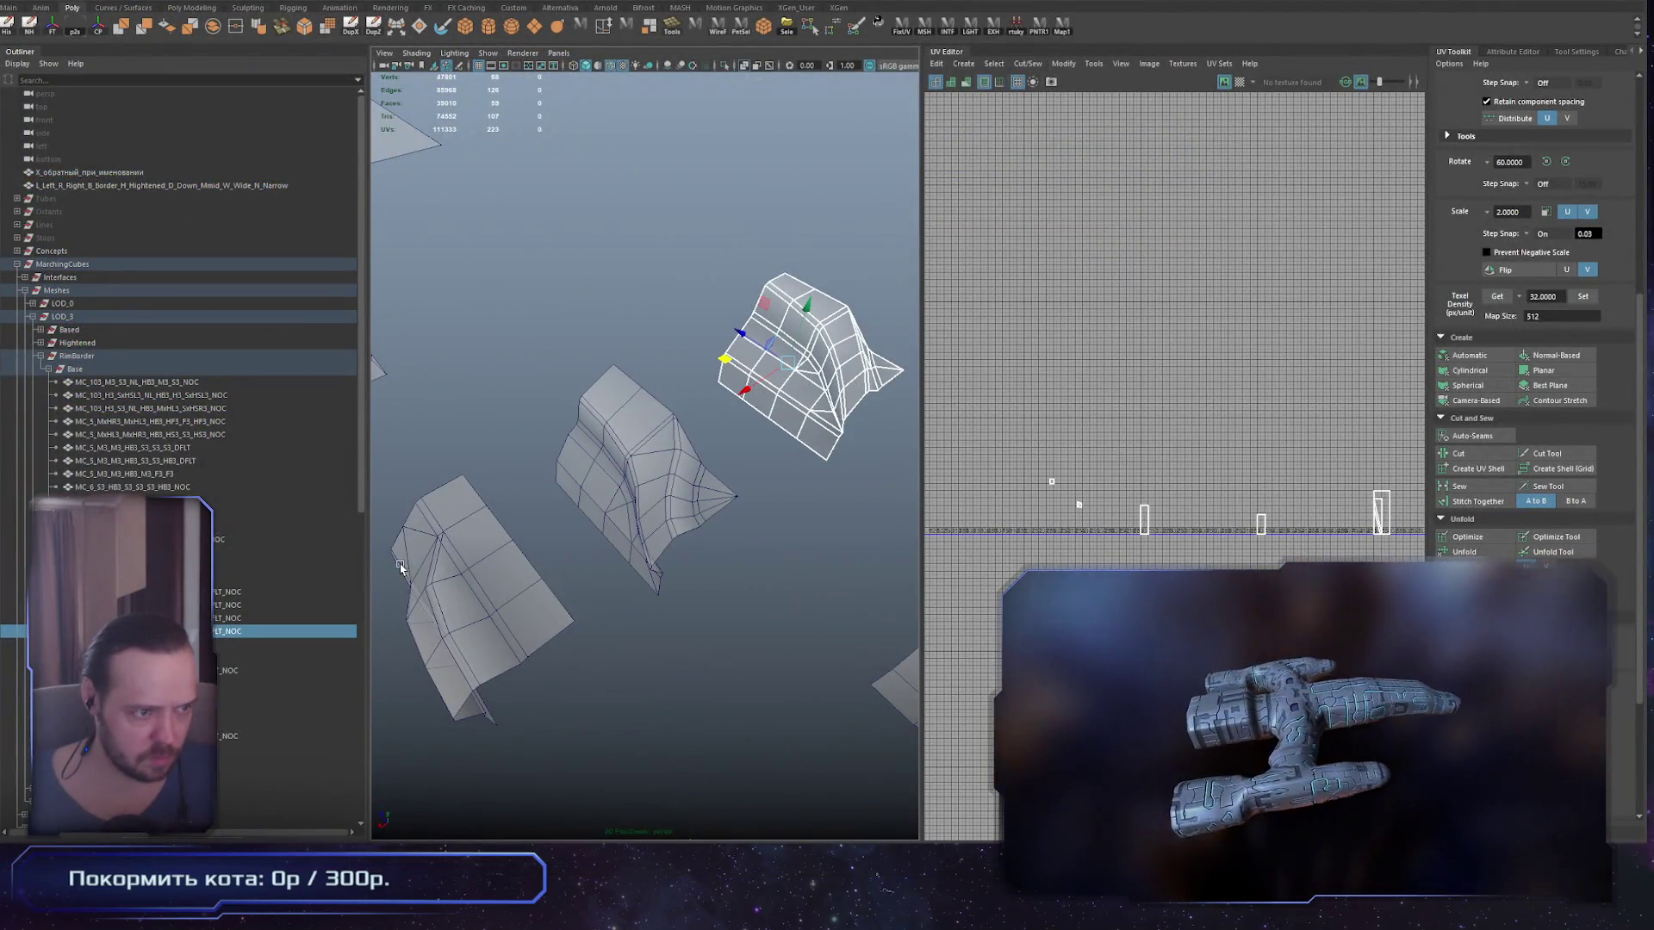
left_click(845, 312)
key("f")
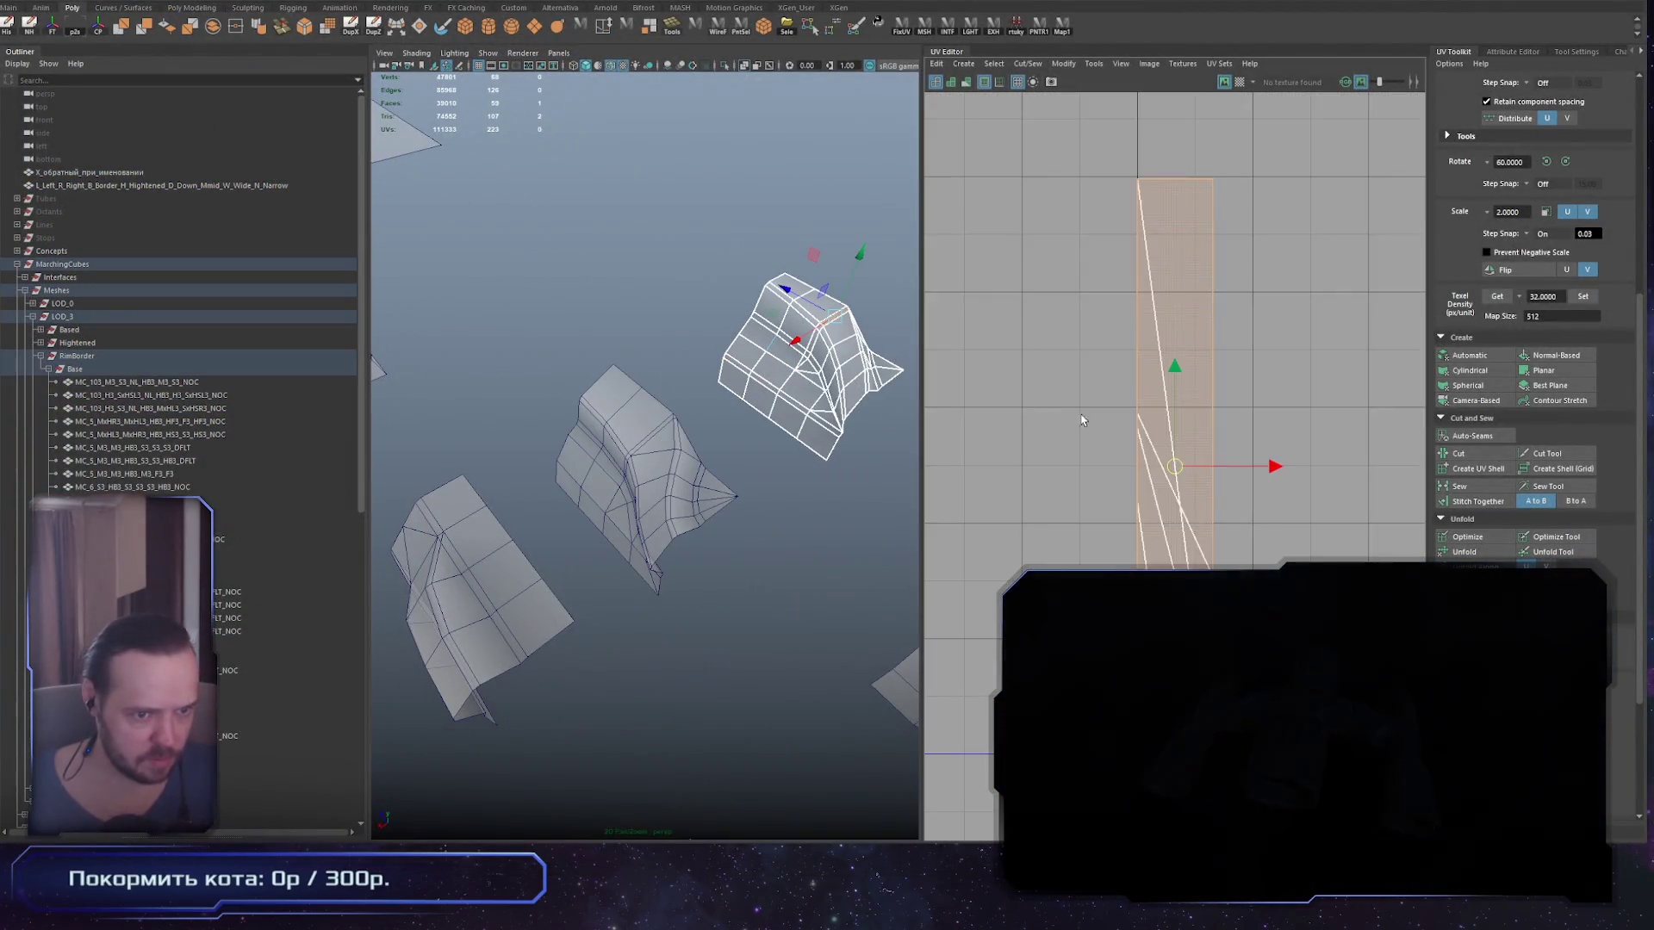
scroll(1274, 483, "down", 5)
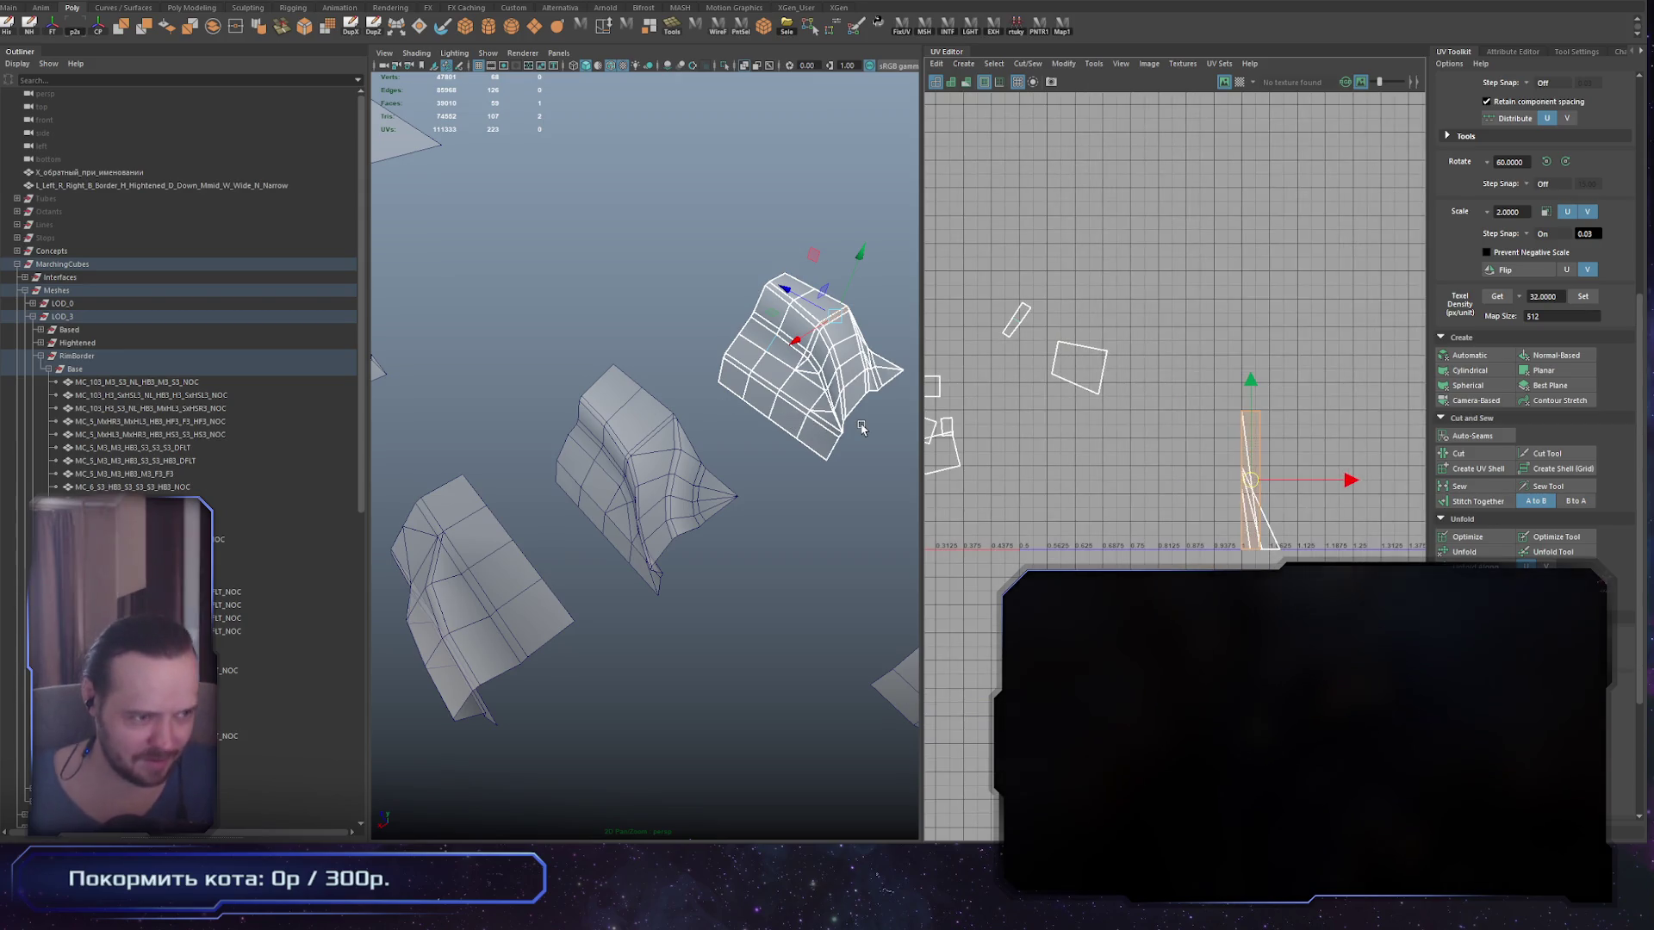
scroll(1120, 552, "down", 4)
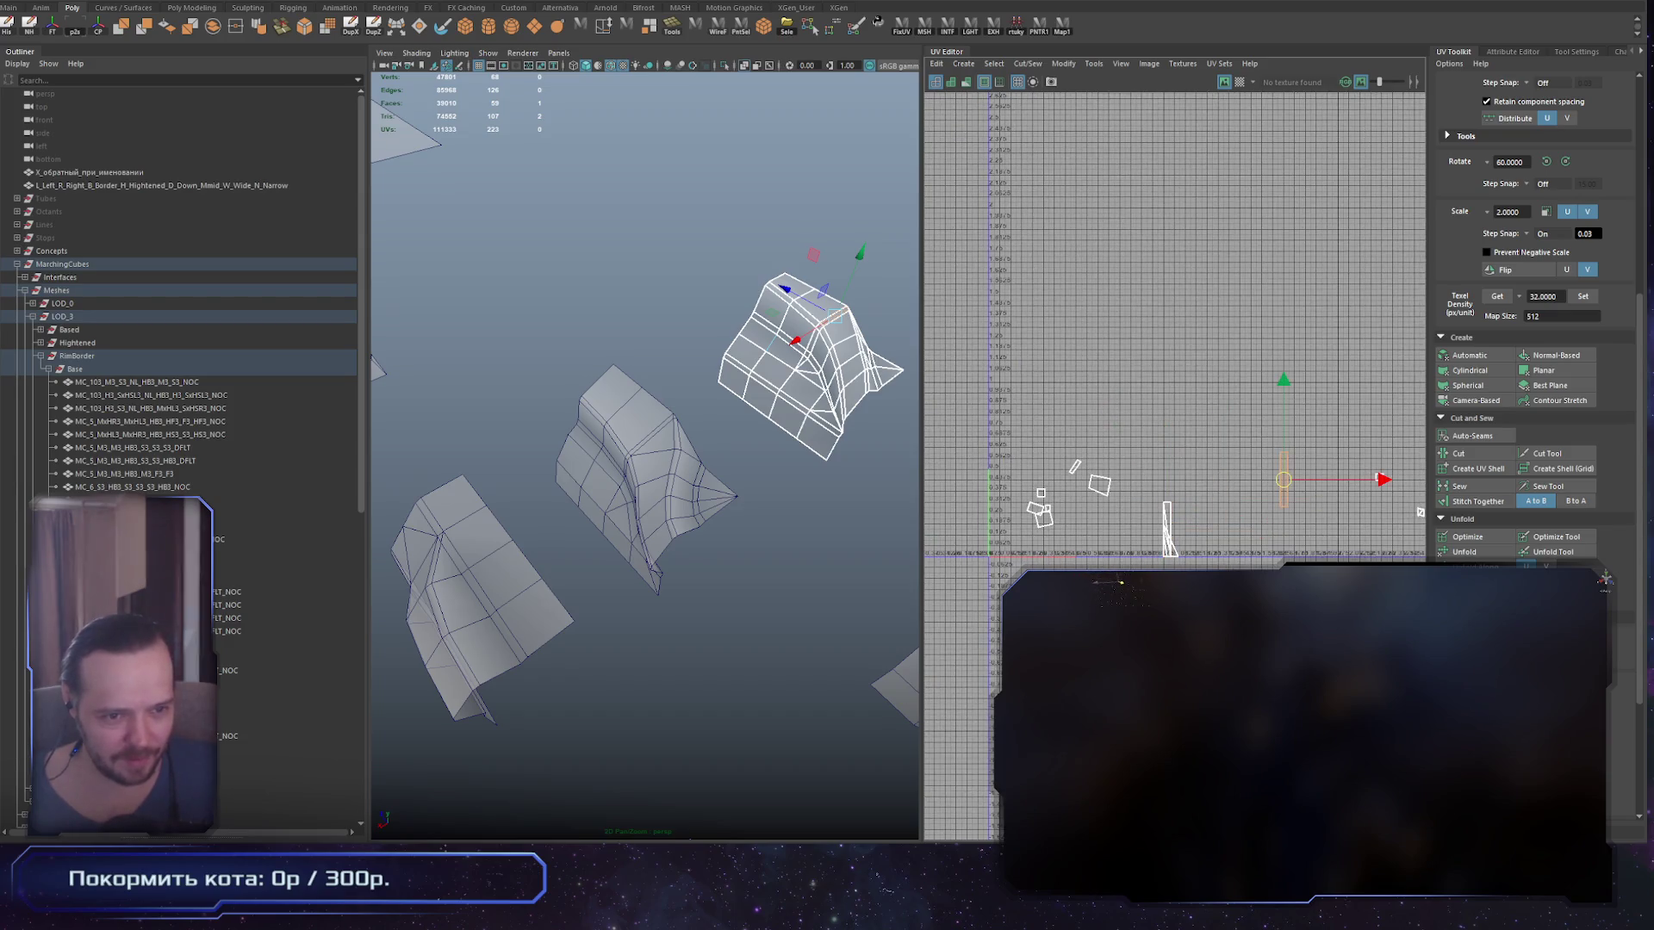
scroll(1252, 519, "down", 2)
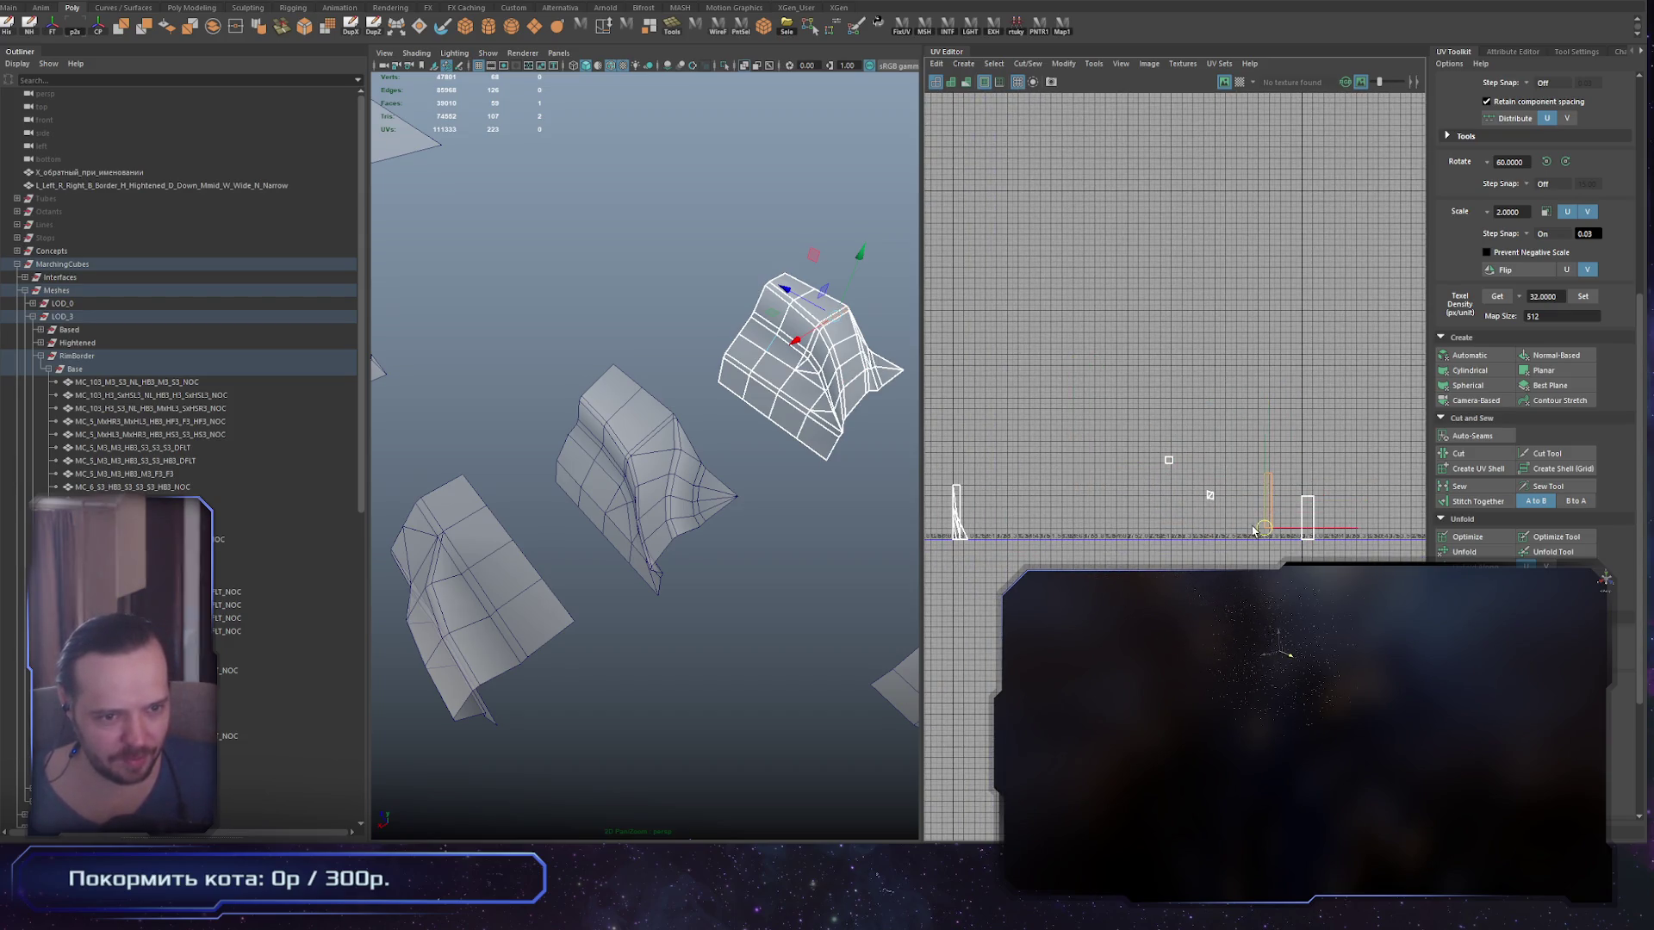
scroll(1253, 529, "up", 4)
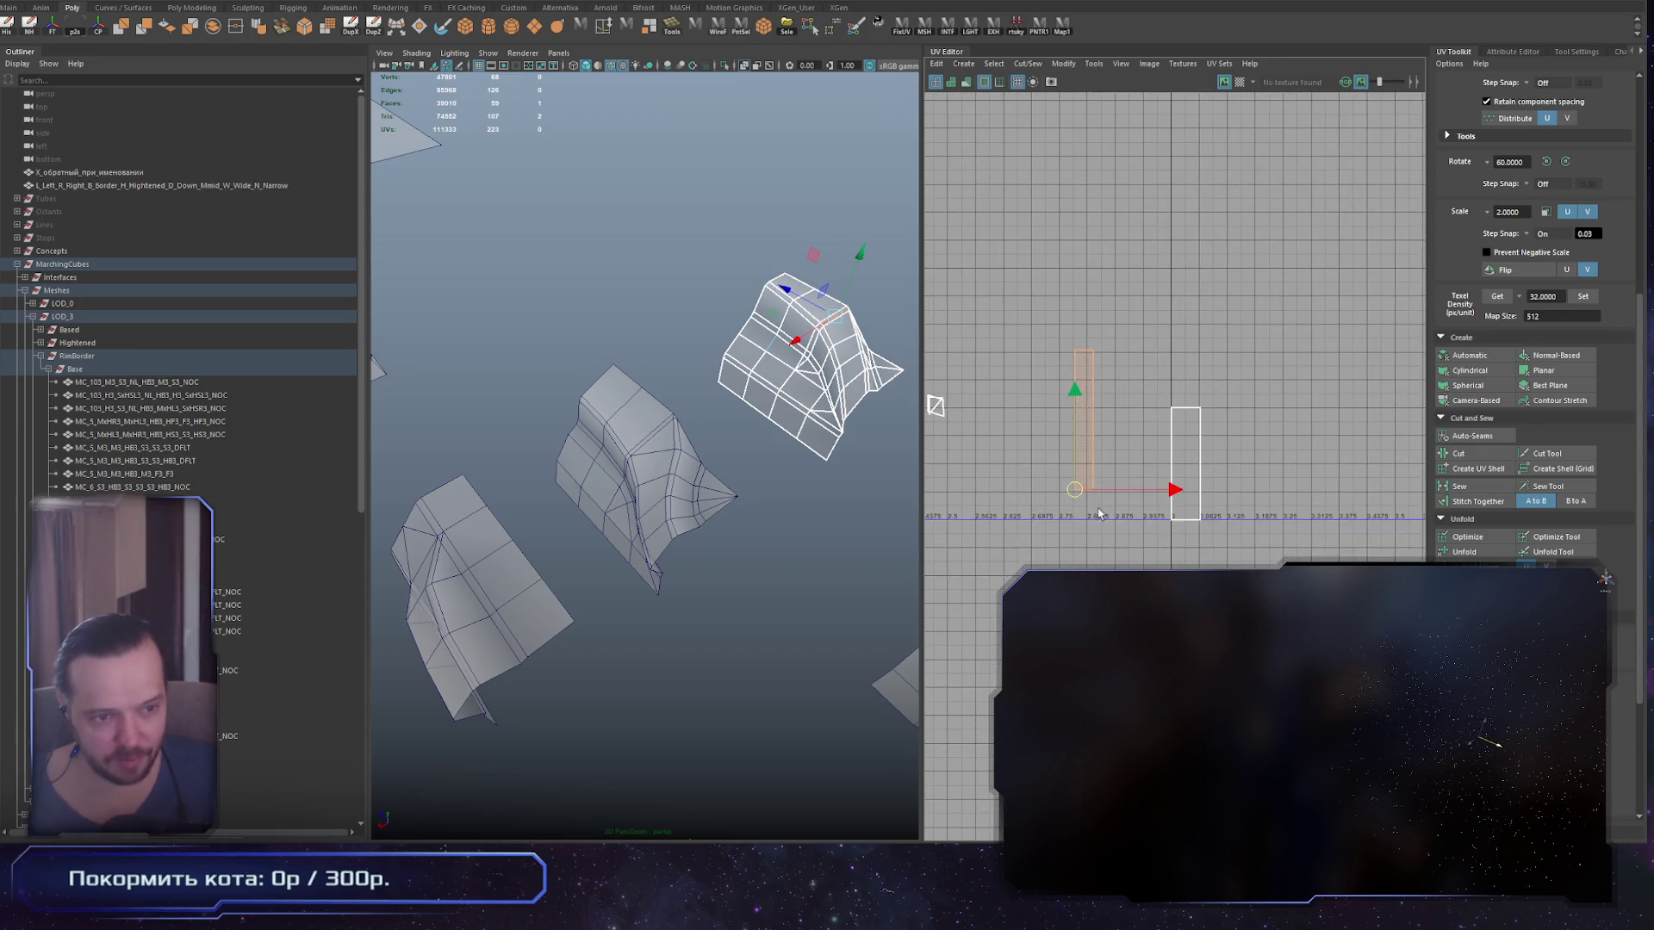
scroll(1170, 536, "down", 4)
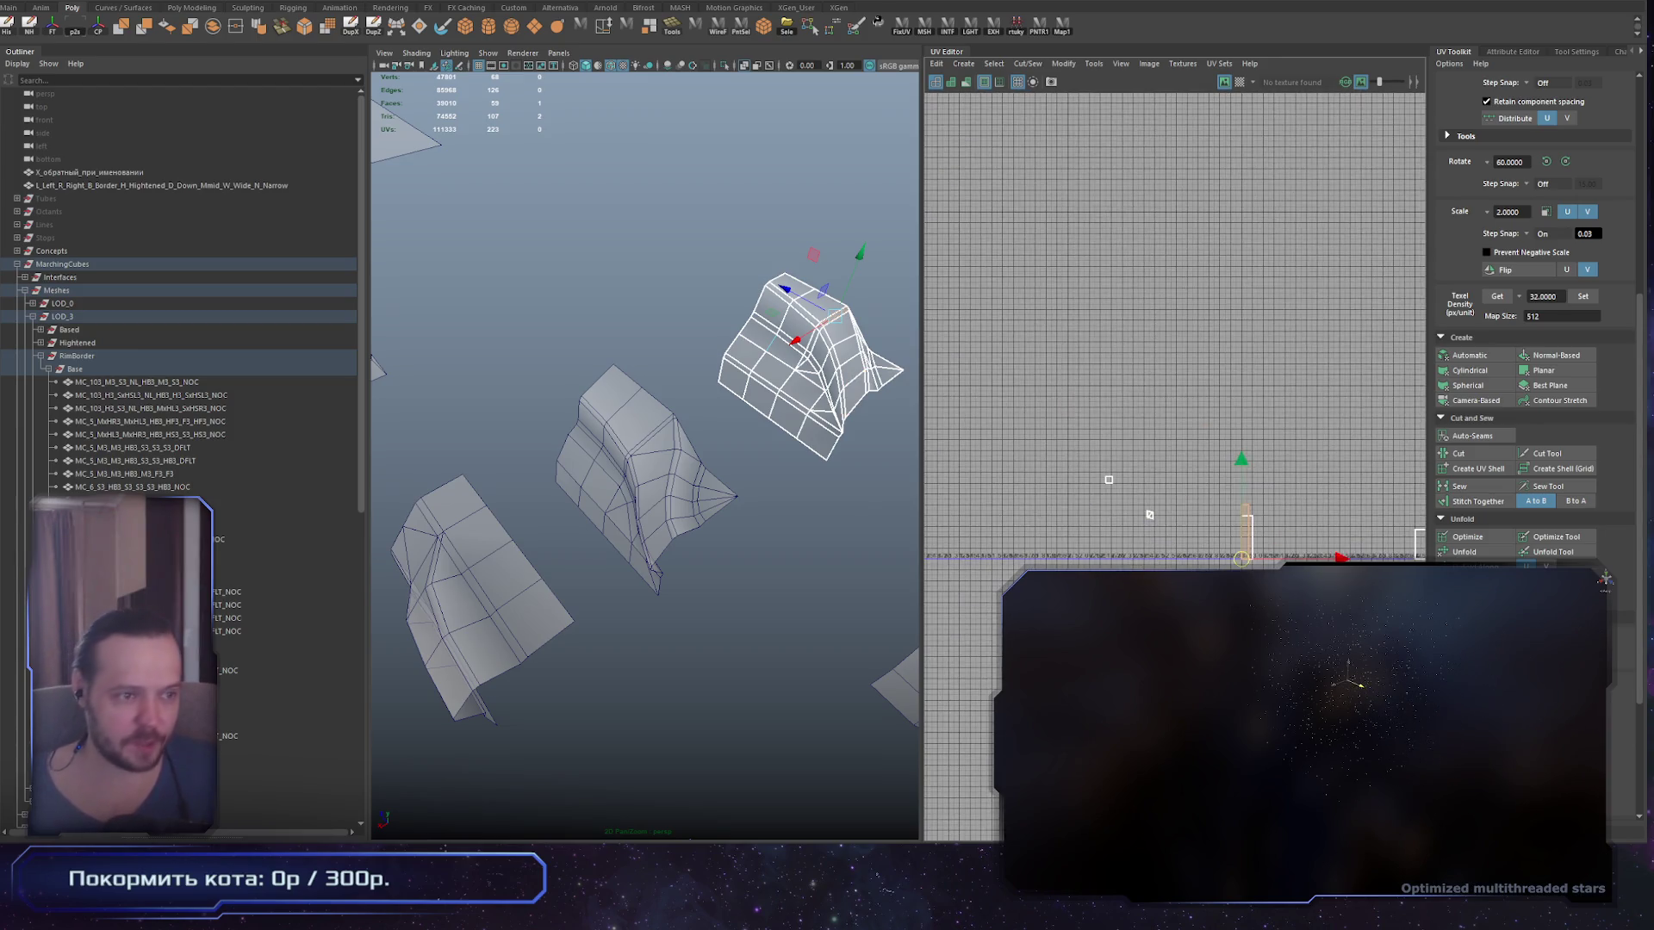
scroll(760, 439, "up", 5)
Step: Orbit to the upper hull piece, select the MarchingCubes group to see all UVs, then return to VS Code
left_click_drag(760, 439, 747, 483)
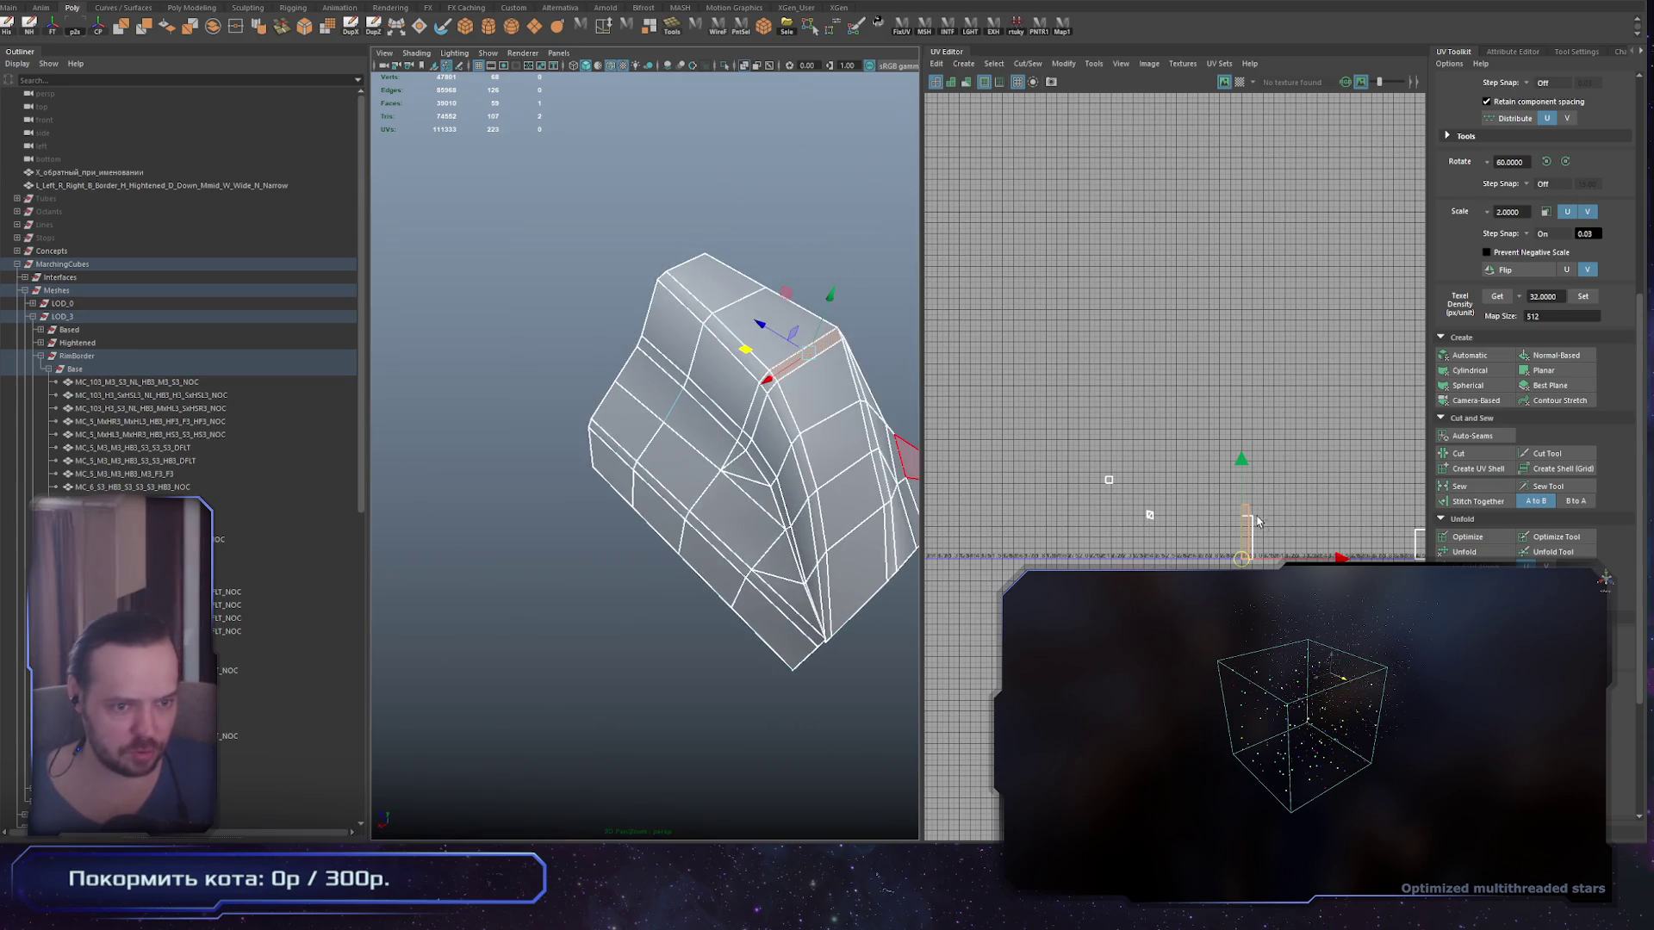
left_click(642, 470)
left_click(86, 264)
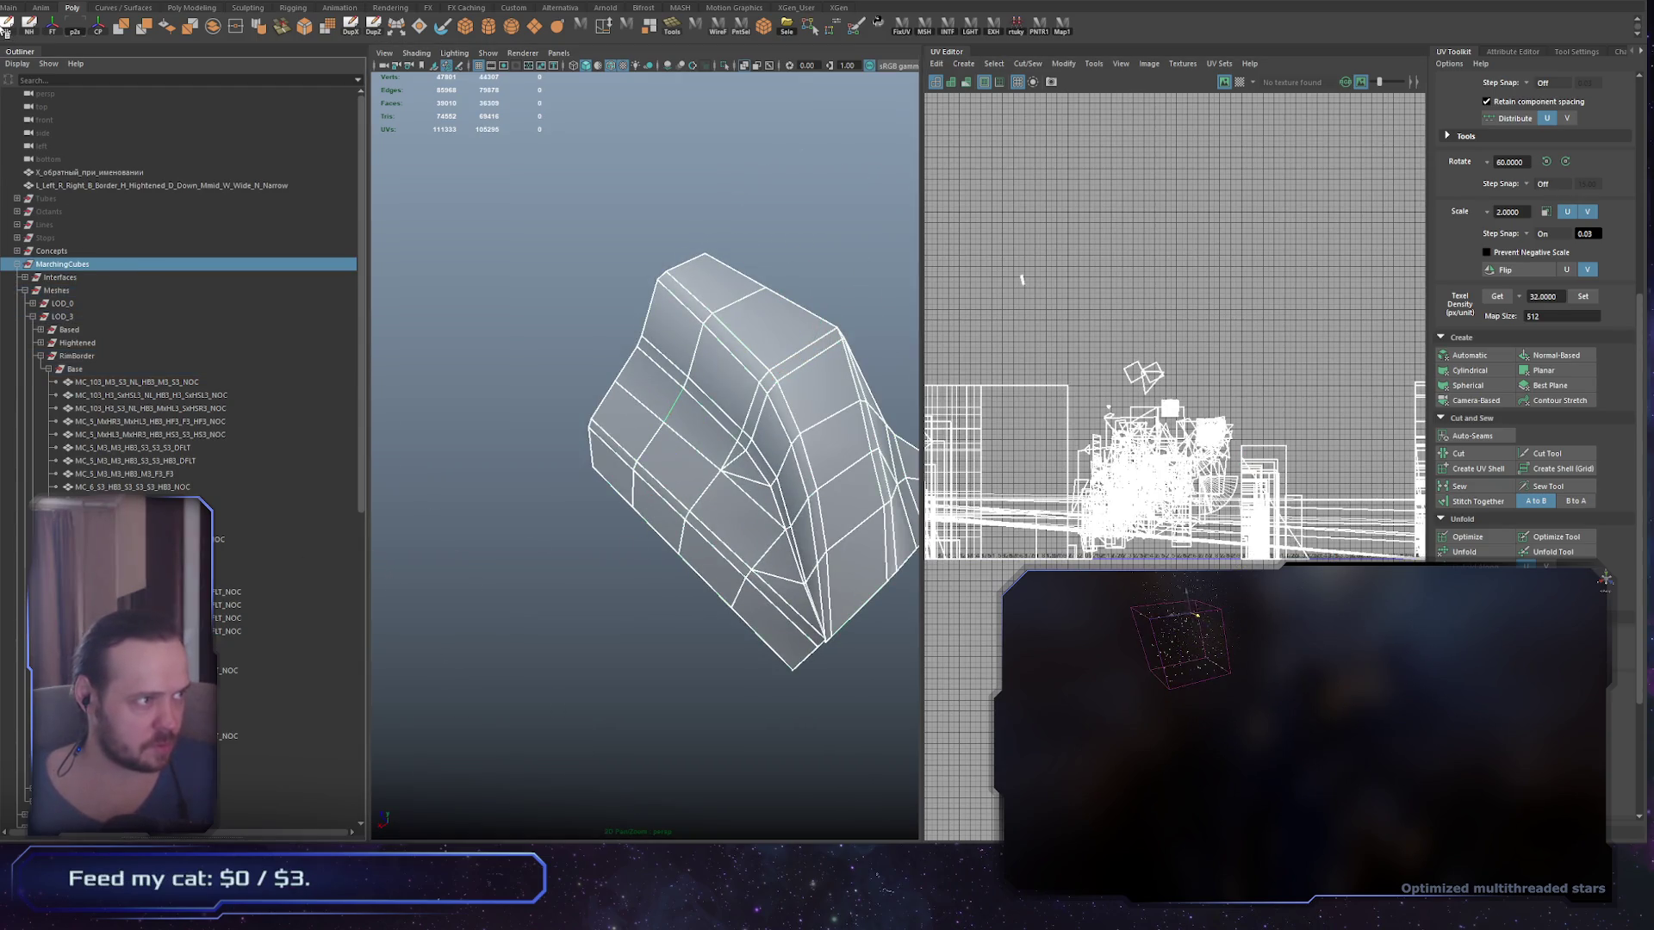
scroll(548, 332, "down", 3)
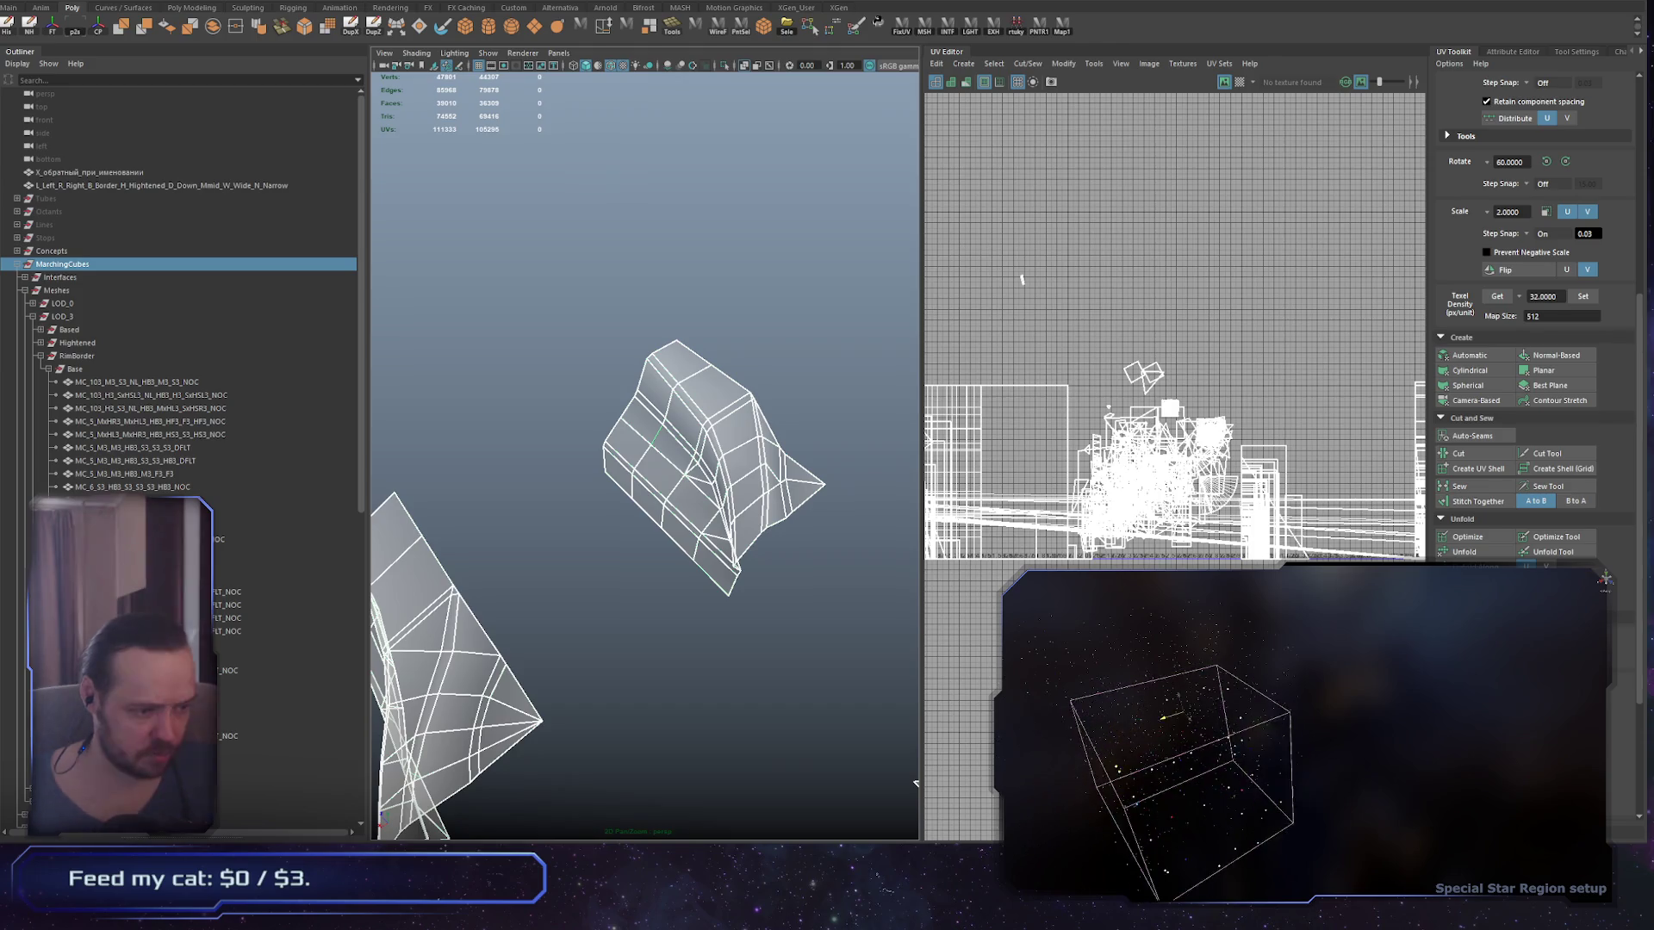
key("alt+Tab")
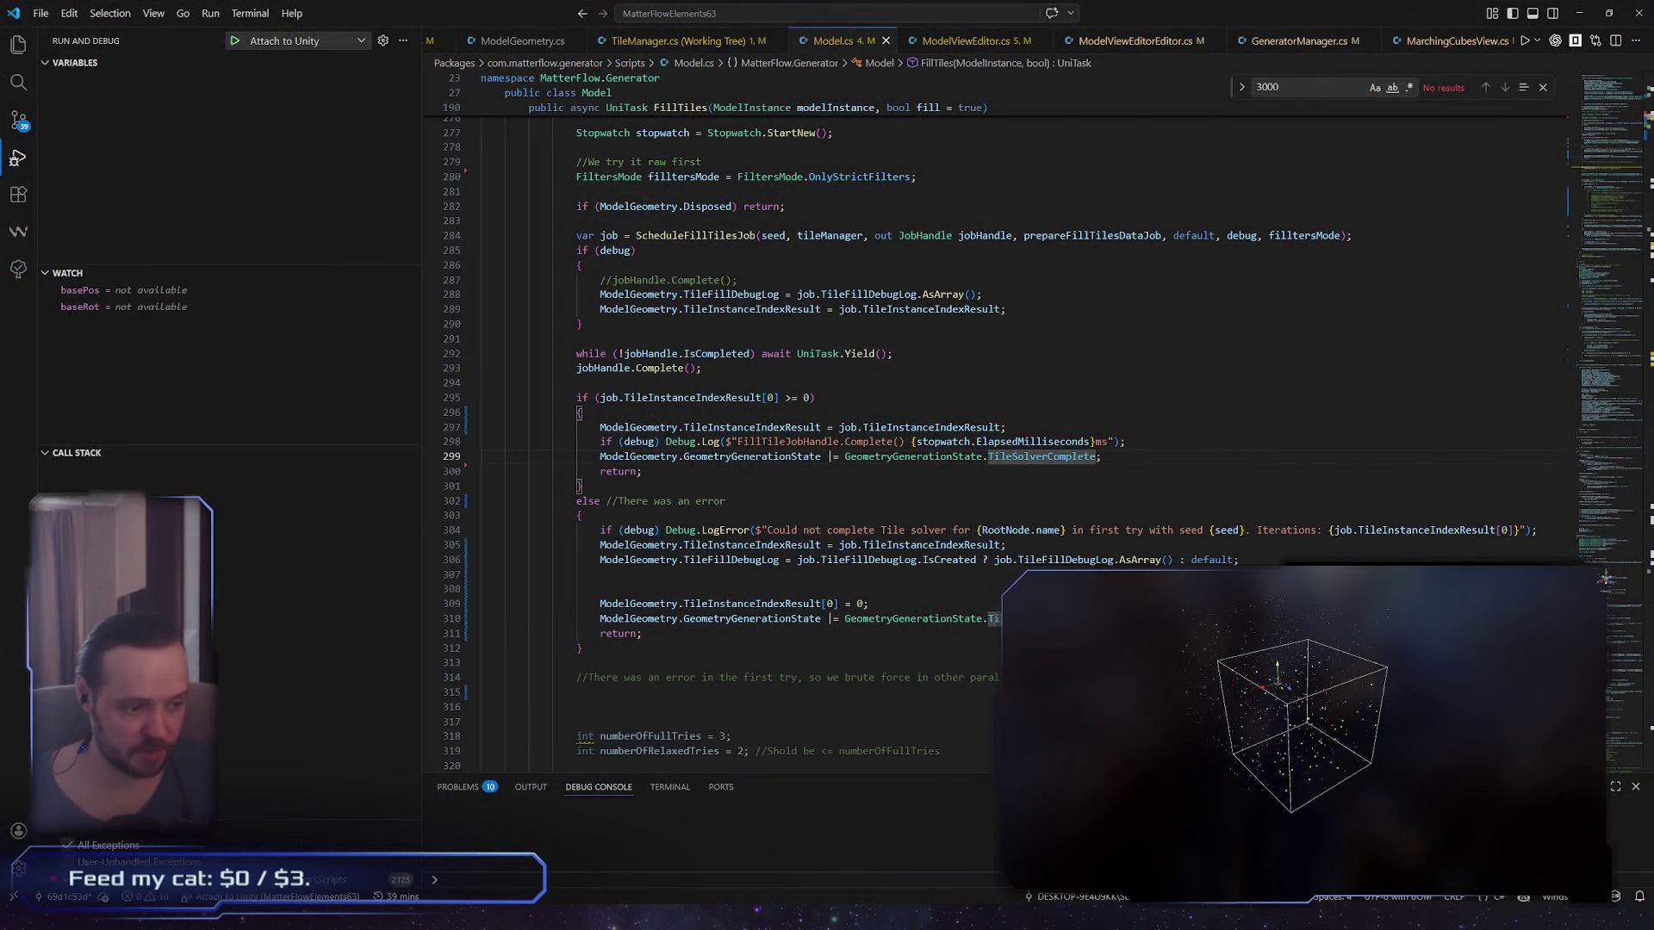
Step: Back in Unity, select MarchingCubesManager to list its base marching-cube meshes in the Inspector
key("alt+Tab")
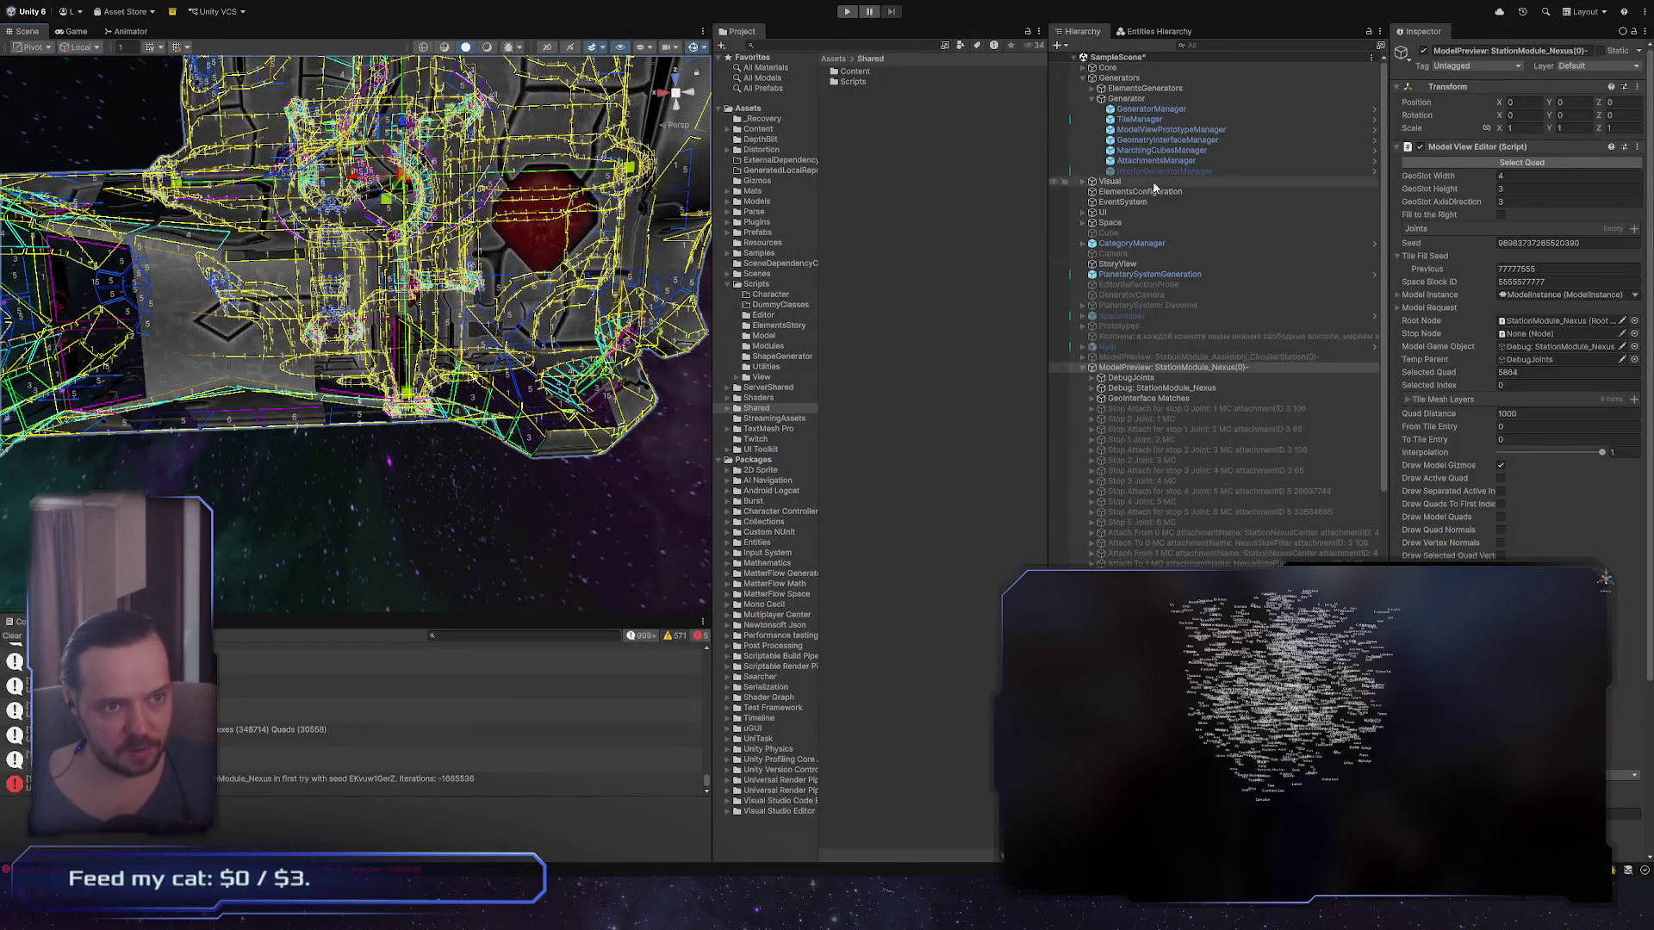
left_click(1221, 149)
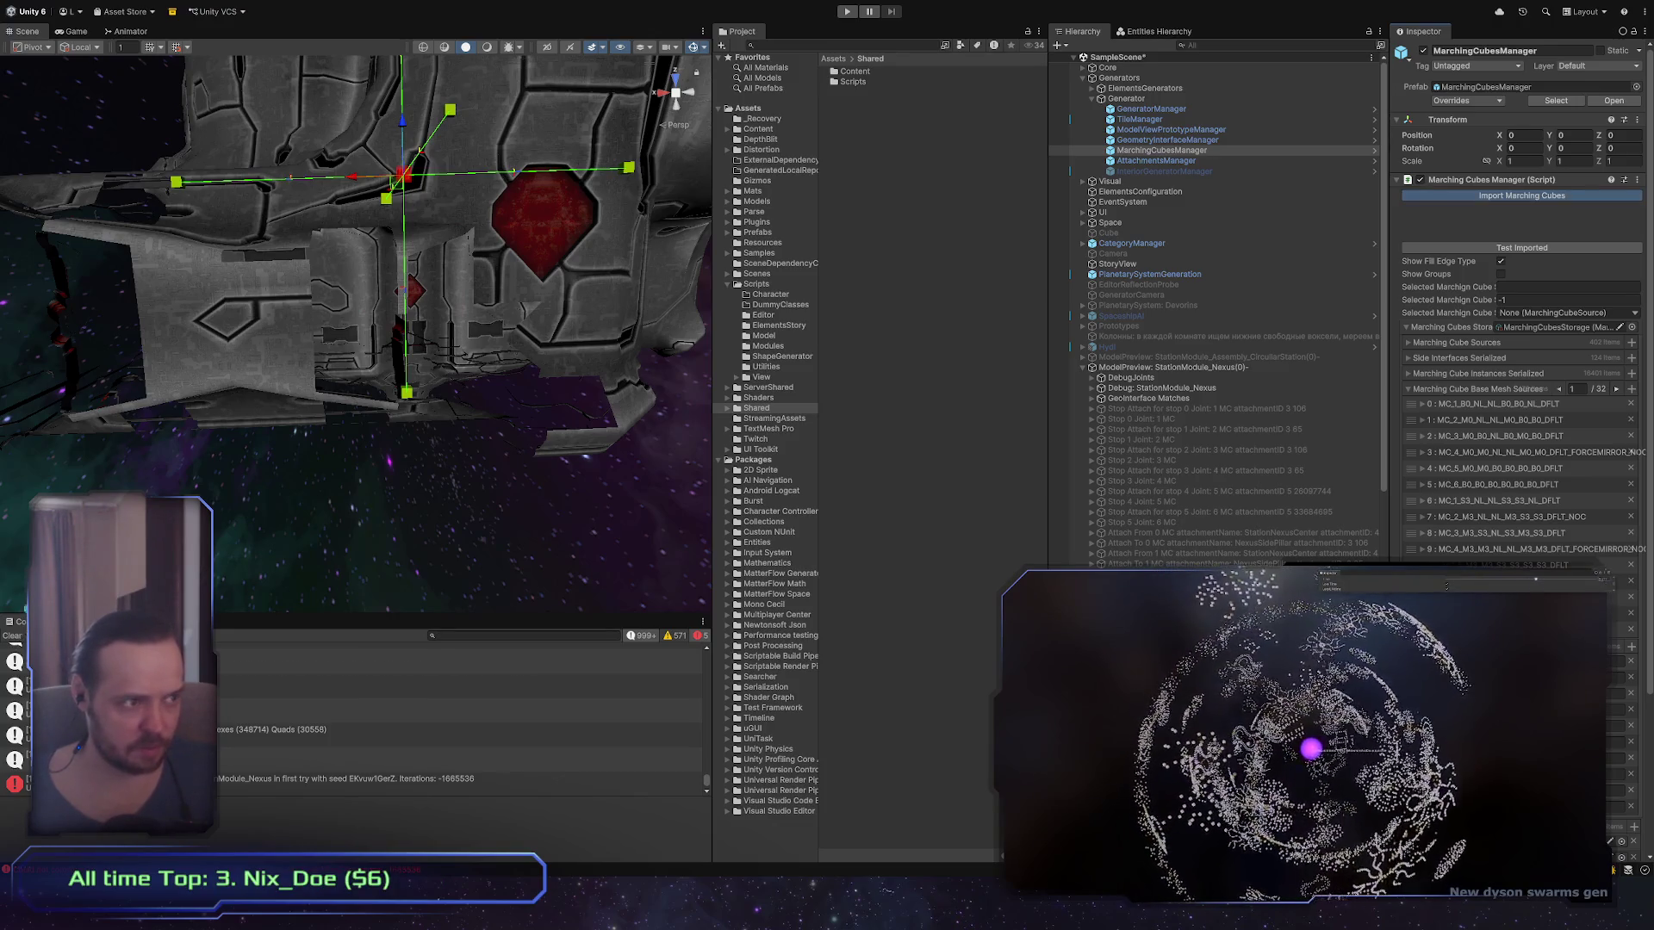
Step: Select the StationModule_Nexus model preview and orbit the Scene view around the station hull
left_click(21, 638)
left_click(1299, 356)
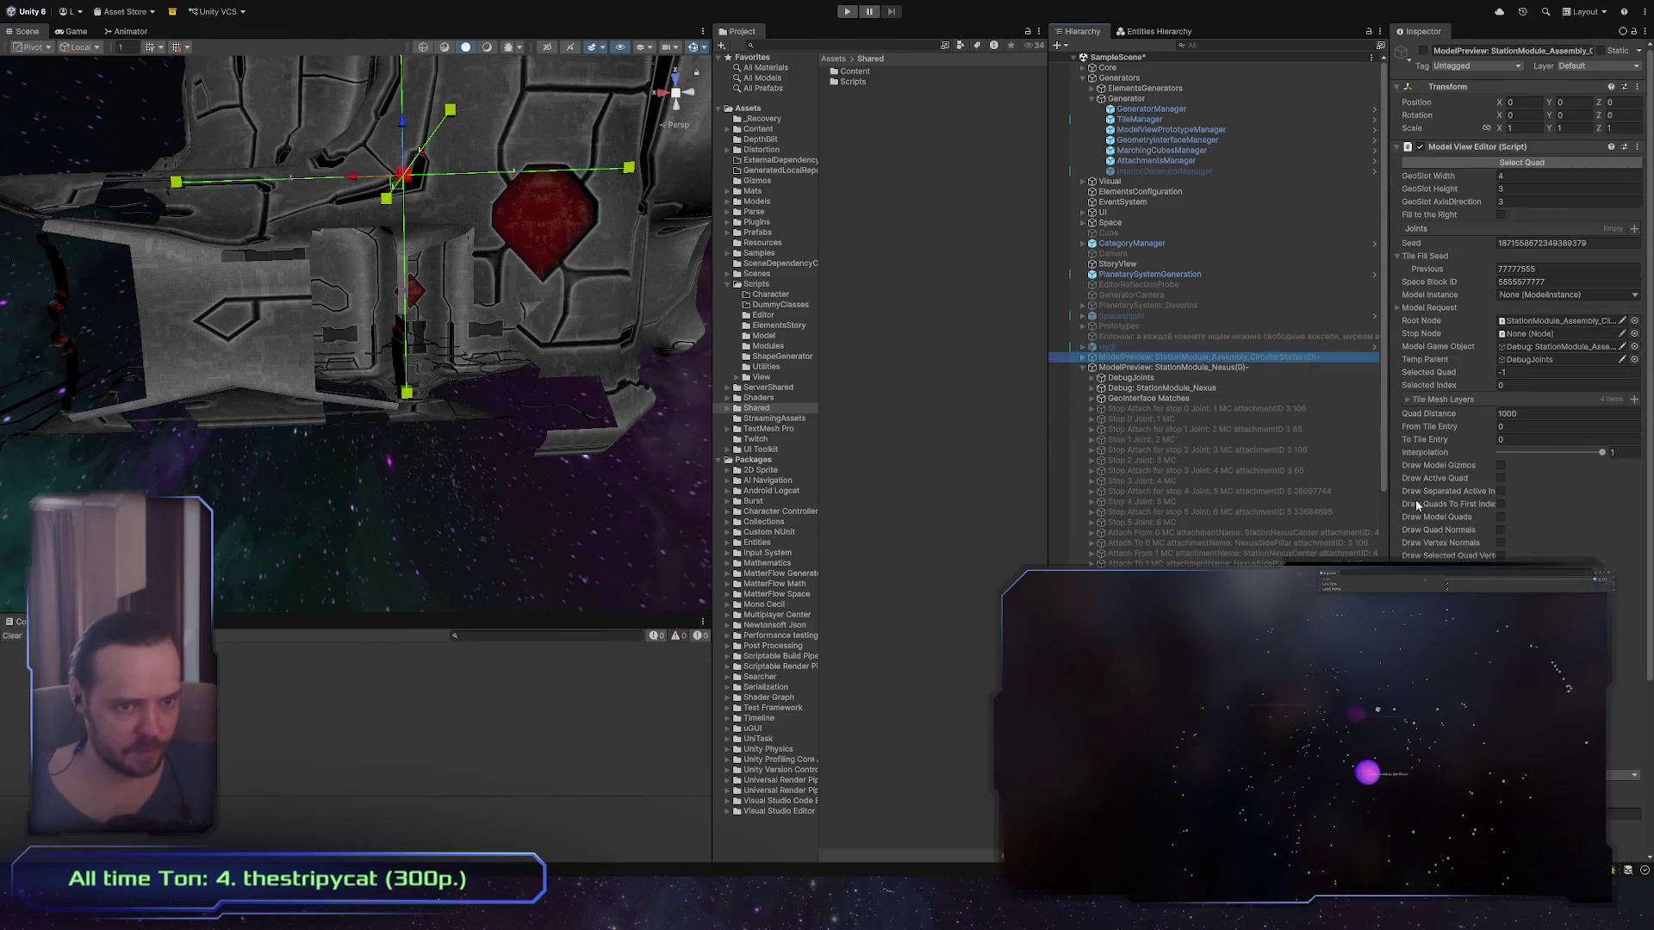
left_click(1330, 370)
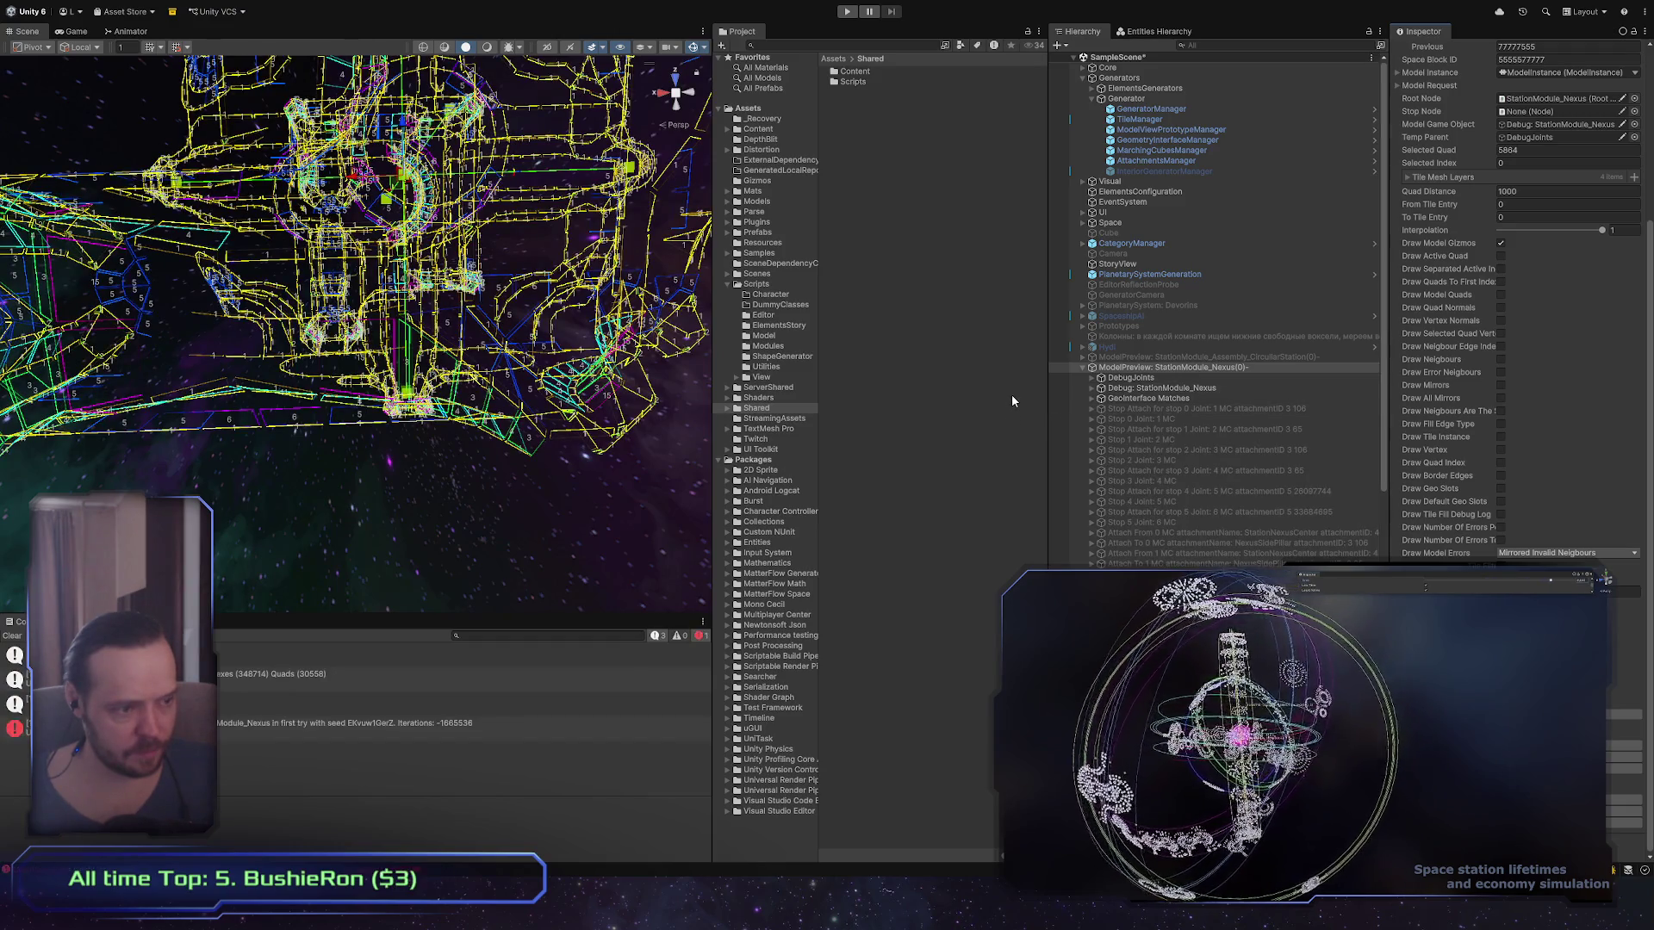
mouse_move(517, 275)
left_mouse_down()
mouse_move(433, 223)
mouse_move(171, 229)
mouse_move(487, 366)
left_mouse_up()
scroll(487, 365, "up", 5)
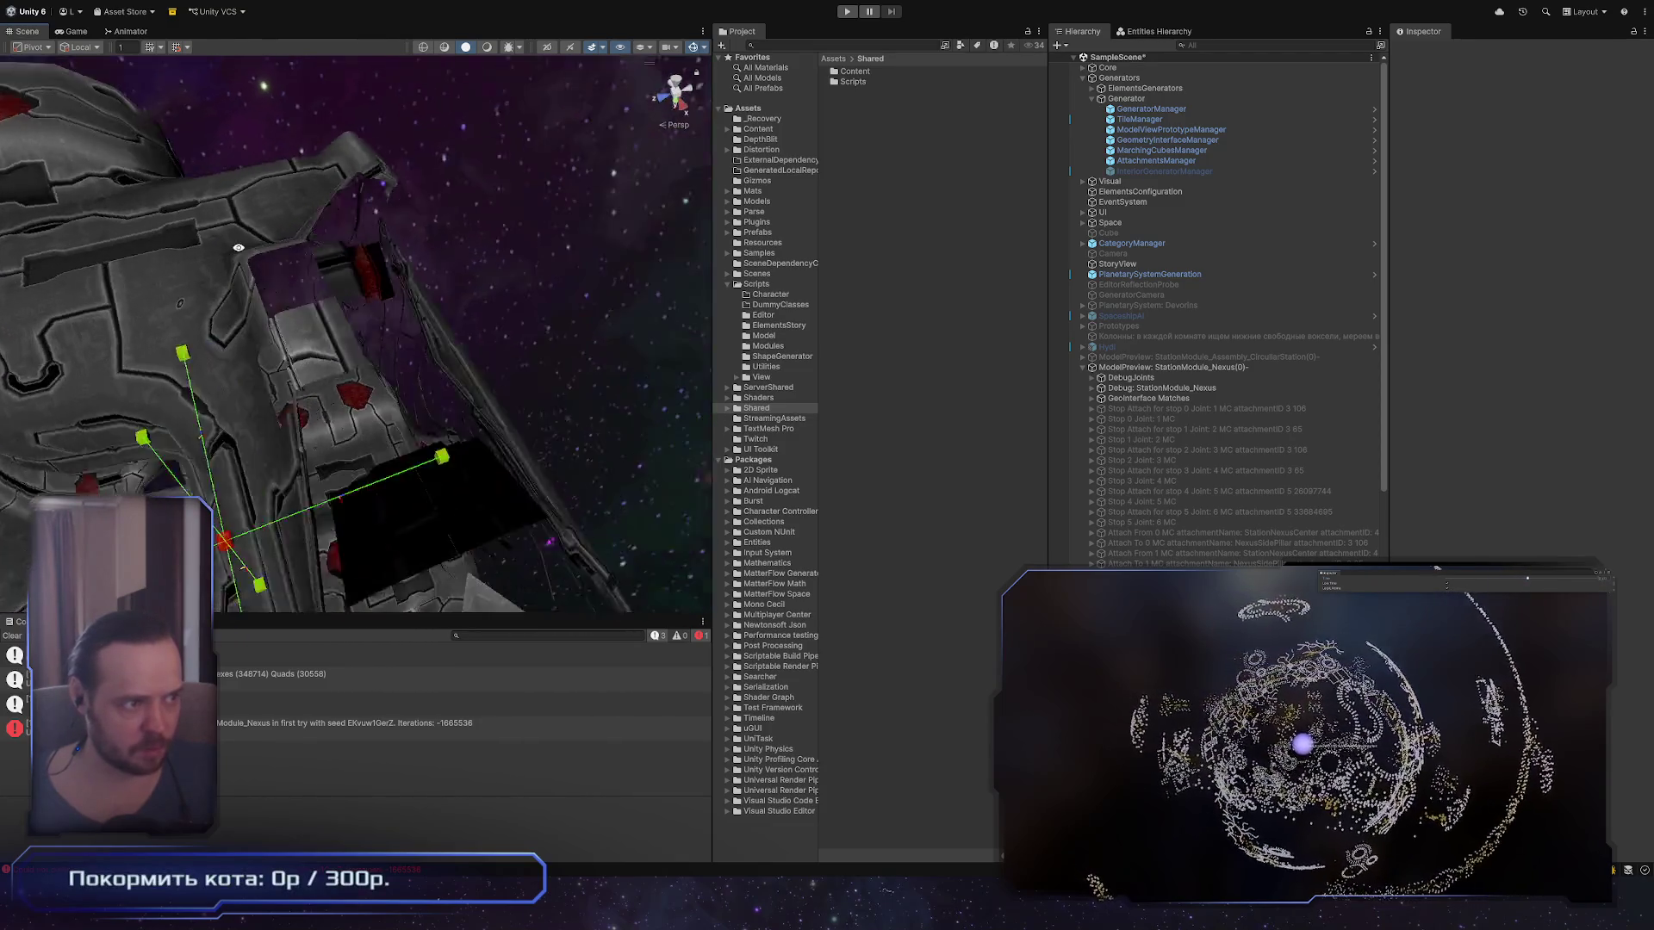
Step: Select the TileMesh layer 0_LOD0 hull mesh, frame it up close, and orbit around its panel seams
left_click(413, 282)
key("f")
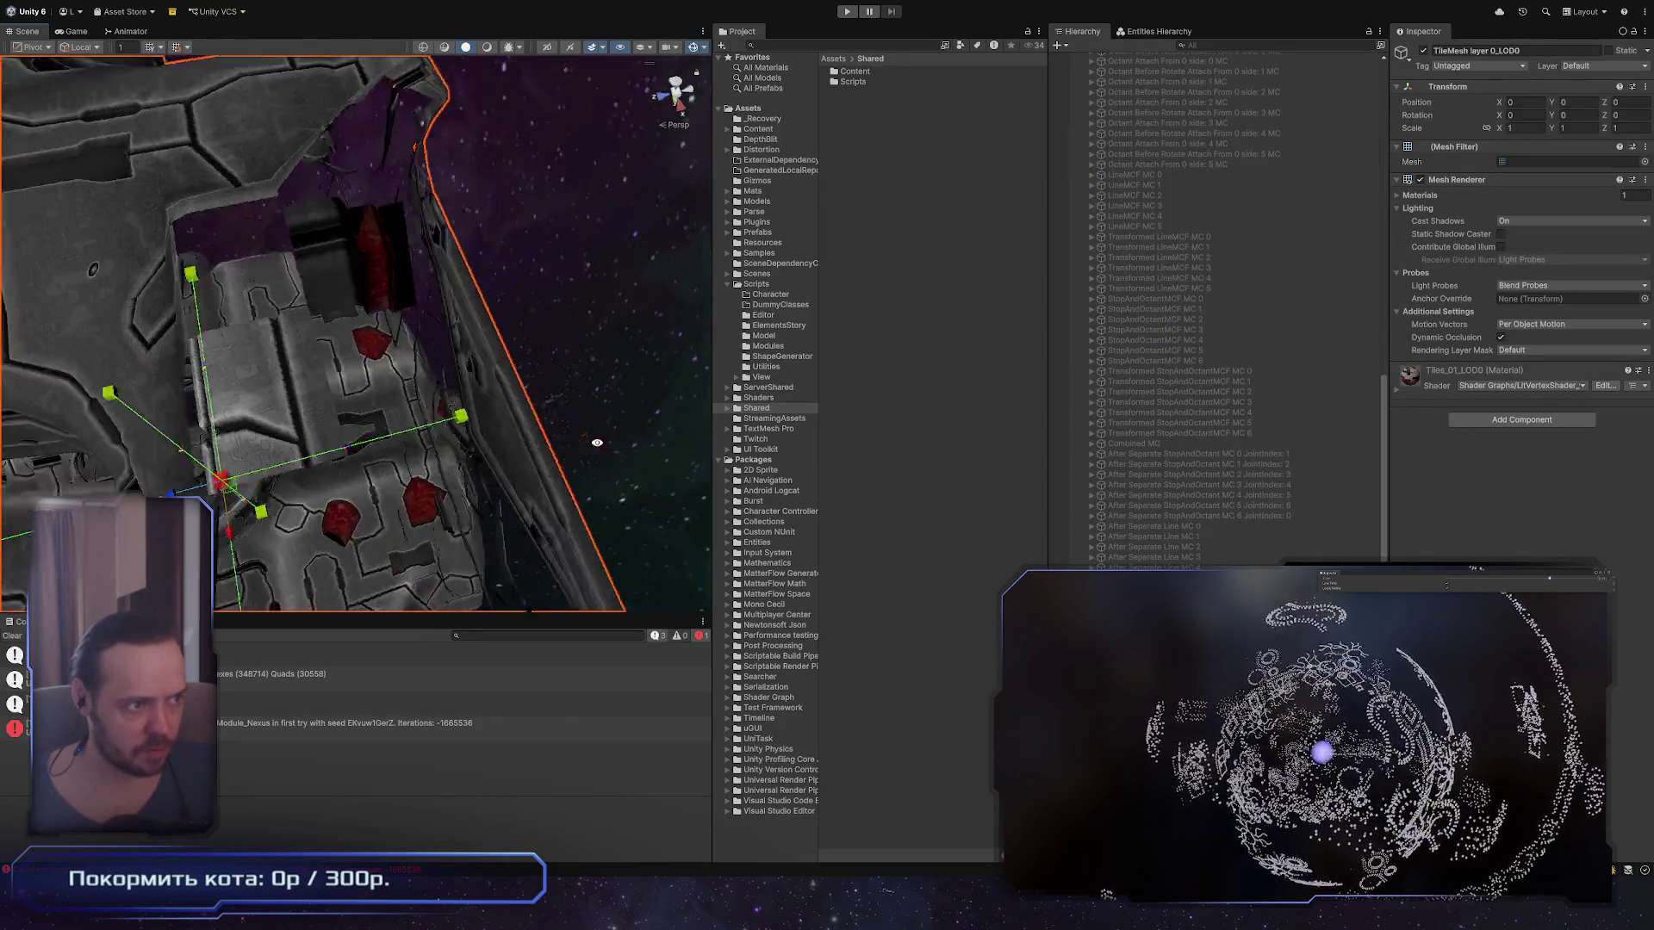
mouse_move(607, 428)
left_mouse_down()
mouse_move(386, 594)
mouse_move(689, 444)
left_mouse_up()
scroll(689, 444, "up", 2)
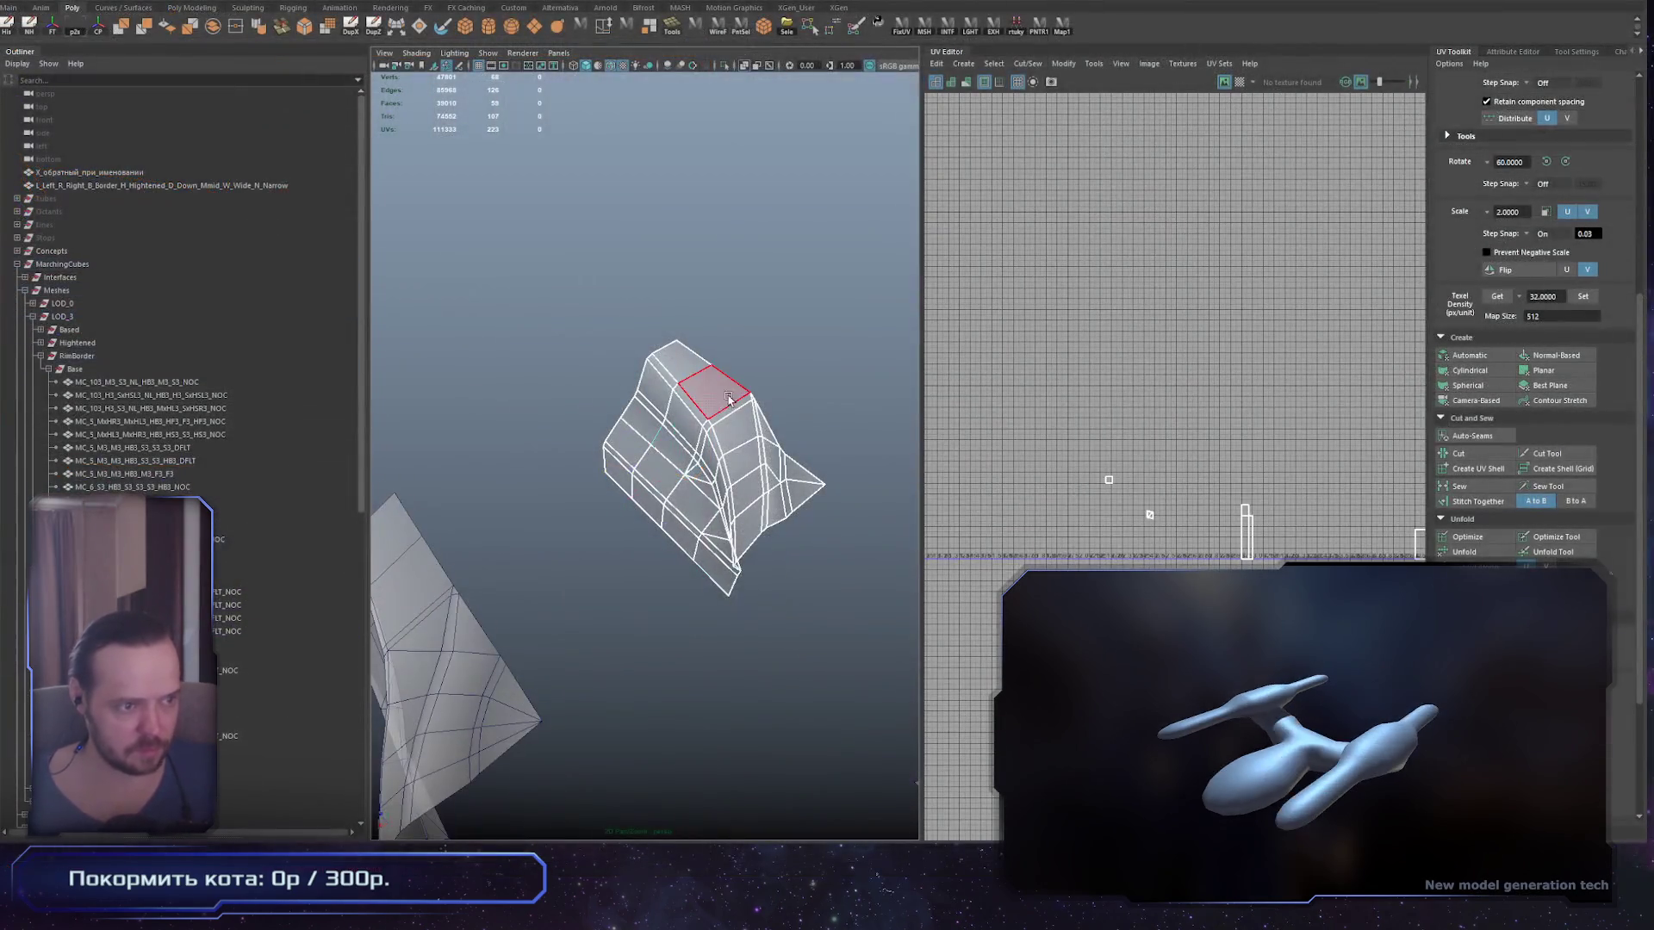
Step: Select the hull piece's top face in Maya and zoom the UV Editor to locate its UVs
left_click(727, 398)
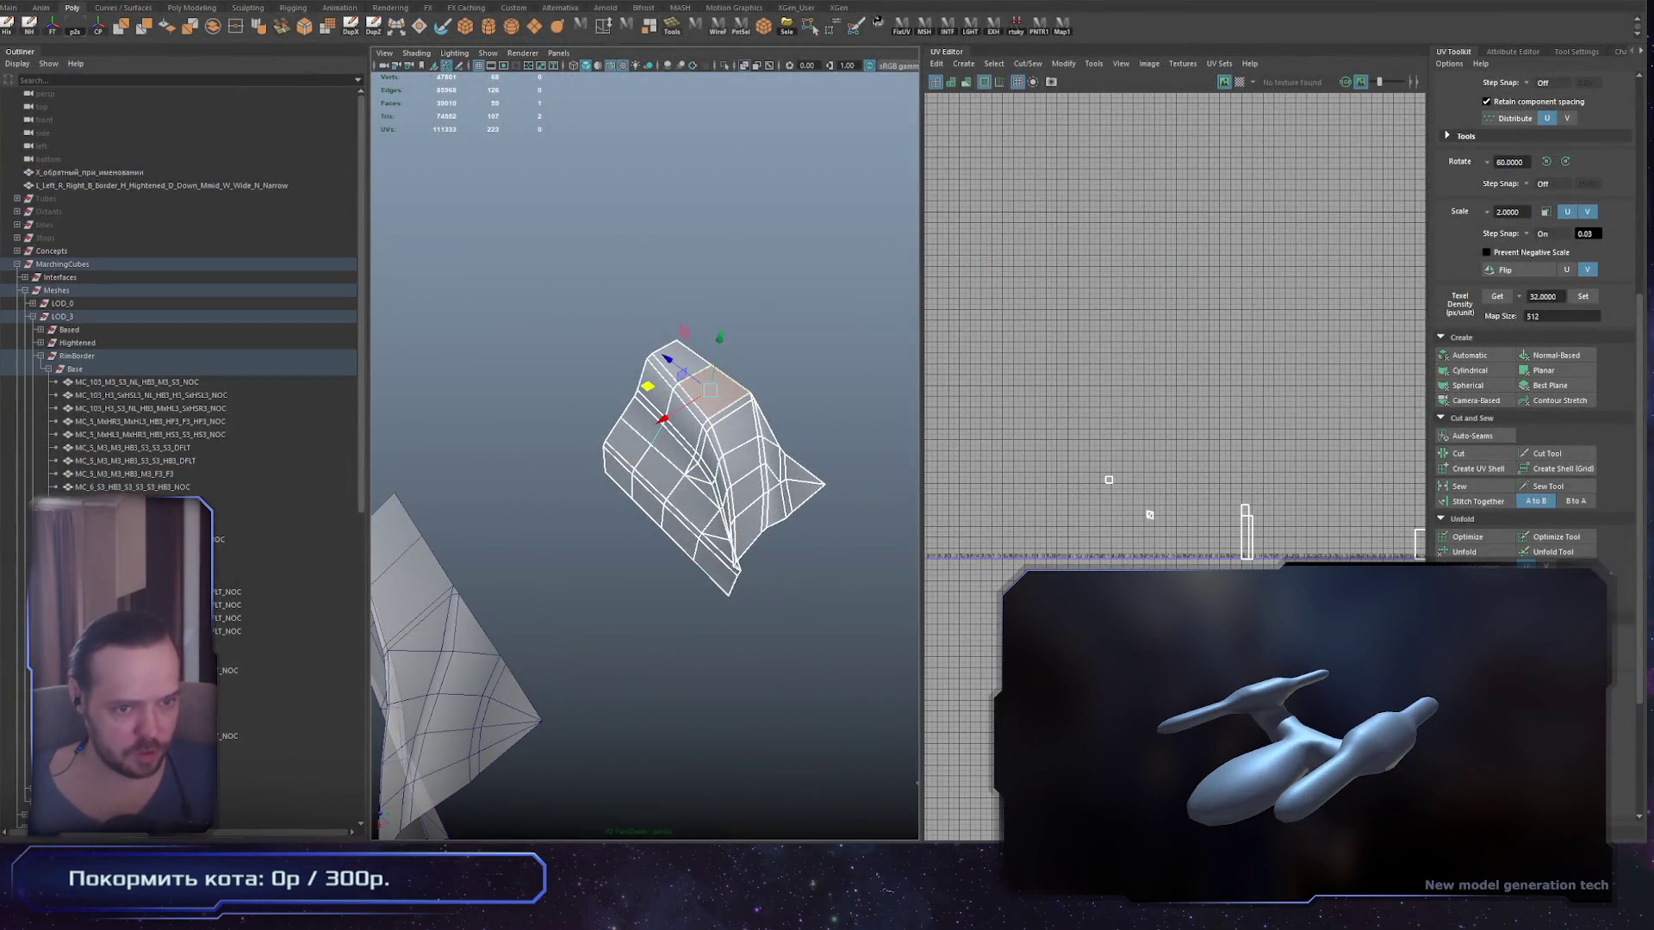
scroll(1176, 344, "down", 5)
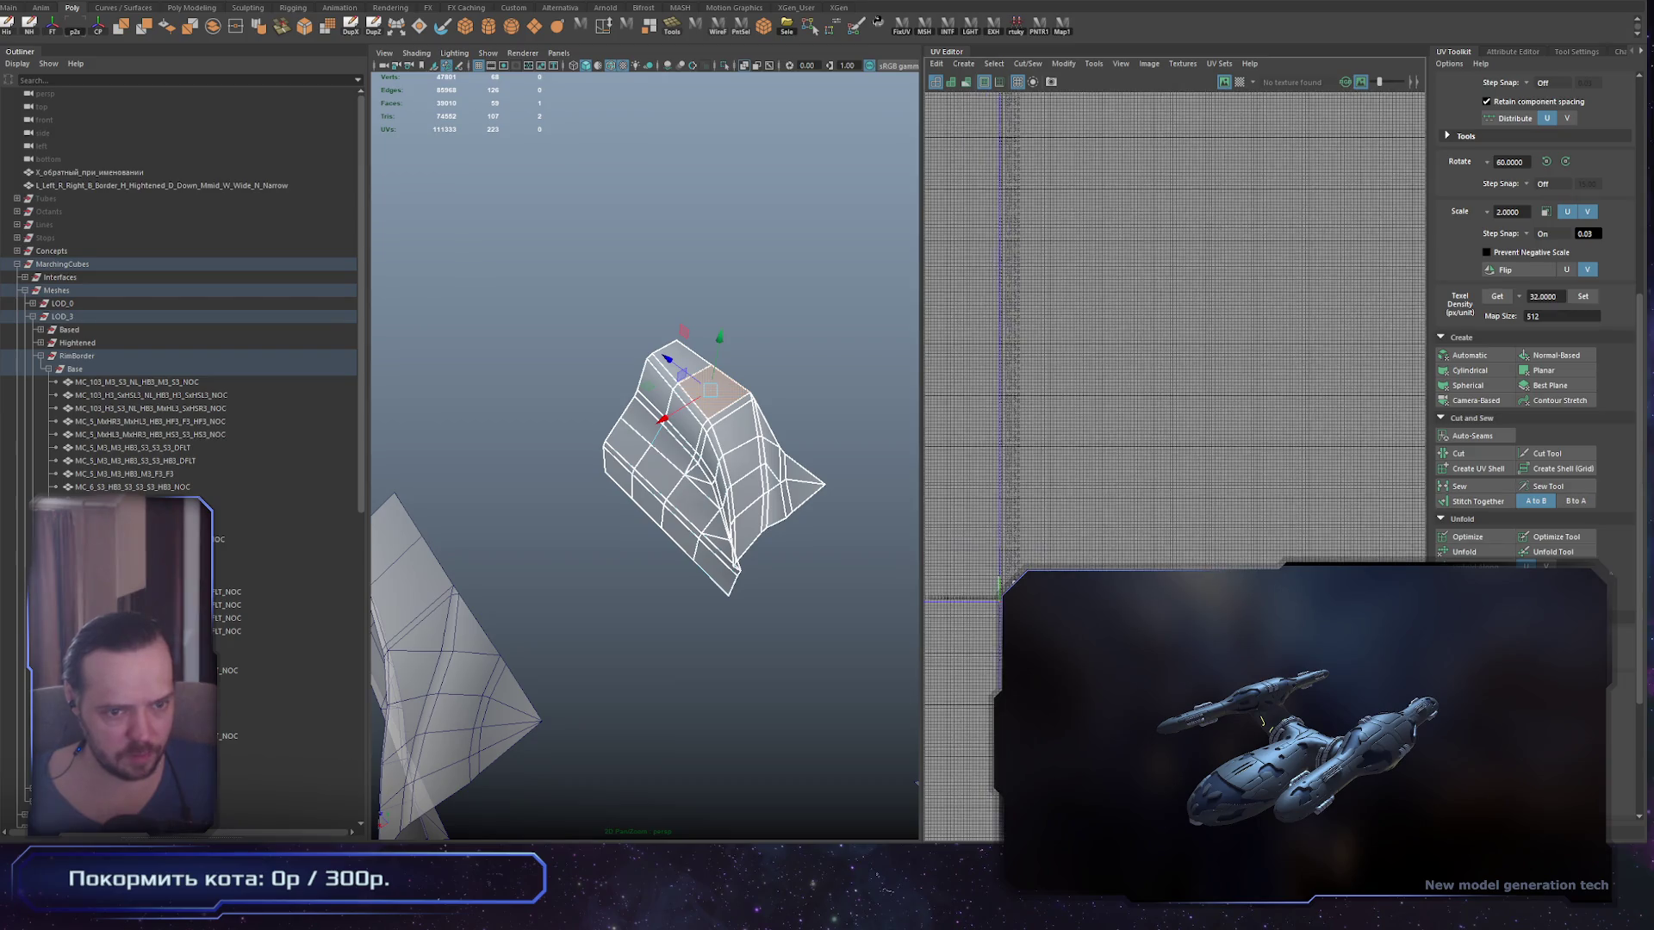
scroll(1175, 465, "up", 5)
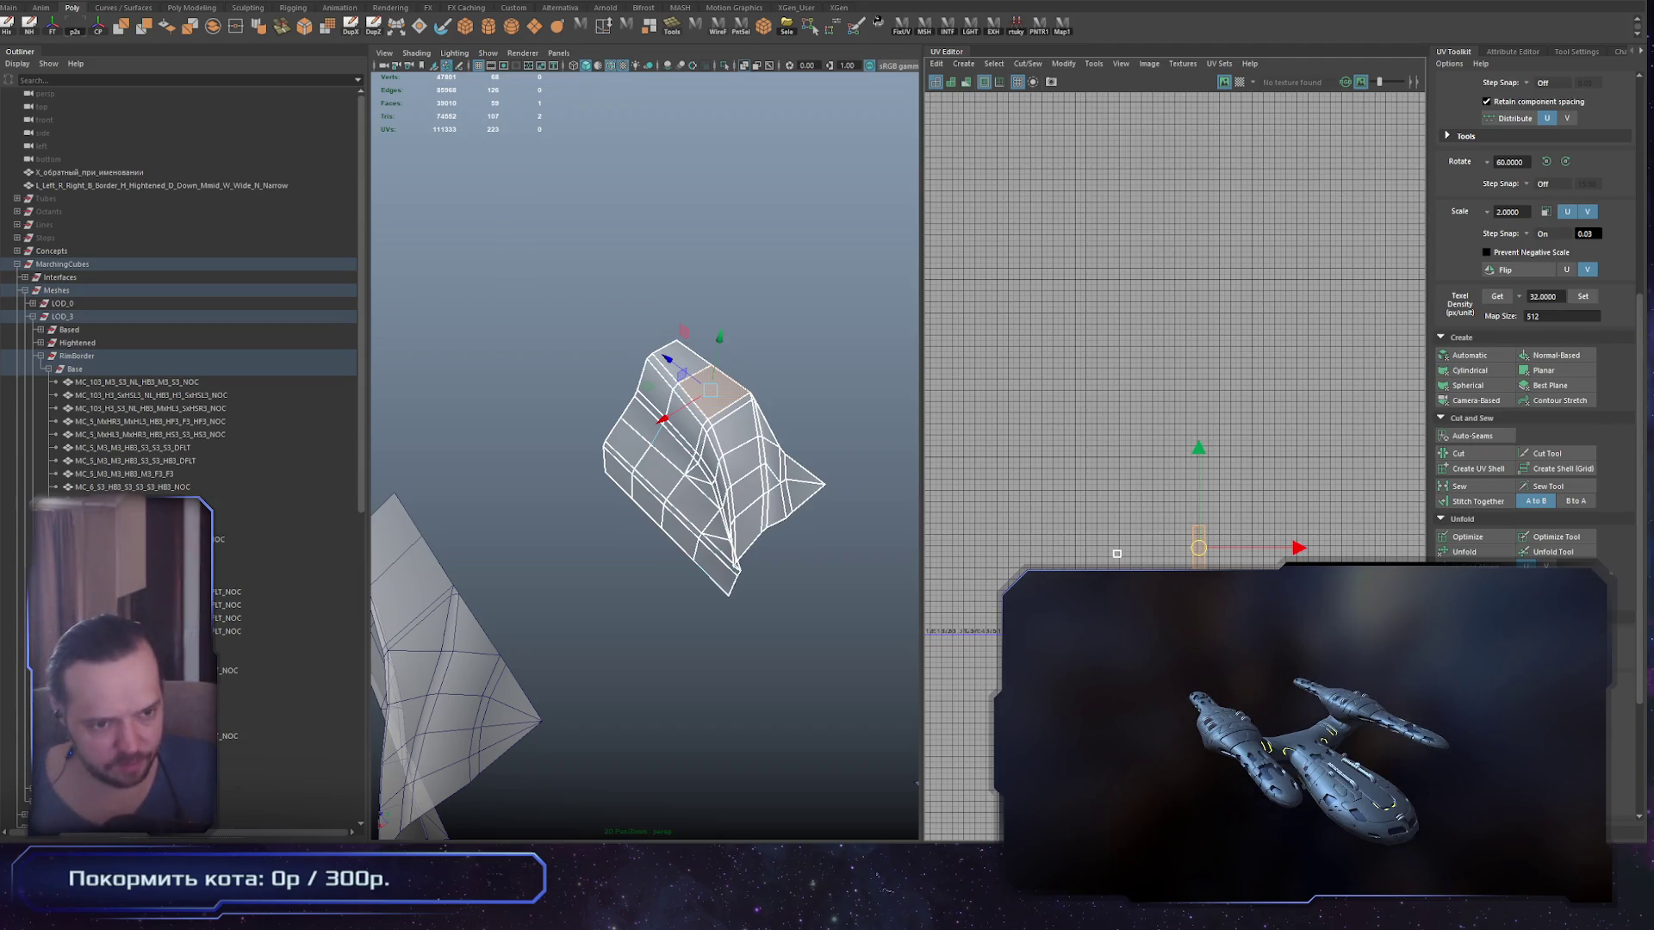
scroll(1116, 553, "up", 2)
scroll(1116, 554, "down", 5)
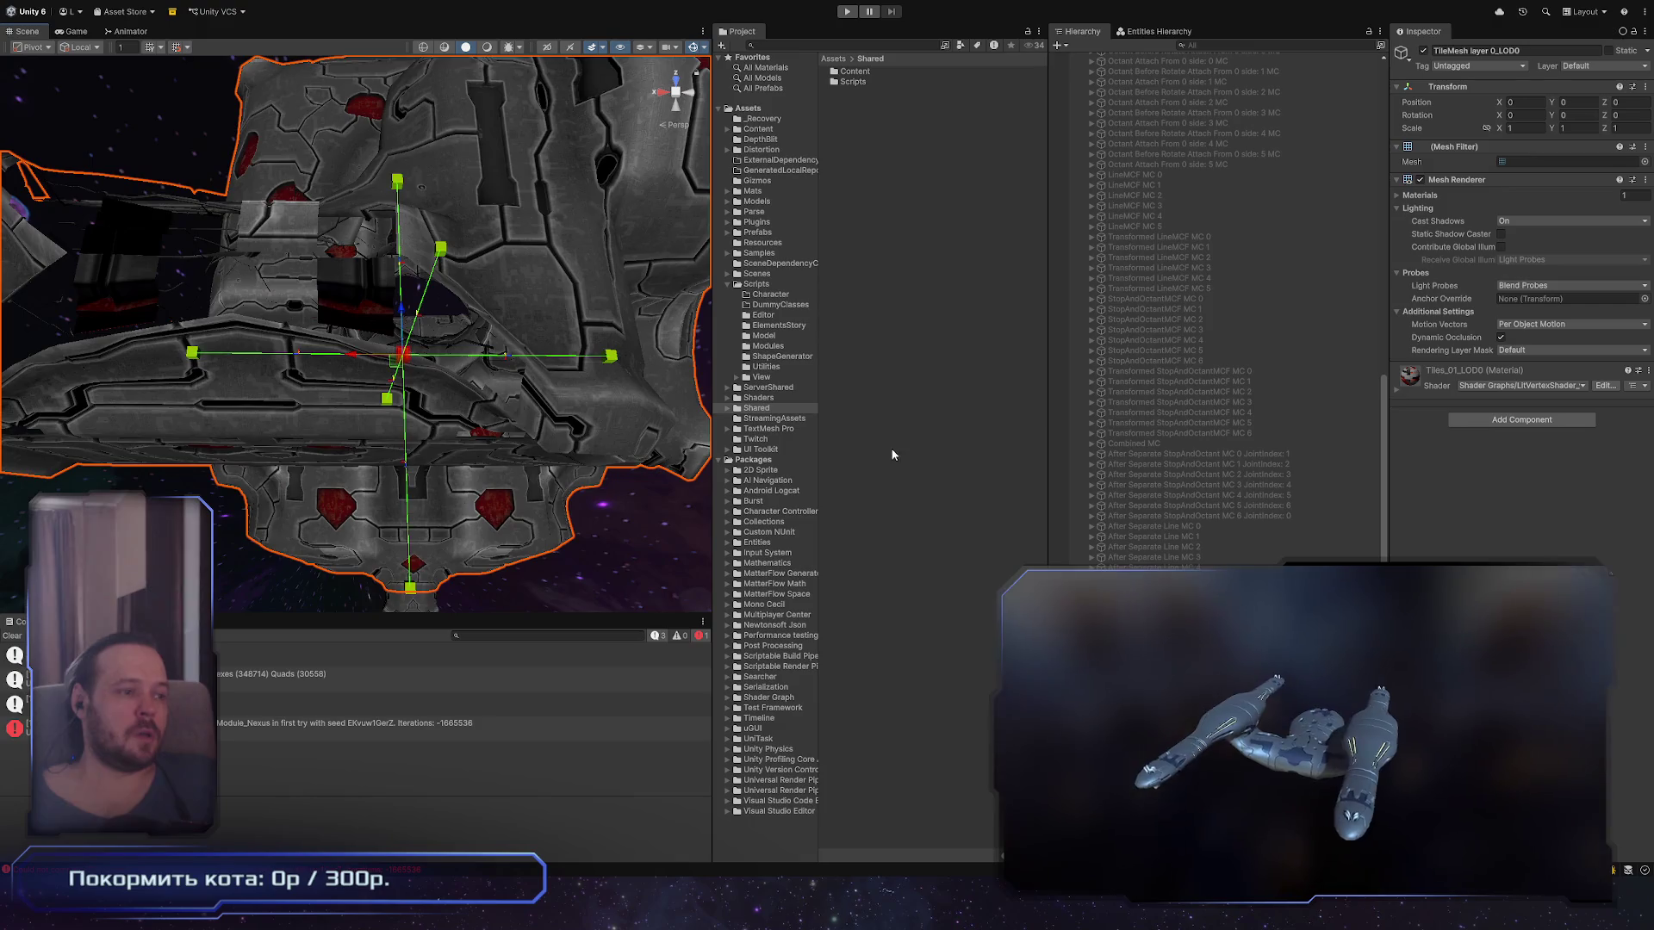
Step: Orbit the hull in a maximized Scene view, then select the Nexus ModelPreview to show its settings
left_click_drag(655, 361, 677, 305)
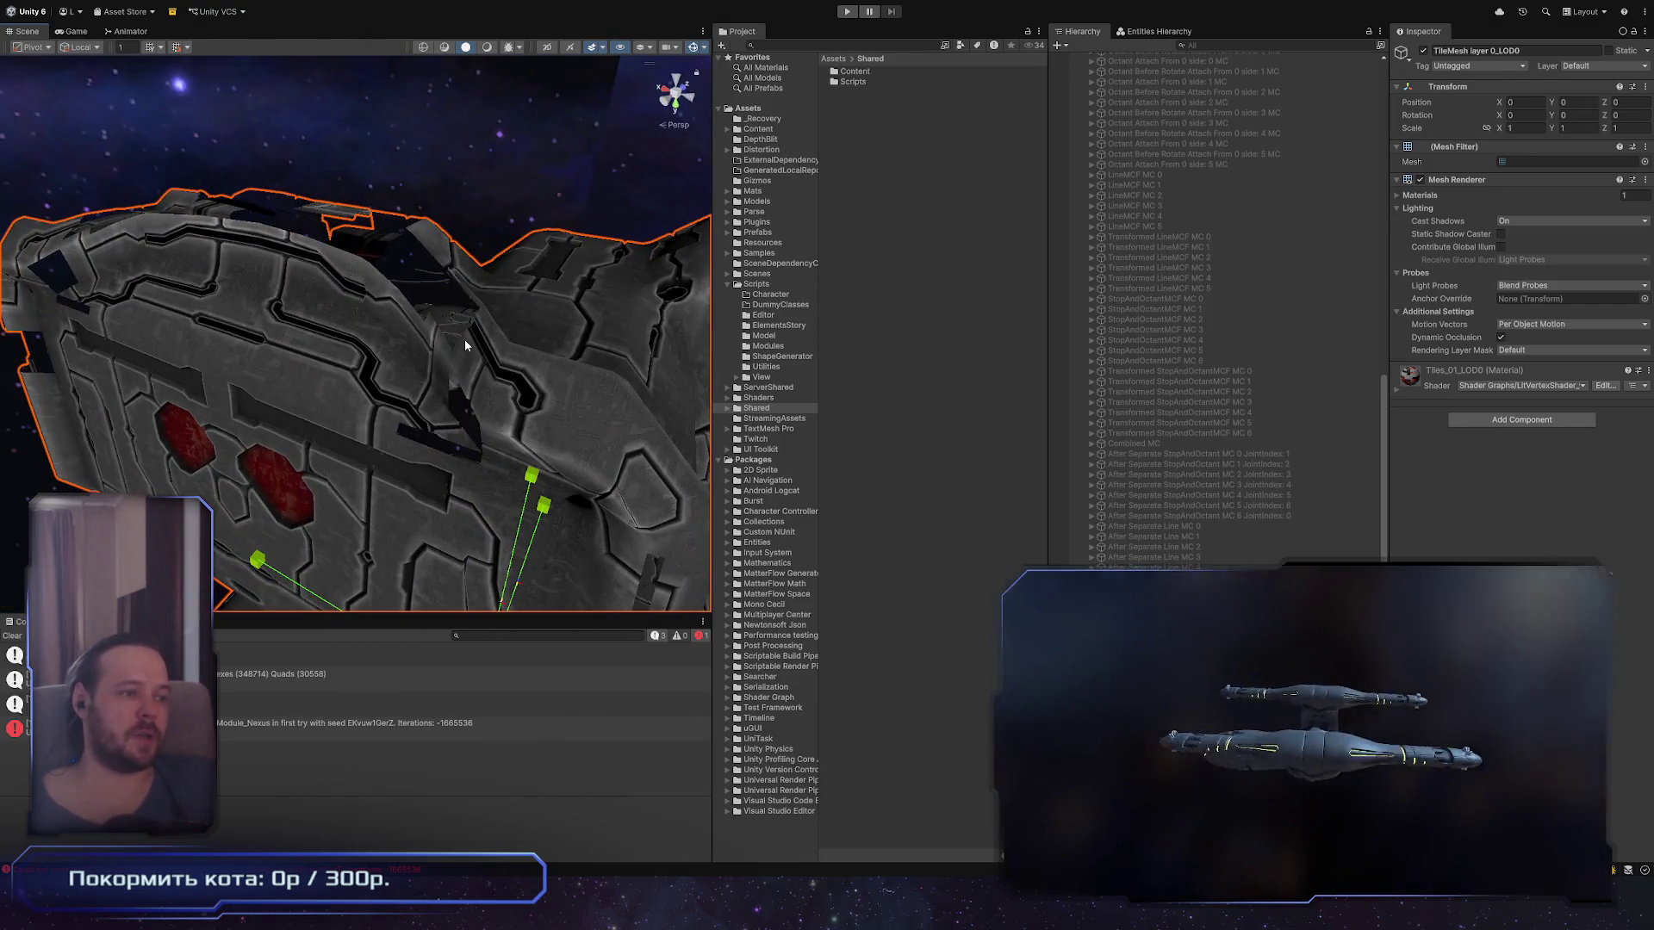
key("shift+space")
mouse_move(862, 371)
left_mouse_down()
mouse_move(926, 343)
mouse_move(861, 380)
left_mouse_up()
scroll(925, 344, "down", 3)
key("shift+space")
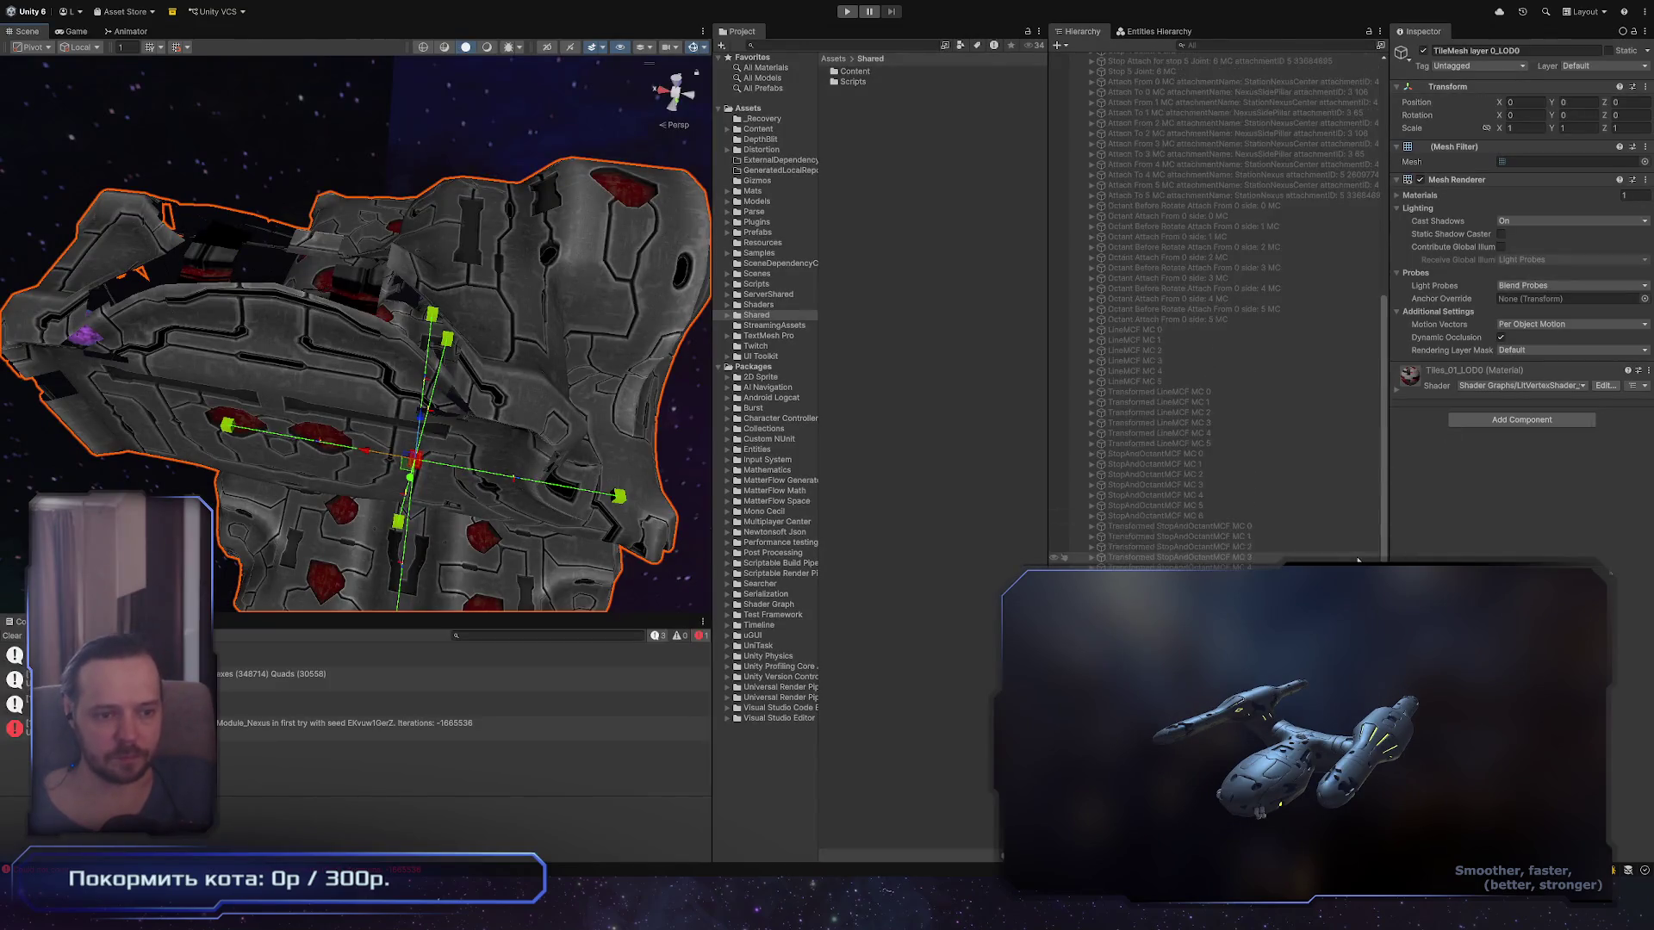
scroll(1232, 284, "up", 10)
left_click(1263, 294)
Step: Select the StationModule_Nexus preview and uncheck its Draw gizmo toggle to hide the wireframe overlay
left_click(1263, 304)
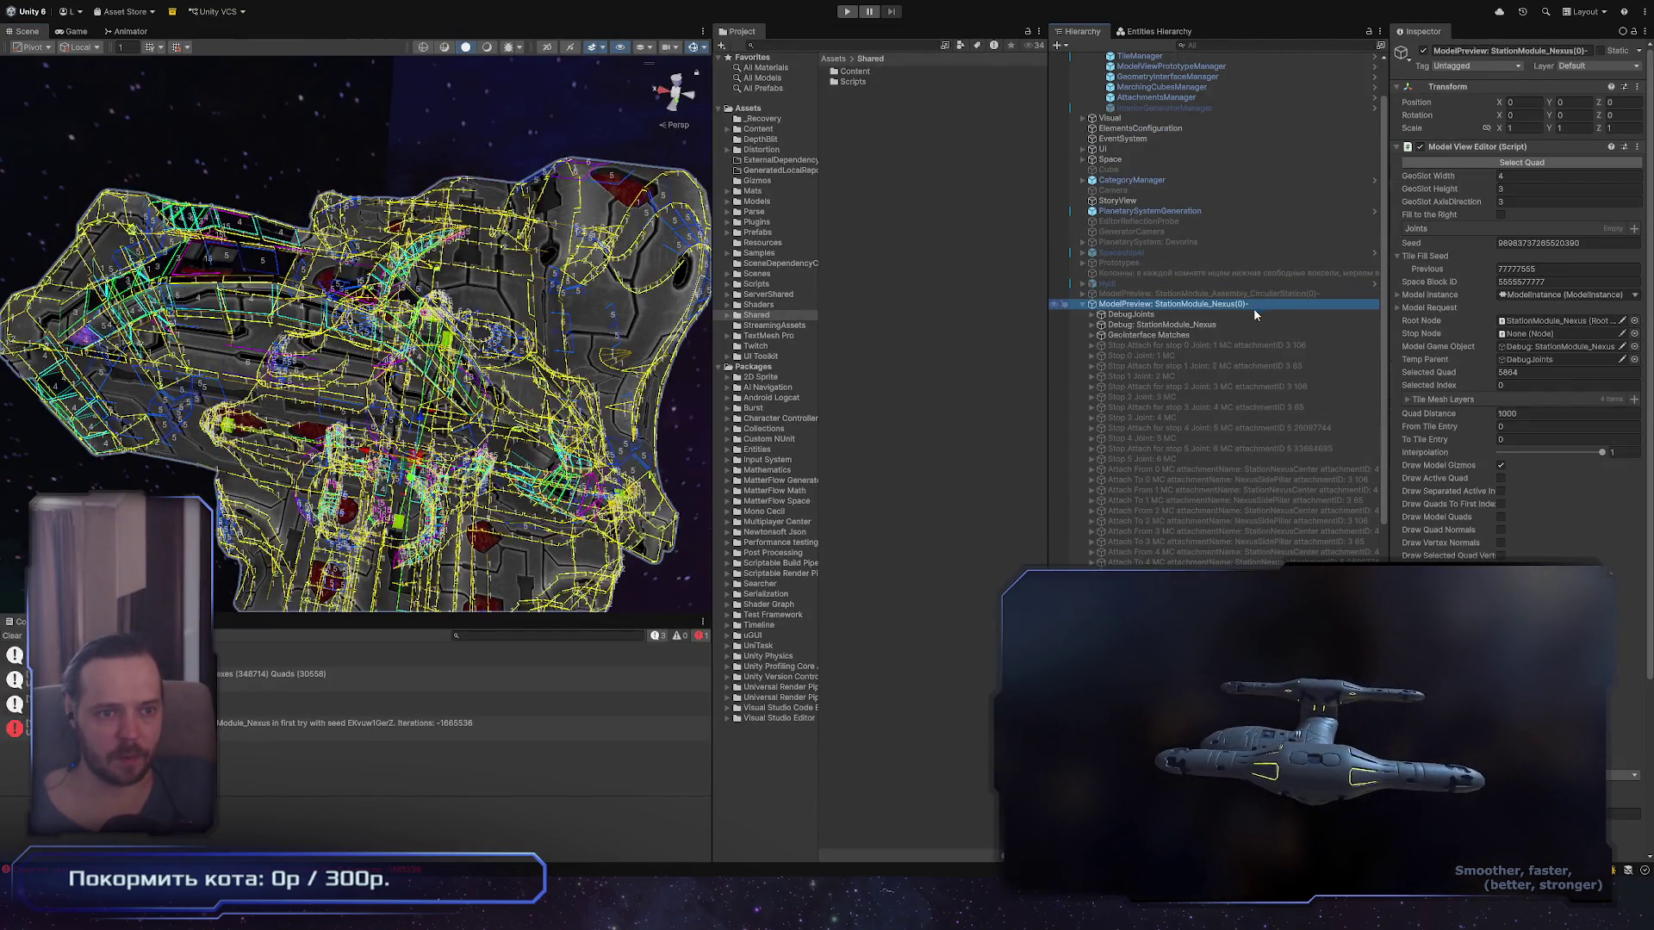
left_click(1471, 558)
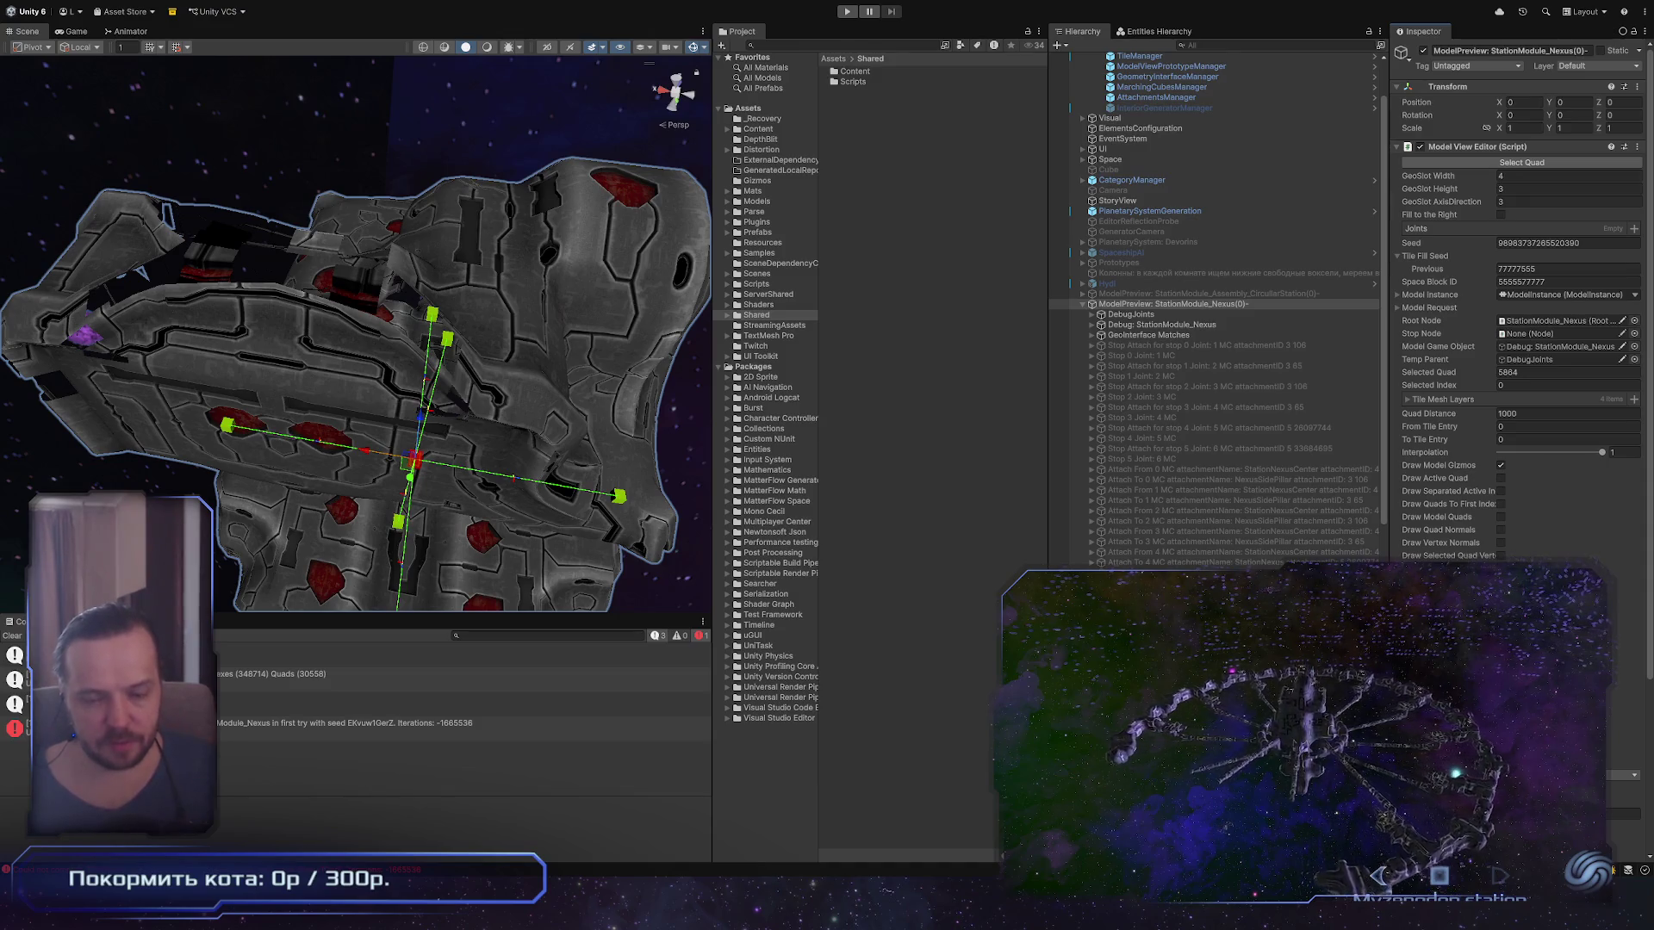
Step: Scroll through the StationModule_Nexus Model View Editor tile settings and debug drawing options
scroll(356, 333, "up", 5)
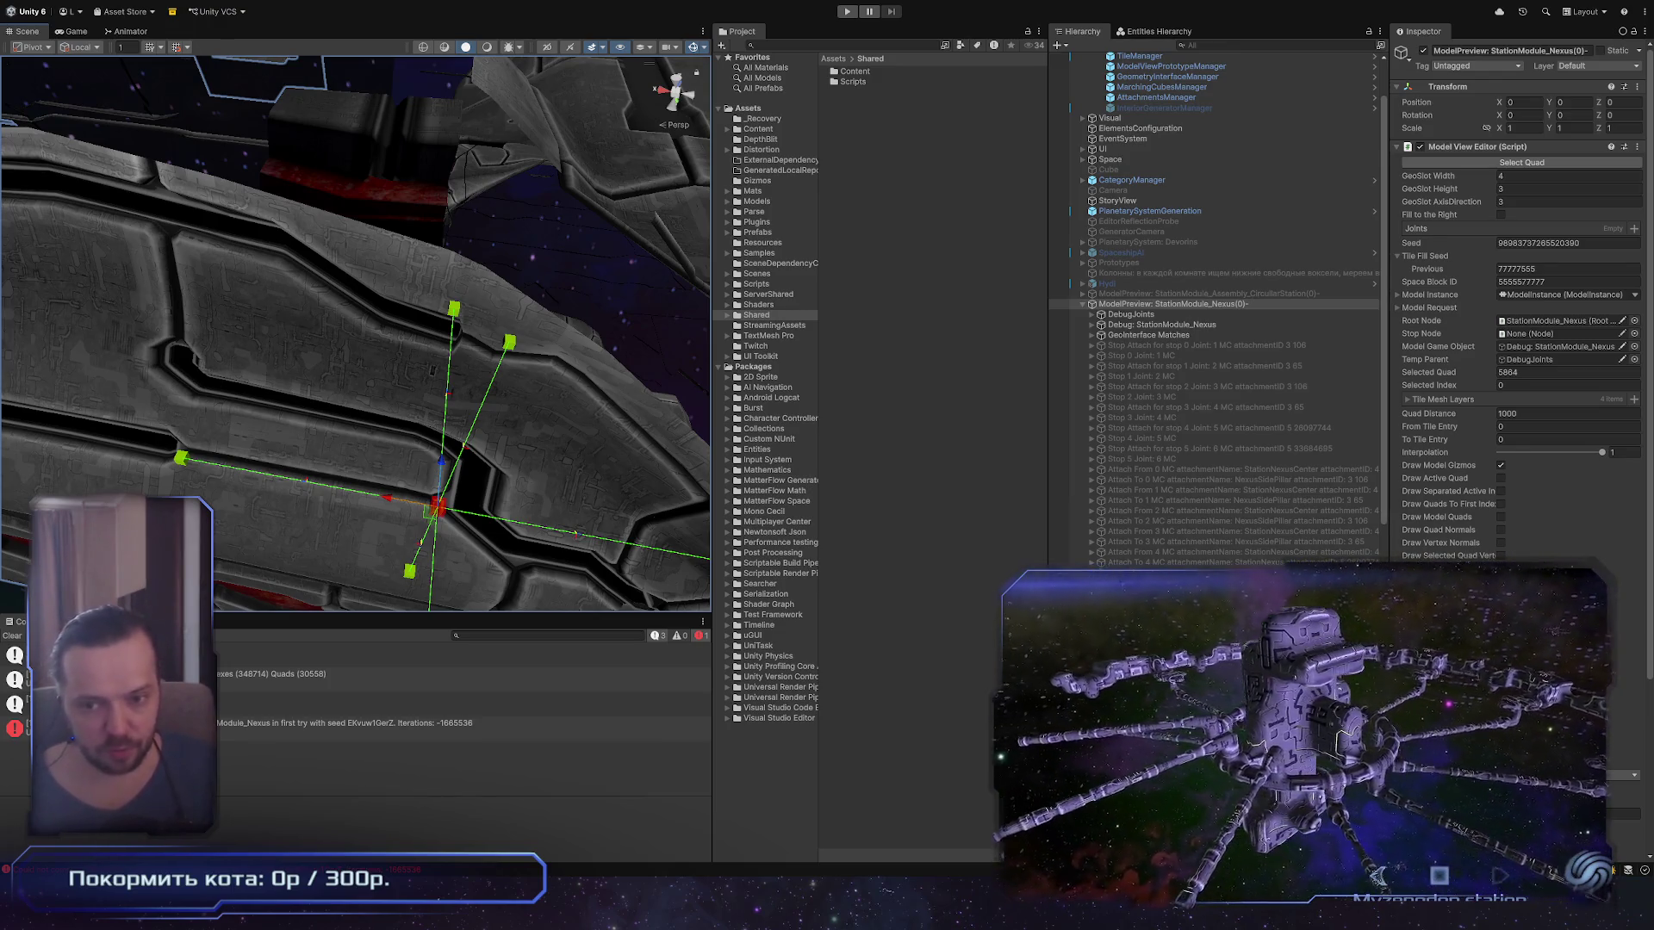
scroll(333, 314, "down", 2)
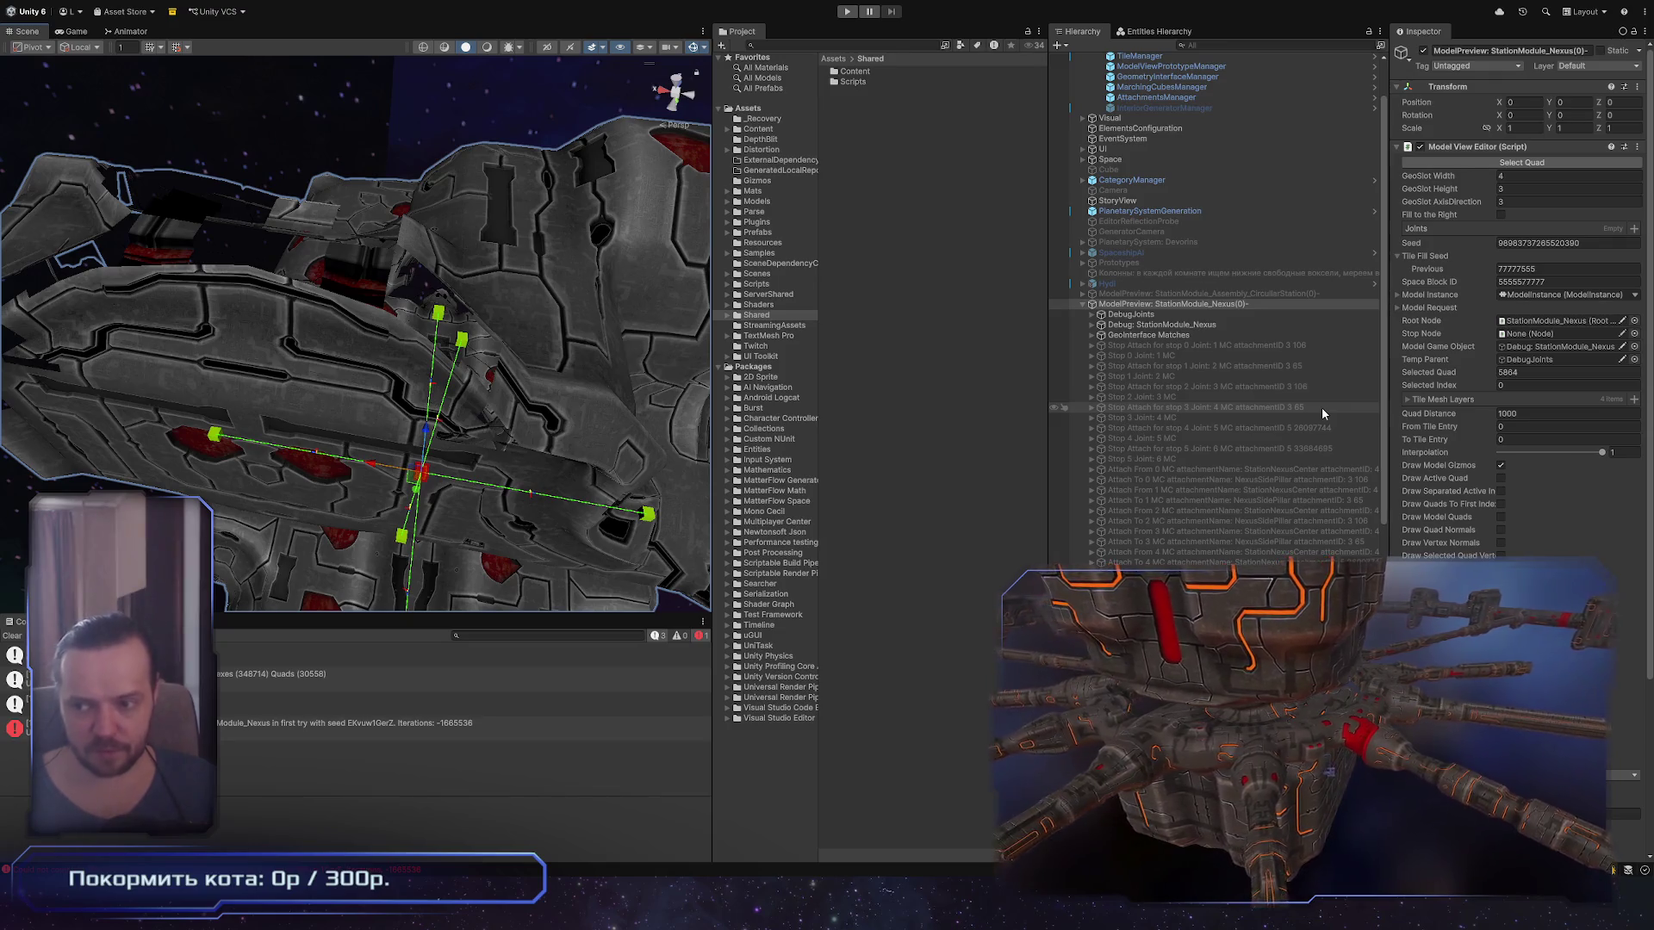
mouse_move(427, 603)
left_mouse_down()
mouse_move(375, 419)
mouse_move(397, 431)
mouse_move(388, 189)
mouse_move(17, 247)
mouse_move(1619, 248)
mouse_move(1473, 248)
mouse_move(1340, 204)
mouse_move(233, 332)
left_mouse_up()
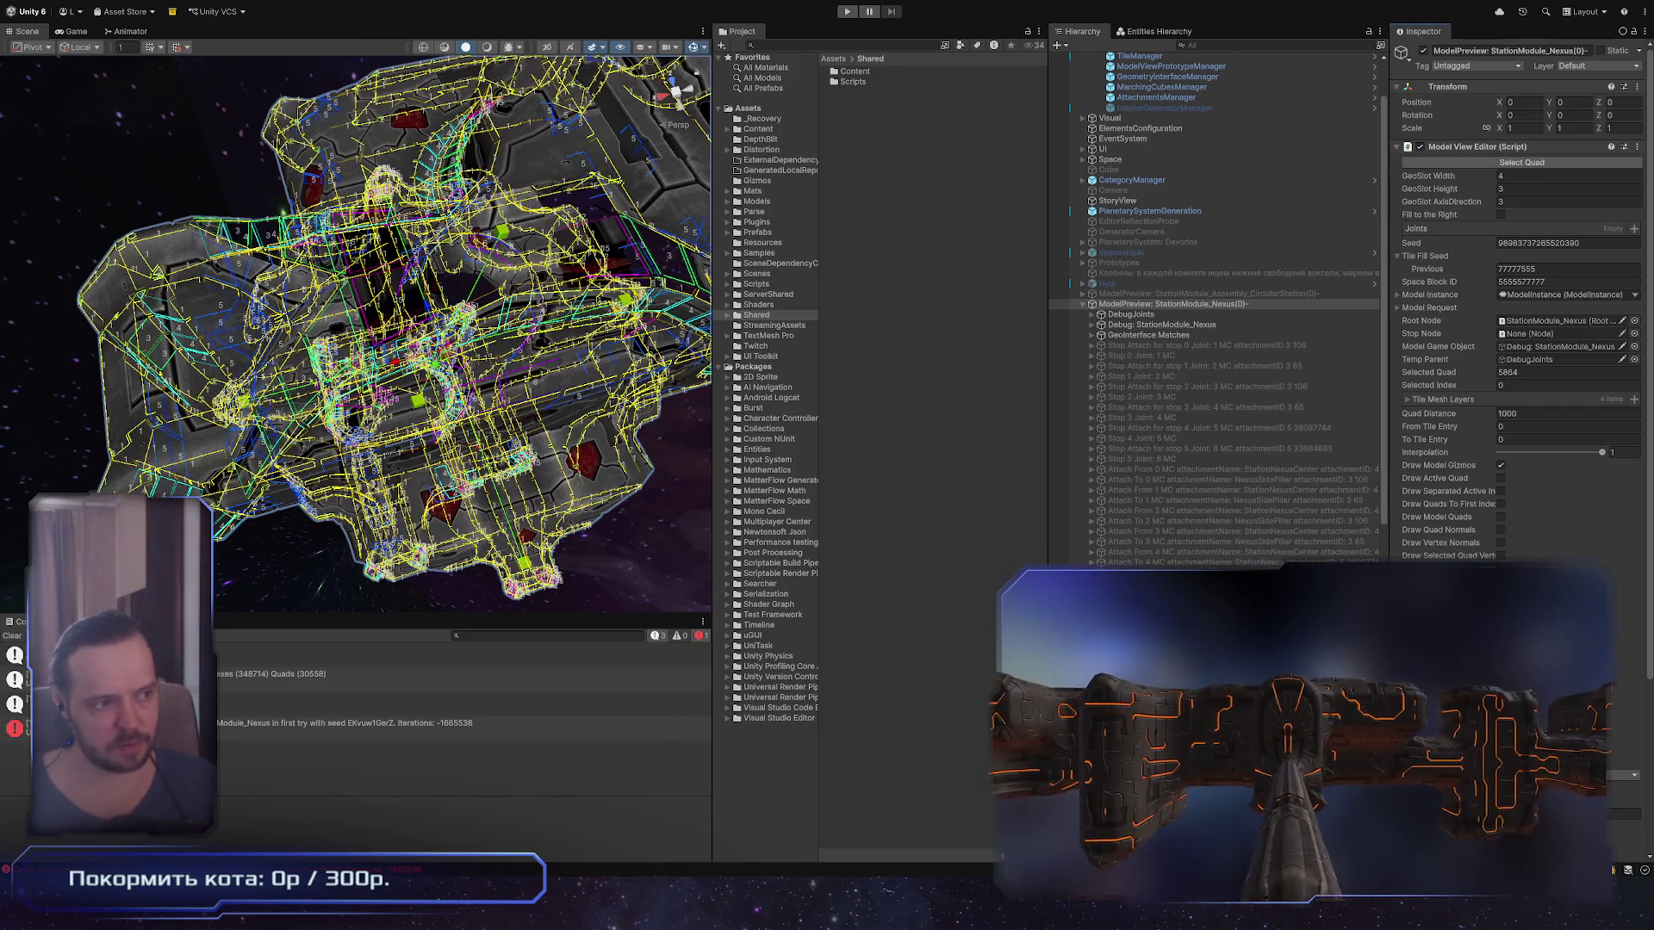
mouse_move(552, 431)
left_mouse_down()
mouse_move(360, 430)
mouse_move(583, 405)
left_mouse_up()
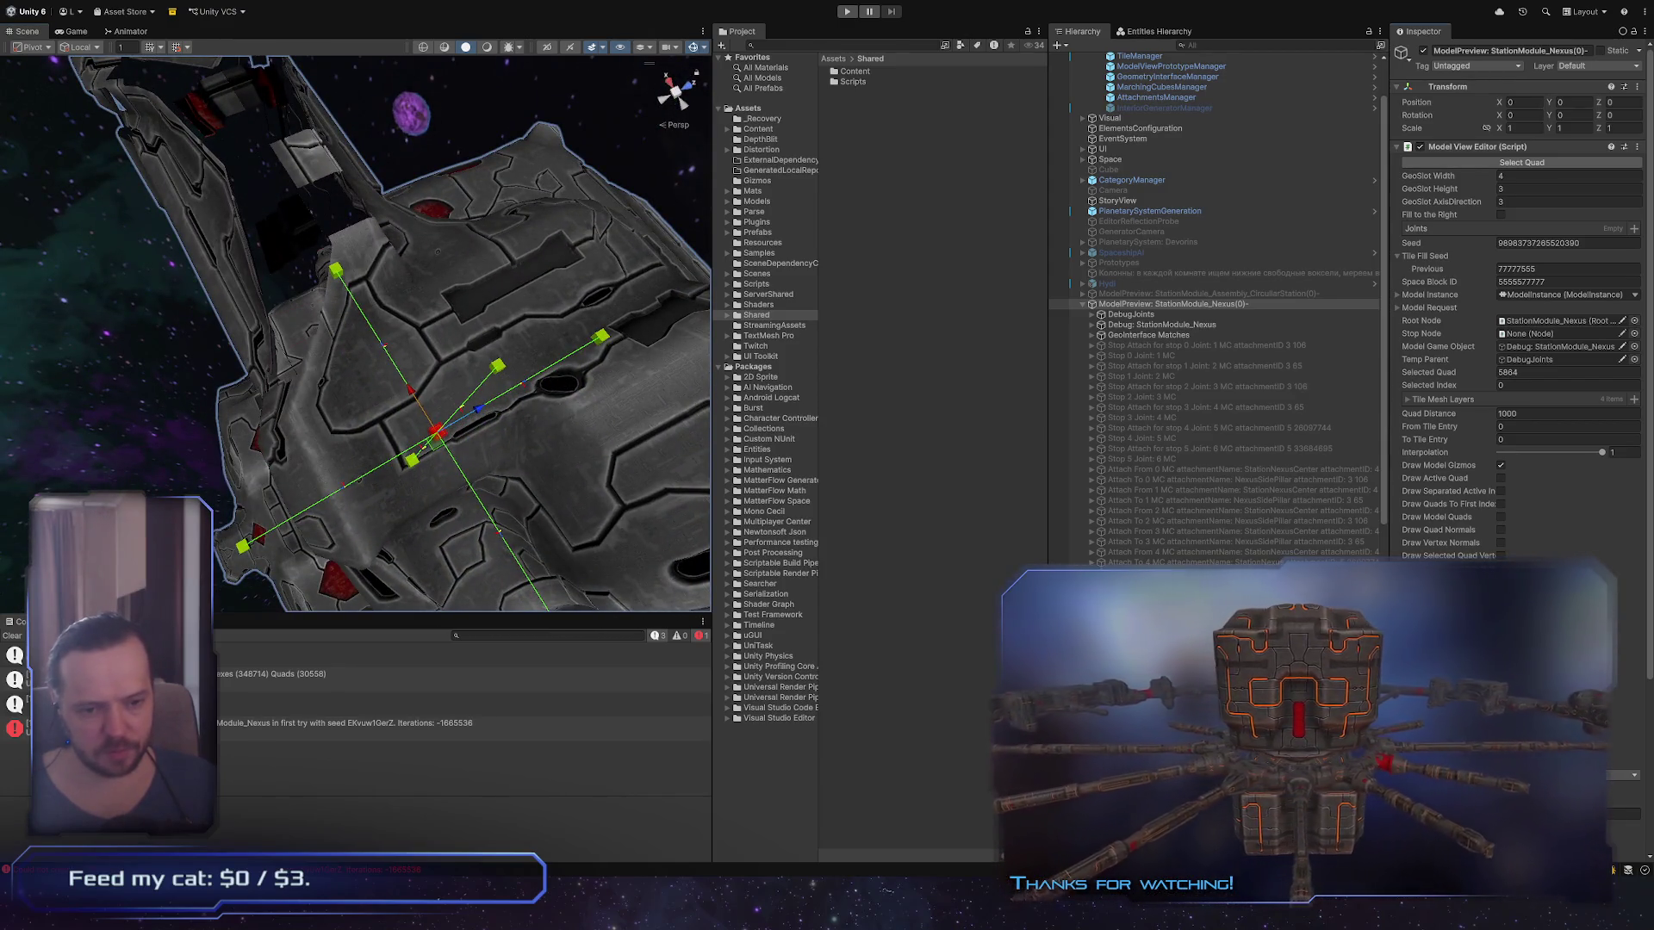
left_click_drag(284, 276, 60, 252)
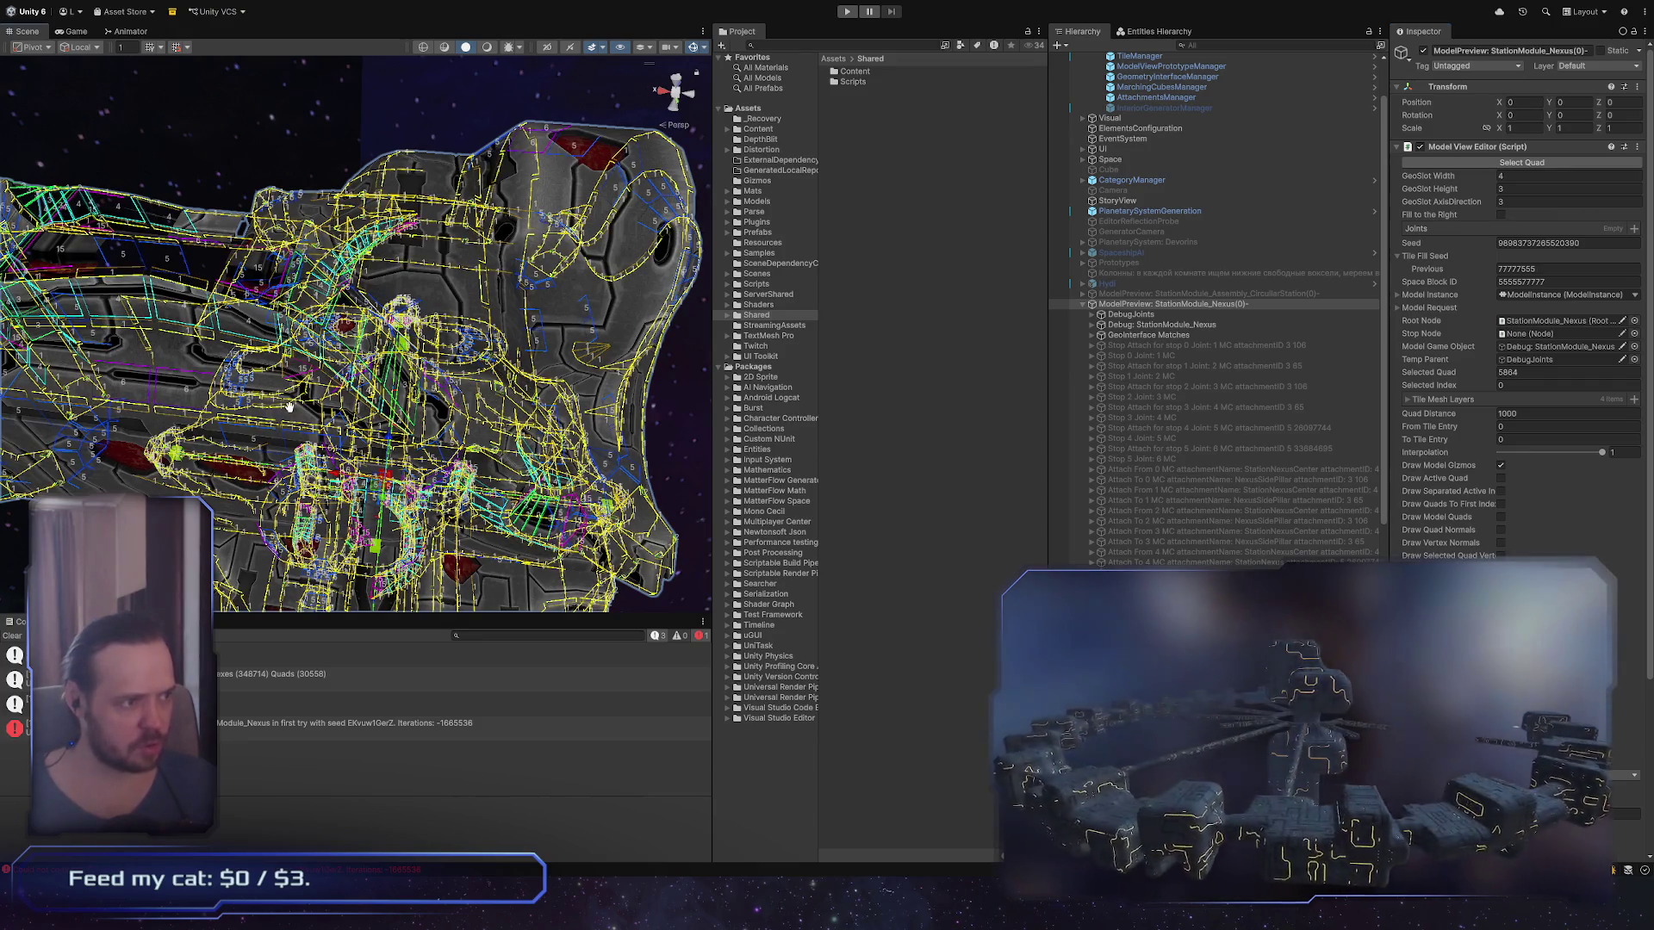
scroll(290, 406, "down", 2)
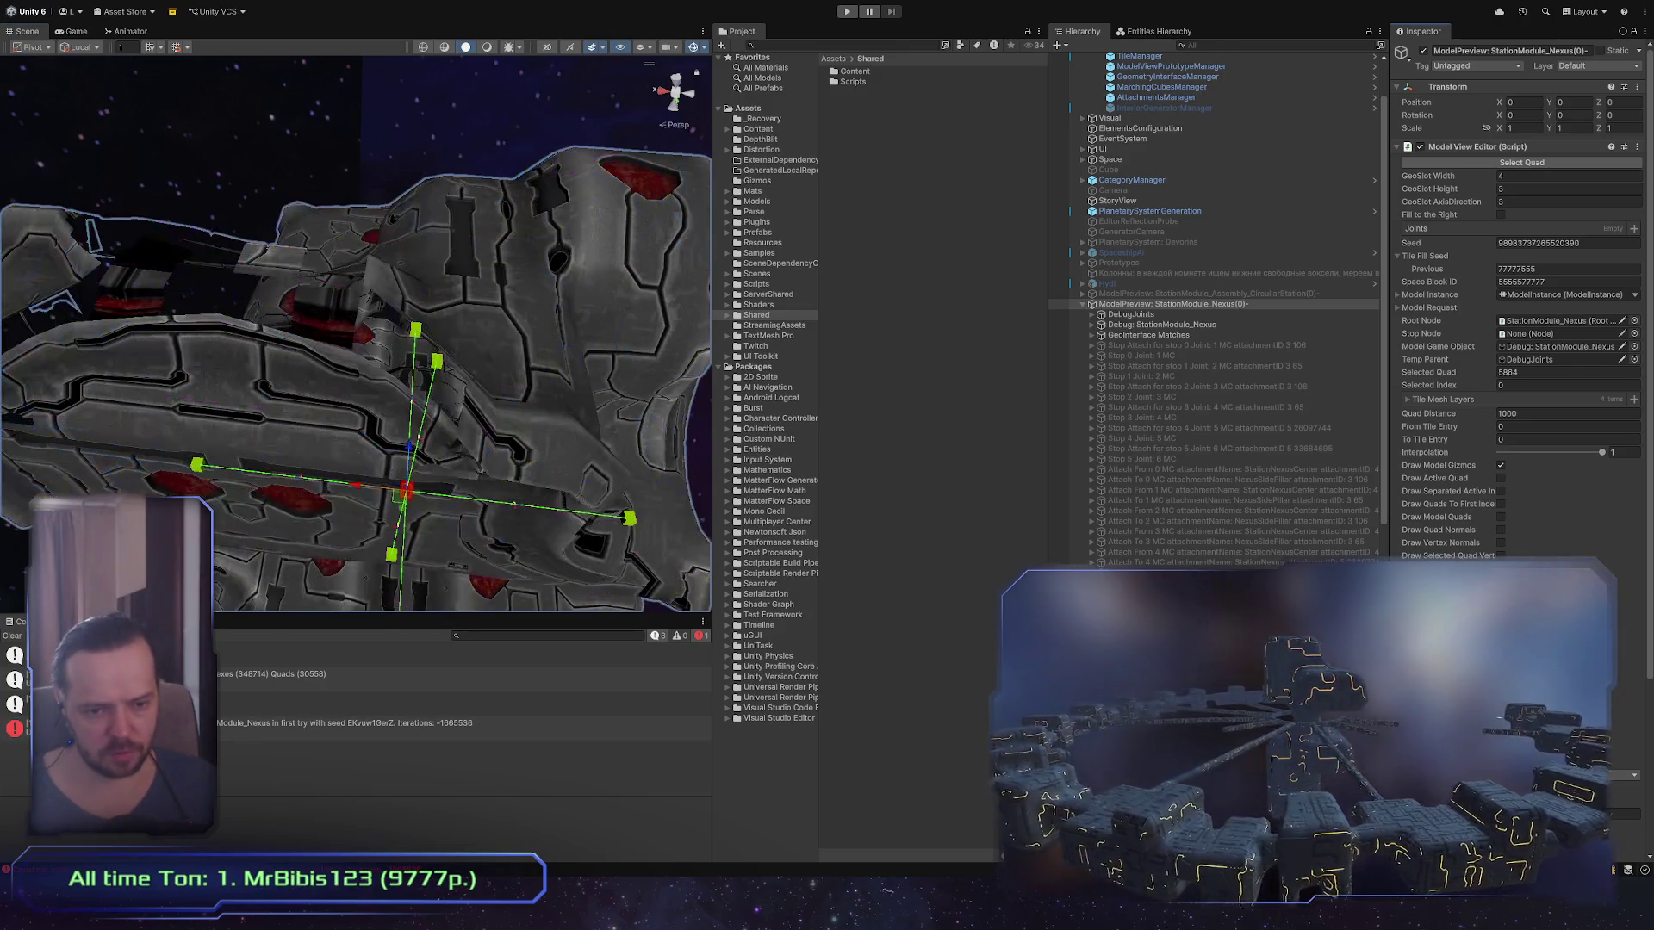
left_click_drag(493, 401, 573, 449)
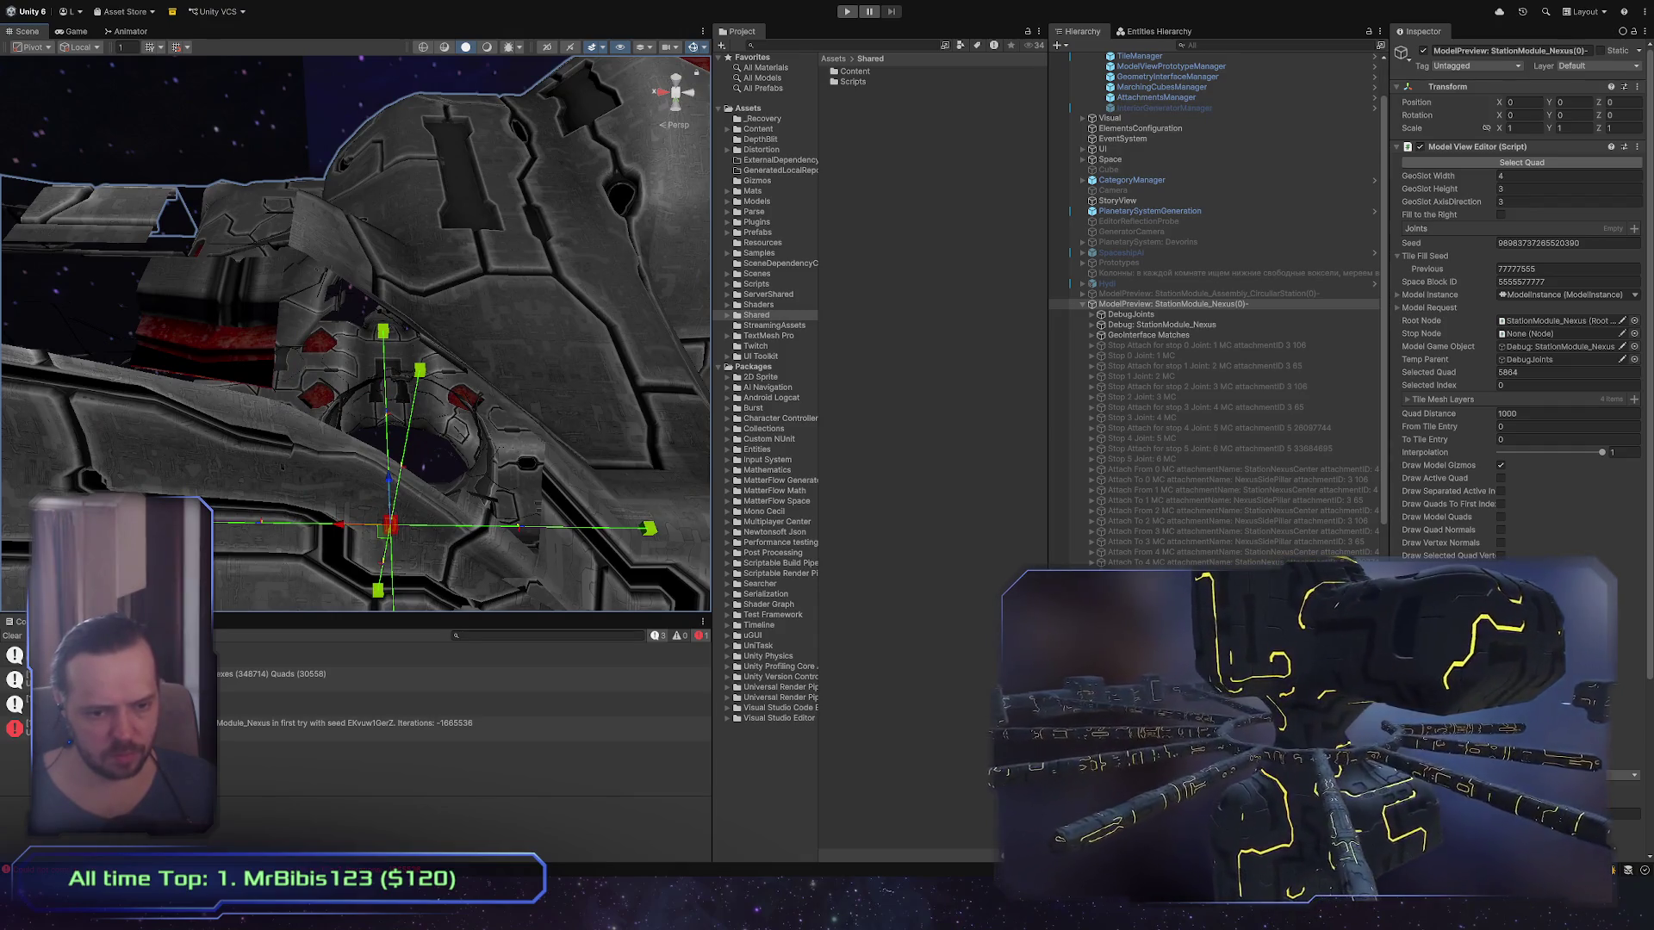
left_click_drag(282, 313, 282, 293)
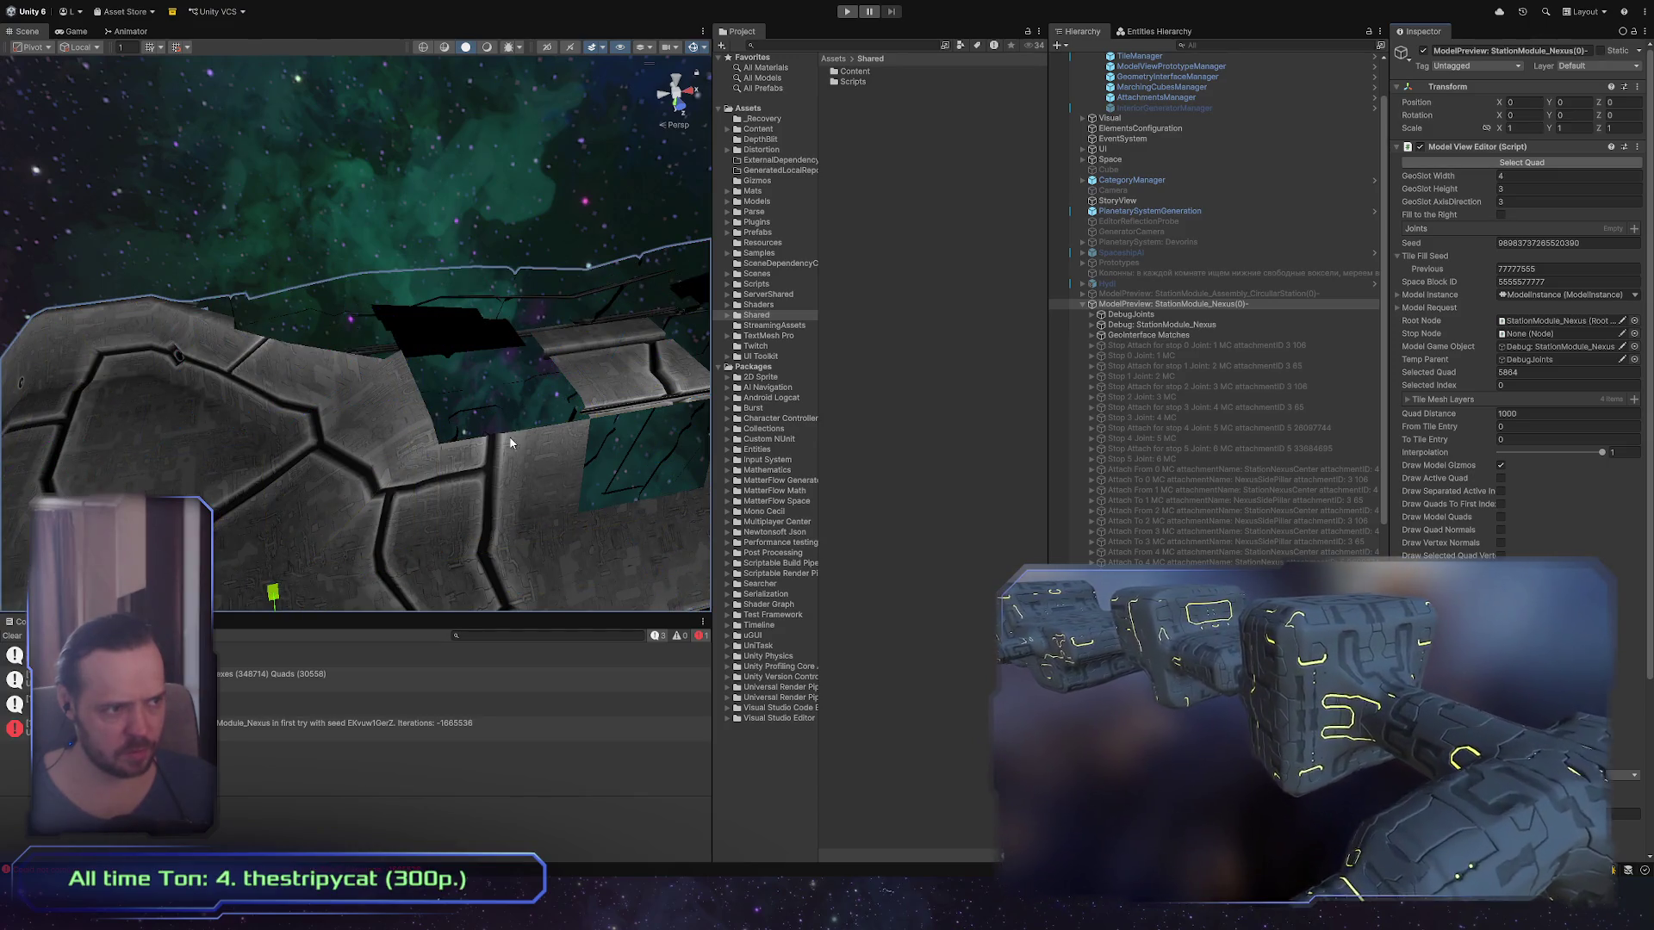
mouse_move(510, 443)
left_mouse_down()
mouse_move(353, 438)
mouse_move(311, 459)
mouse_move(308, 481)
left_mouse_up()
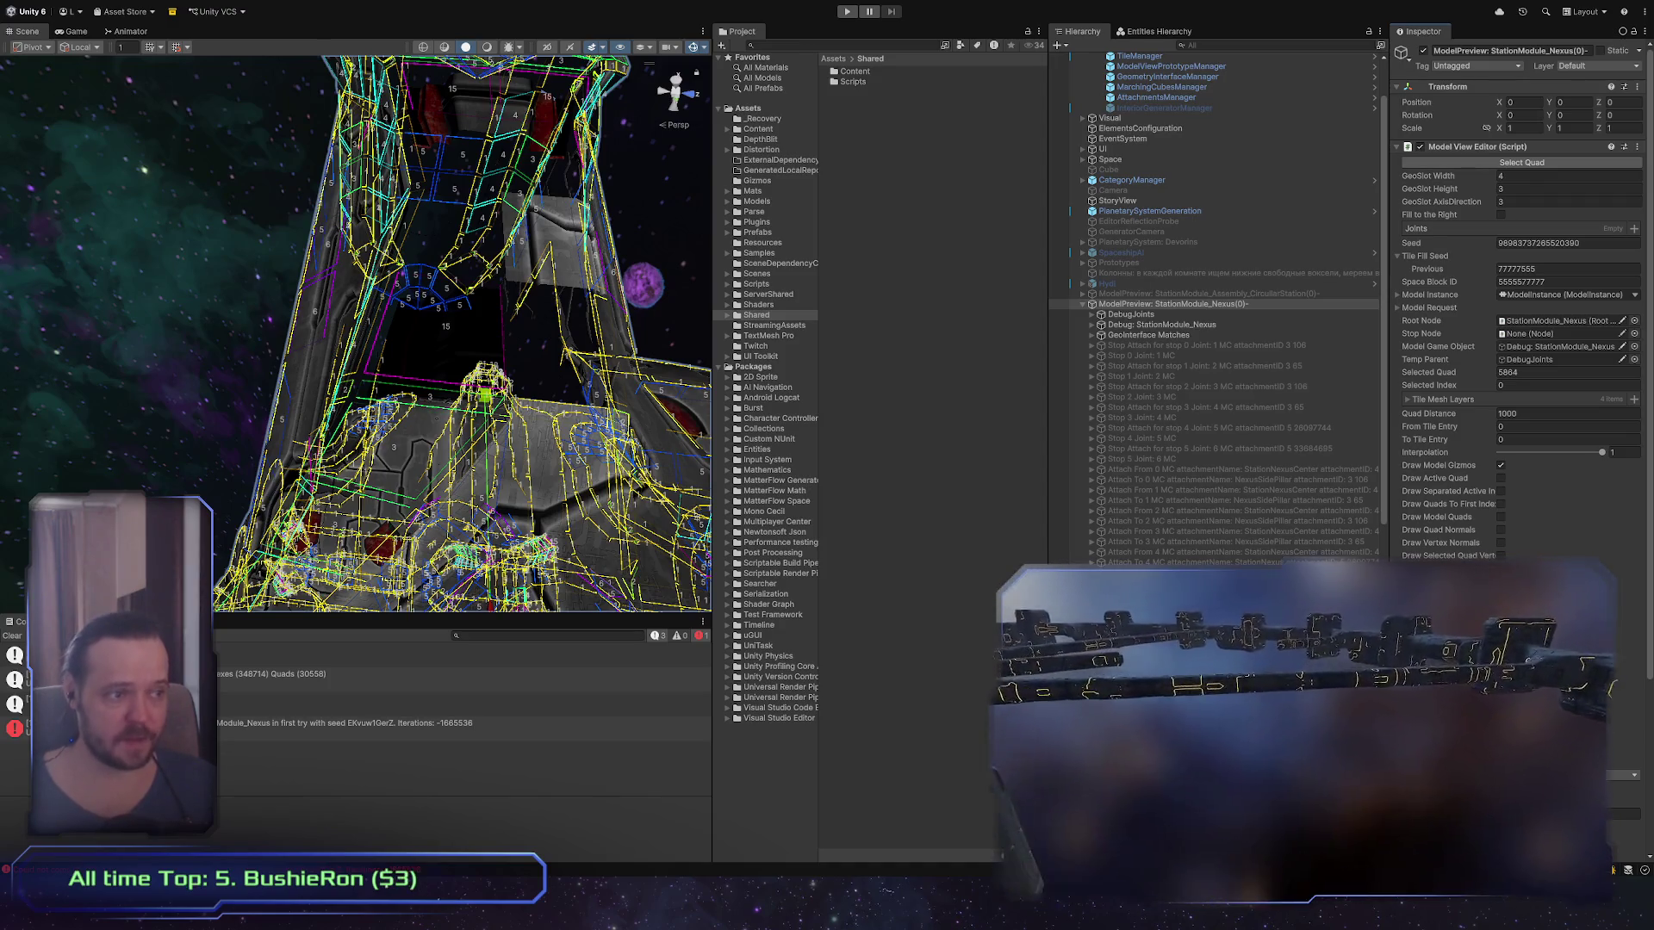
mouse_move(215, 276)
left_mouse_down()
mouse_move(77, 272)
mouse_move(459, 412)
left_mouse_up()
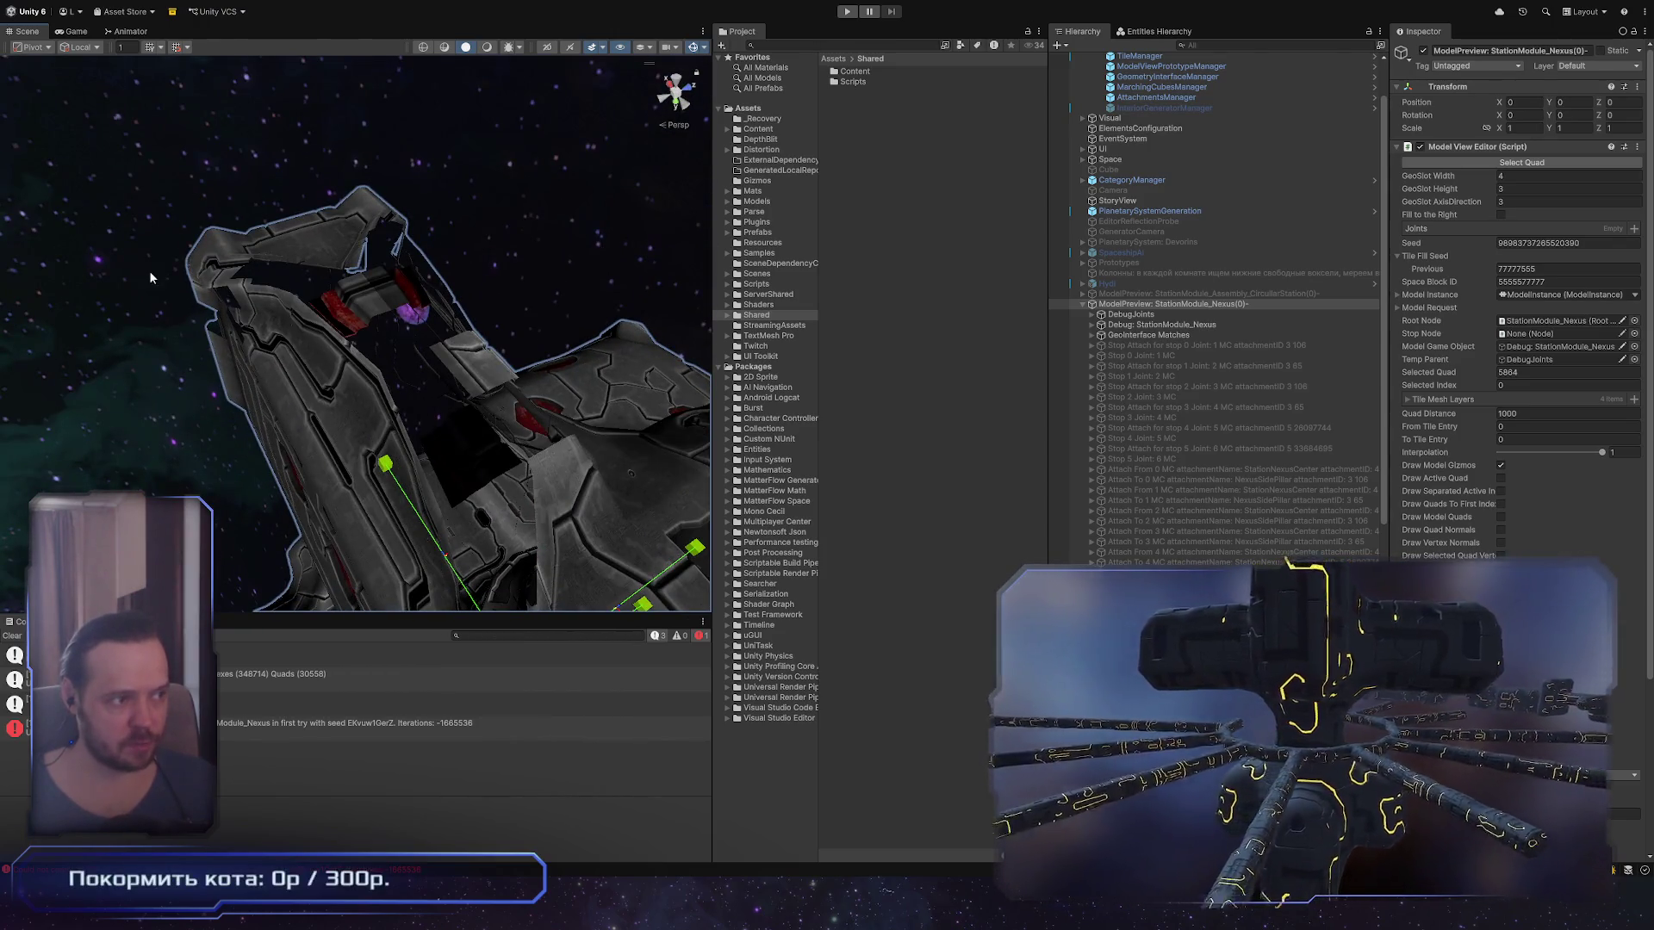
left_click_drag(499, 549, 529, 189)
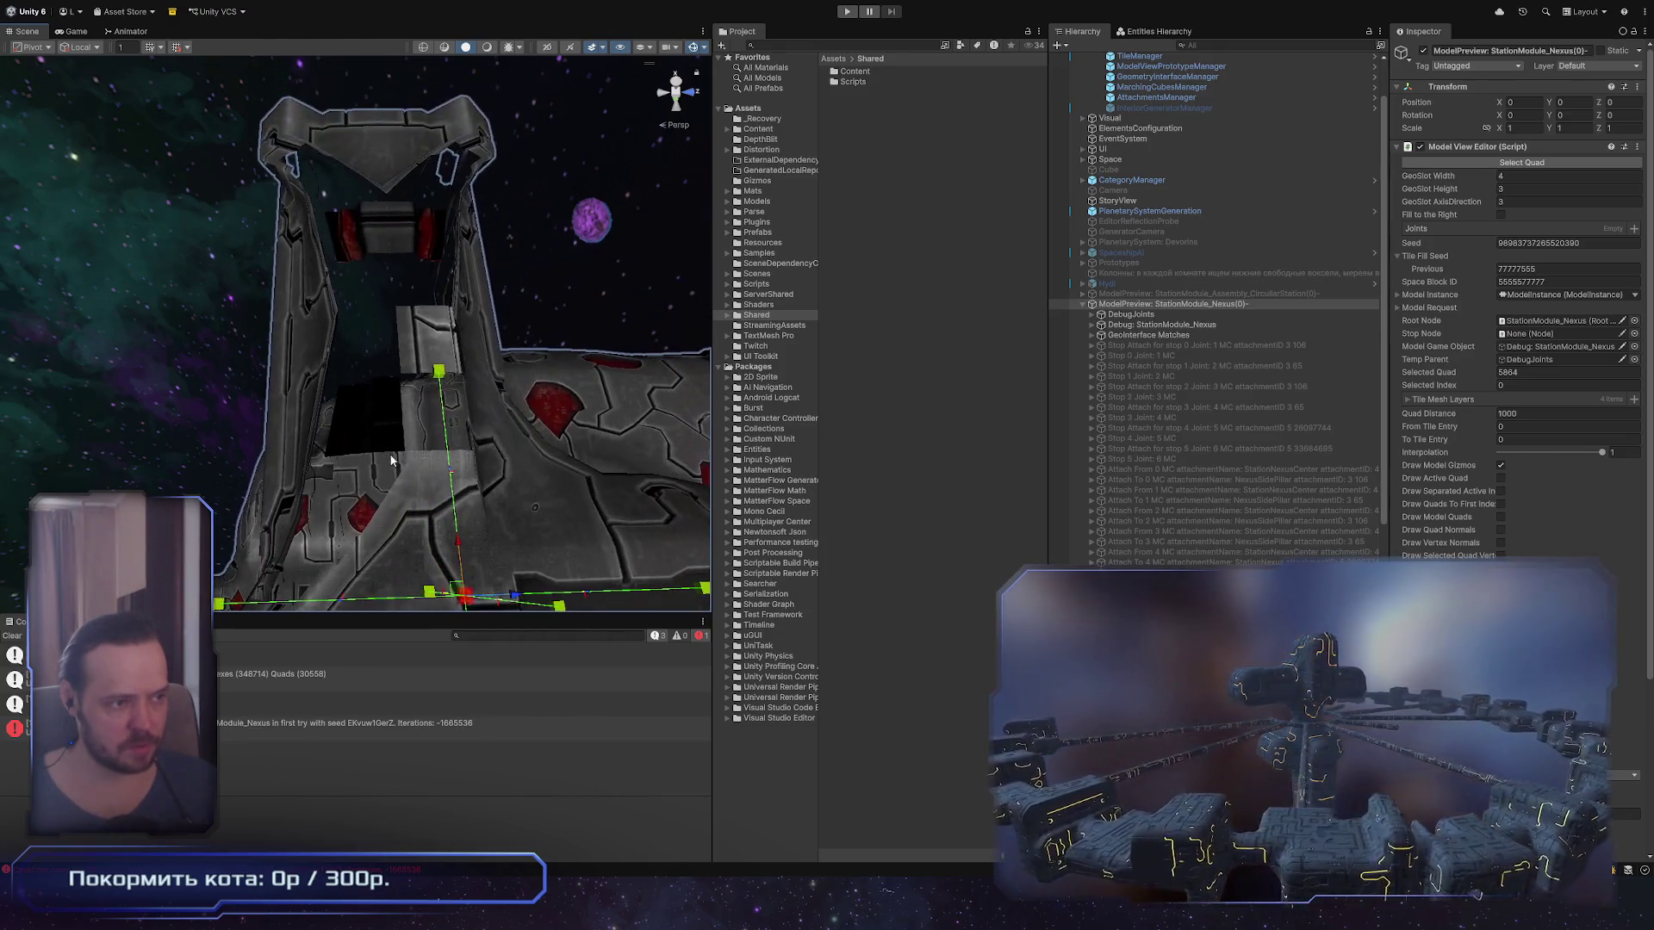
mouse_move(410, 338)
left_mouse_down()
mouse_move(462, 320)
mouse_move(507, 366)
mouse_move(347, 234)
mouse_move(295, 220)
mouse_move(335, 244)
left_mouse_up()
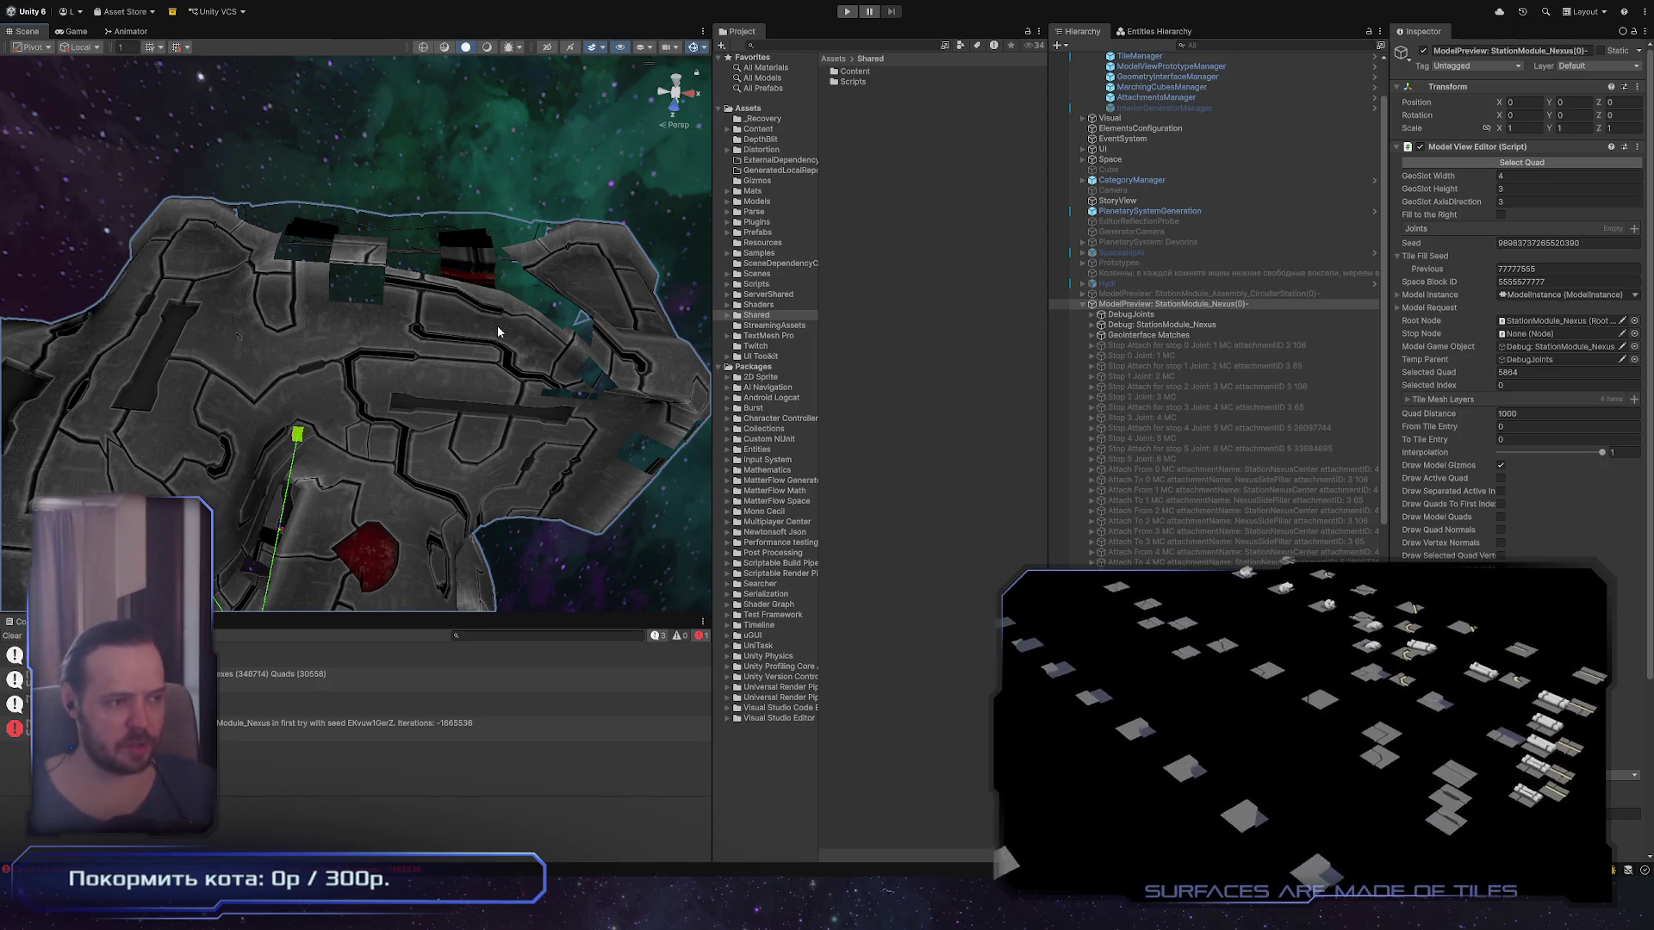
mouse_move(489, 317)
left_mouse_down()
mouse_move(510, 281)
mouse_move(524, 356)
mouse_move(338, 332)
mouse_move(337, 370)
mouse_move(311, 379)
mouse_move(337, 335)
left_mouse_up()
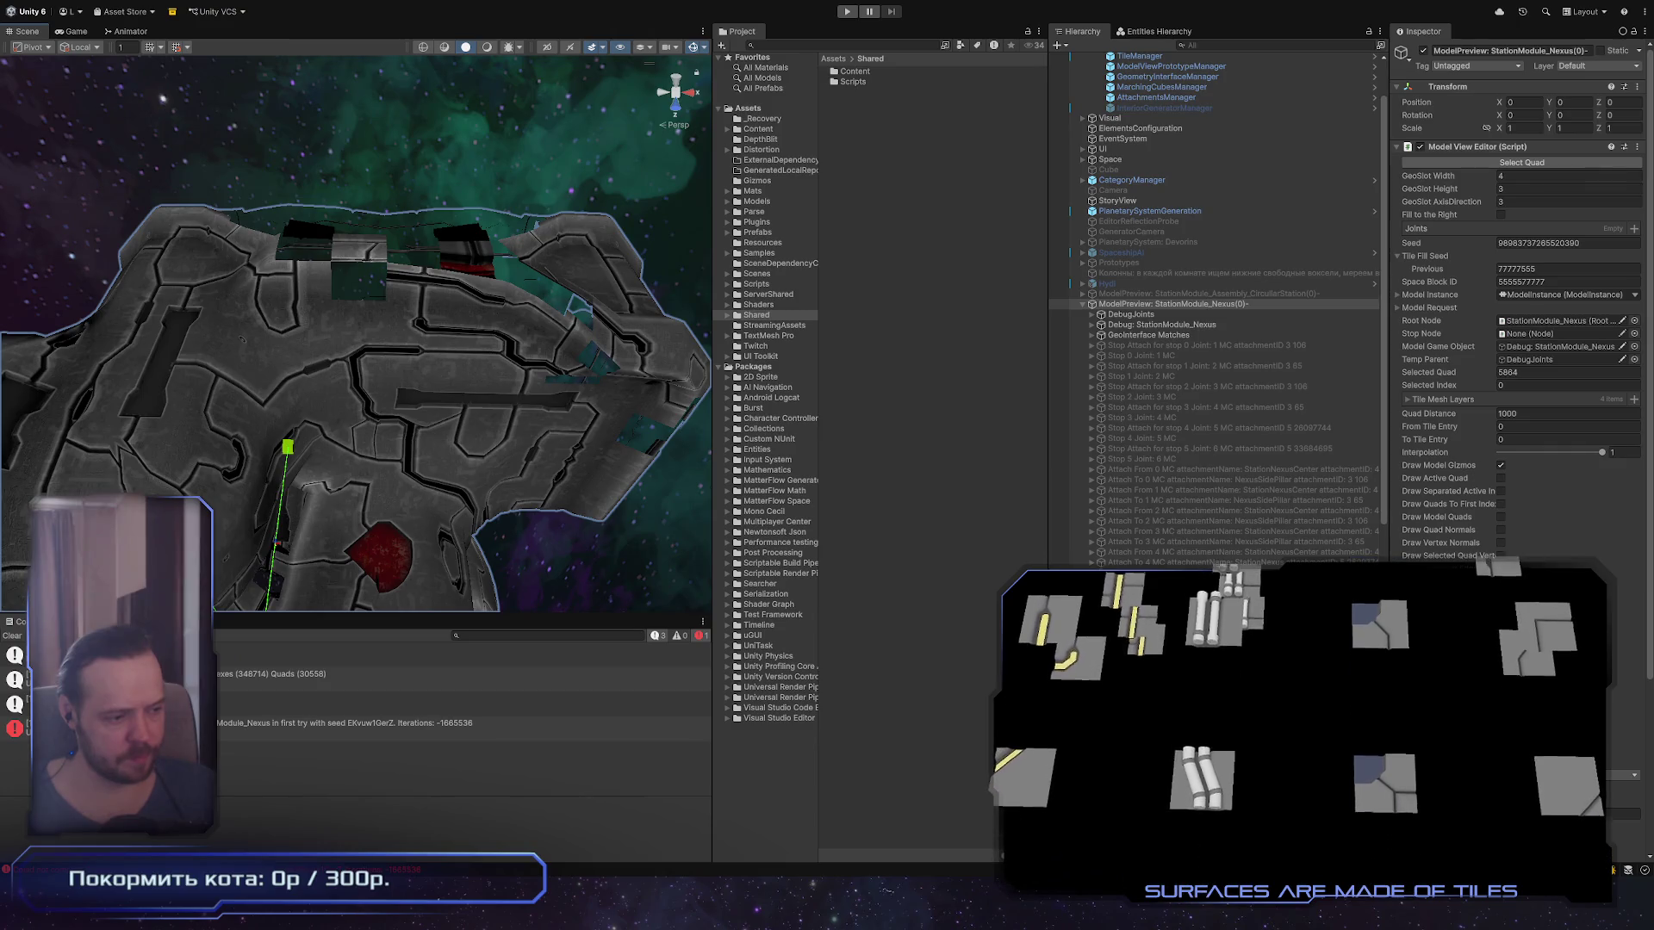
Step: Bring up Maya and zoom the viewport onto the hull piece mesh
key("alt+Tab")
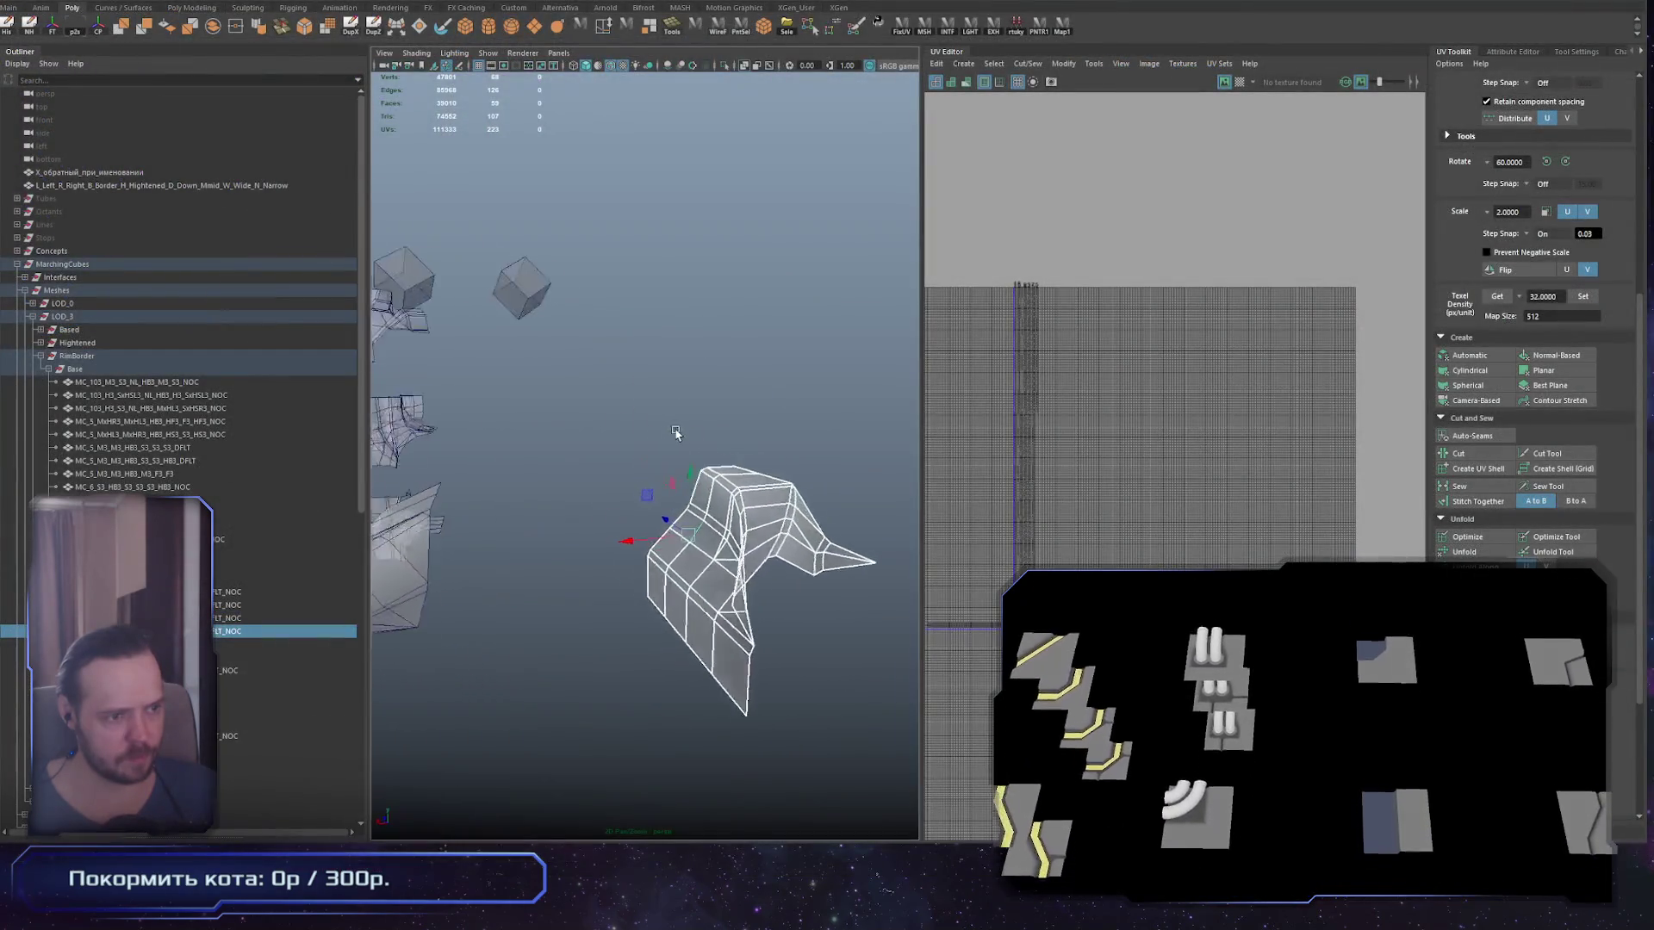
mouse_move(676, 433)
left_mouse_down()
mouse_move(772, 436)
mouse_move(608, 530)
left_mouse_up()
key("alt+Tab")
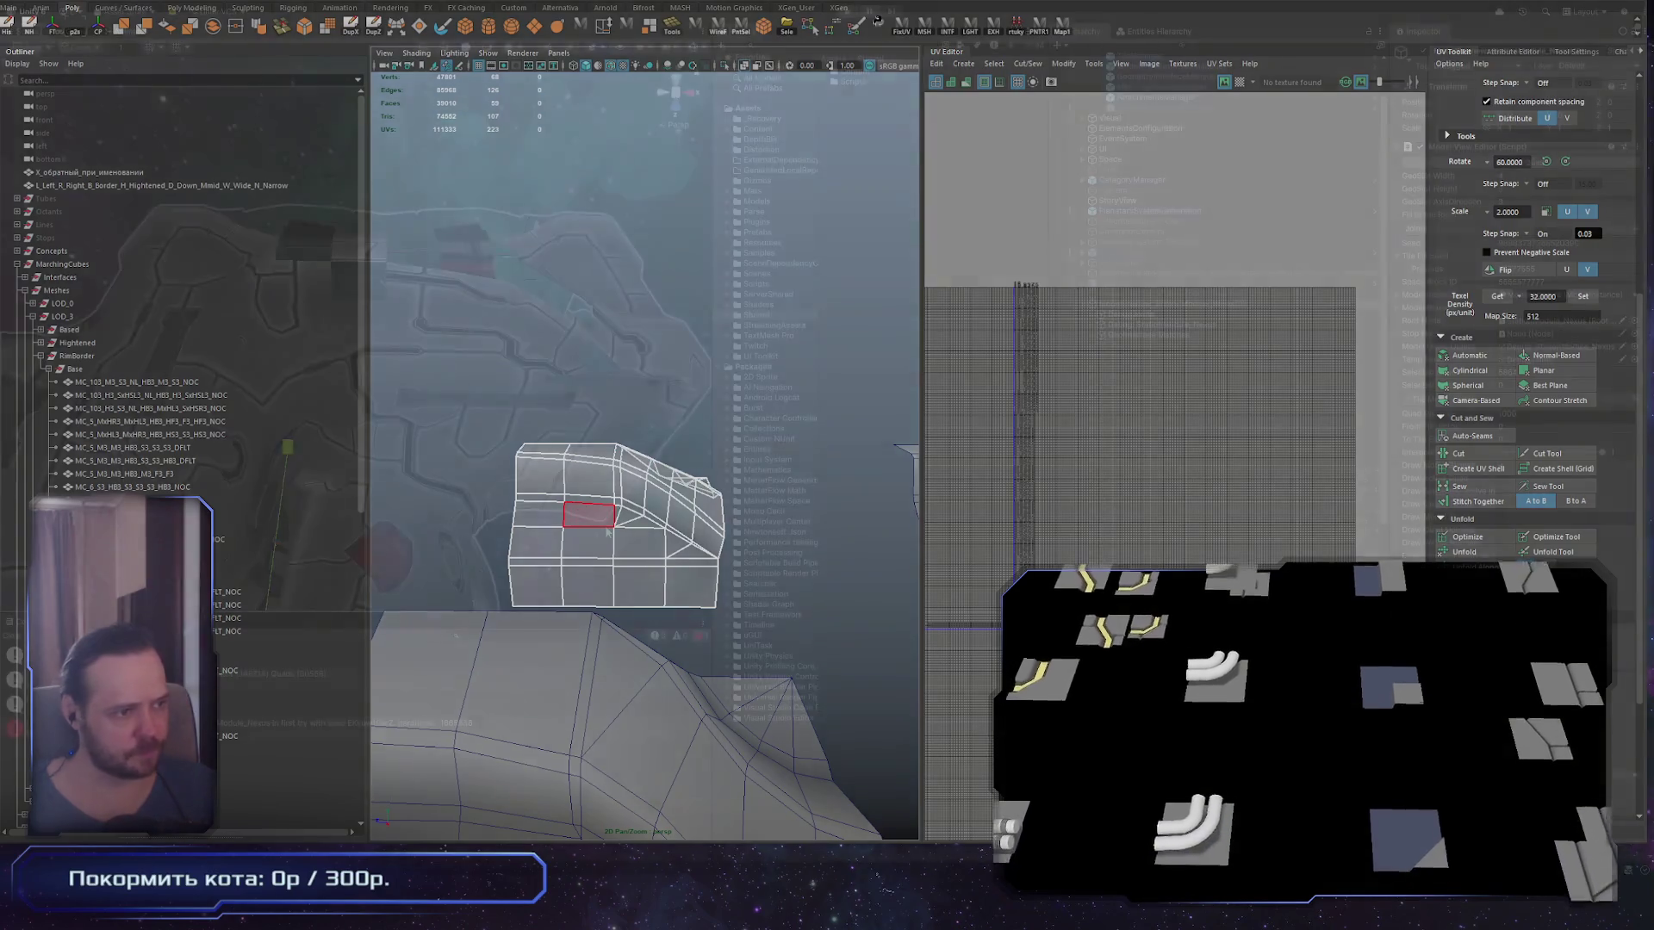
key("alt+Tab")
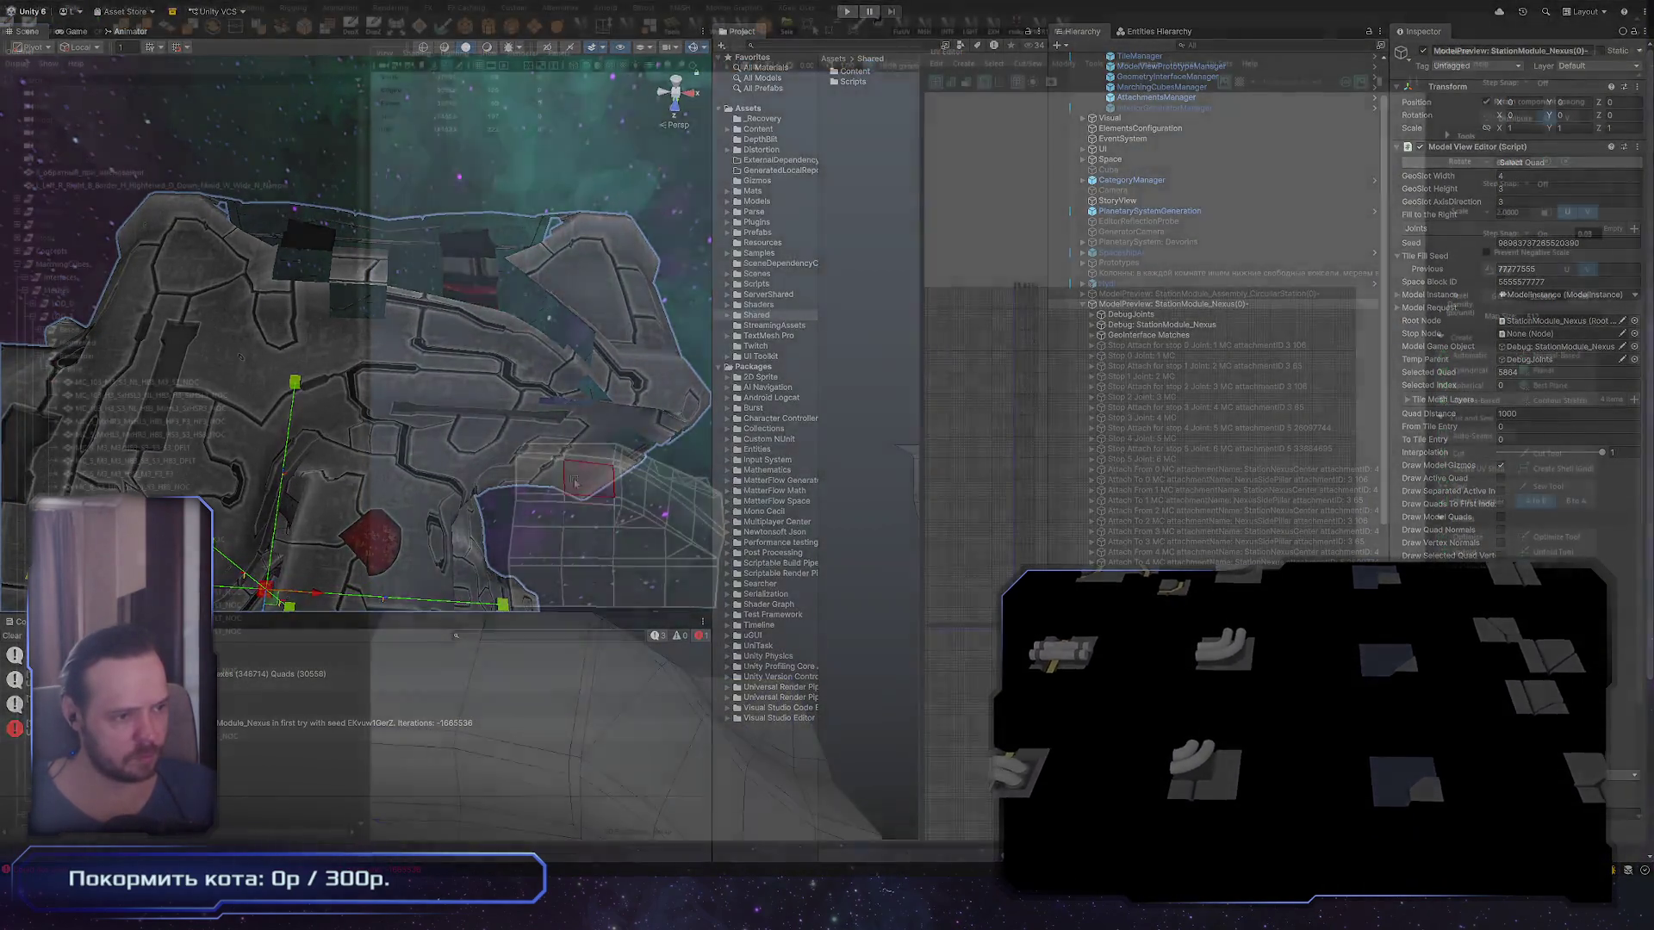
Step: Show a hull face's UV shell in the UV Editor and select the edge loops across the piece's top
left_click(541, 476)
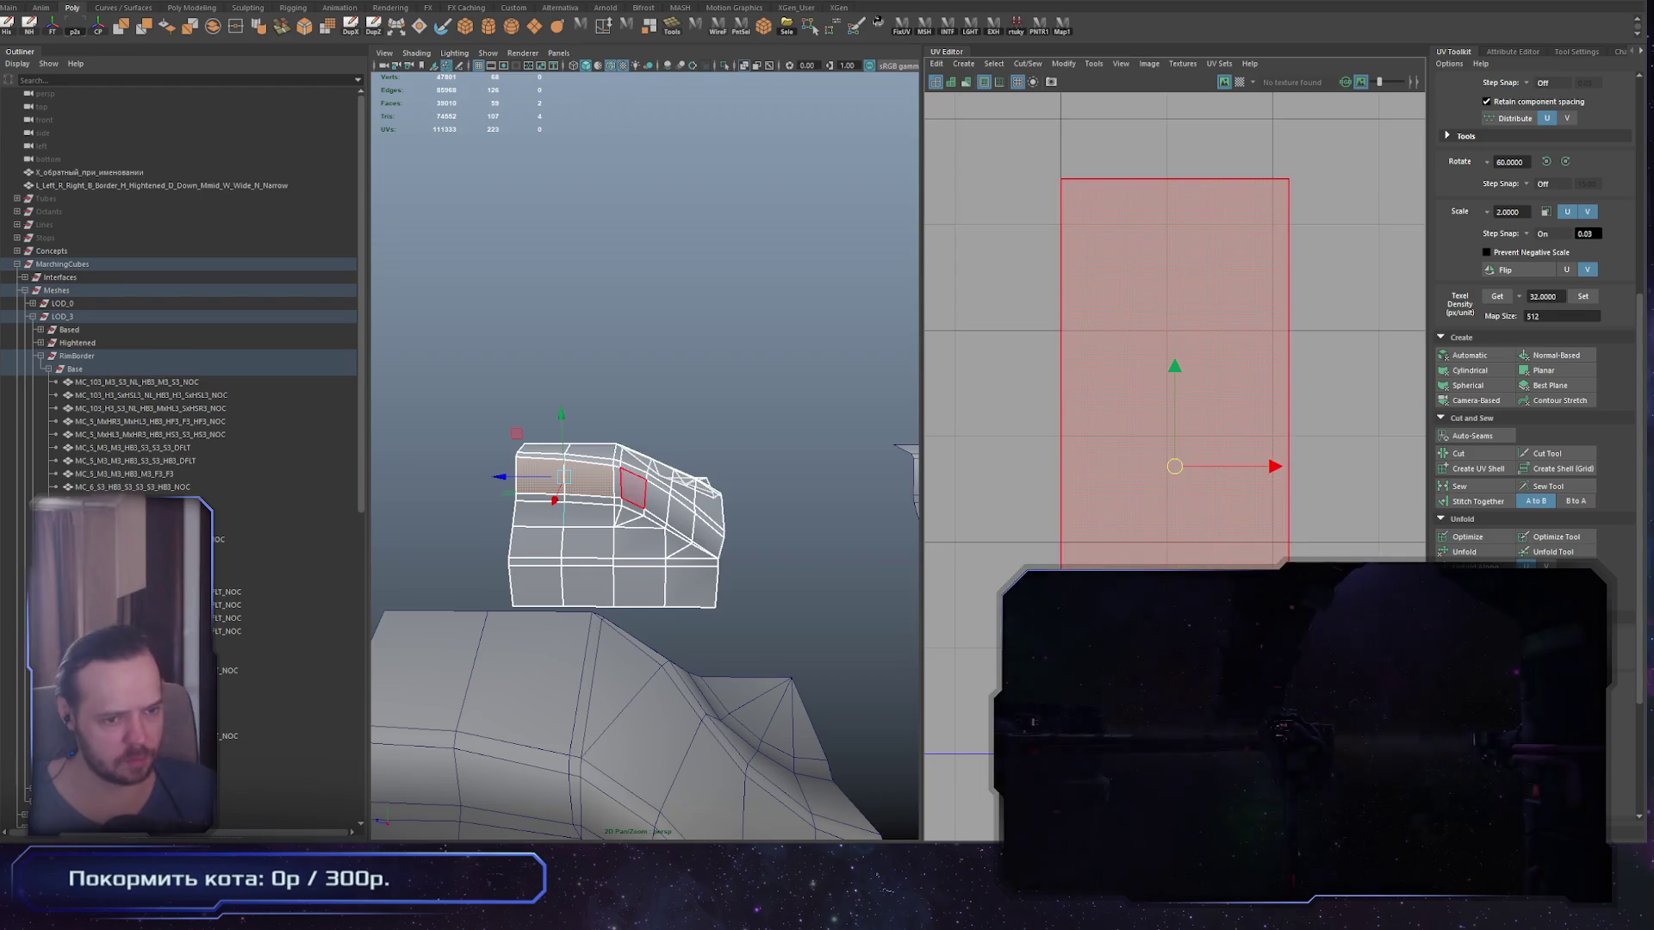
scroll(1278, 560, "down", 5)
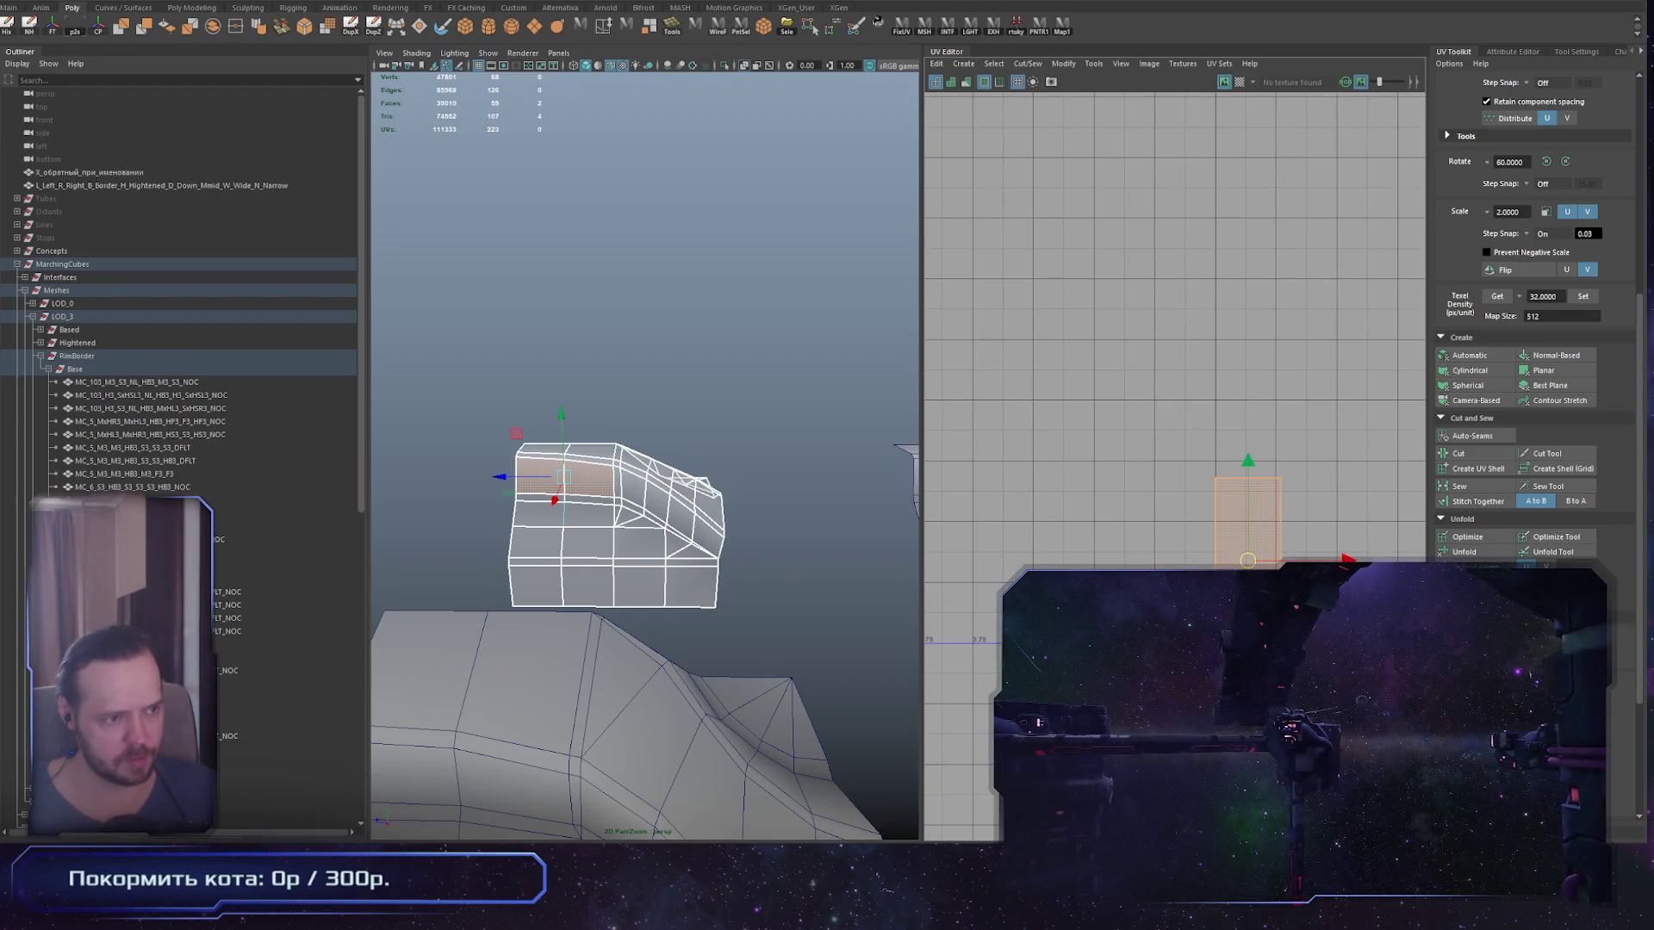
left_click_drag(1250, 422, 1215, 428)
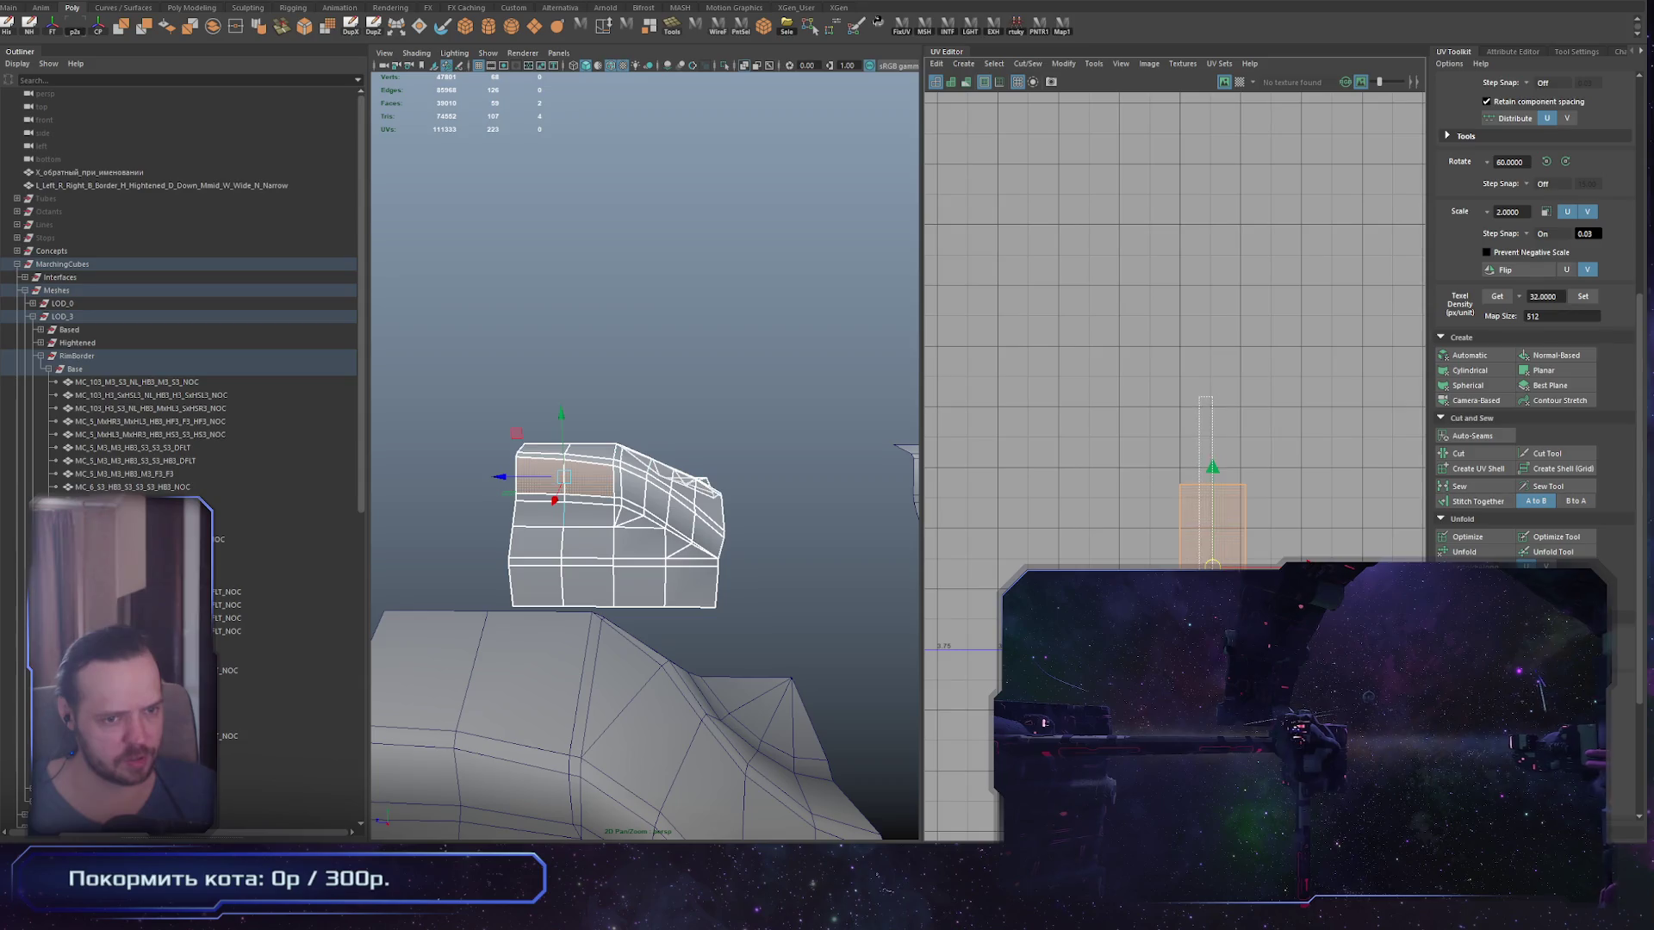
double_click(568, 465)
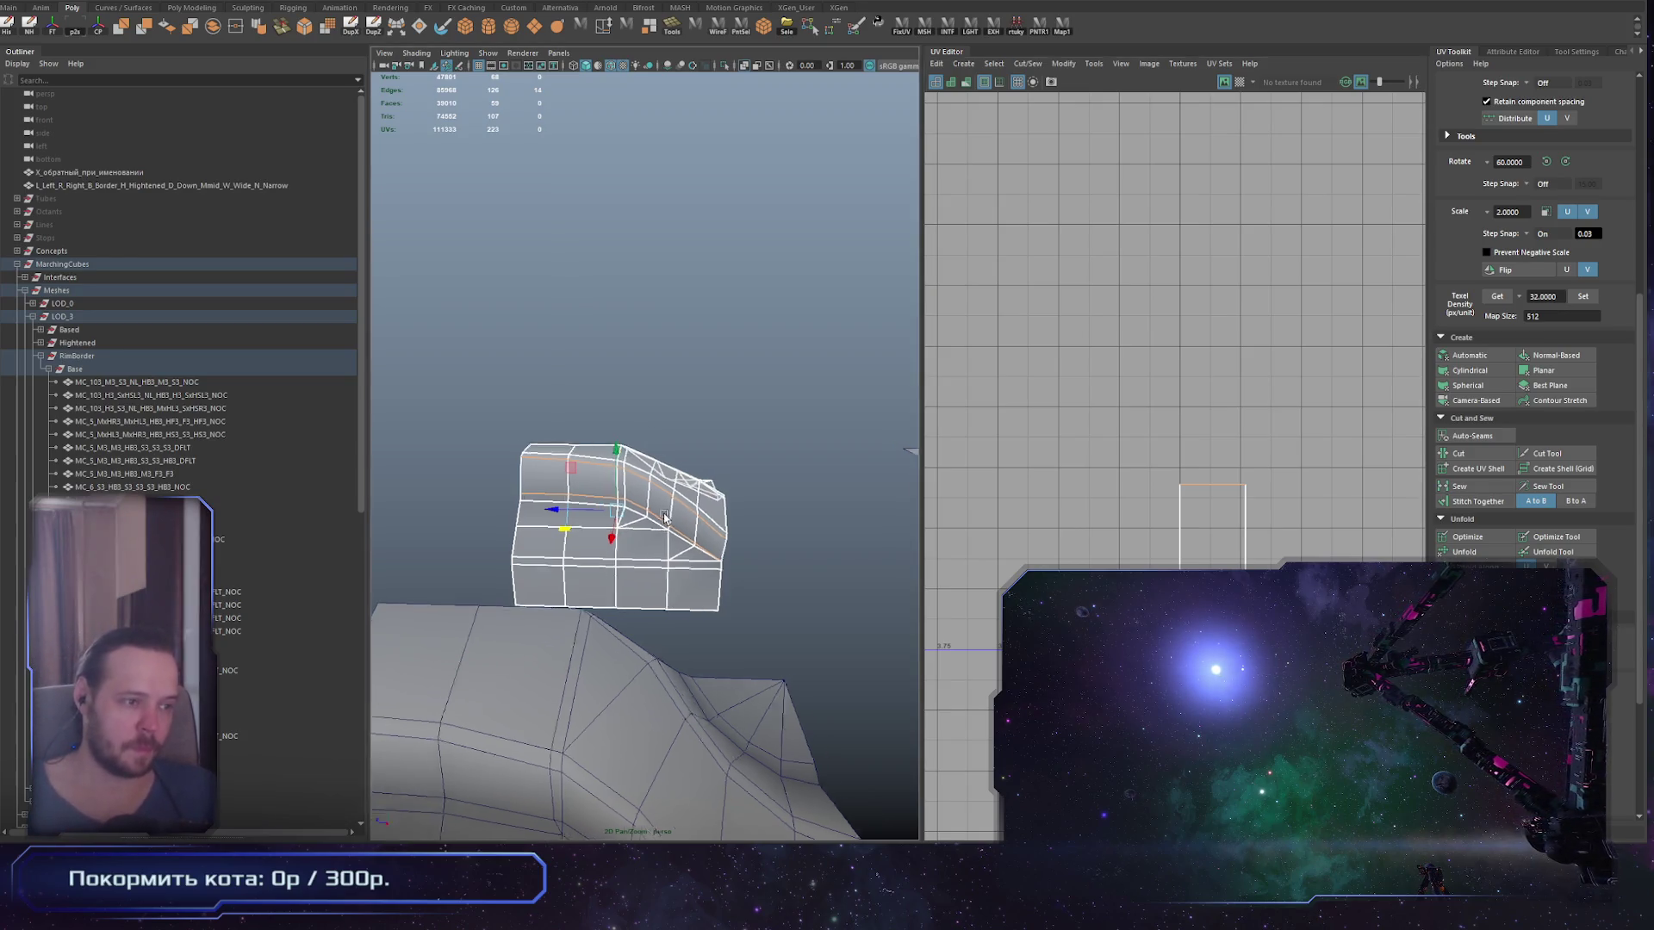
left_click_drag(612, 533, 607, 482)
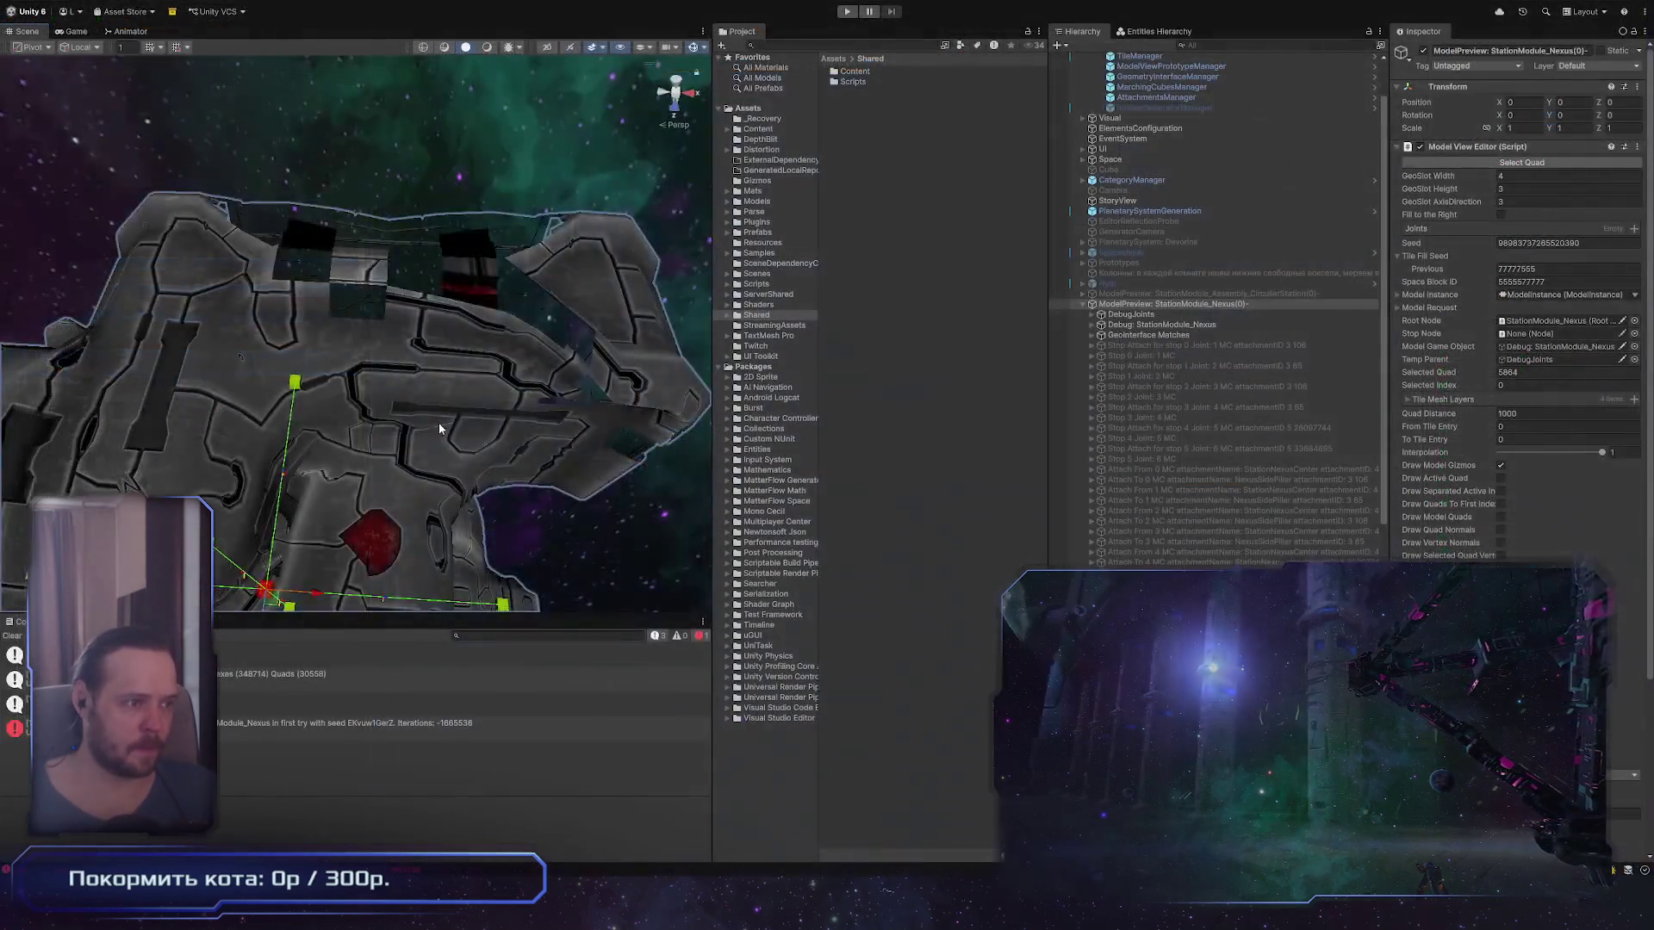
left_click_drag(440, 428, 440, 295)
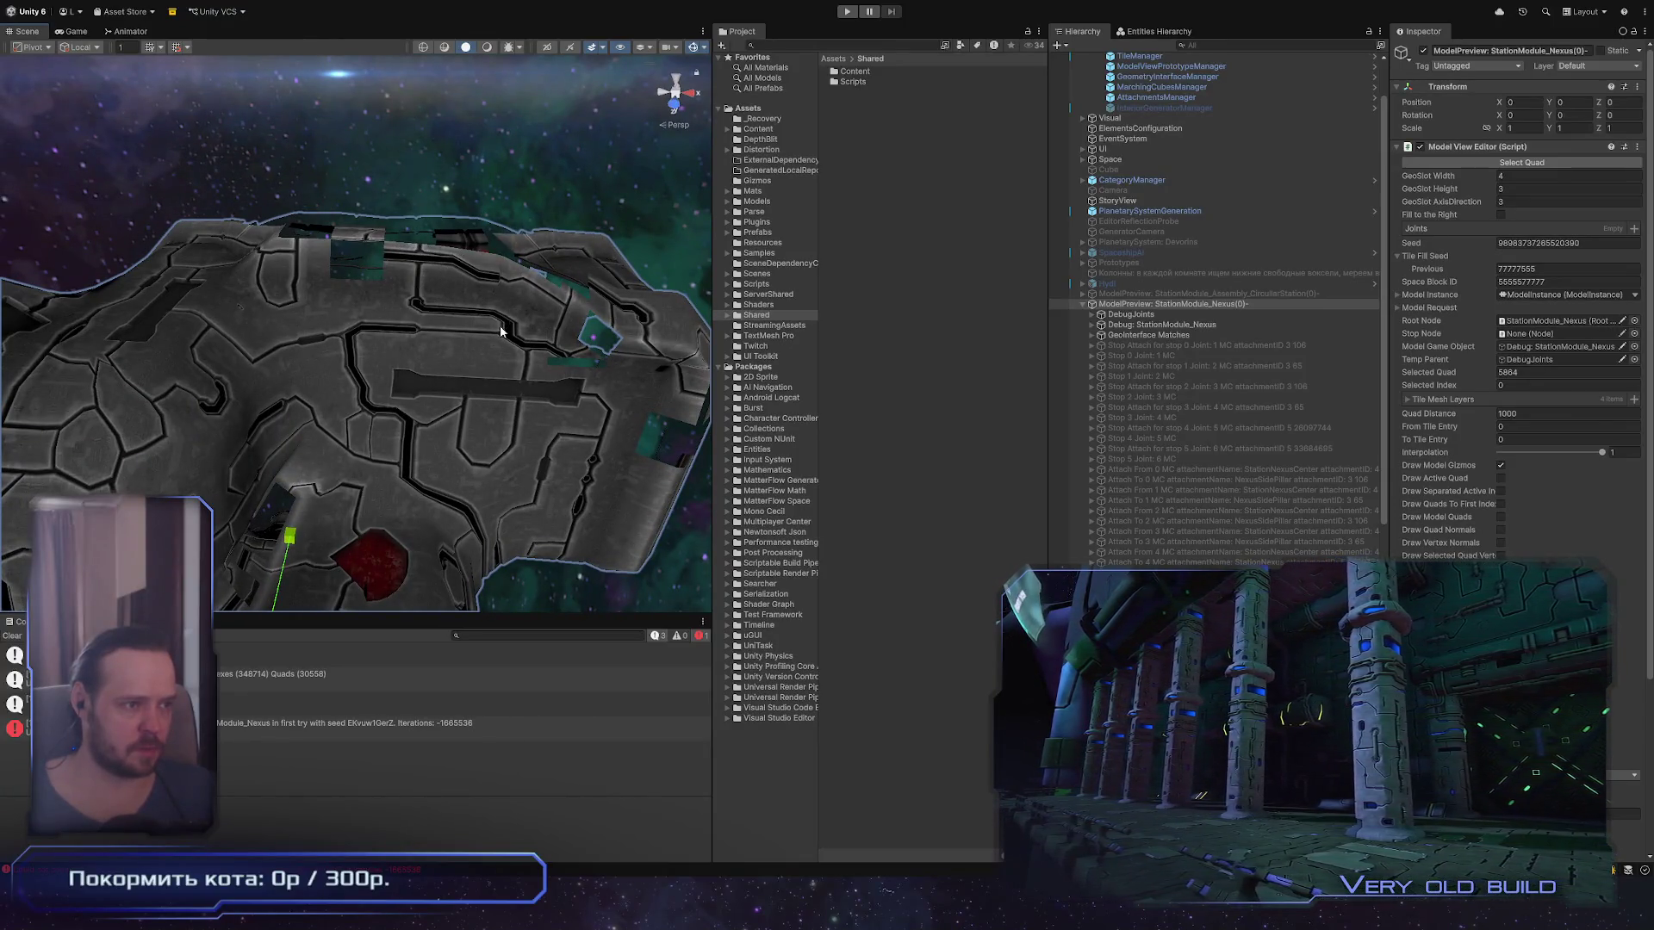
Step: Inspect the station module's yellow and blue debug wireframes from several angles, then hide them
mouse_move(501, 332)
left_mouse_down()
mouse_move(502, 428)
mouse_move(488, 354)
mouse_move(478, 412)
left_mouse_up()
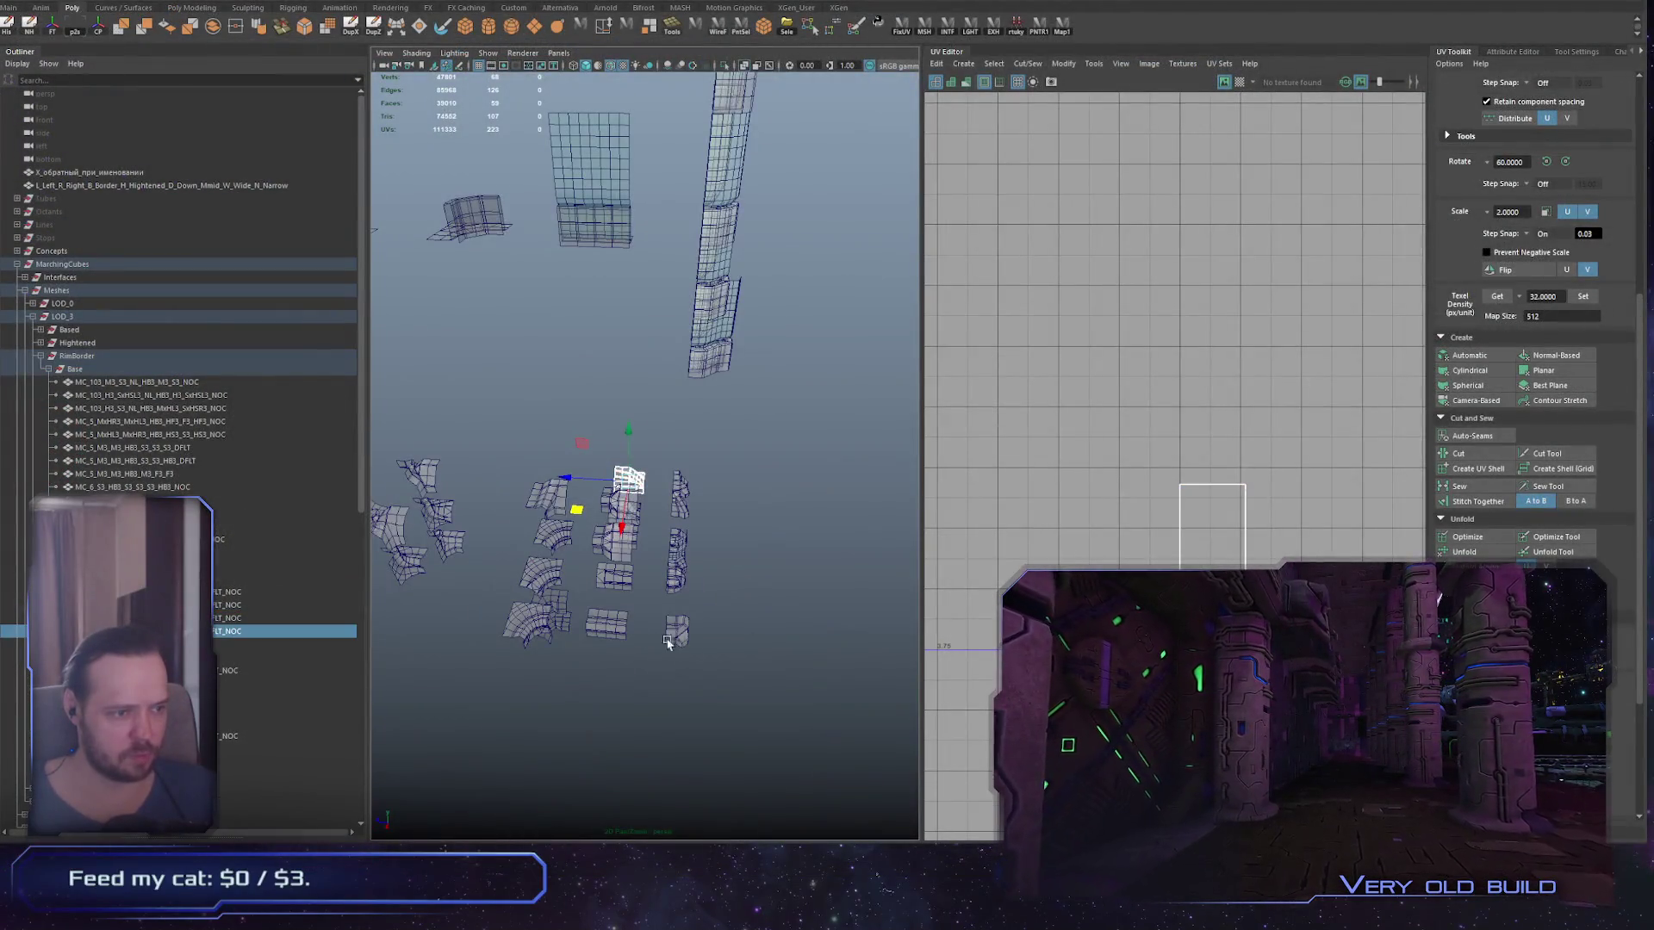
mouse_move(668, 641)
left_mouse_down()
mouse_move(652, 455)
mouse_move(689, 414)
left_mouse_up()
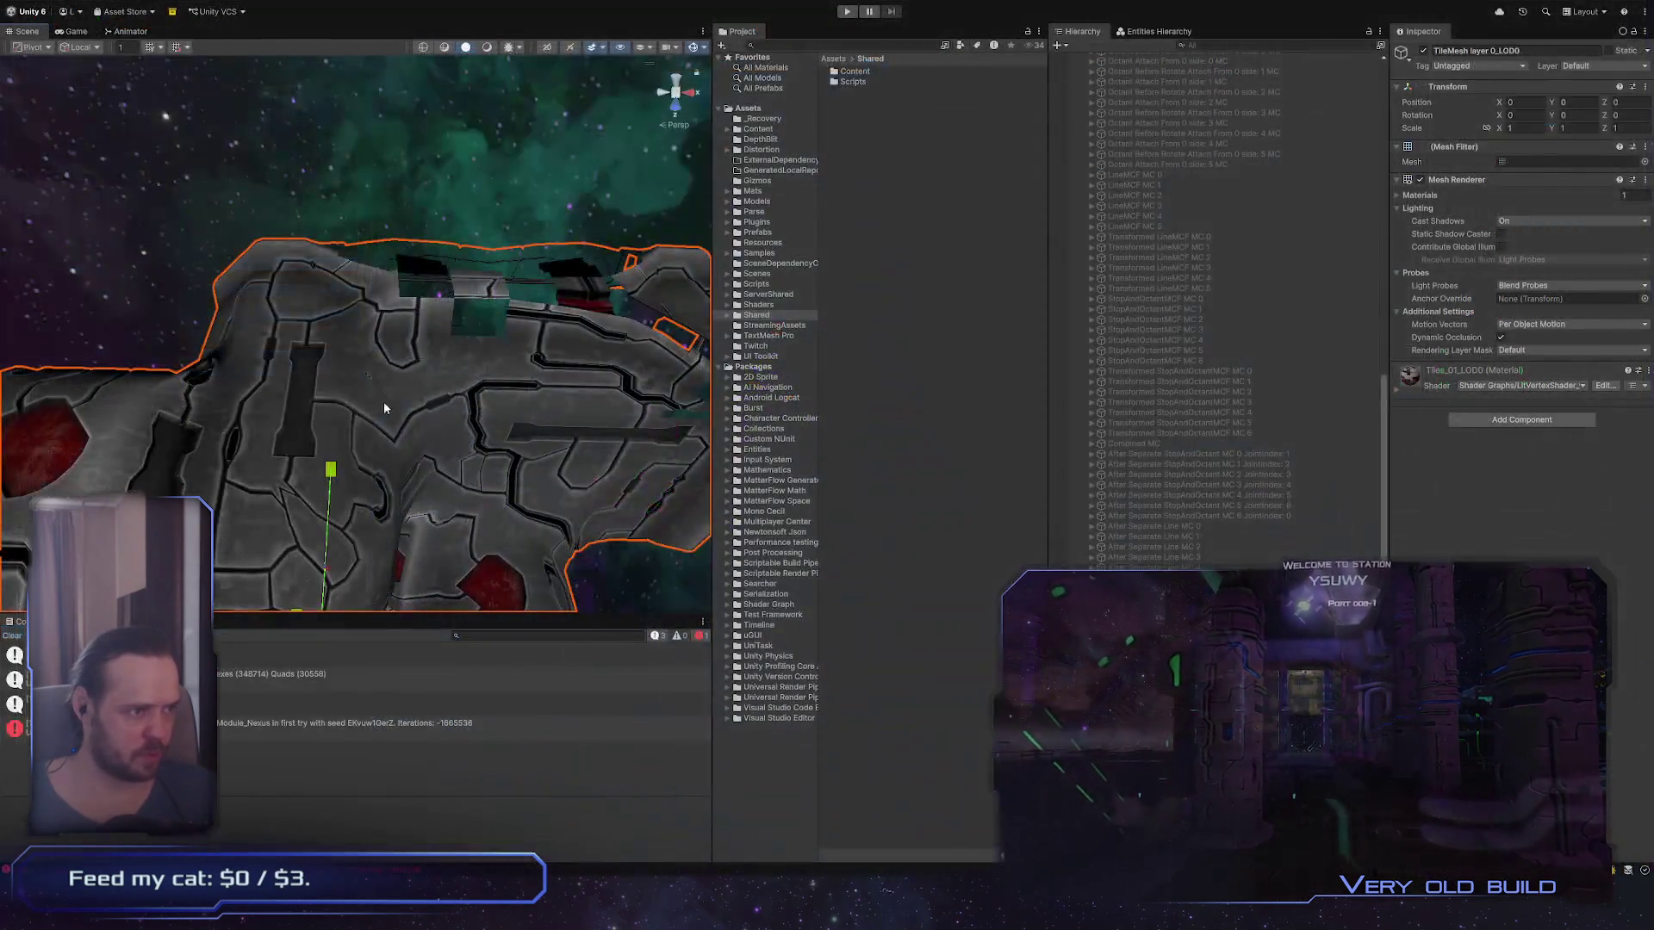
scroll(1216, 287, "up", 10)
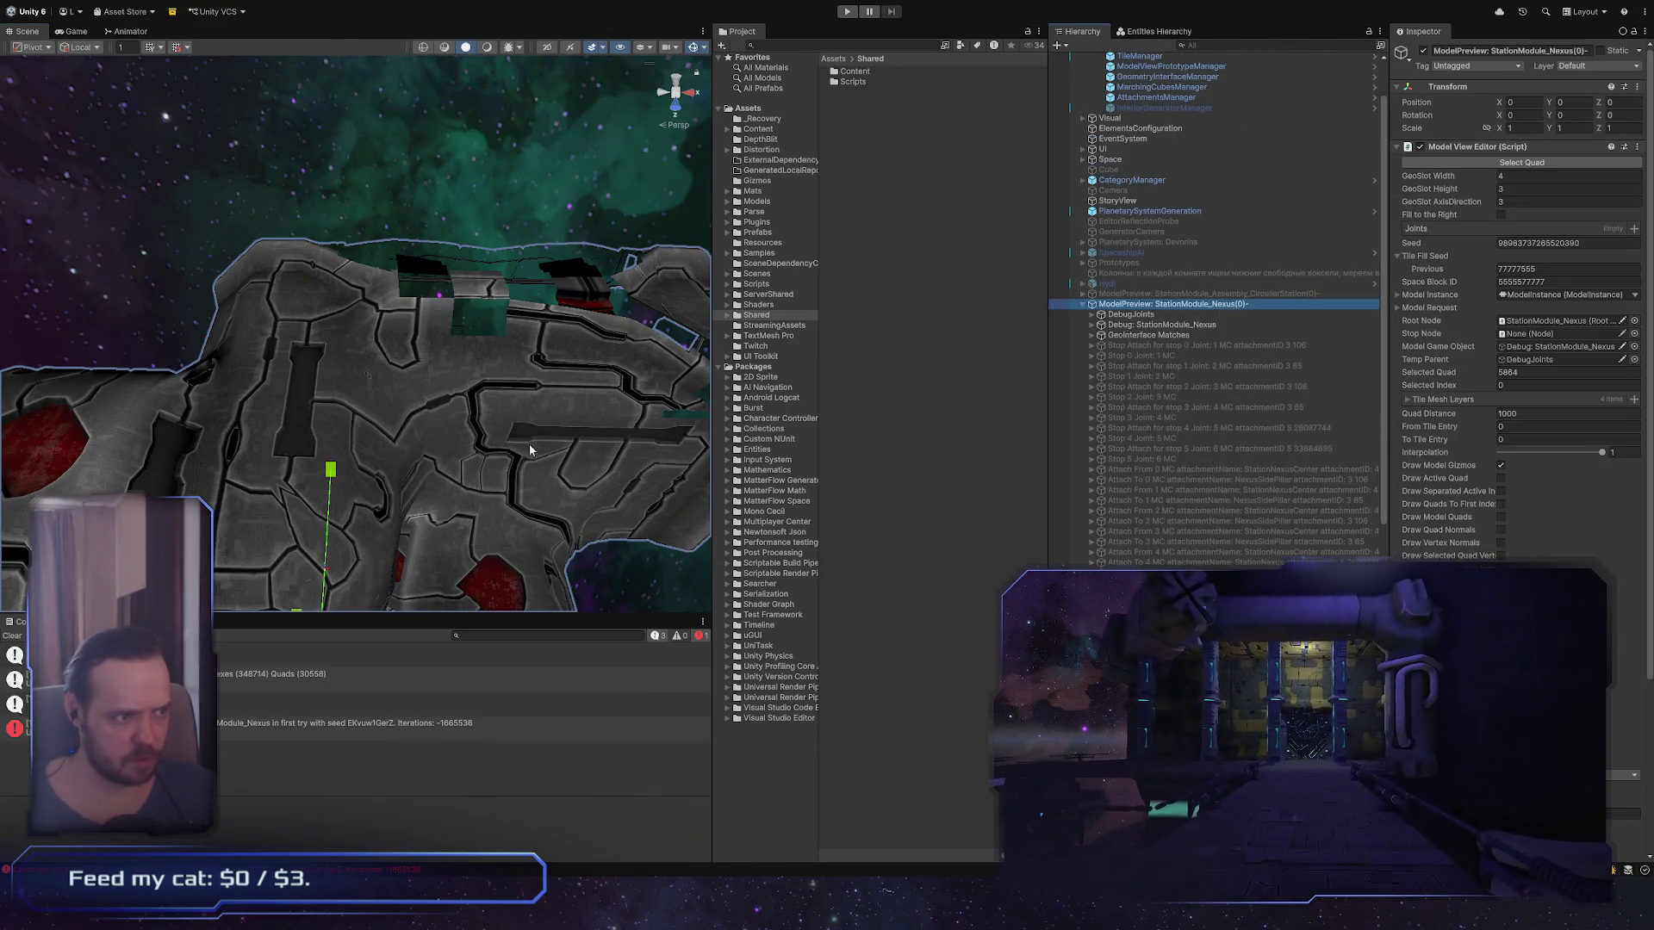
left_click_drag(529, 442, 448, 422)
scroll(1215, 301, "down", 6)
scroll(1516, 301, "down", 2)
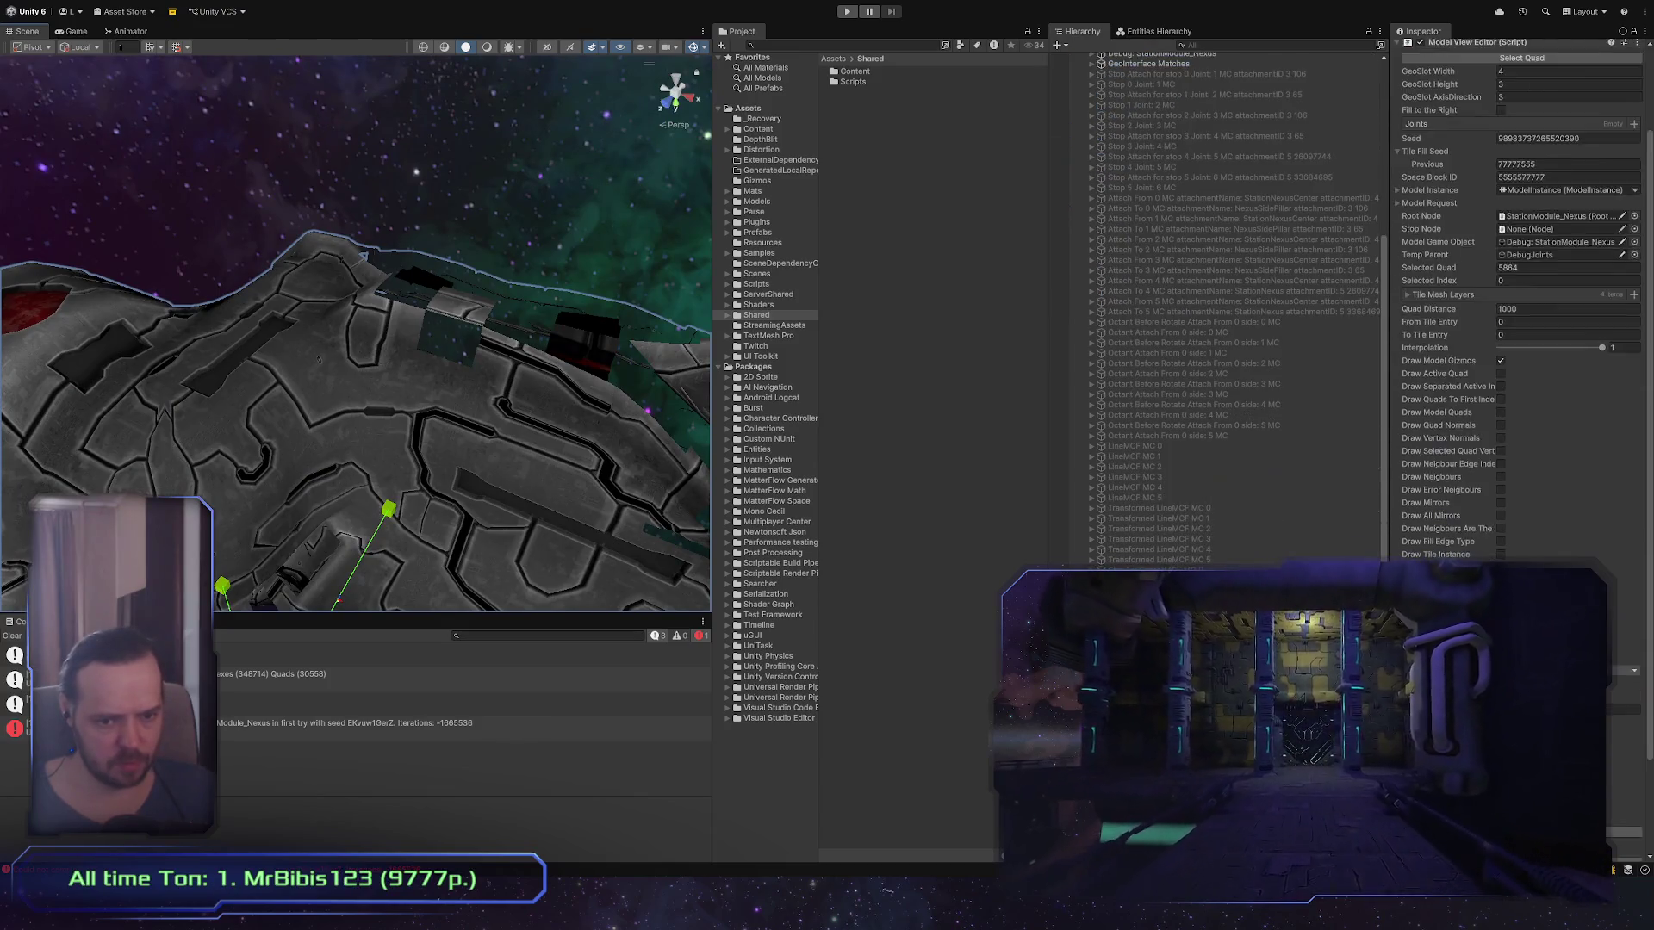
scroll(1521, 301, "down", 3)
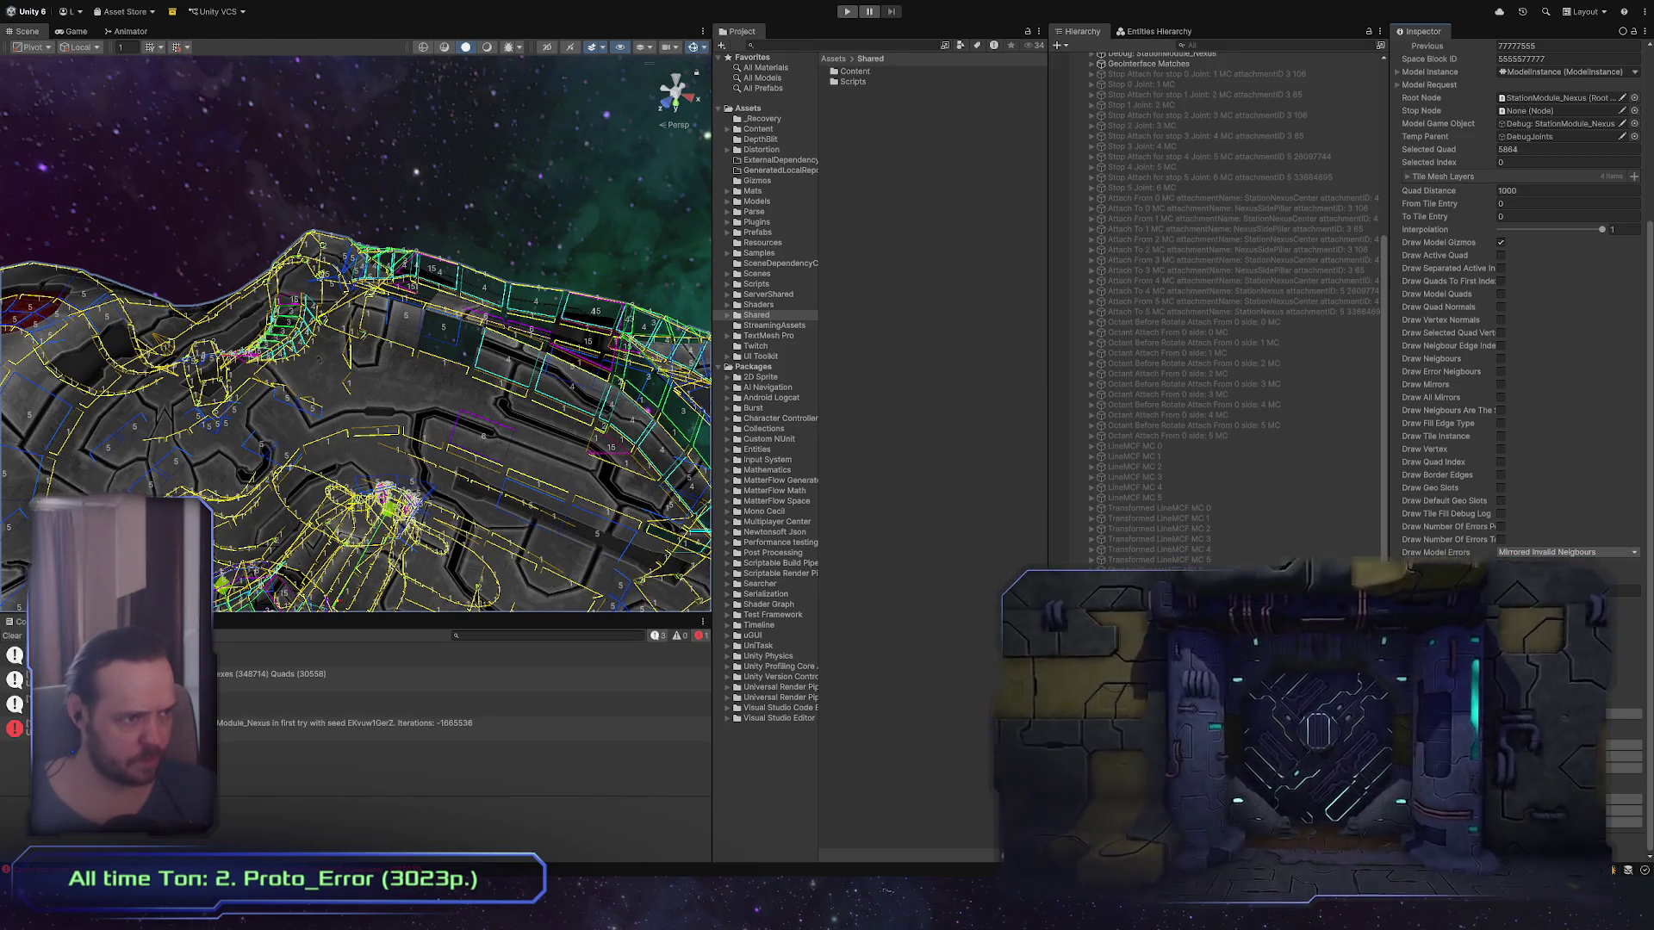
mouse_move(404, 376)
left_mouse_down()
mouse_move(385, 382)
mouse_move(335, 335)
left_mouse_up()
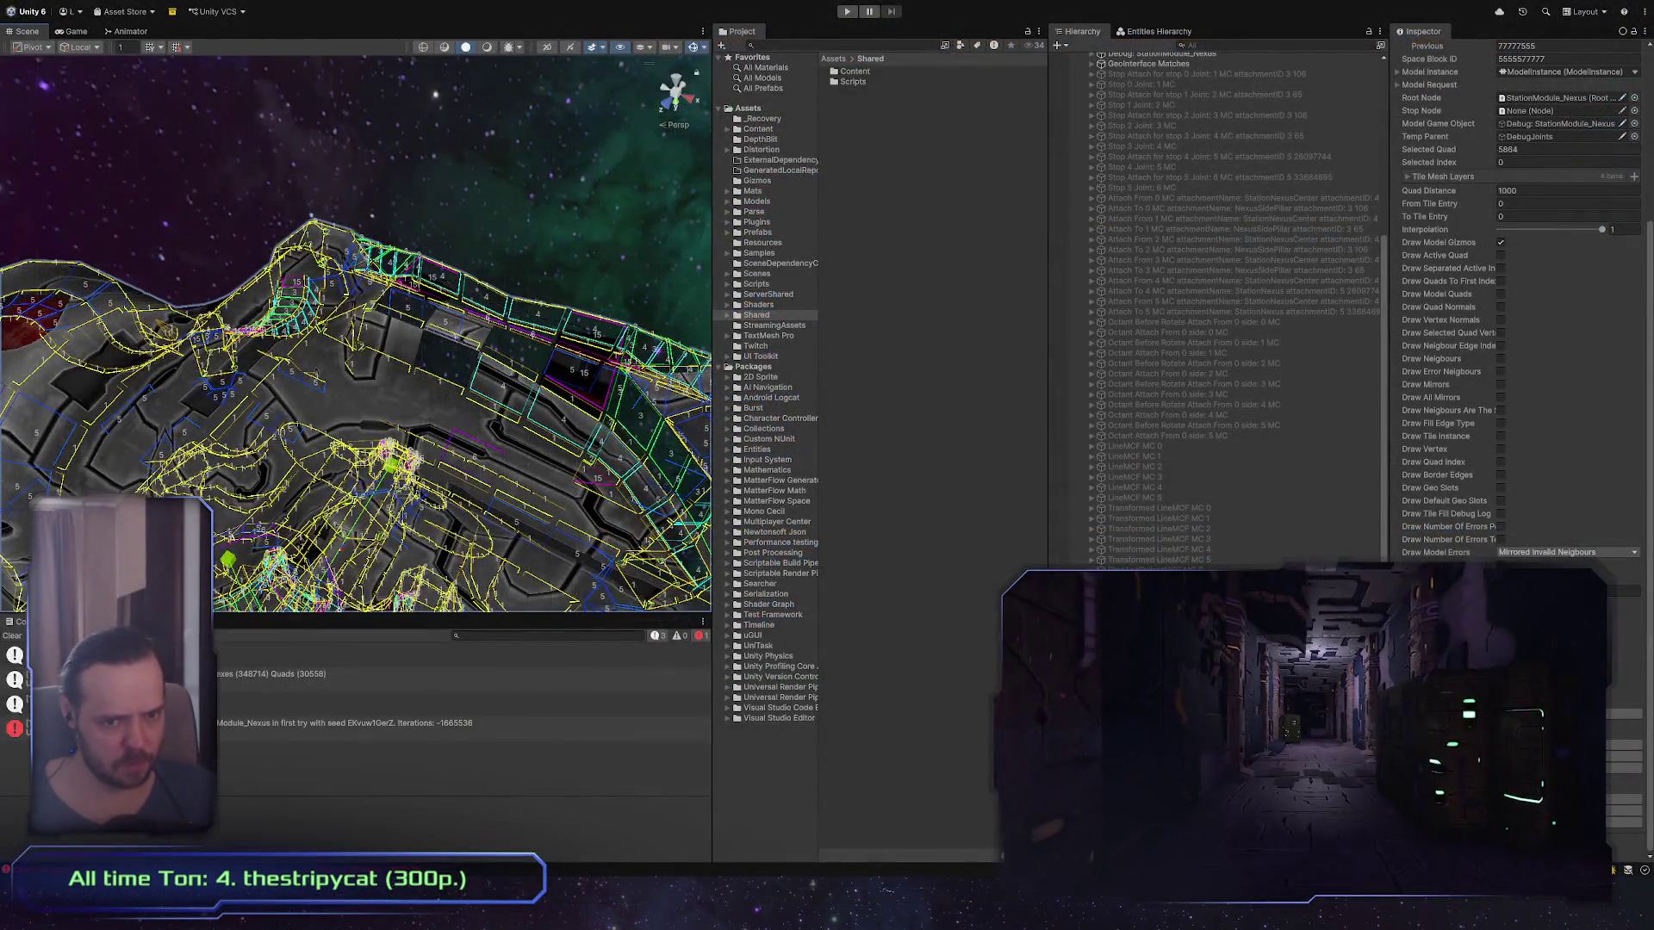
left_click(1472, 495)
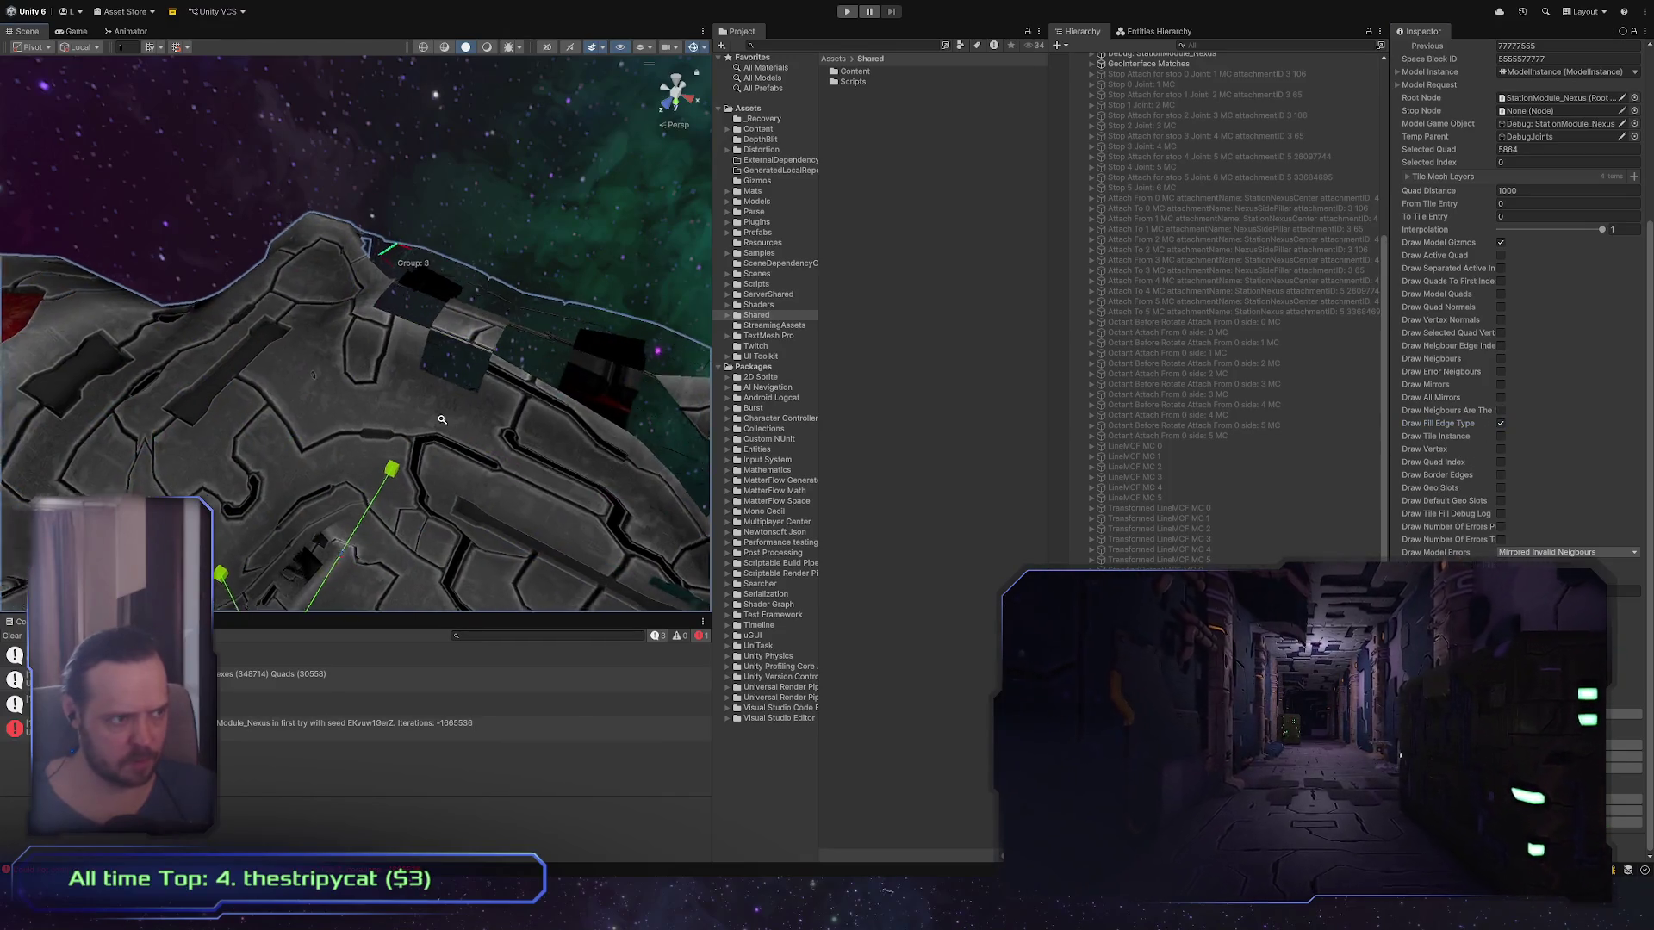
Step: Switch the Model View Editor to Default Mode and enable Draw Active Quad
scroll(1542, 173, "up", 5)
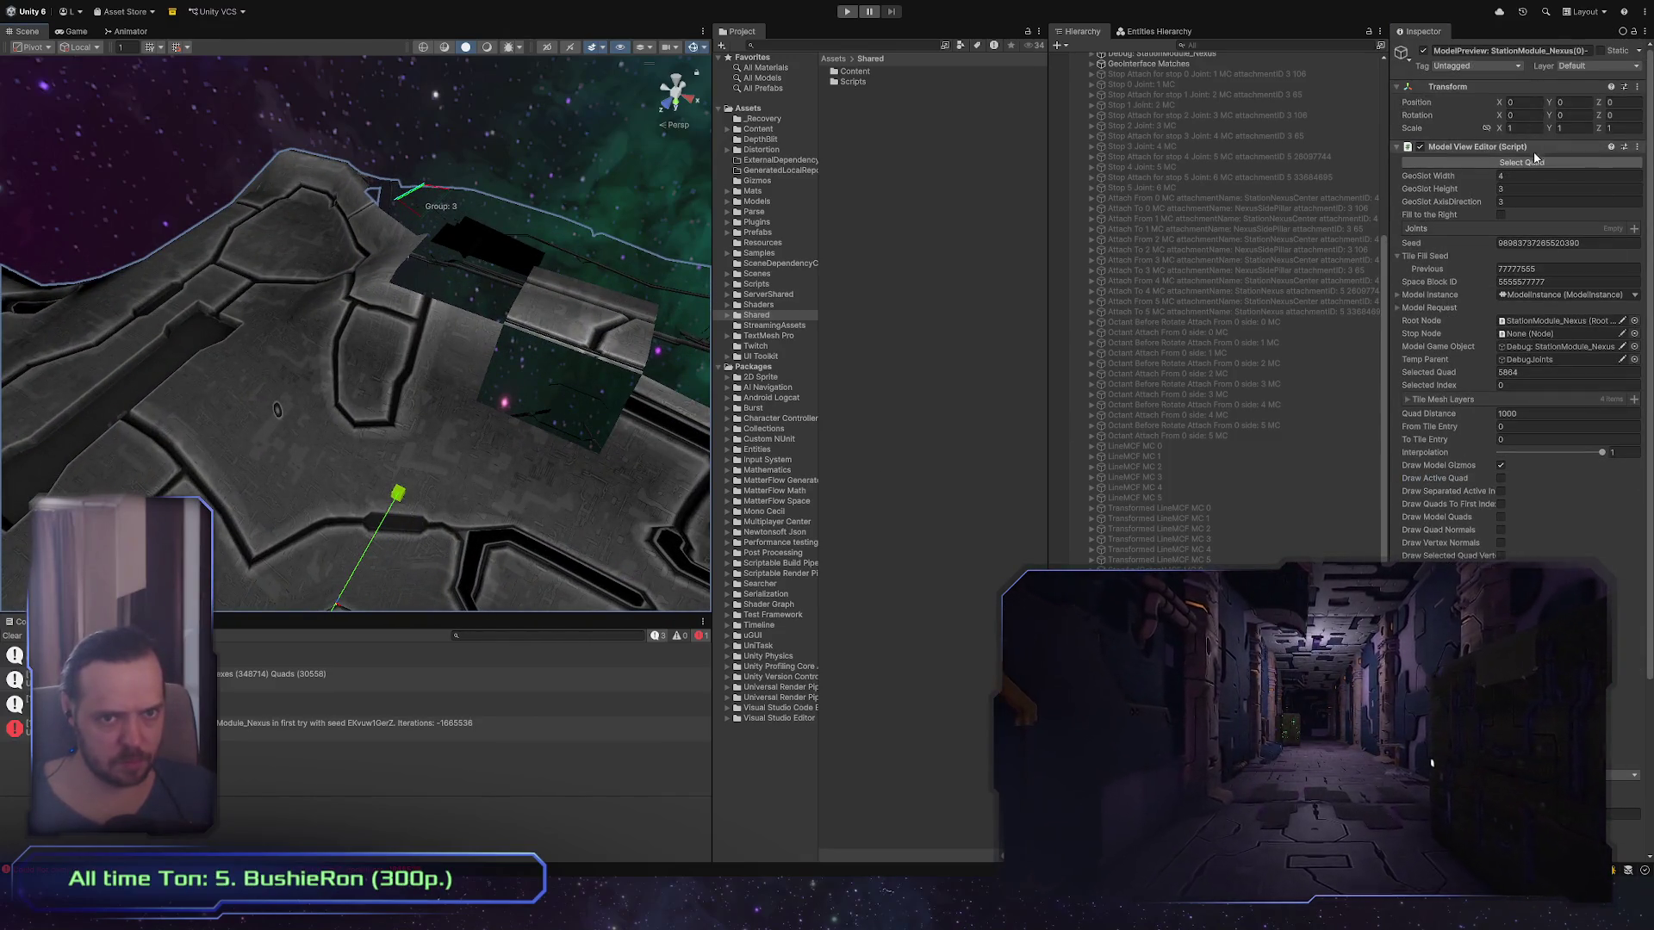
left_click(1534, 160)
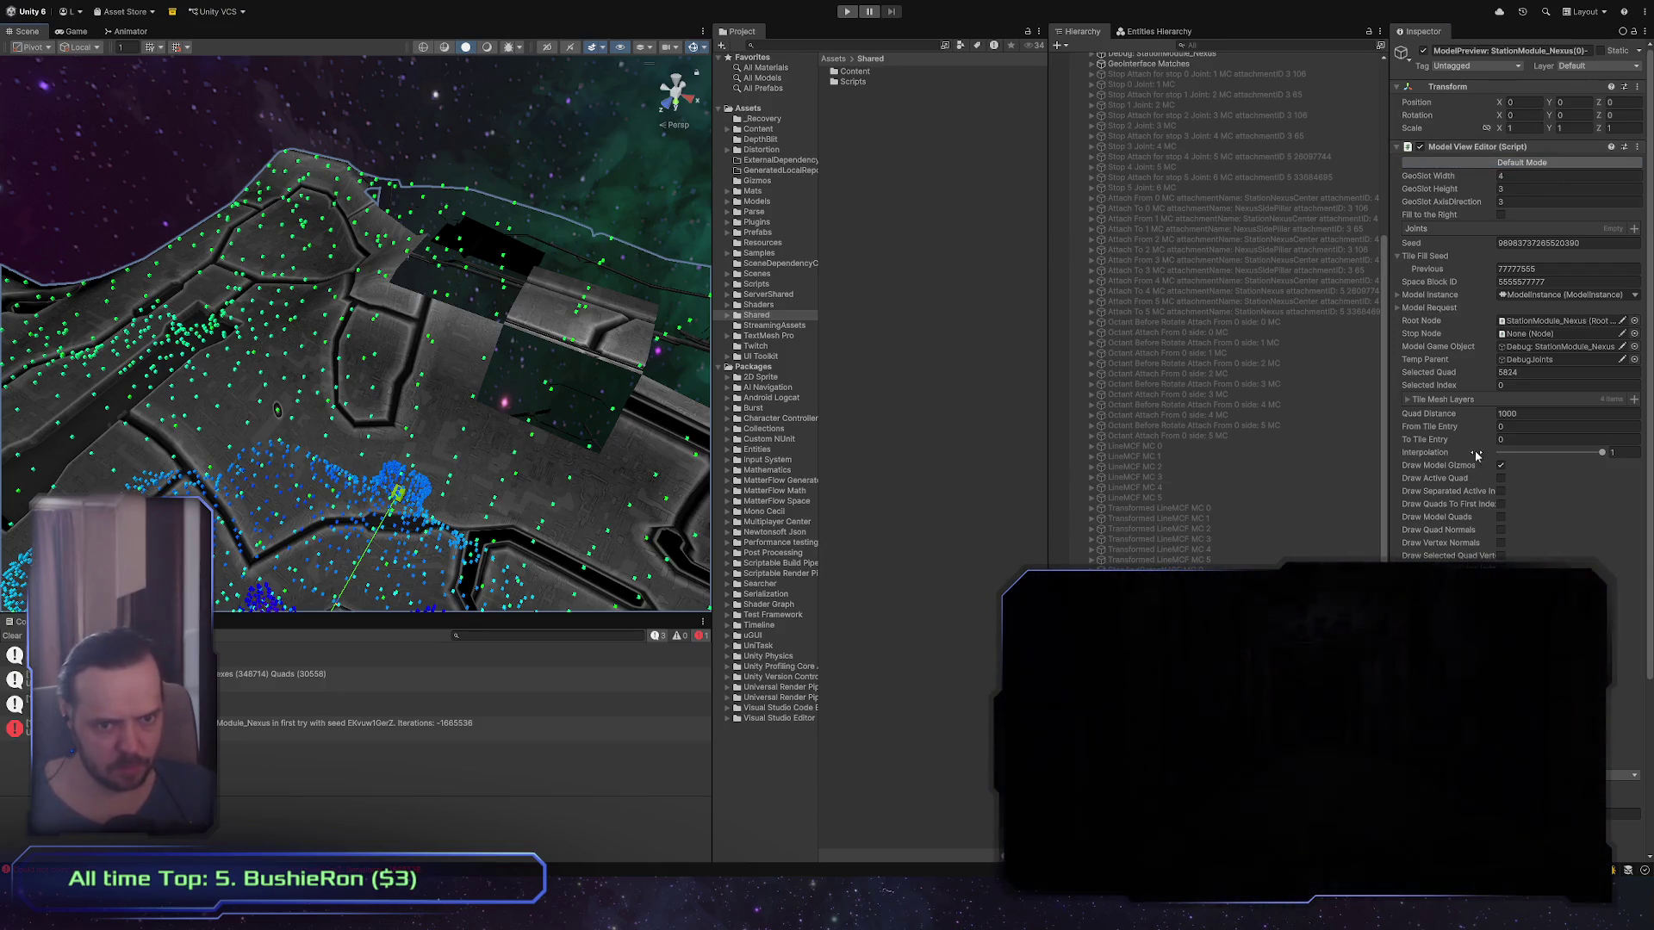
left_click(1501, 479)
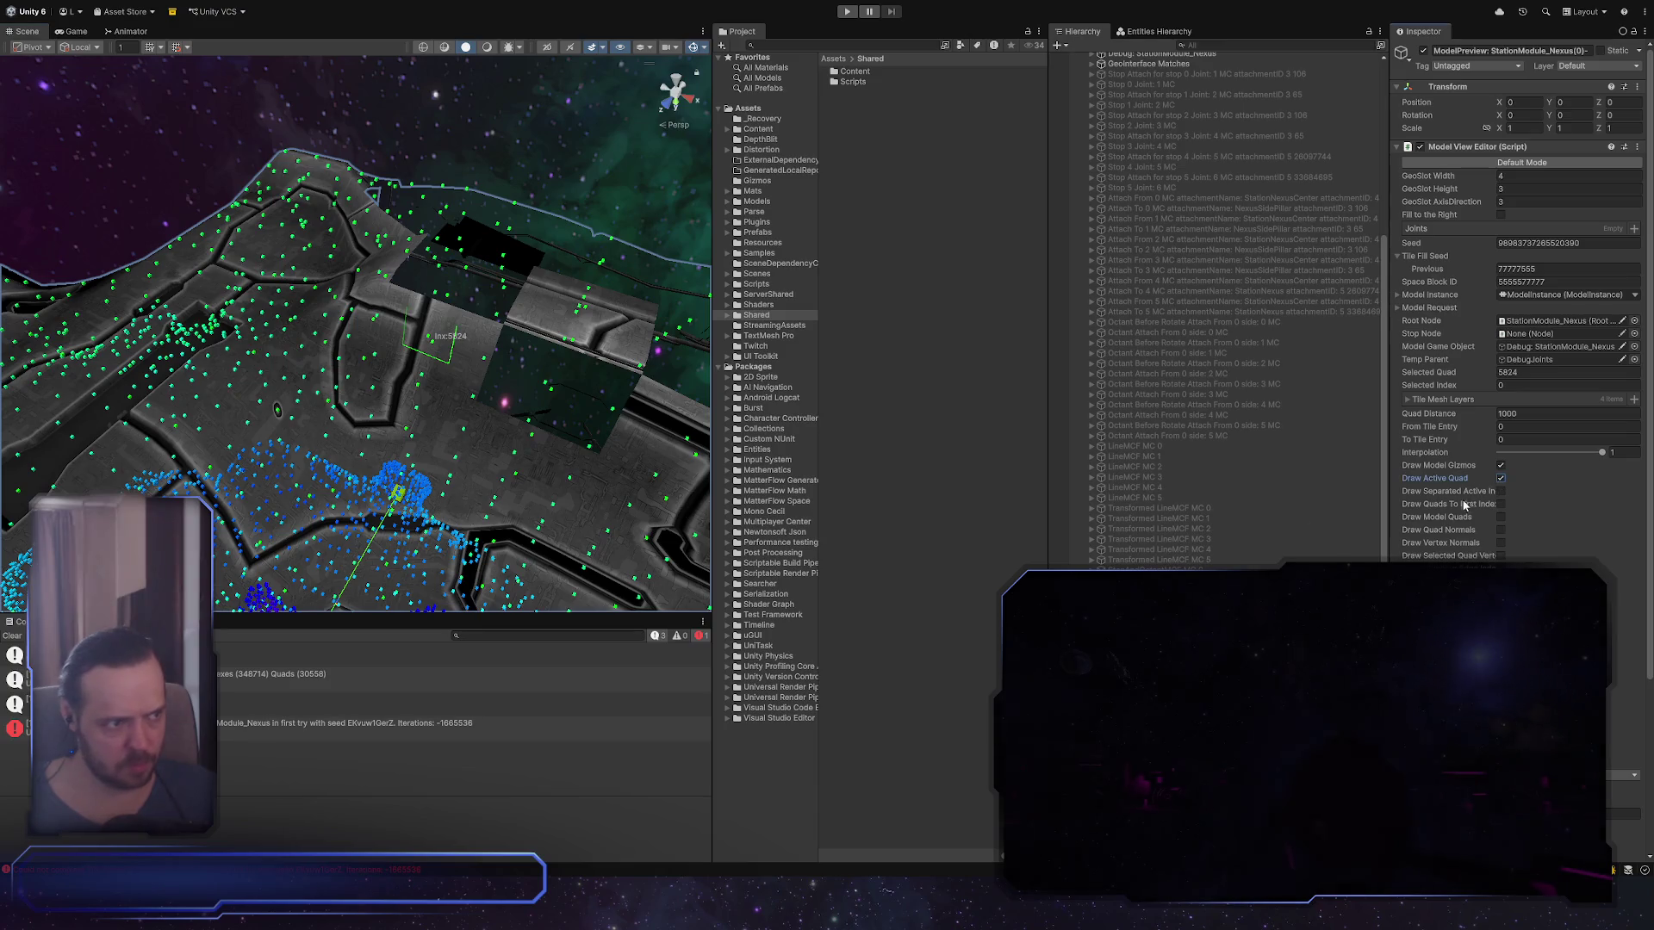
Step: Inspect hull quads 5940, 5824, 5939, 5964 and 5828 in the Scene view
left_click(433, 348)
left_click(430, 342)
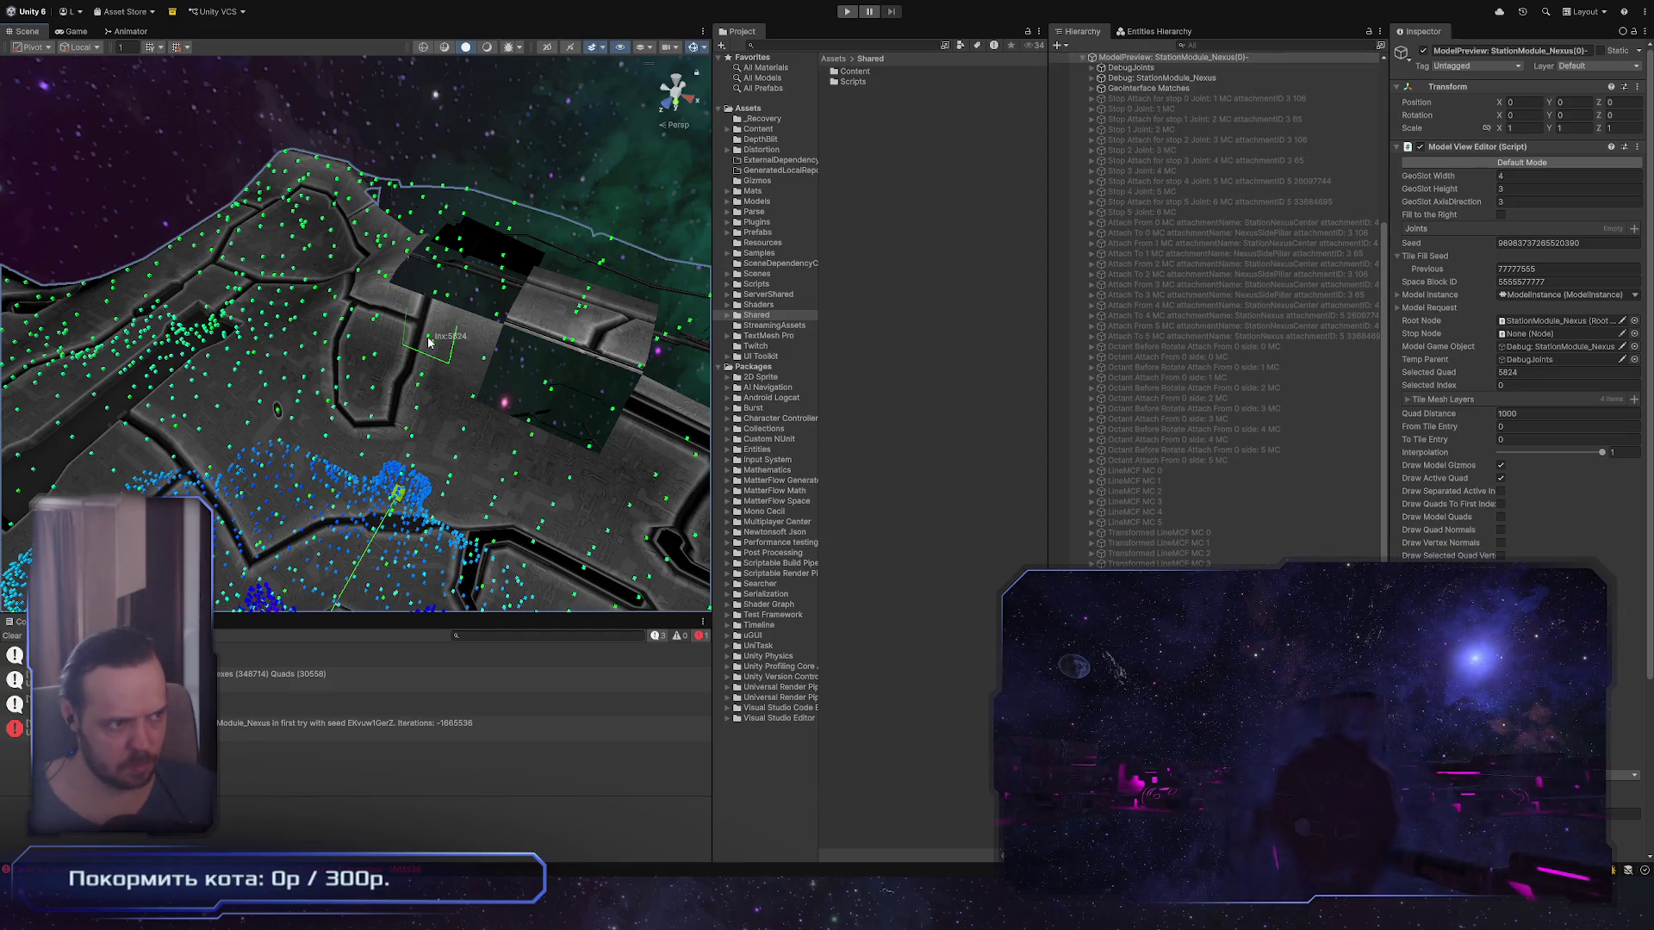
left_click(446, 359)
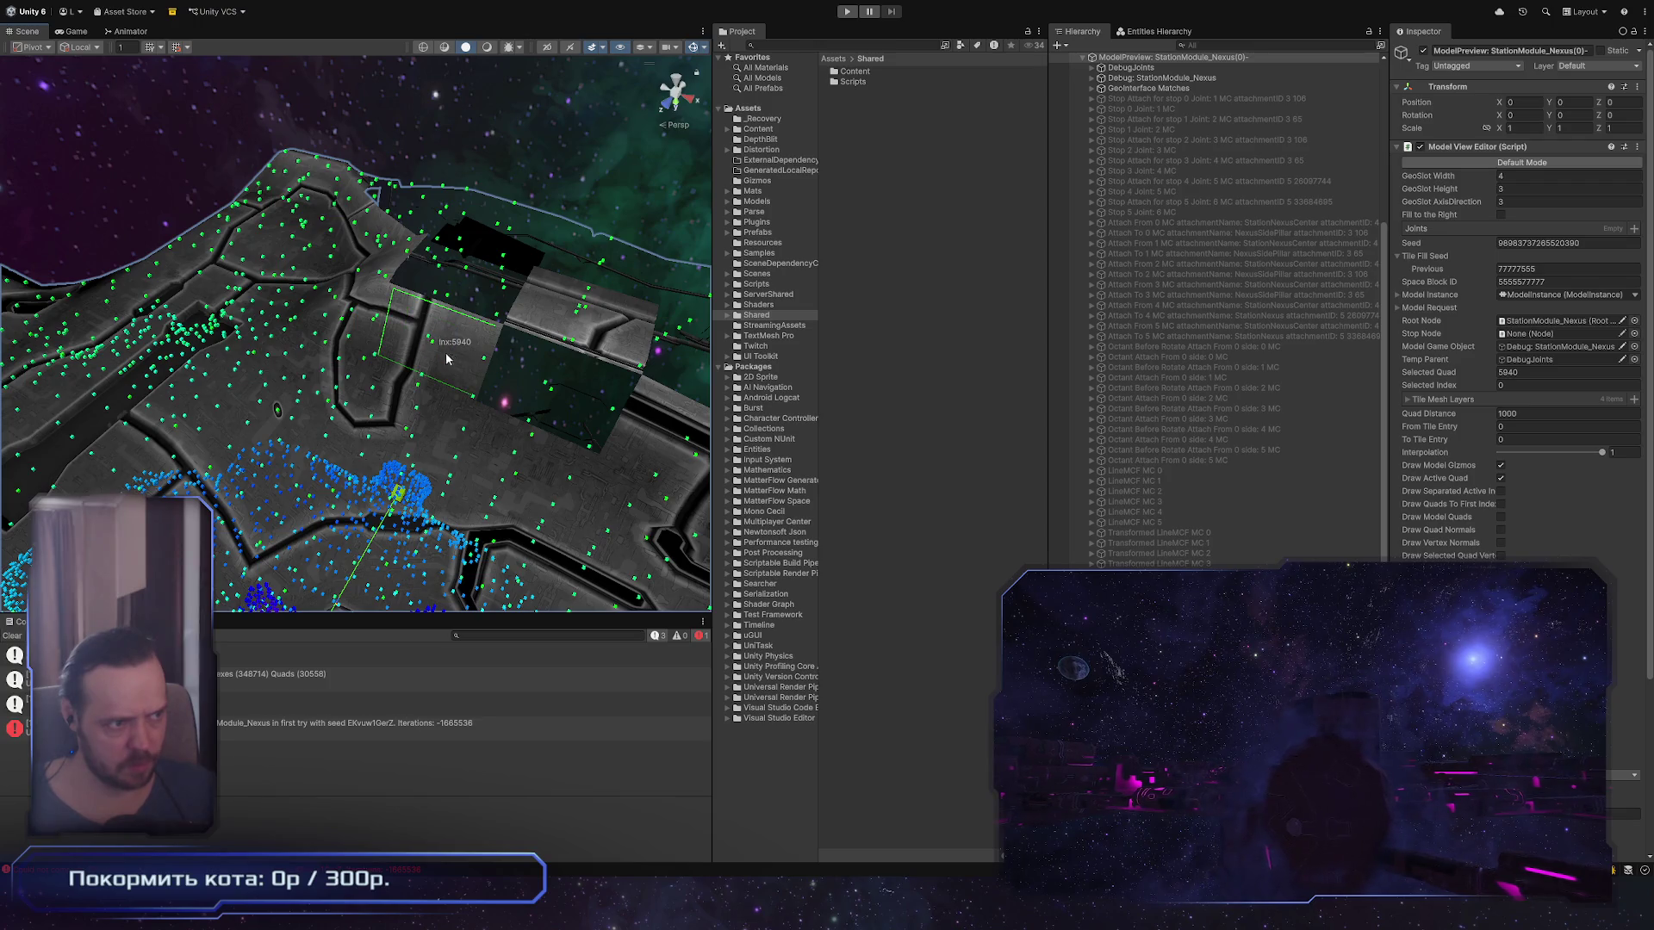
left_click(550, 394)
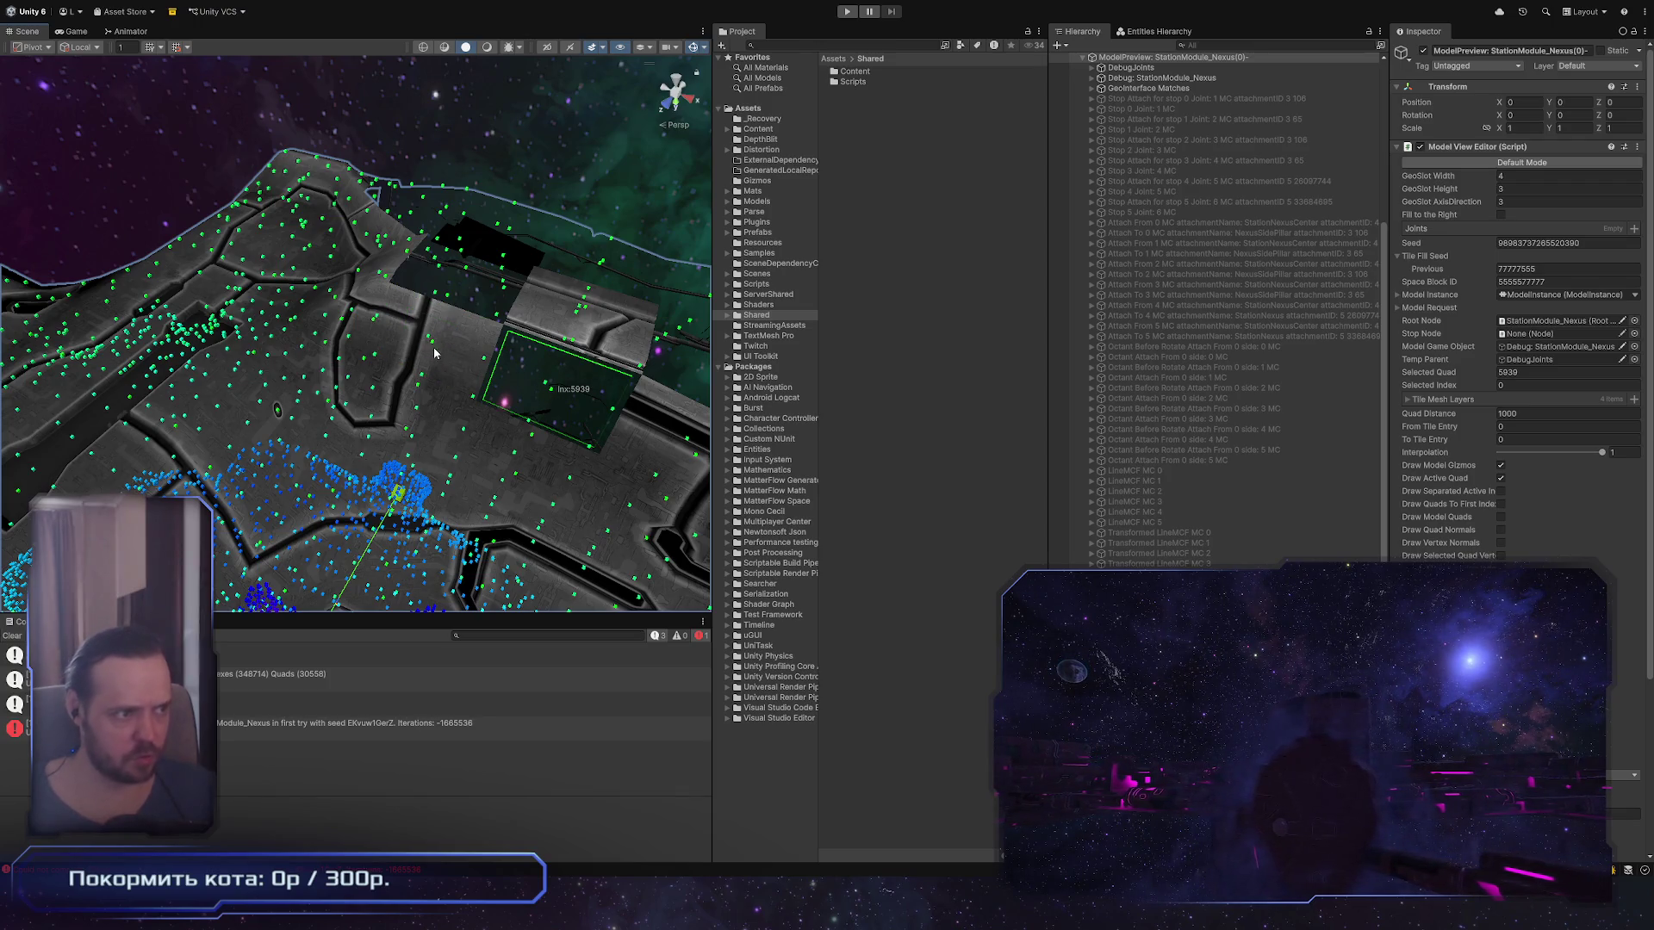
mouse_move(529, 387)
left_mouse_down()
mouse_move(451, 349)
mouse_move(282, 380)
mouse_move(410, 354)
left_mouse_up()
left_click(405, 340)
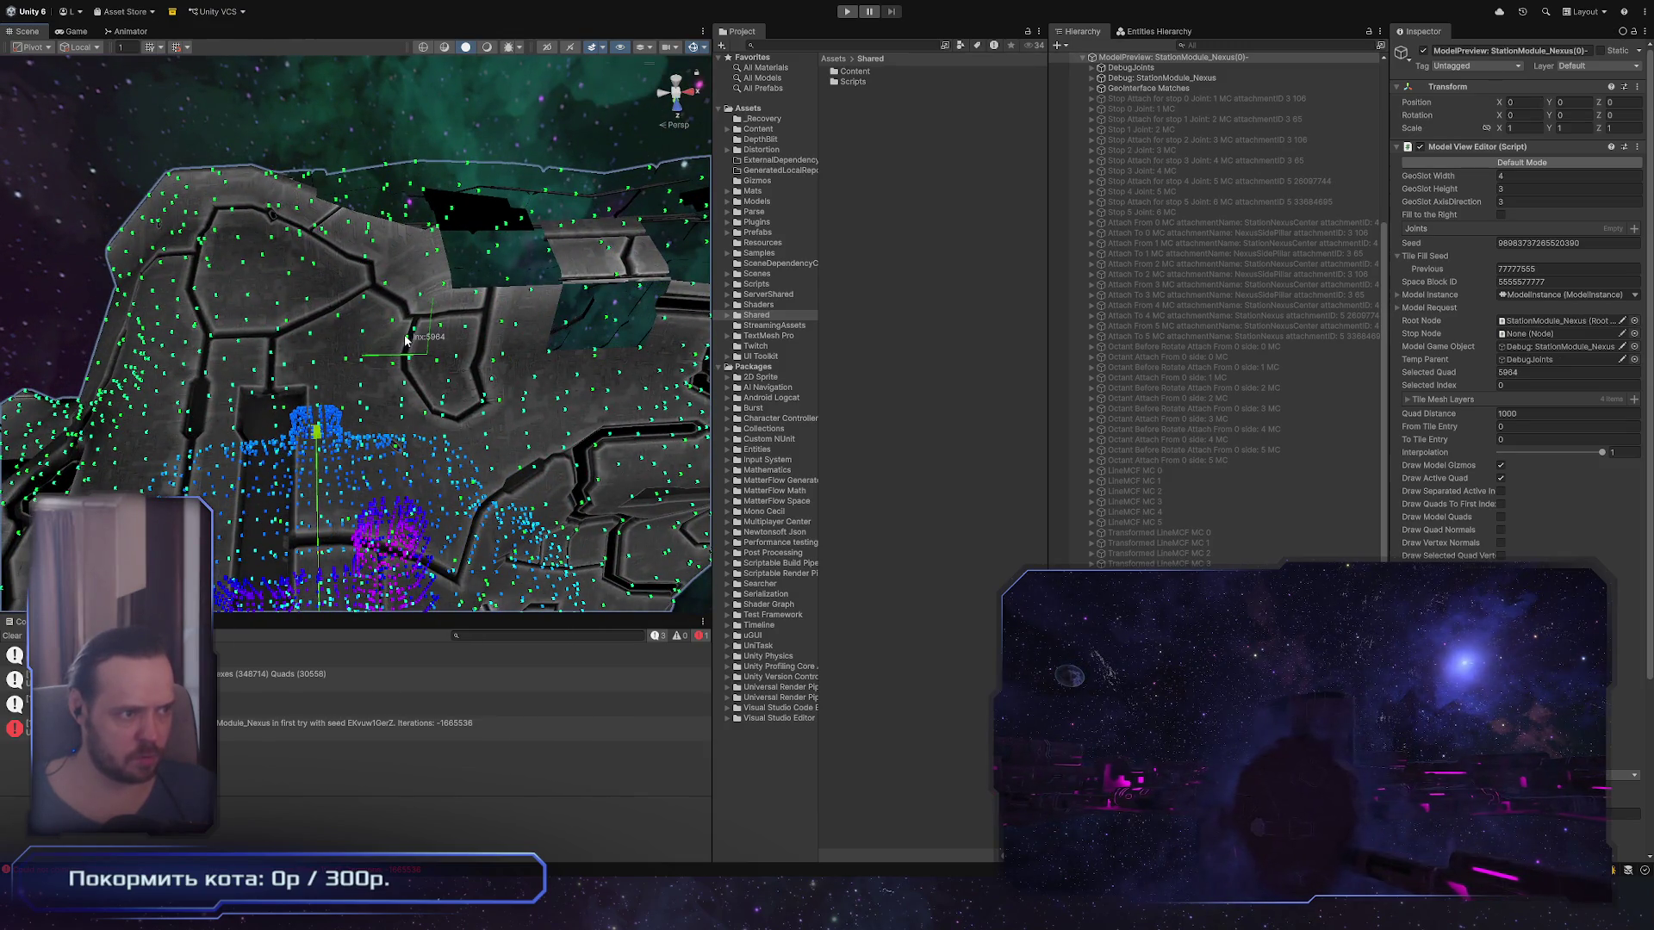
left_click(472, 333)
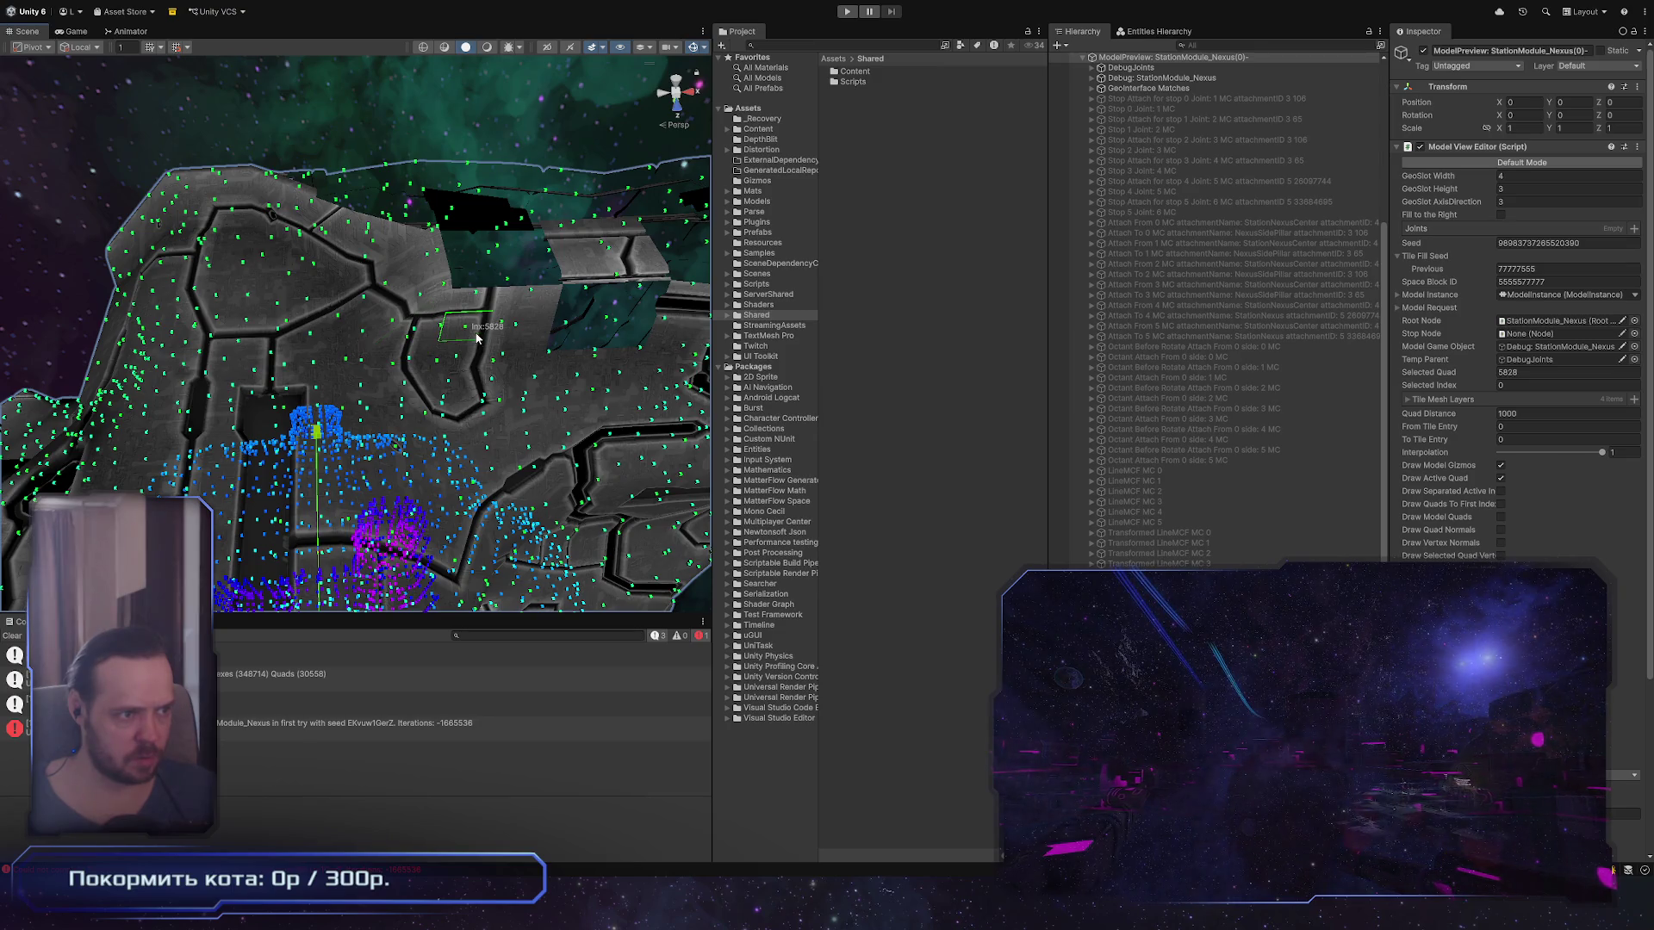
Step: Check the TileMesh layer 0_LOD0 object, then return to the Nexus quads and orbit along the hull seams
left_click(385, 278)
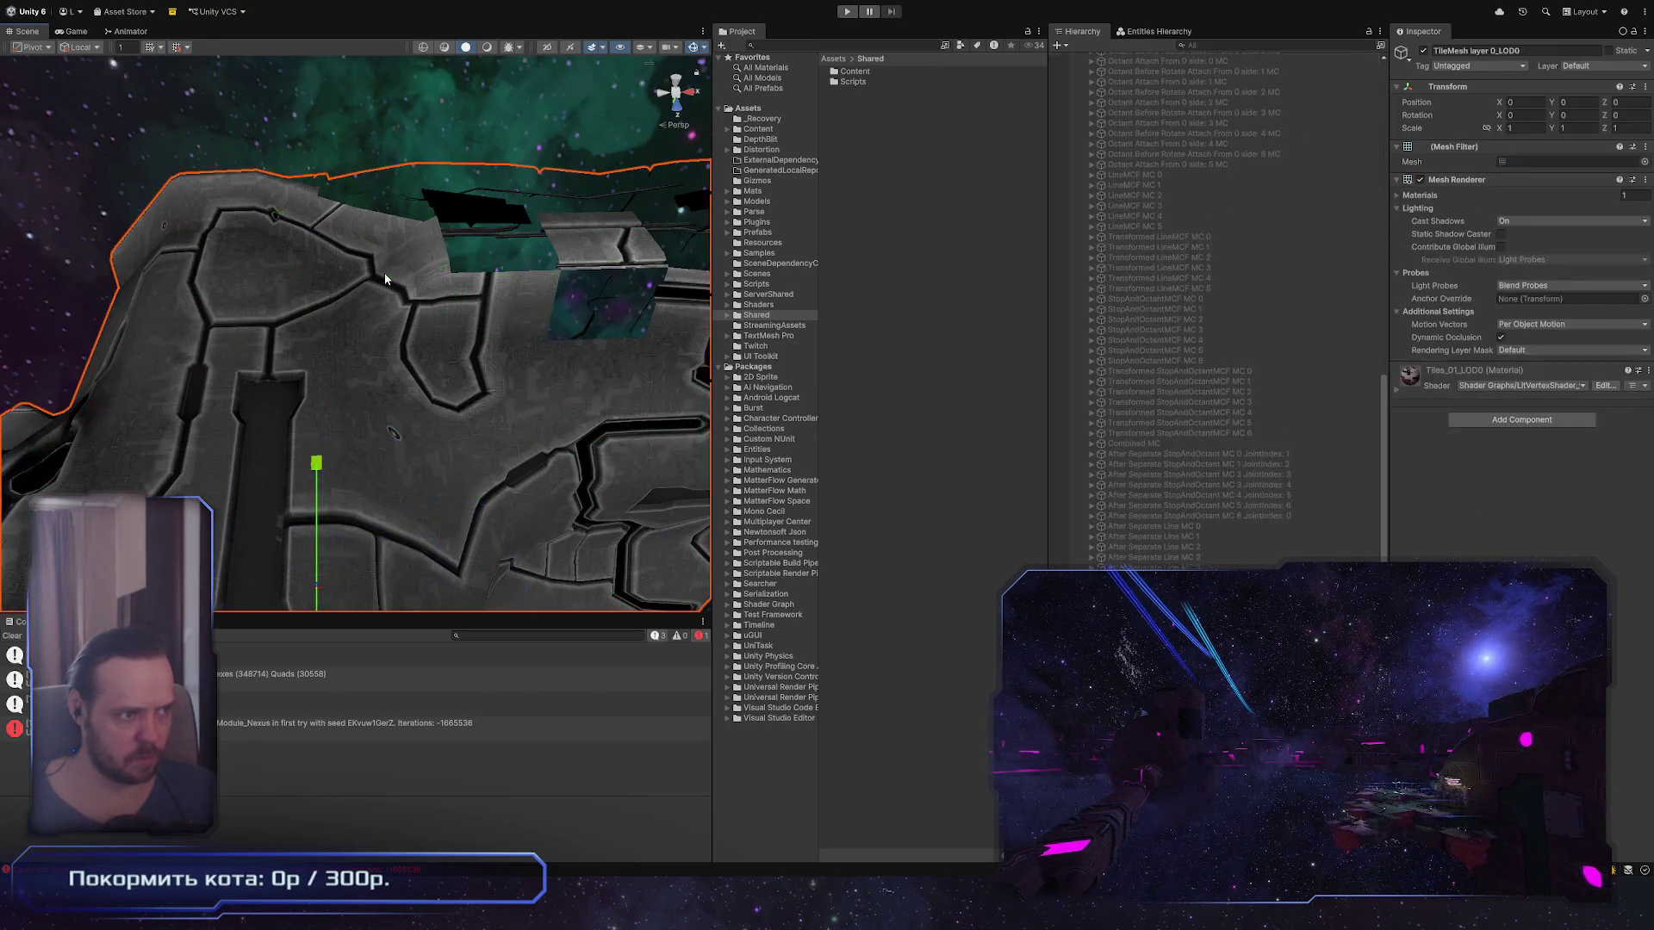
left_click(385, 278)
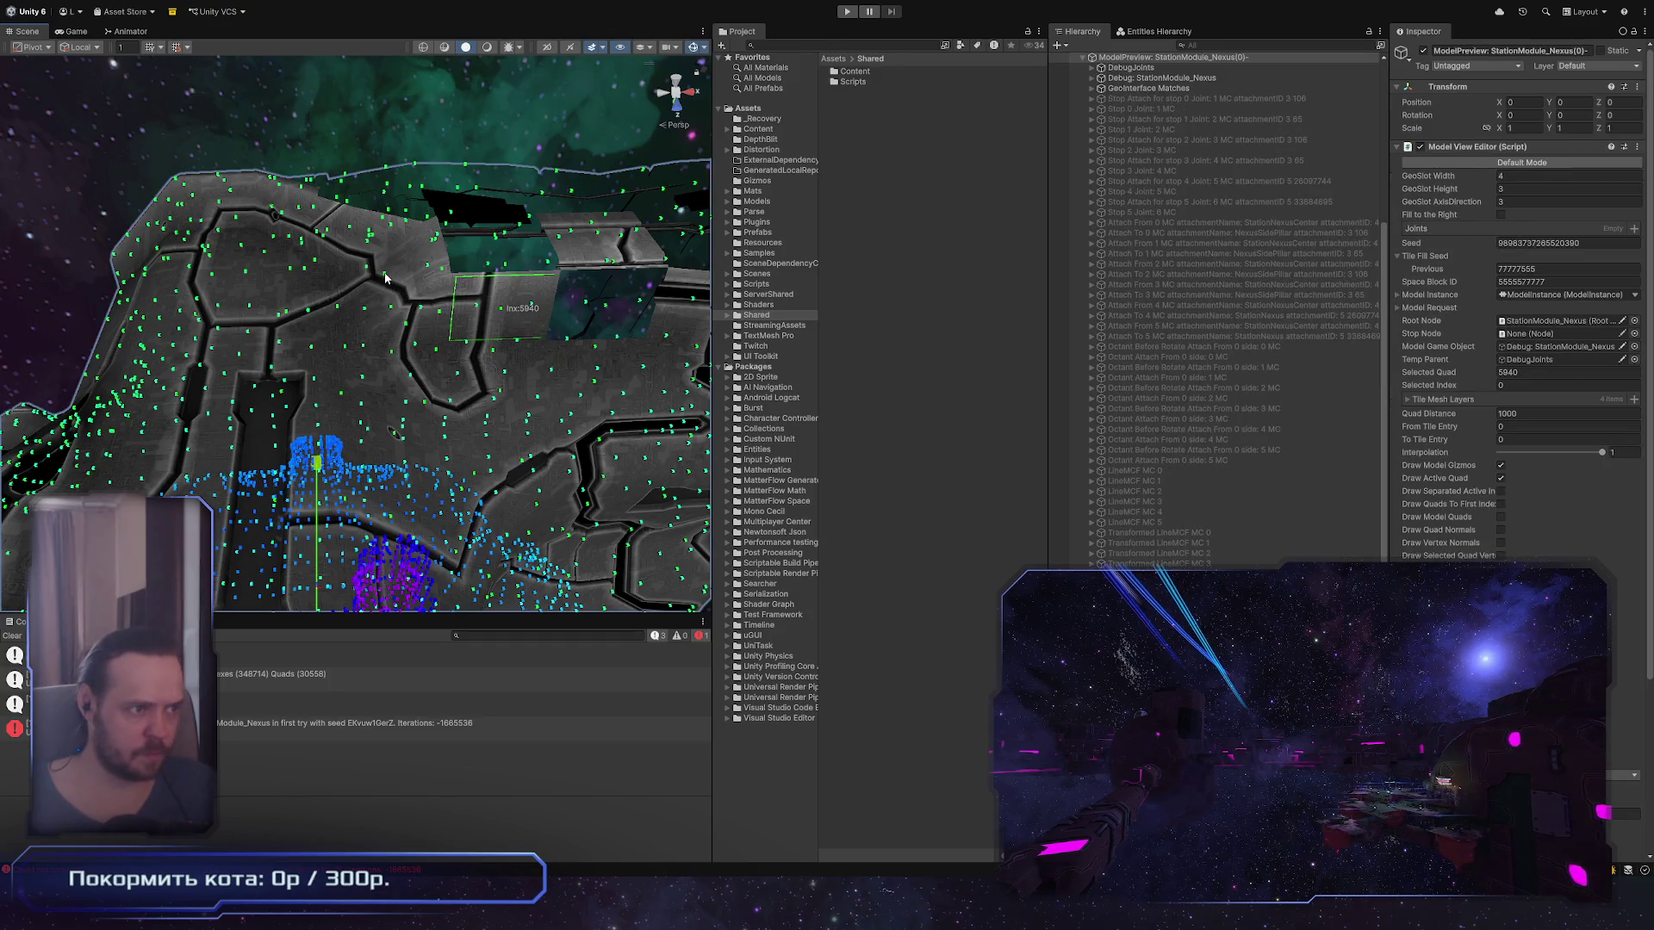
mouse_move(420, 348)
left_mouse_down()
mouse_move(216, 319)
mouse_move(323, 355)
mouse_move(423, 328)
mouse_move(403, 332)
mouse_move(373, 413)
left_mouse_up()
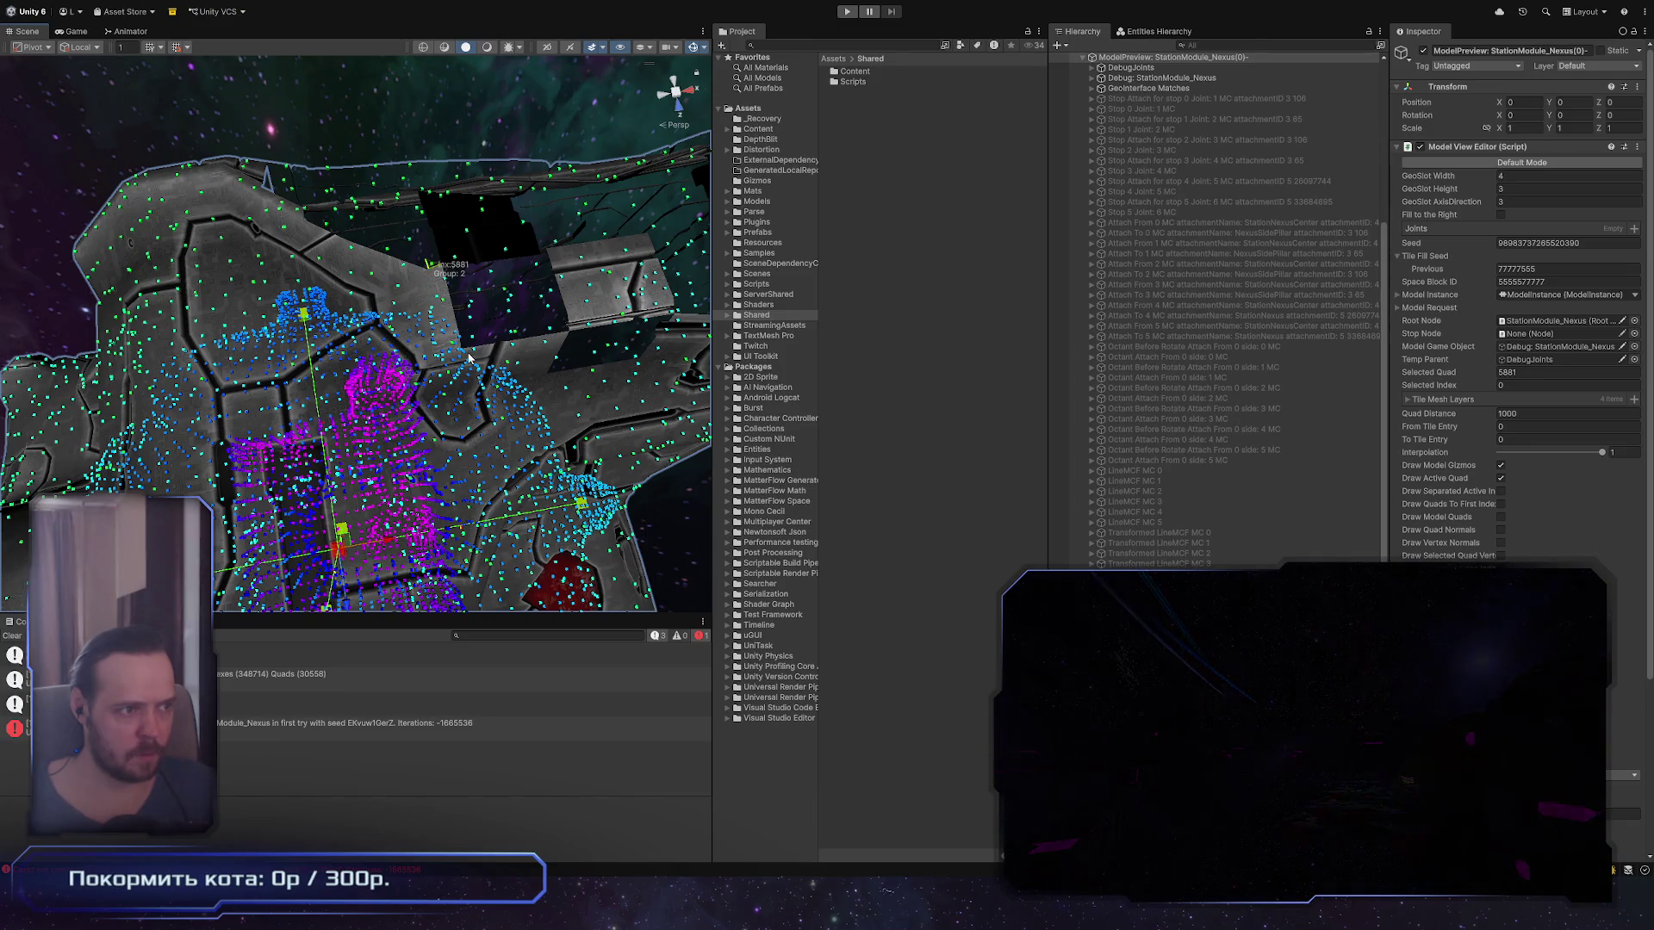
scroll(655, 416, "up", 1)
scroll(655, 416, "up", 1)
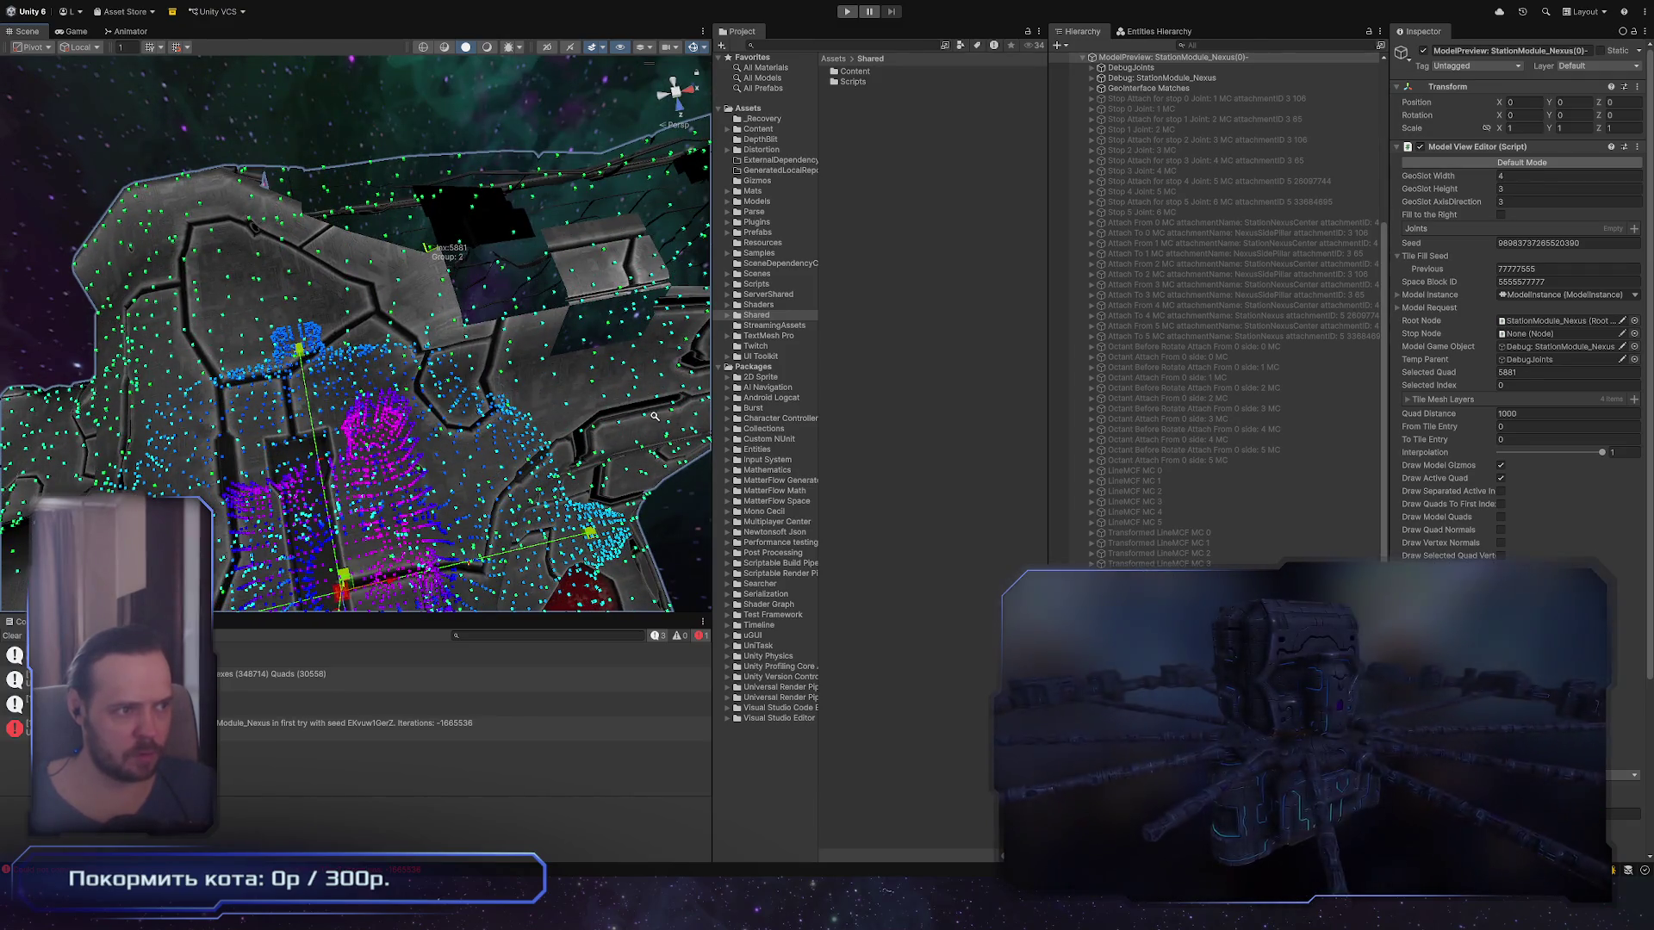
scroll(655, 416, "up", 3)
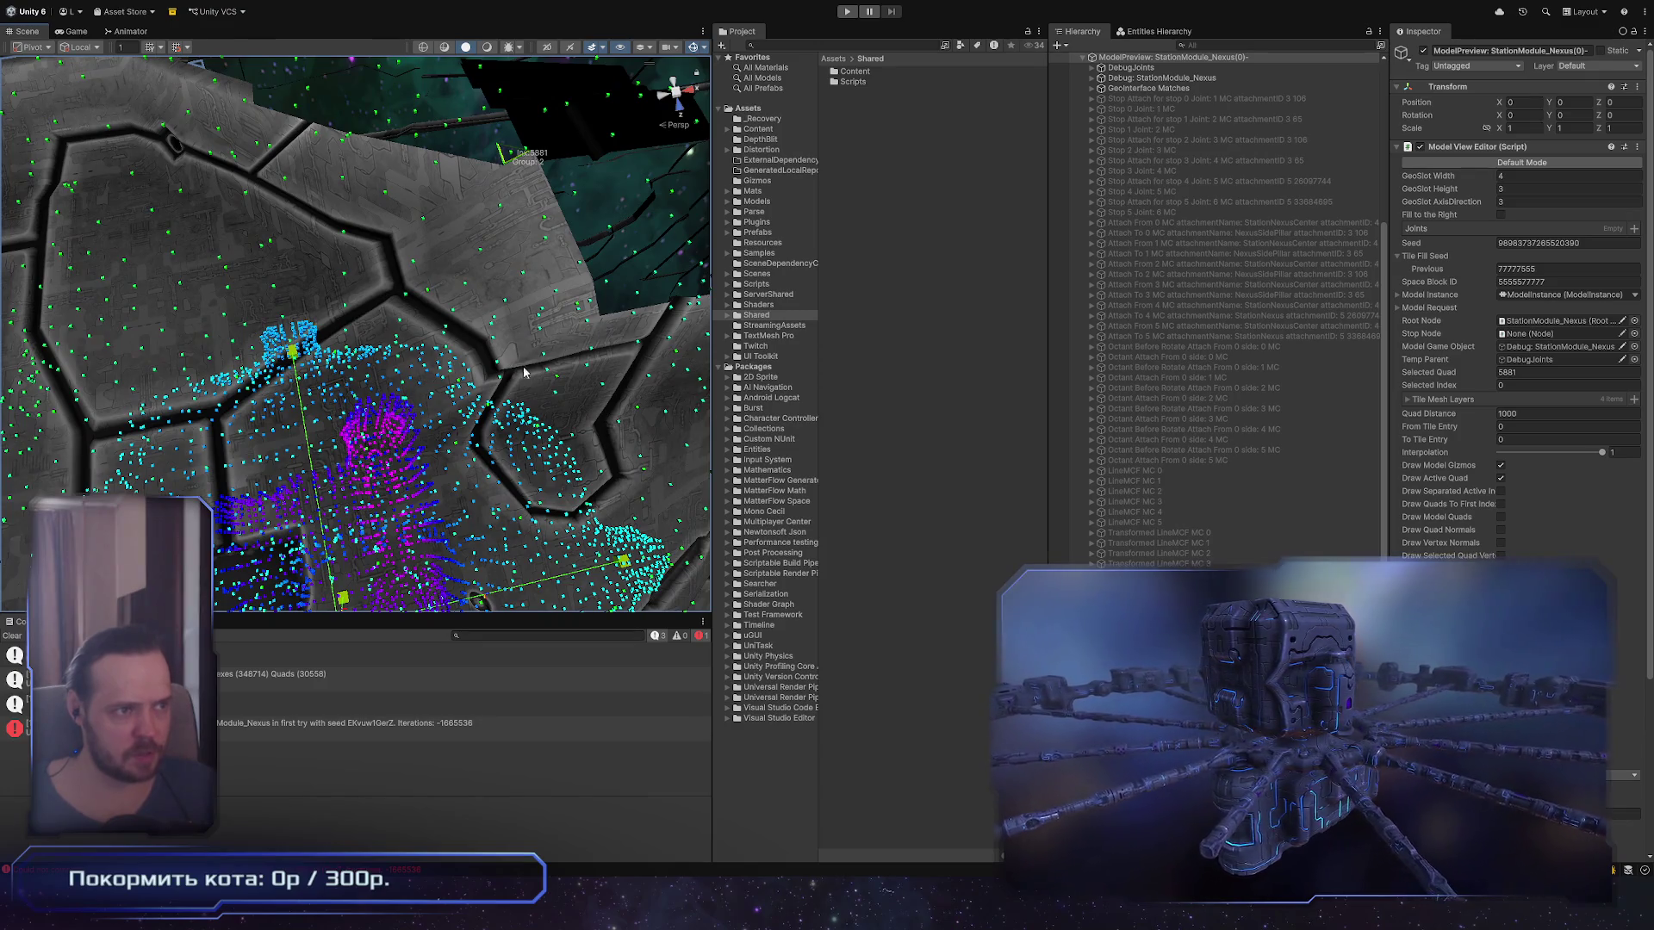
left_click_drag(524, 373, 534, 287)
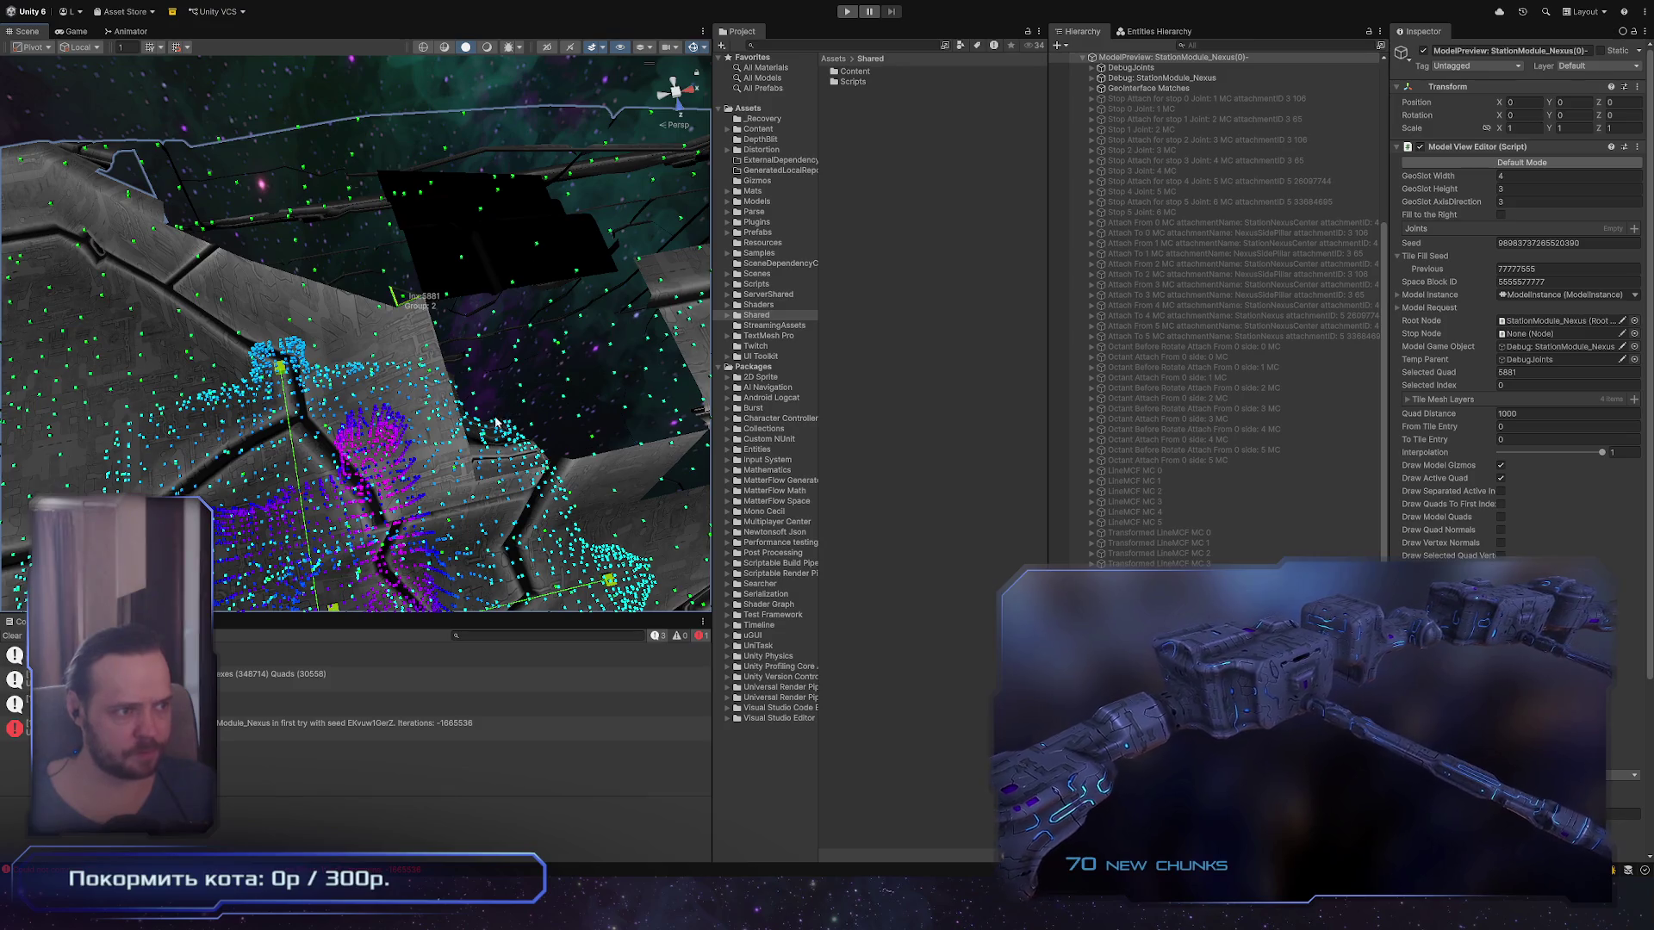
mouse_move(495, 422)
left_mouse_down()
mouse_move(465, 353)
mouse_move(319, 214)
left_mouse_up()
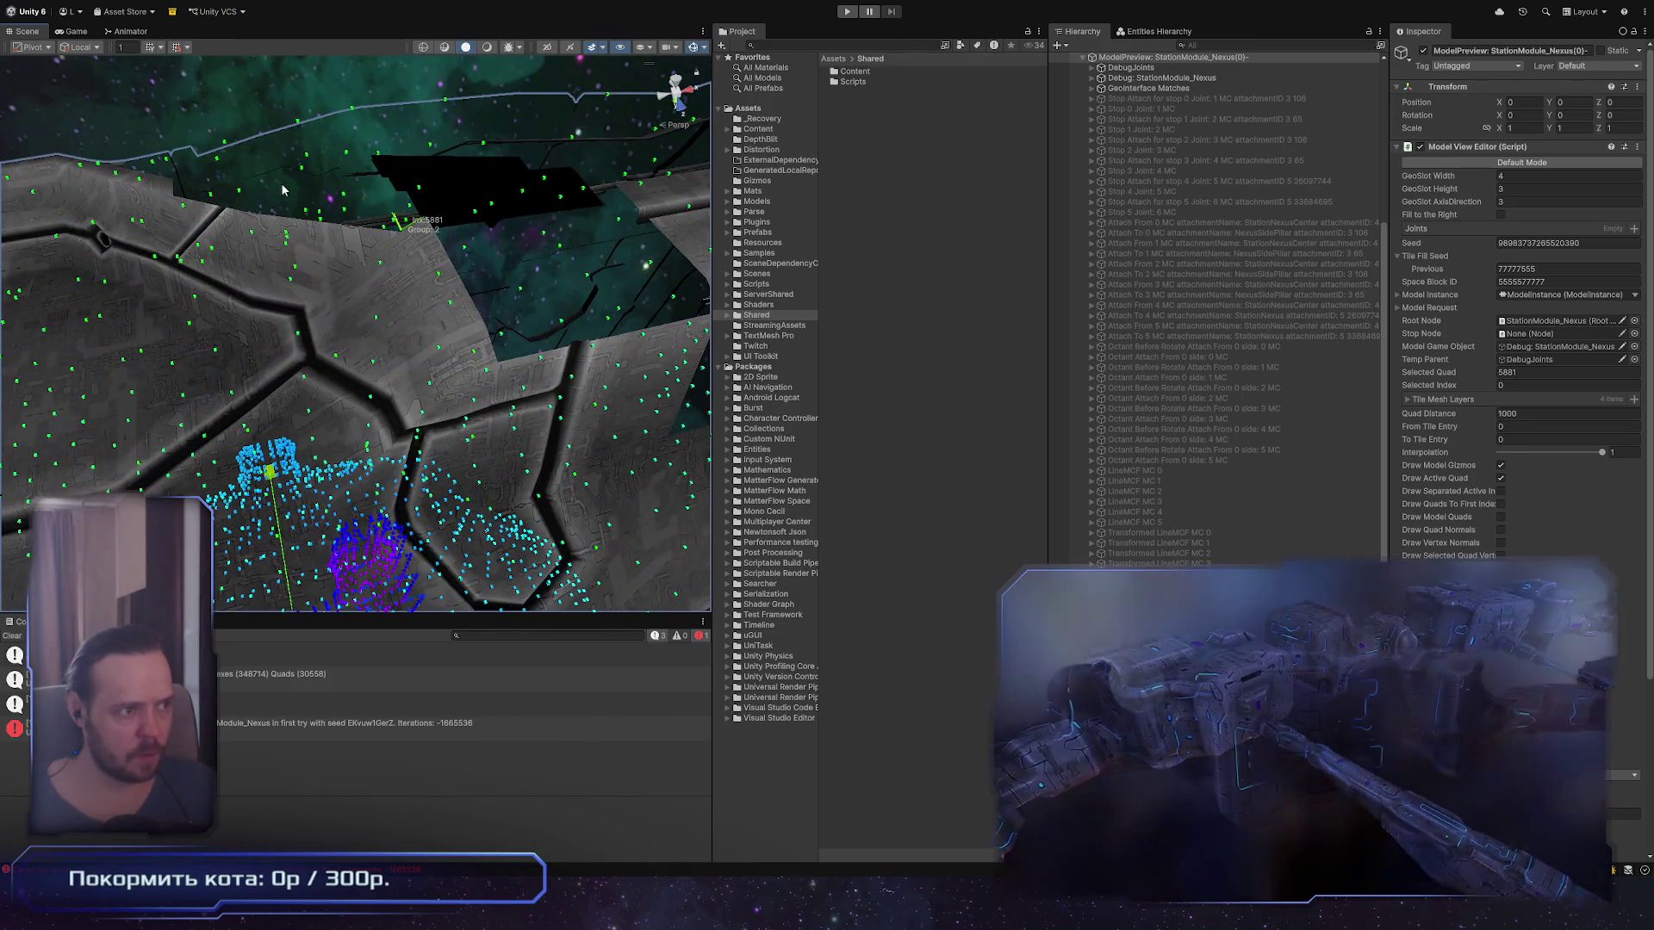
Step: Inspect hull quads 5925, 5881 and 5839, then quad 5852 in group 3
left_click(318, 214)
left_click_drag(357, 306, 472, 325)
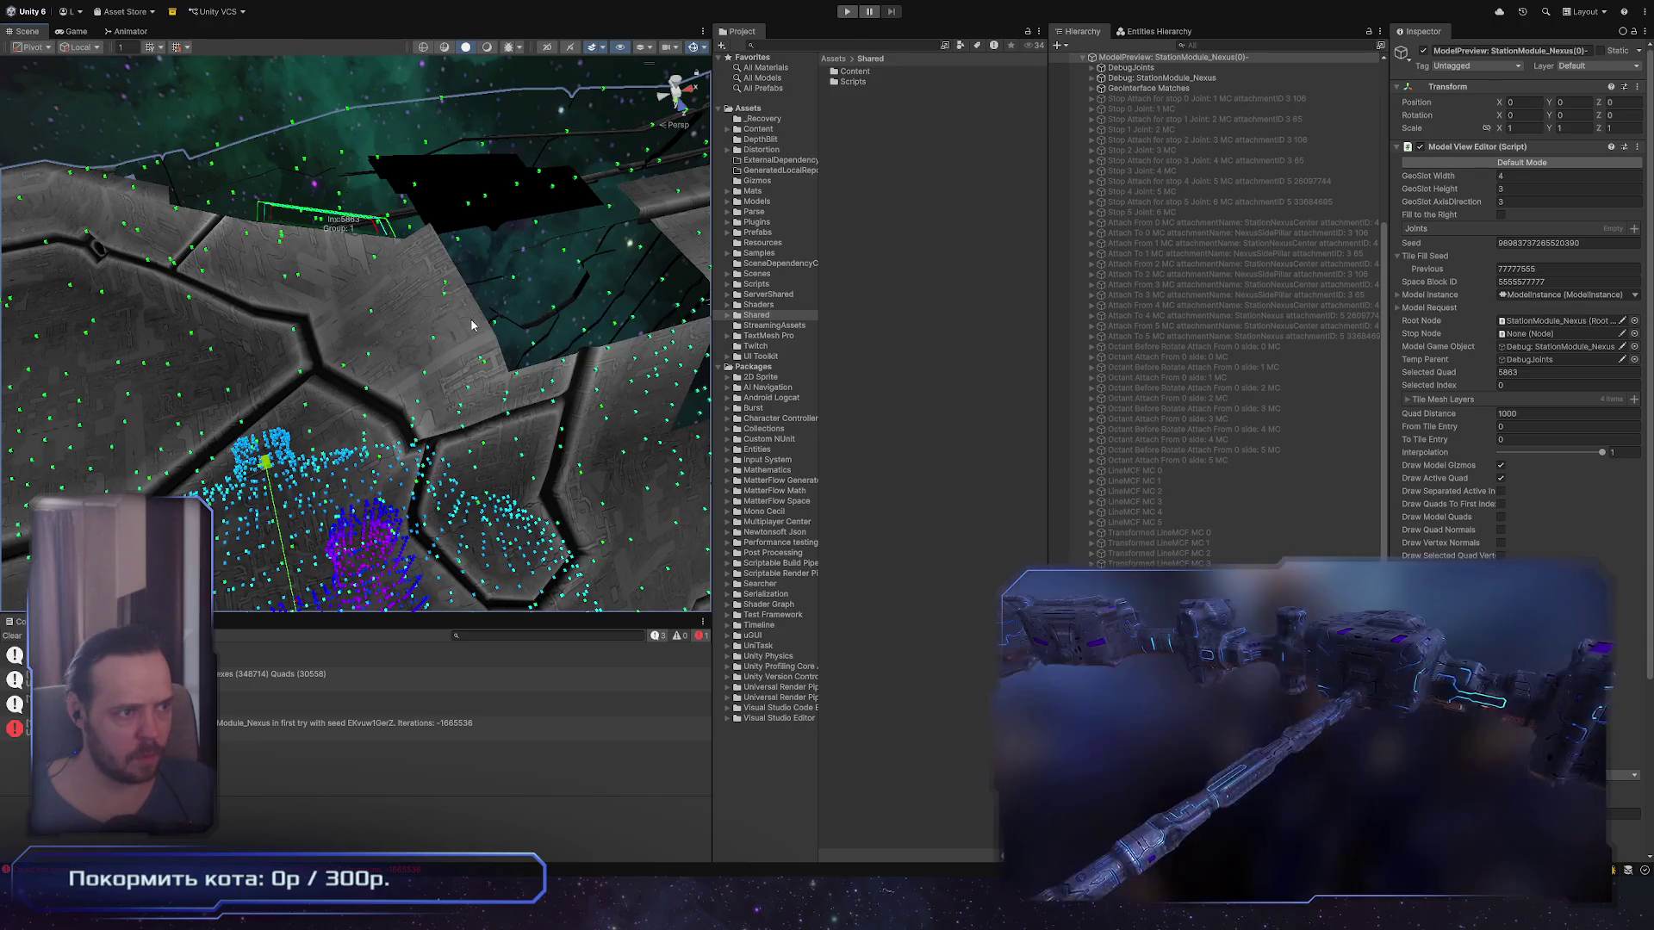
left_click(448, 287)
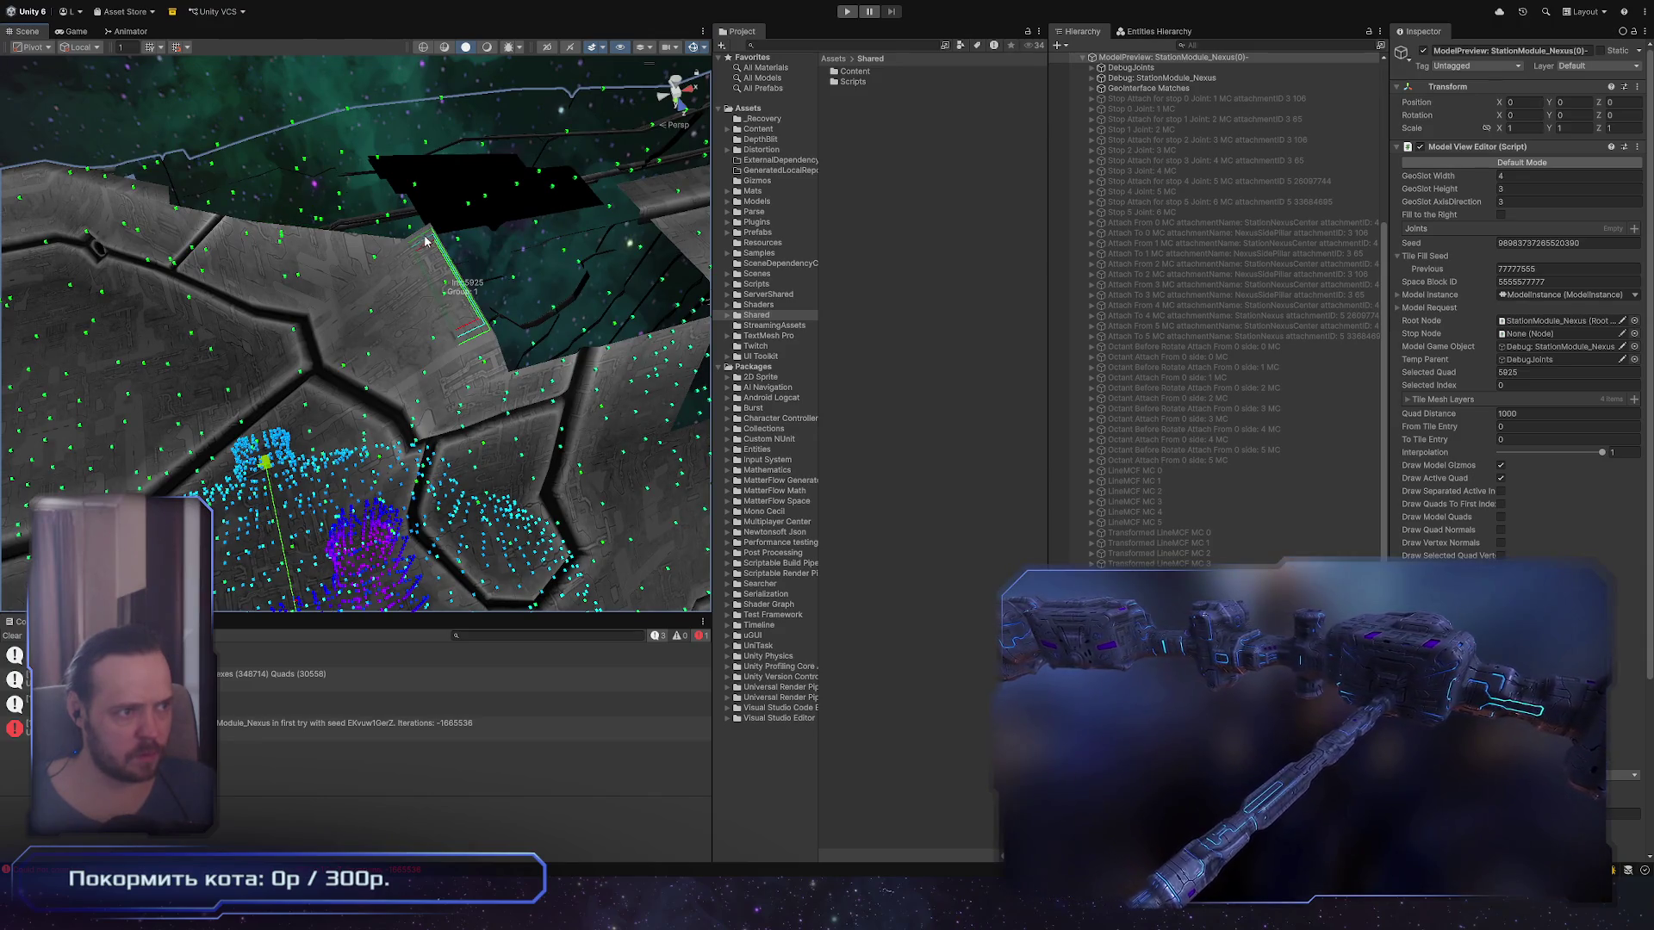
left_click(472, 222)
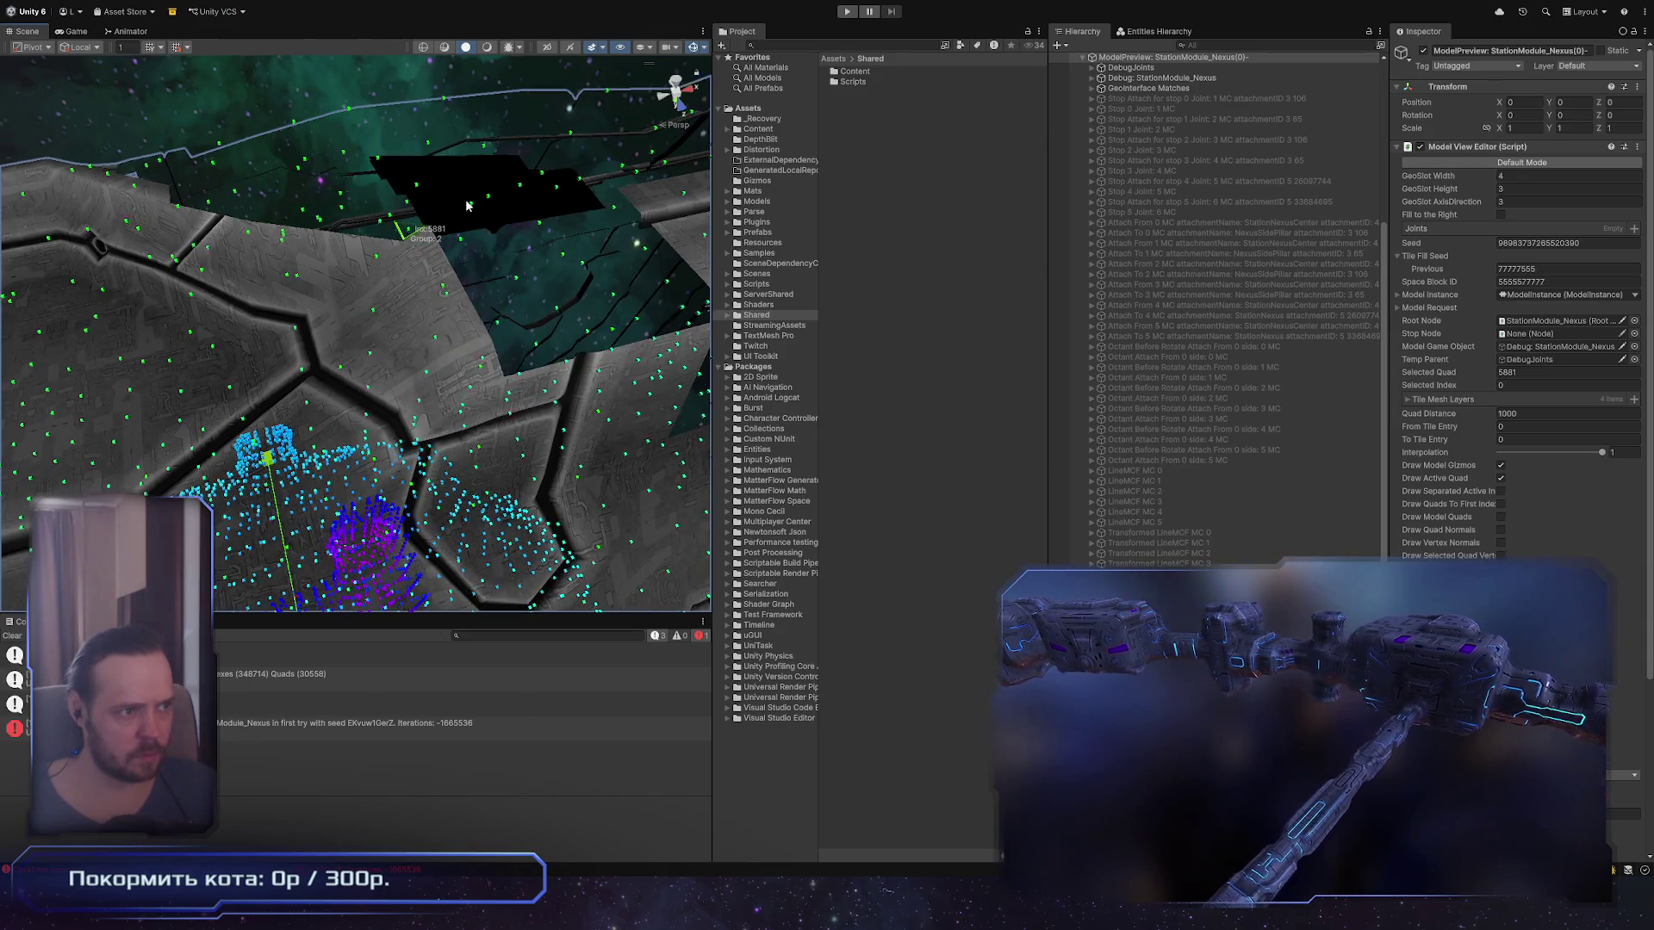
left_click(472, 209)
mouse_move(472, 210)
left_mouse_down()
mouse_move(479, 300)
mouse_move(411, 301)
left_mouse_up()
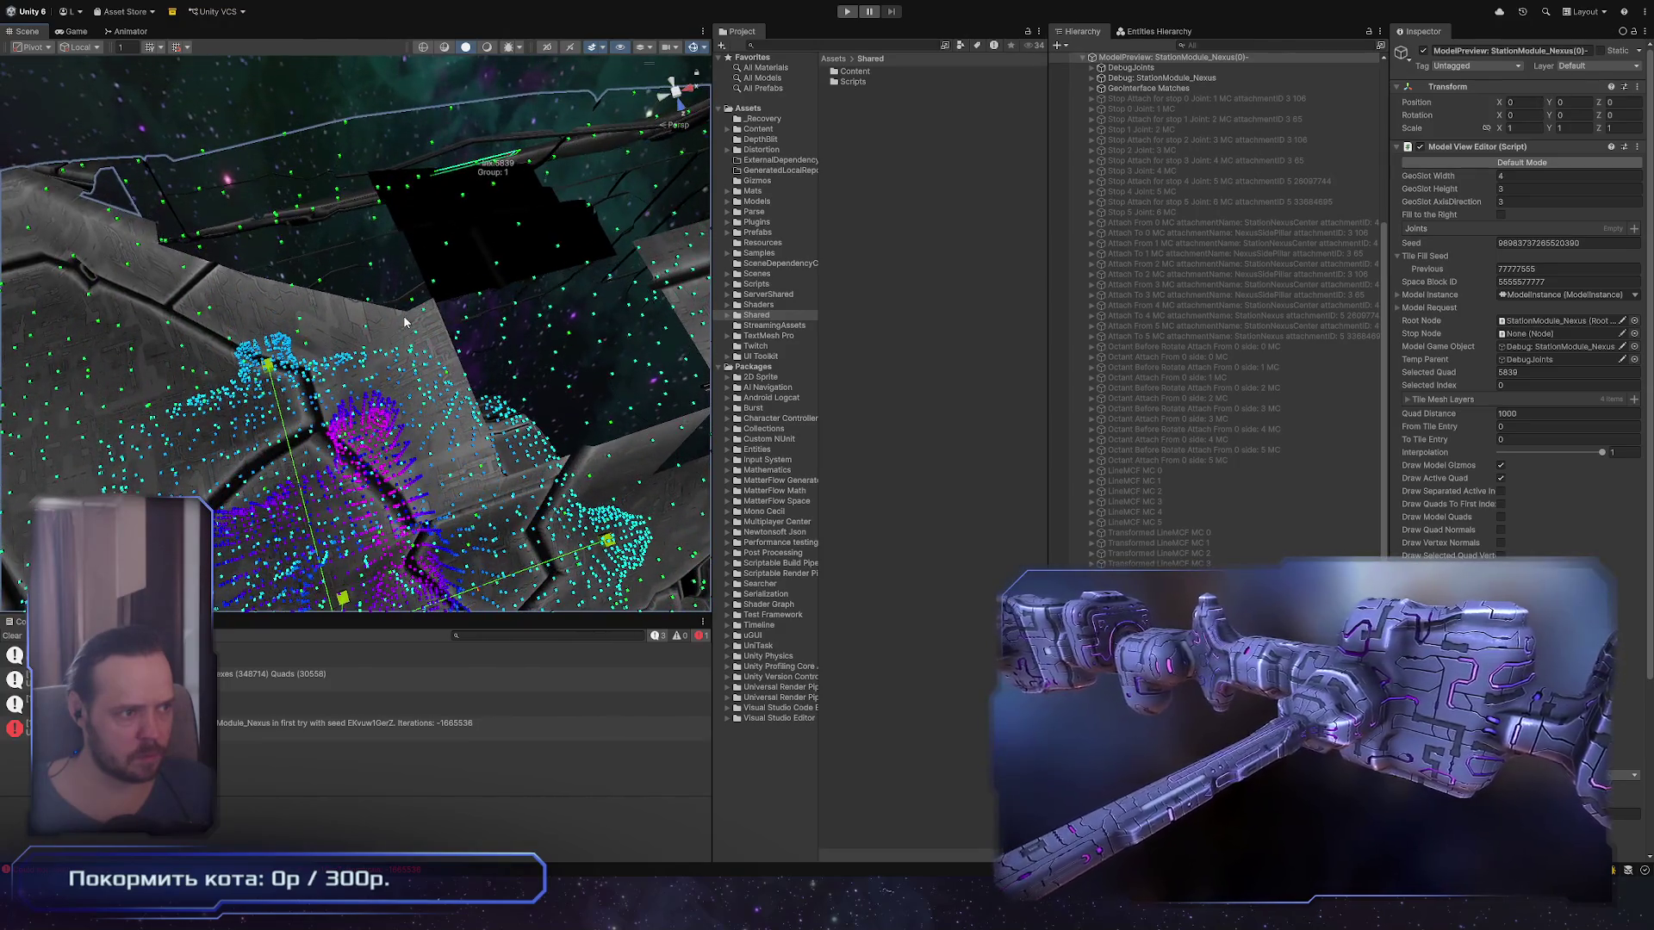
left_click(411, 304)
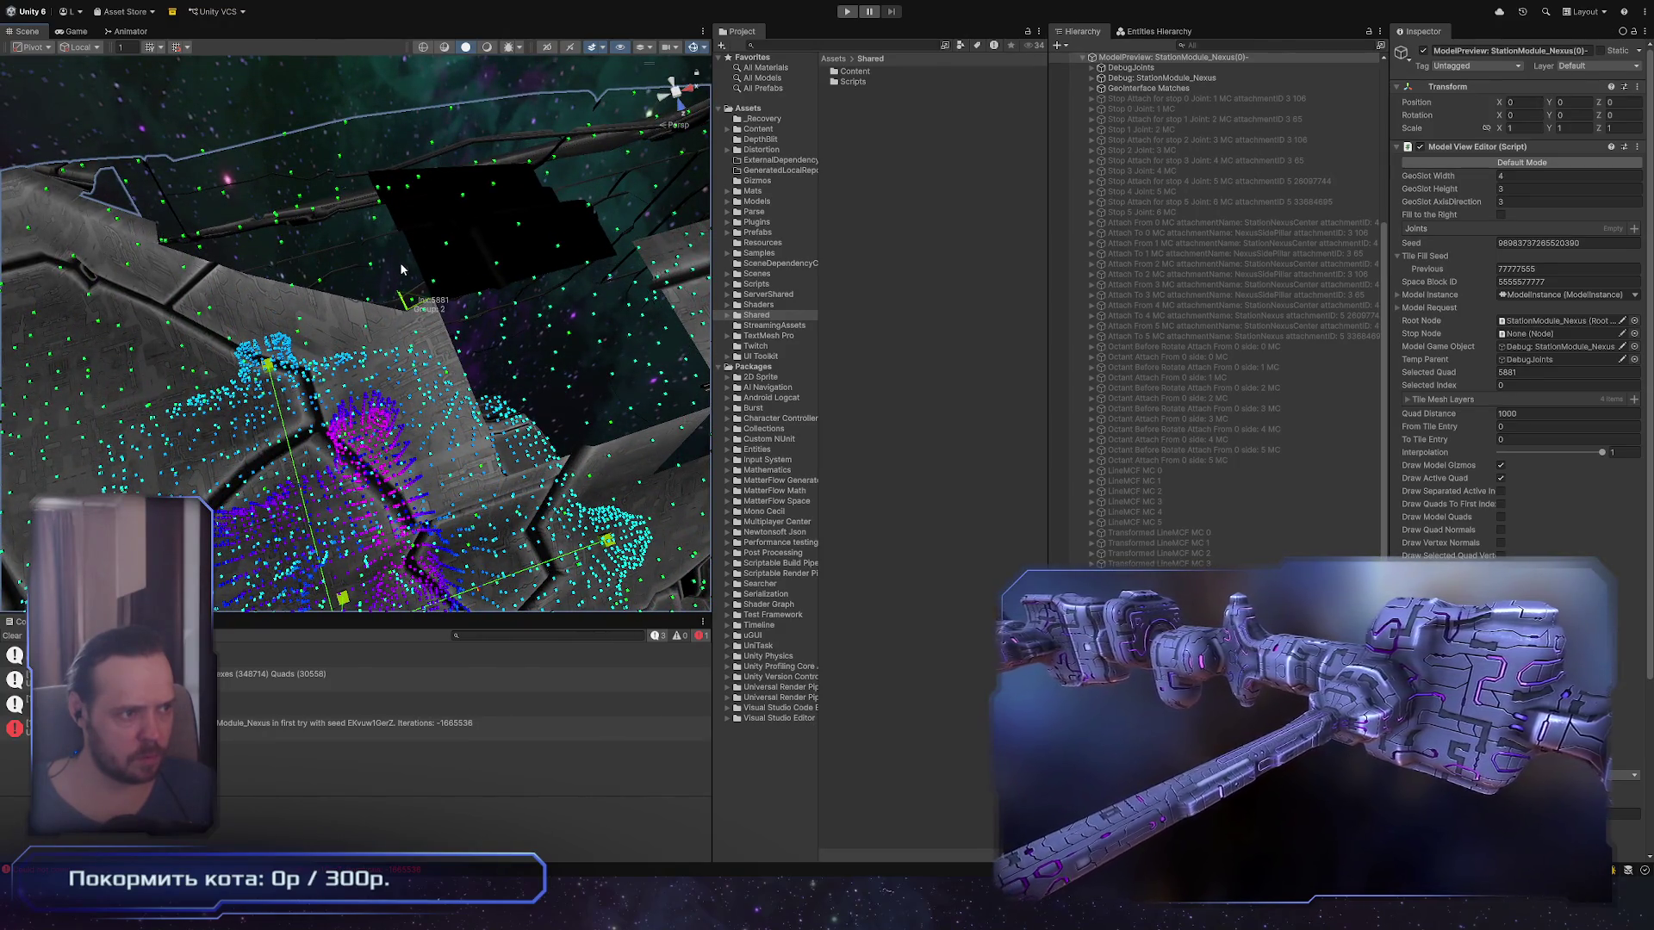
mouse_move(411, 304)
left_mouse_down()
mouse_move(388, 228)
mouse_move(363, 268)
left_mouse_up()
left_click(388, 228)
mouse_move(255, 267)
left_mouse_down()
mouse_move(261, 299)
mouse_move(296, 264)
mouse_move(283, 248)
mouse_move(33, 278)
mouse_move(30, 218)
mouse_move(217, 344)
left_mouse_up()
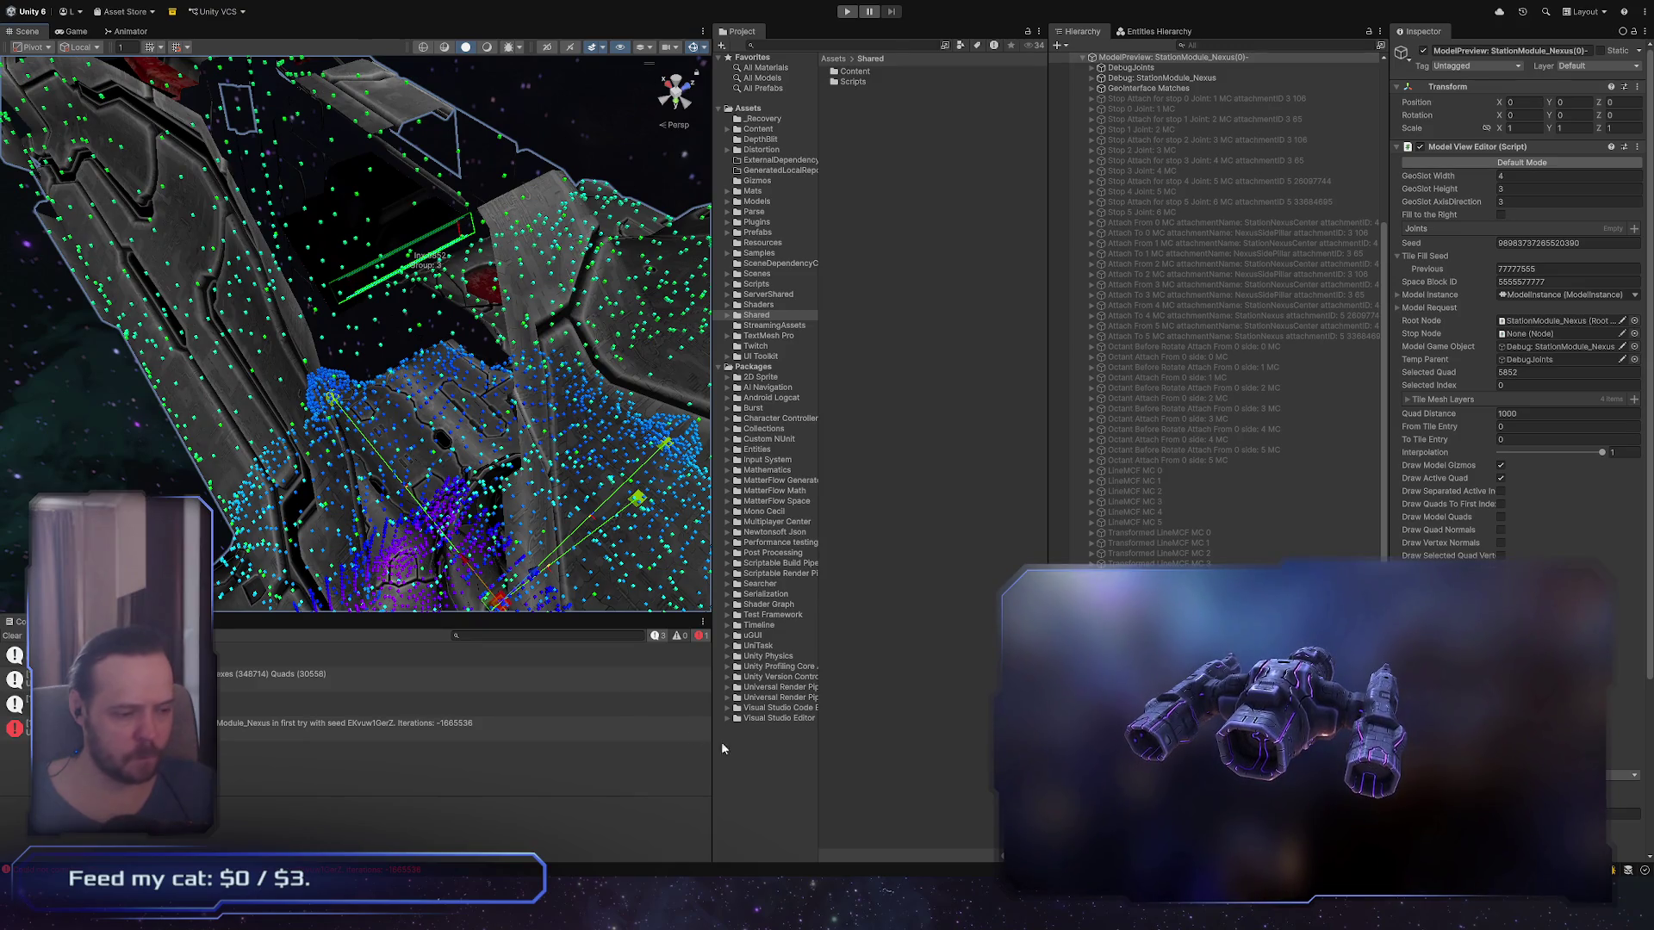
scroll(1209, 231, "up", 6)
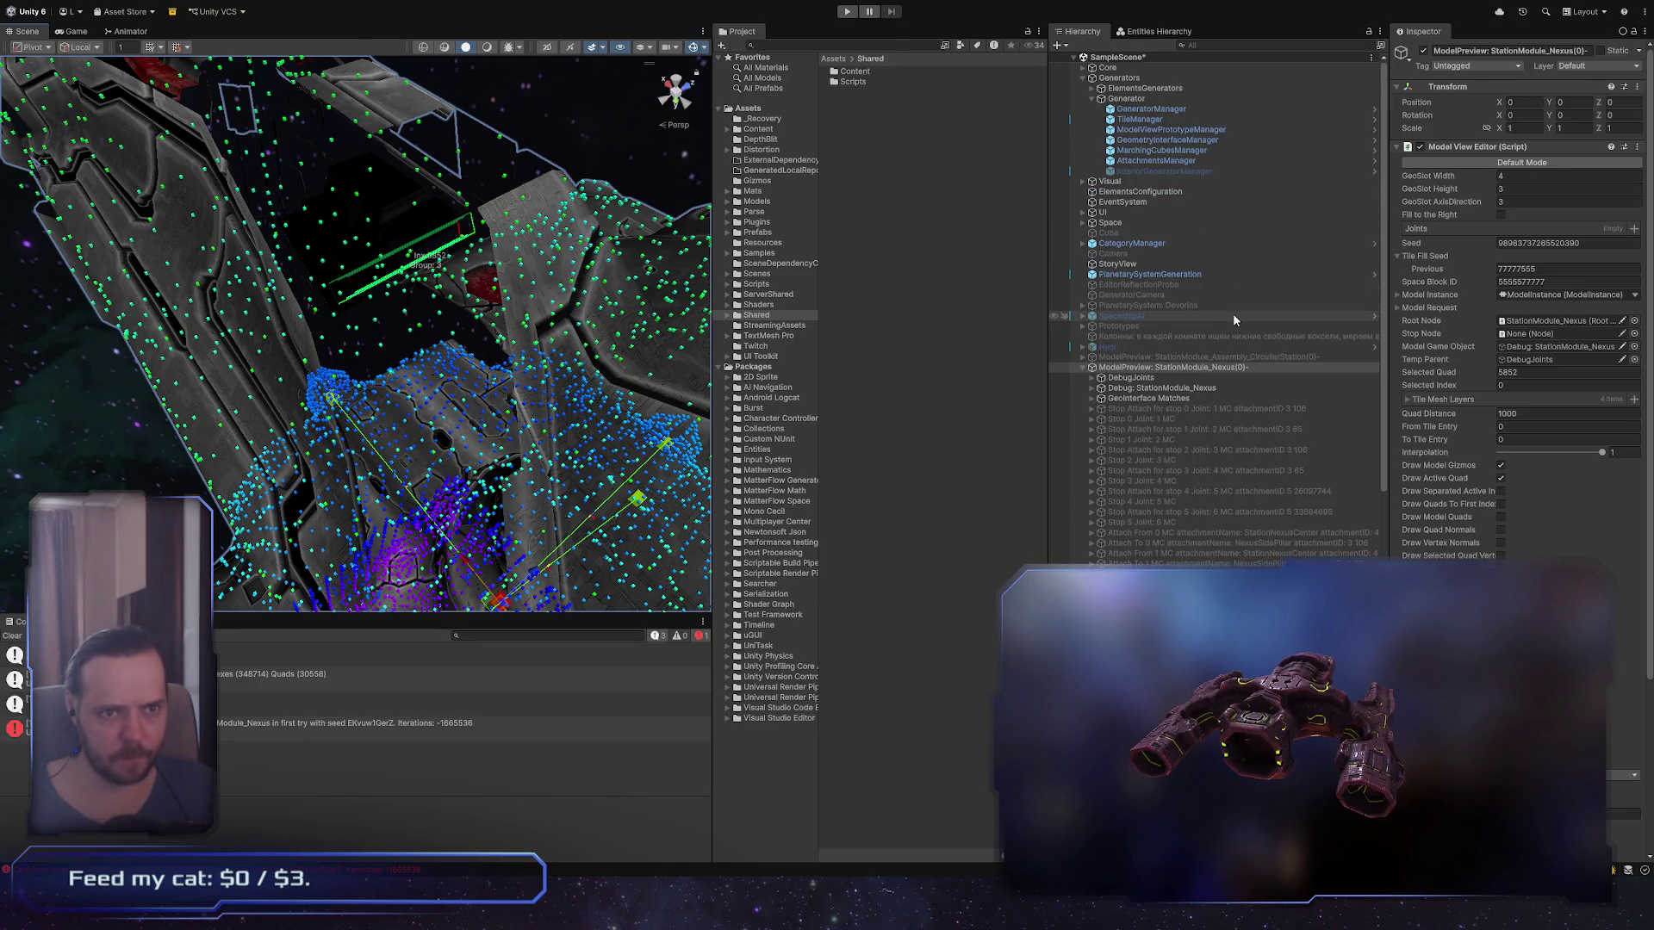
left_click(1154, 120)
scroll(1521, 302, "down", 10)
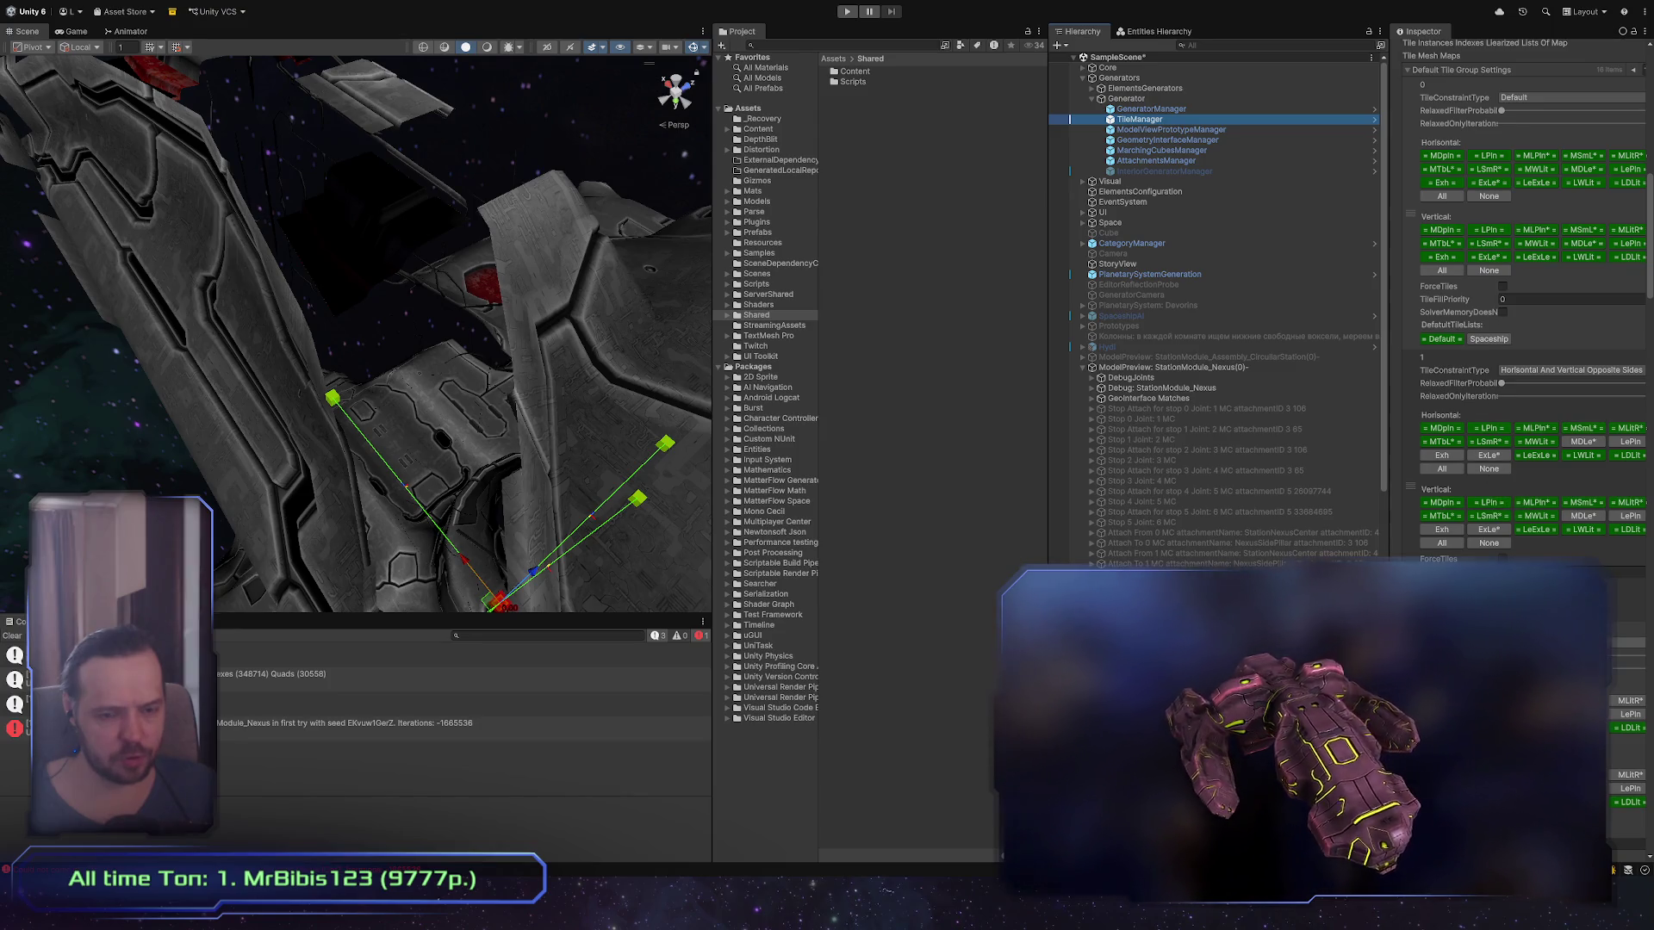
scroll(1480, 456, "down", 3)
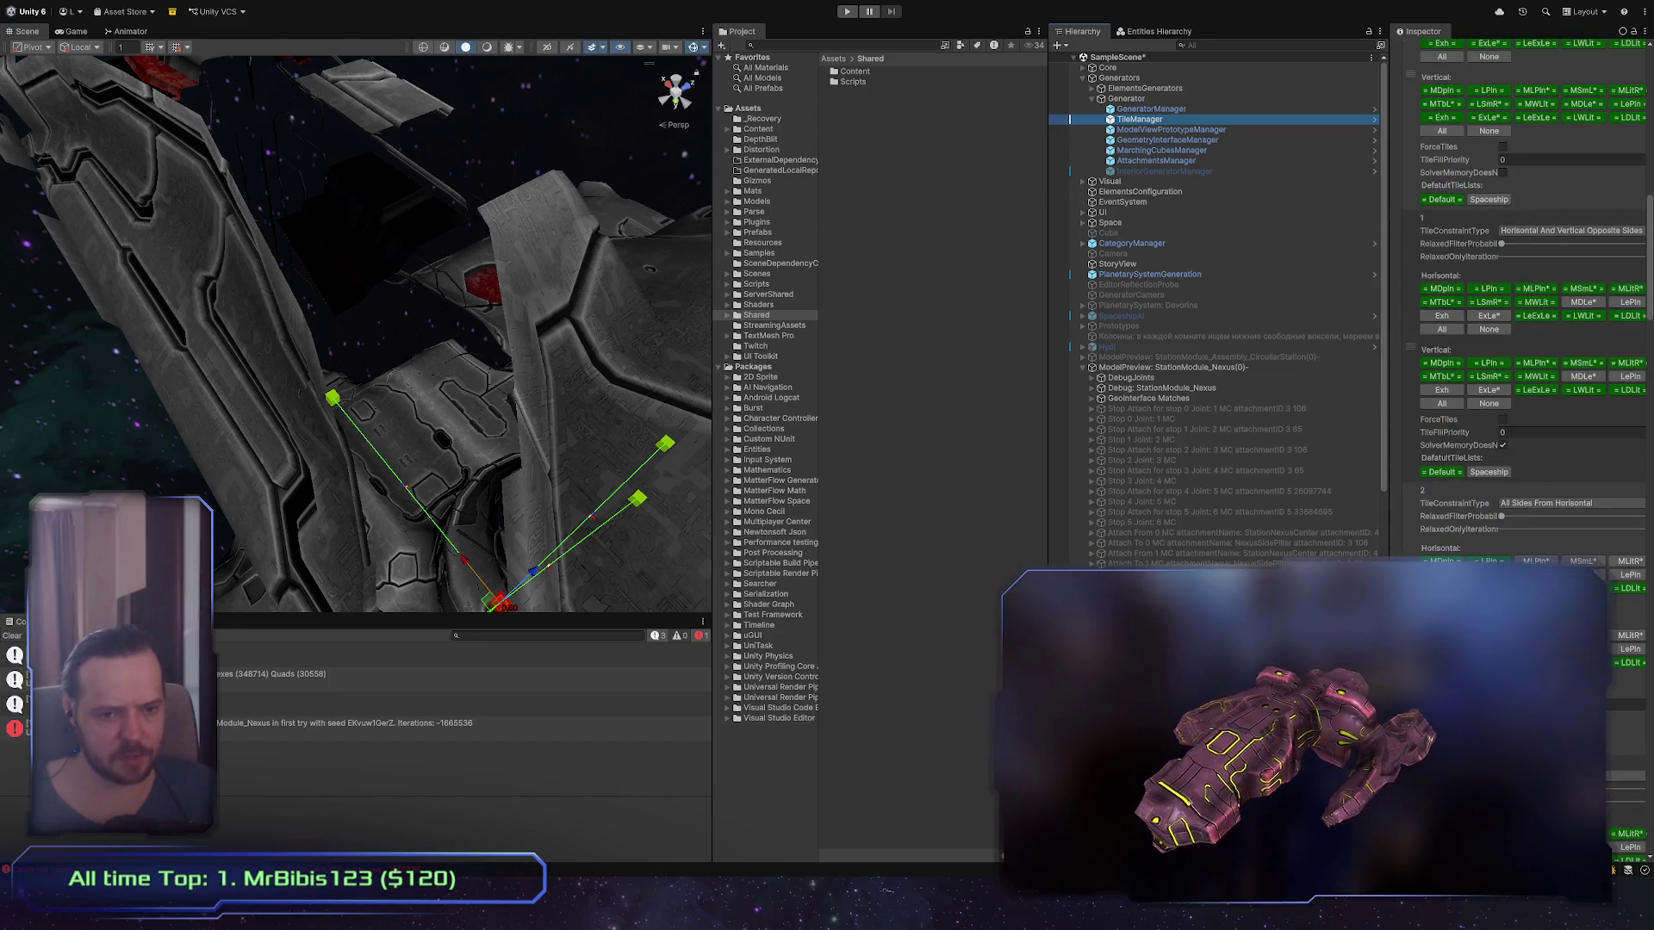
scroll(1426, 488, "down", 6)
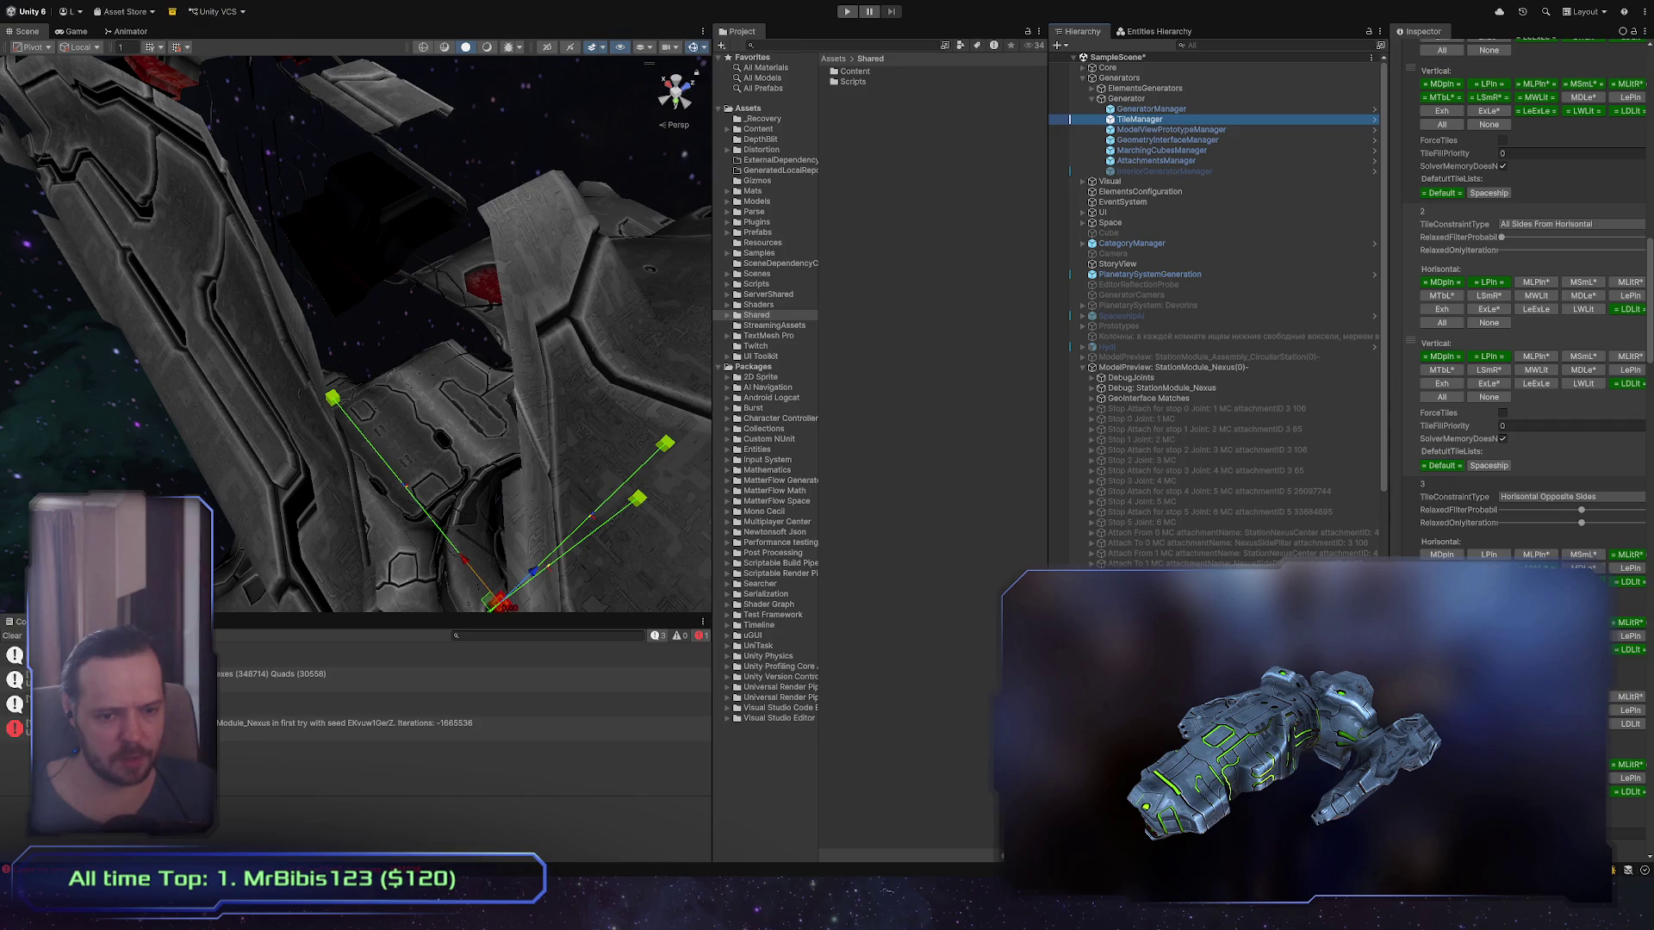
scroll(1525, 345, "down", 3)
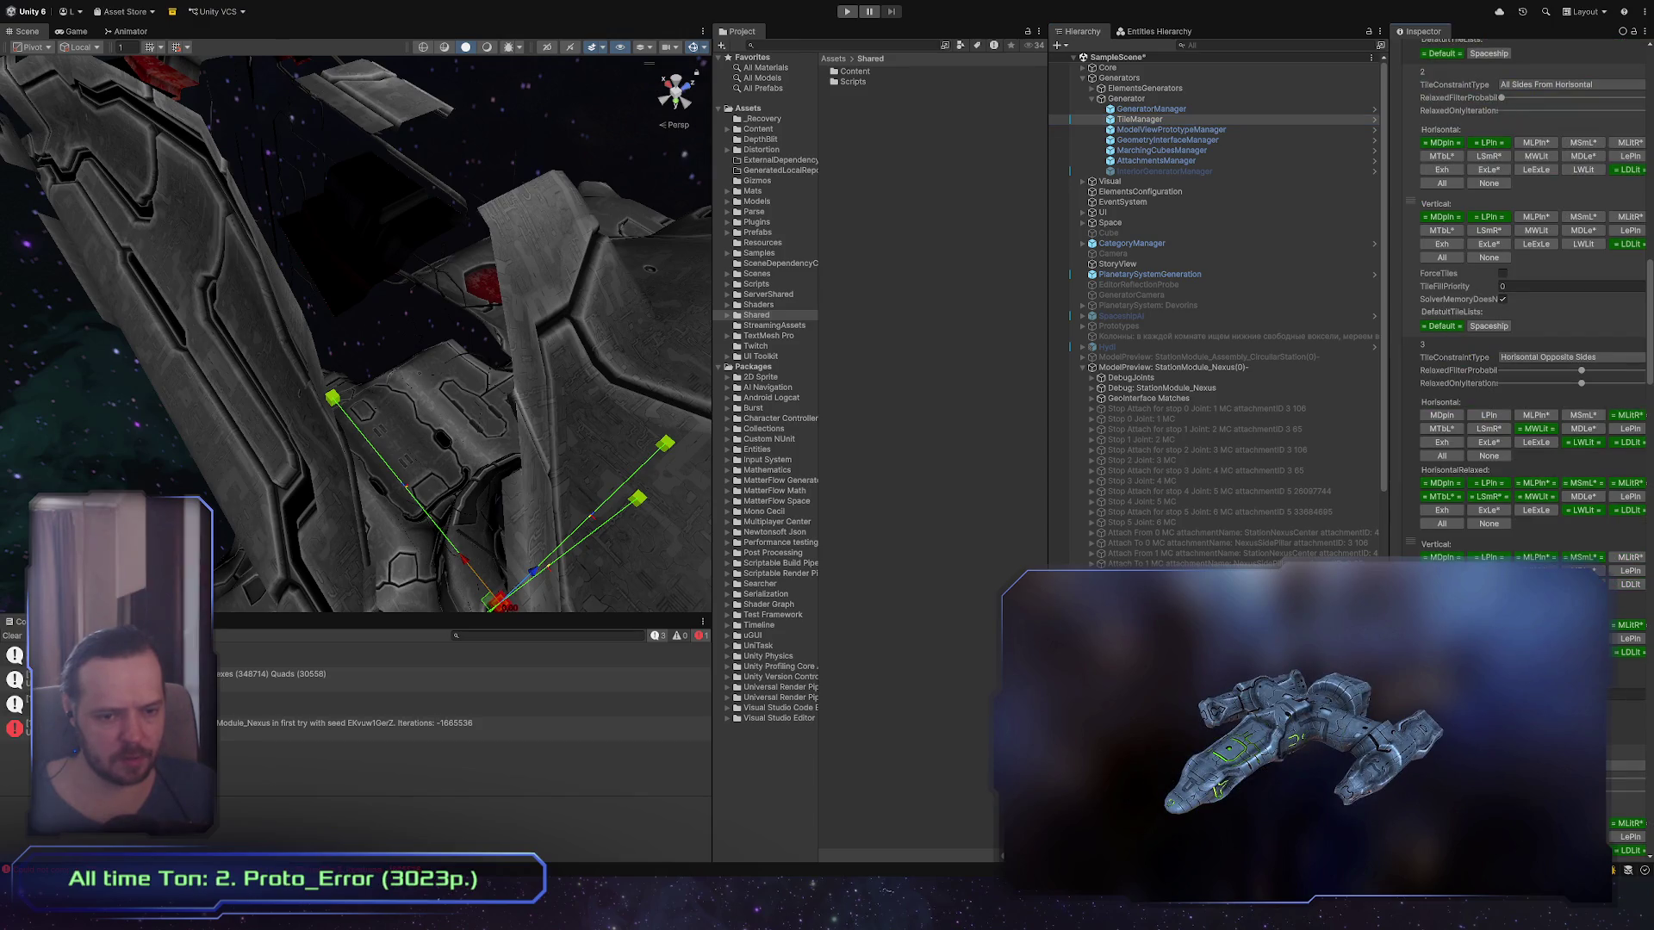
left_click(1187, 368)
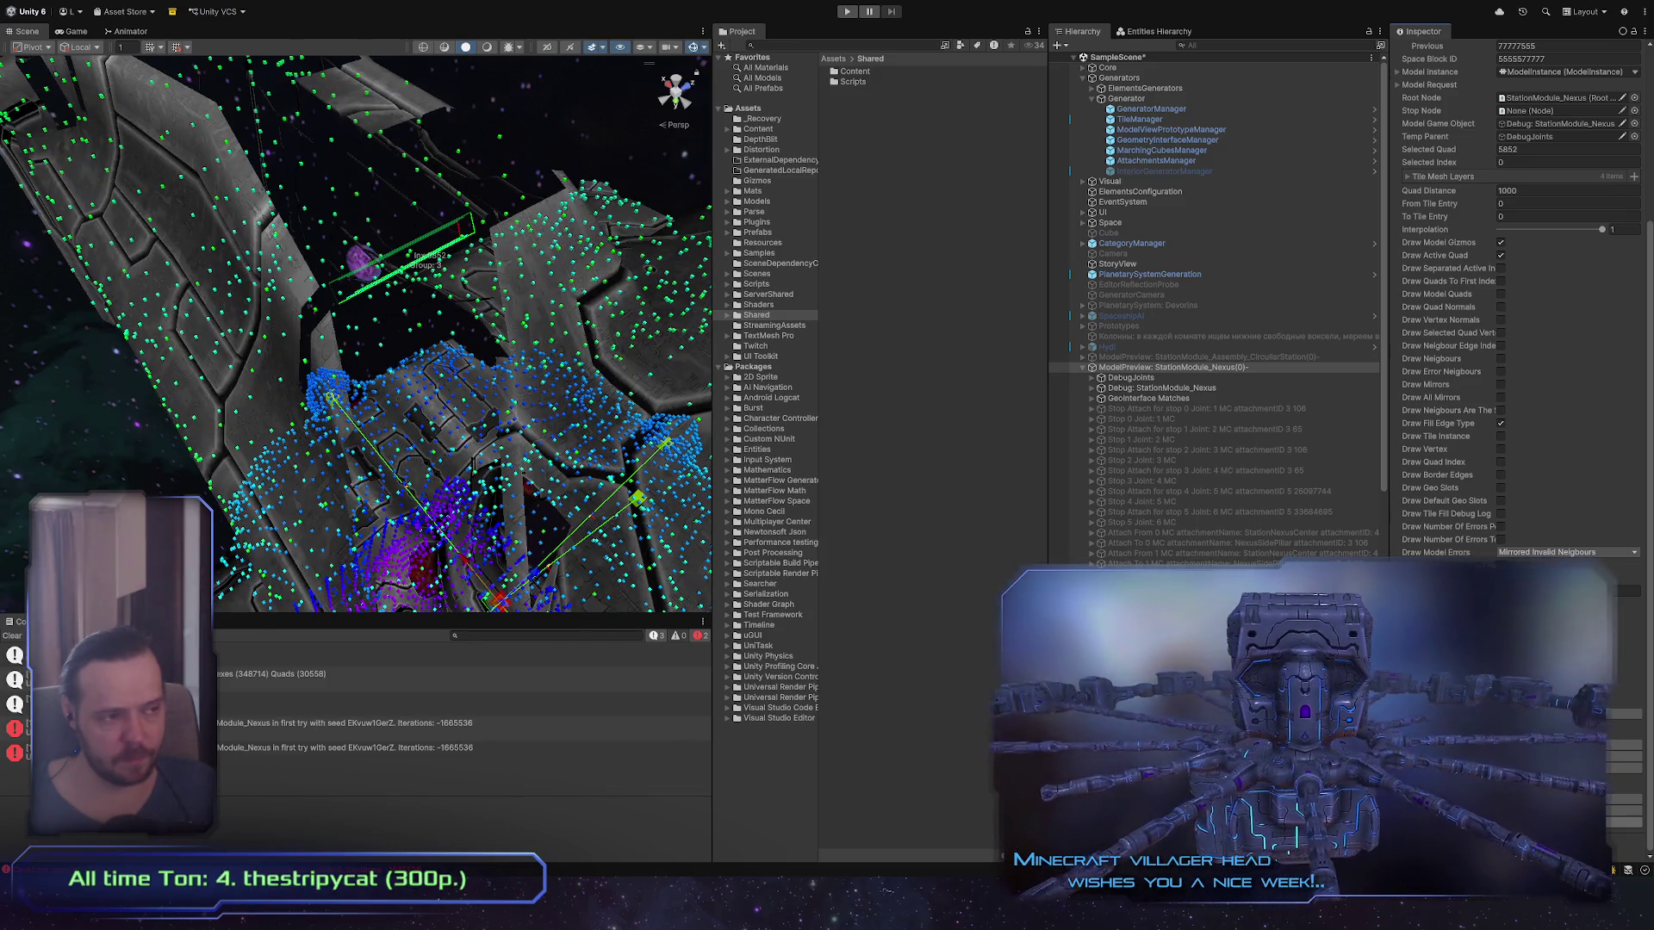
left_click(1139, 119)
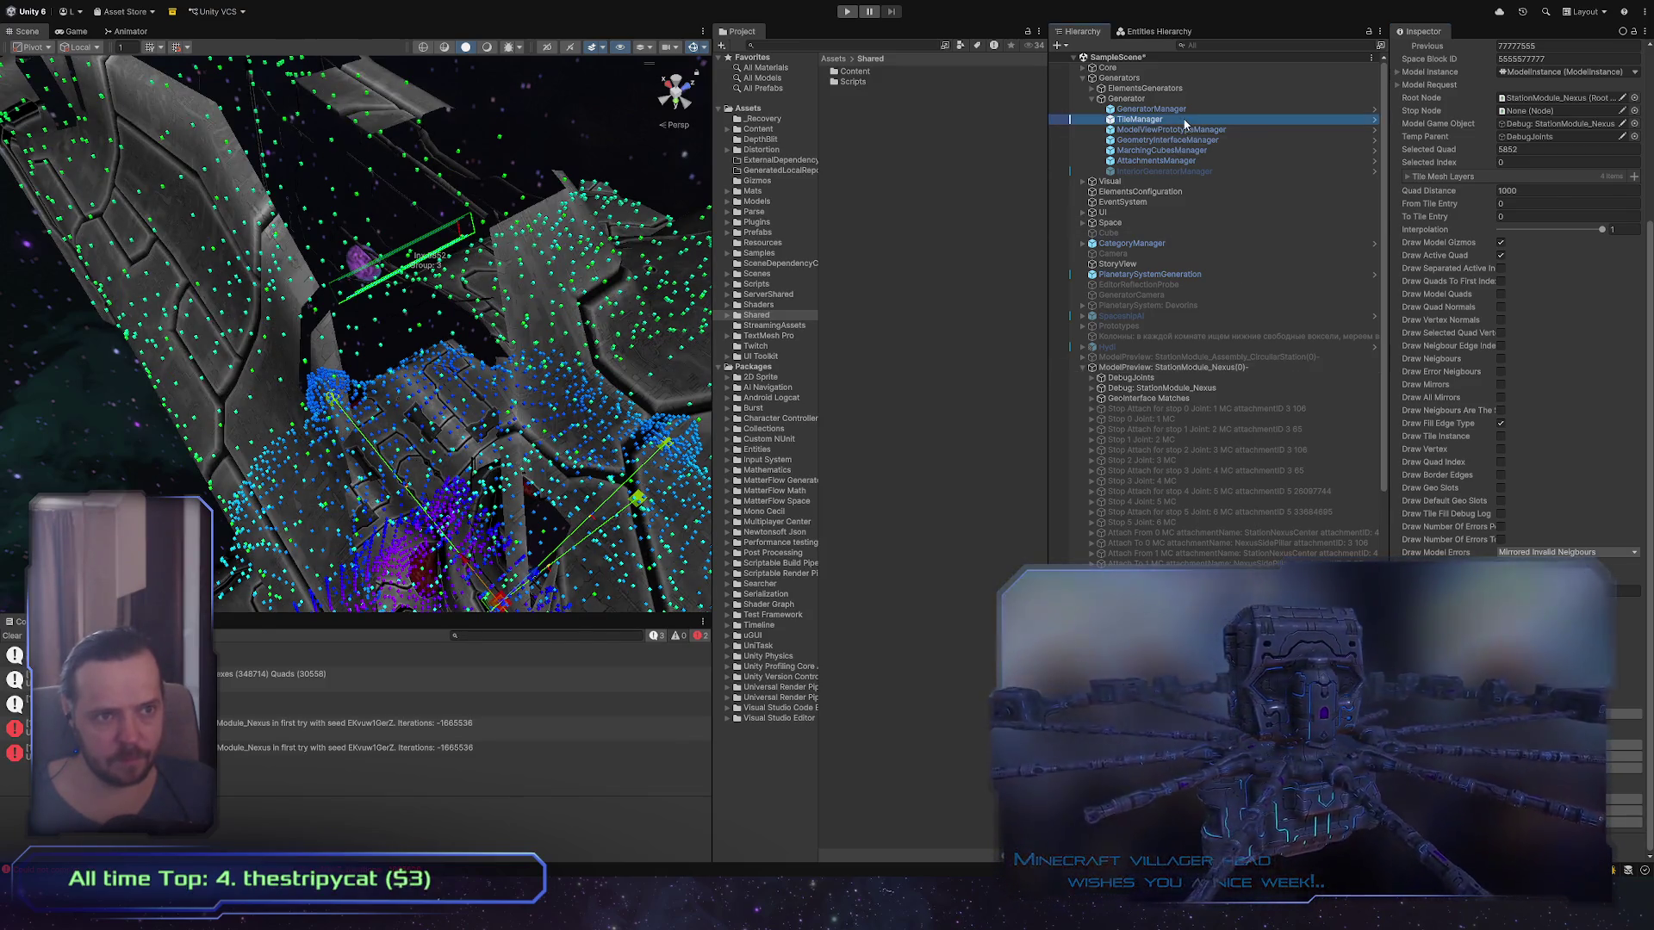
scroll(1525, 302, "down", 10)
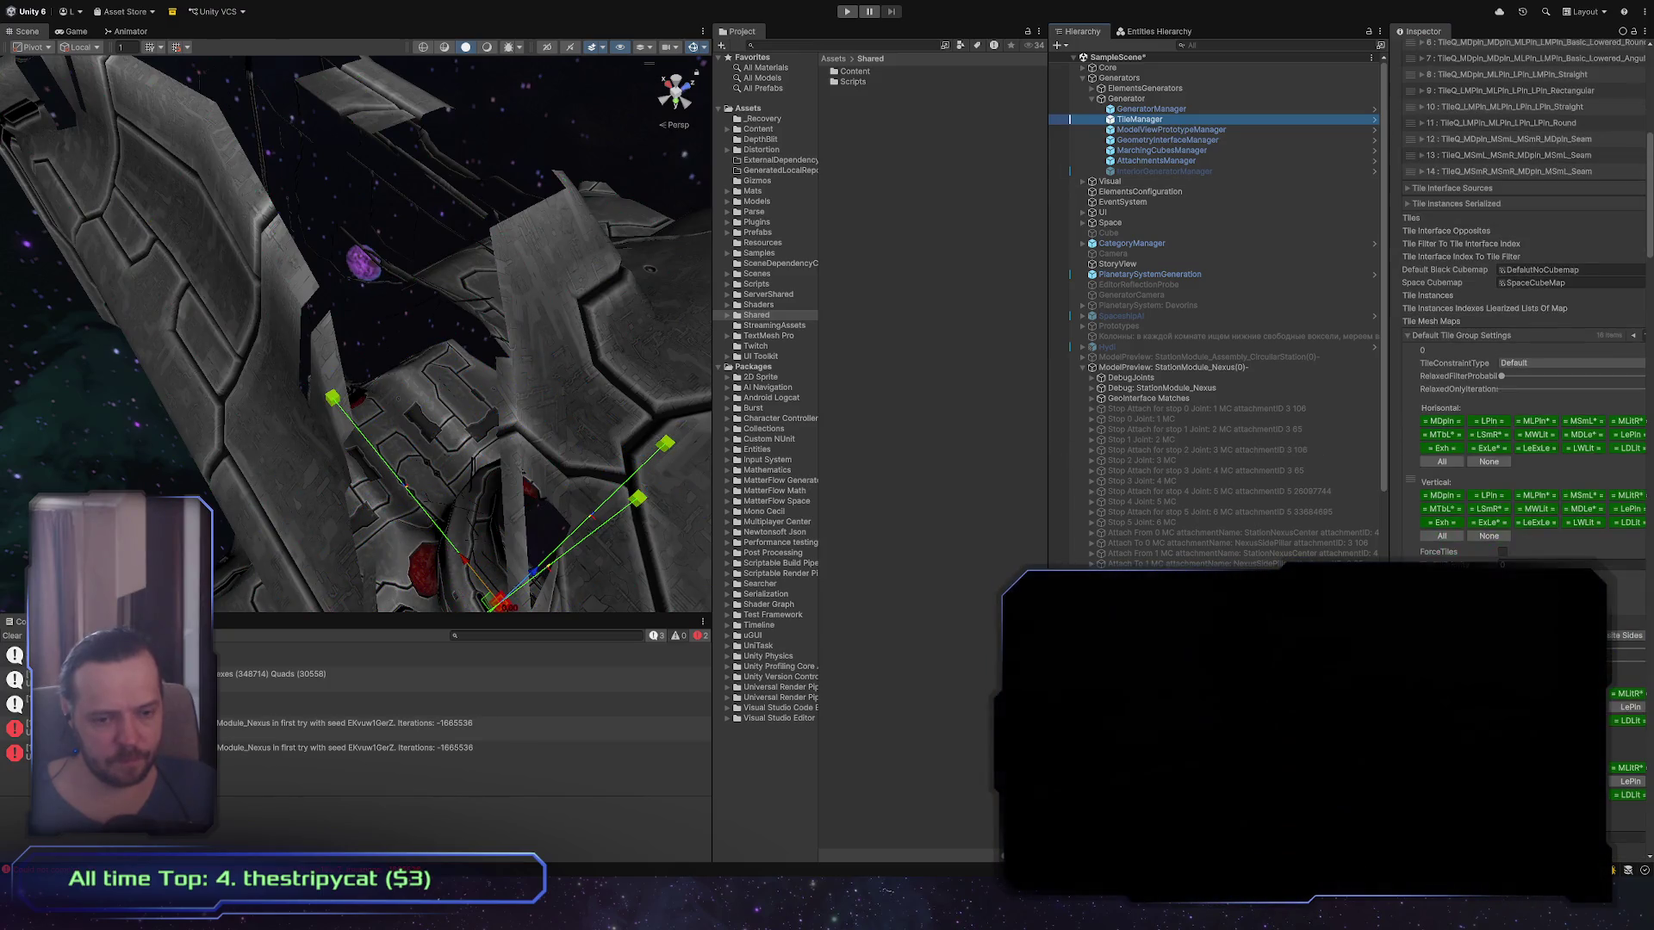
scroll(1524, 301, "down", 5)
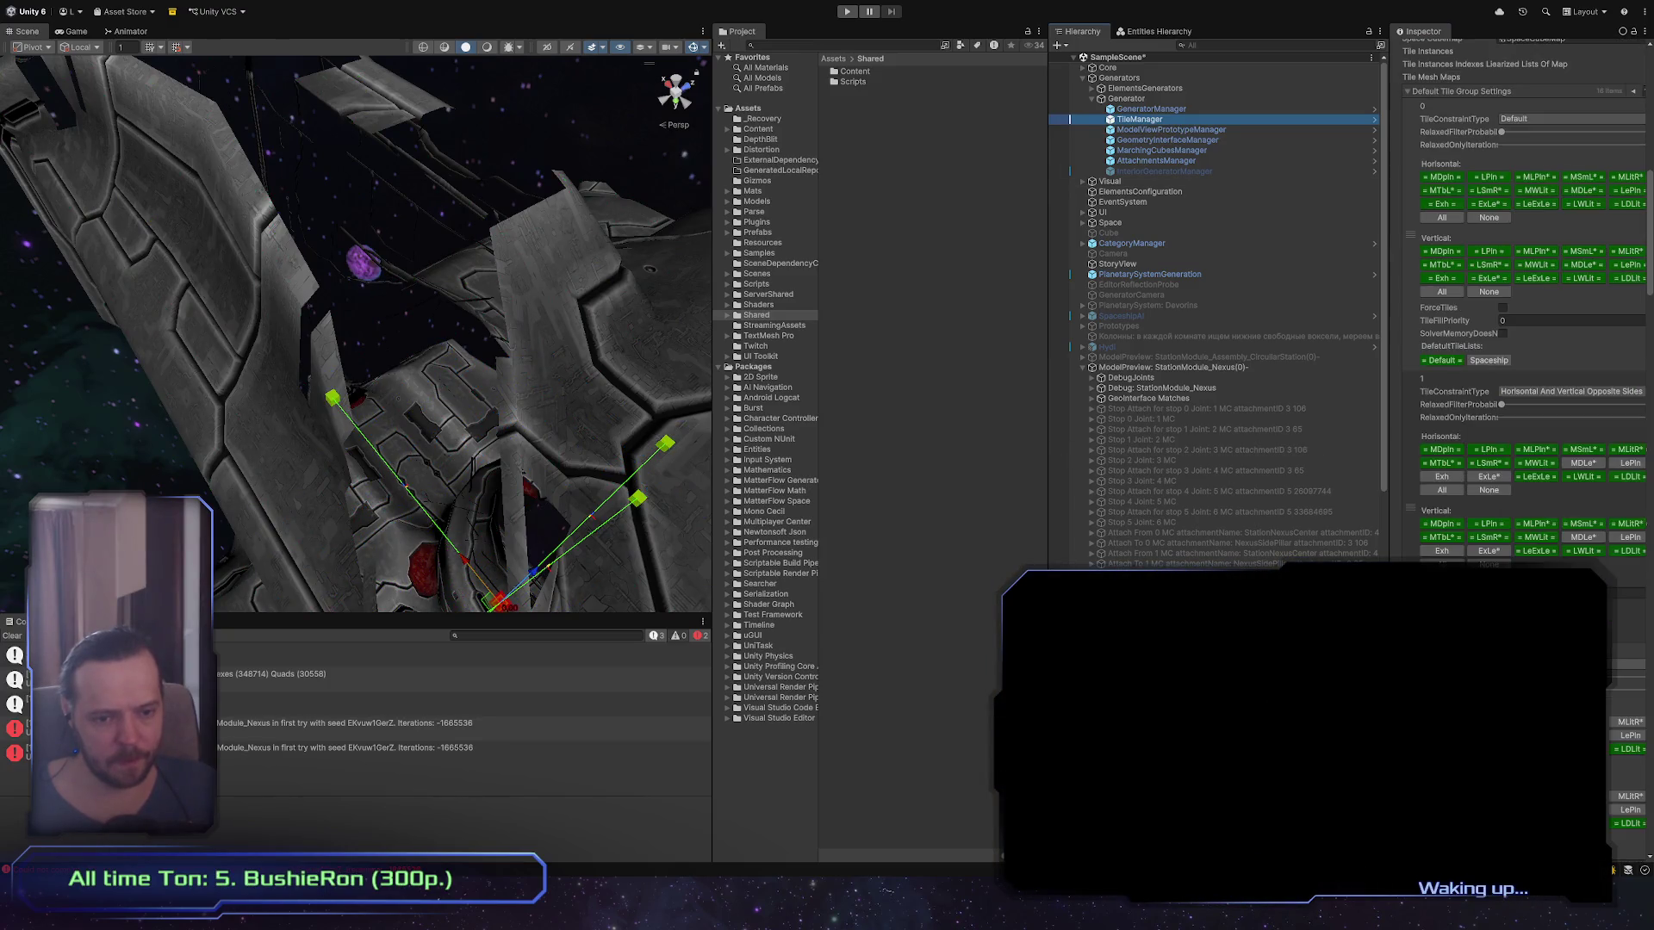
scroll(1525, 301, "down", 5)
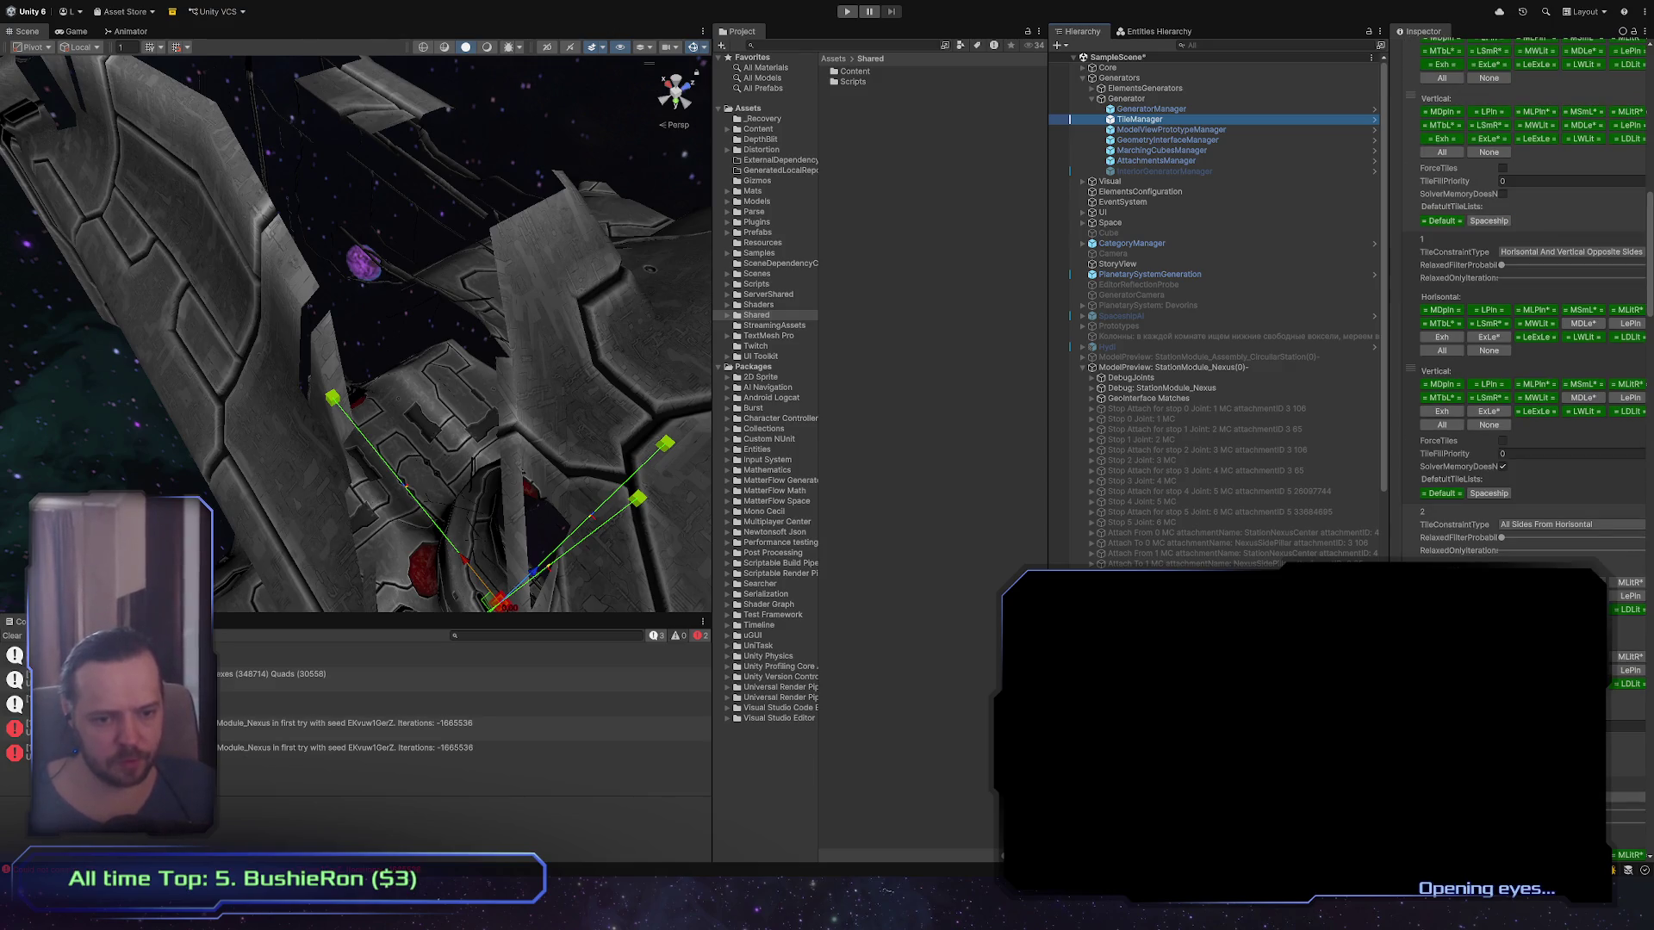
scroll(1525, 302, "down", 15)
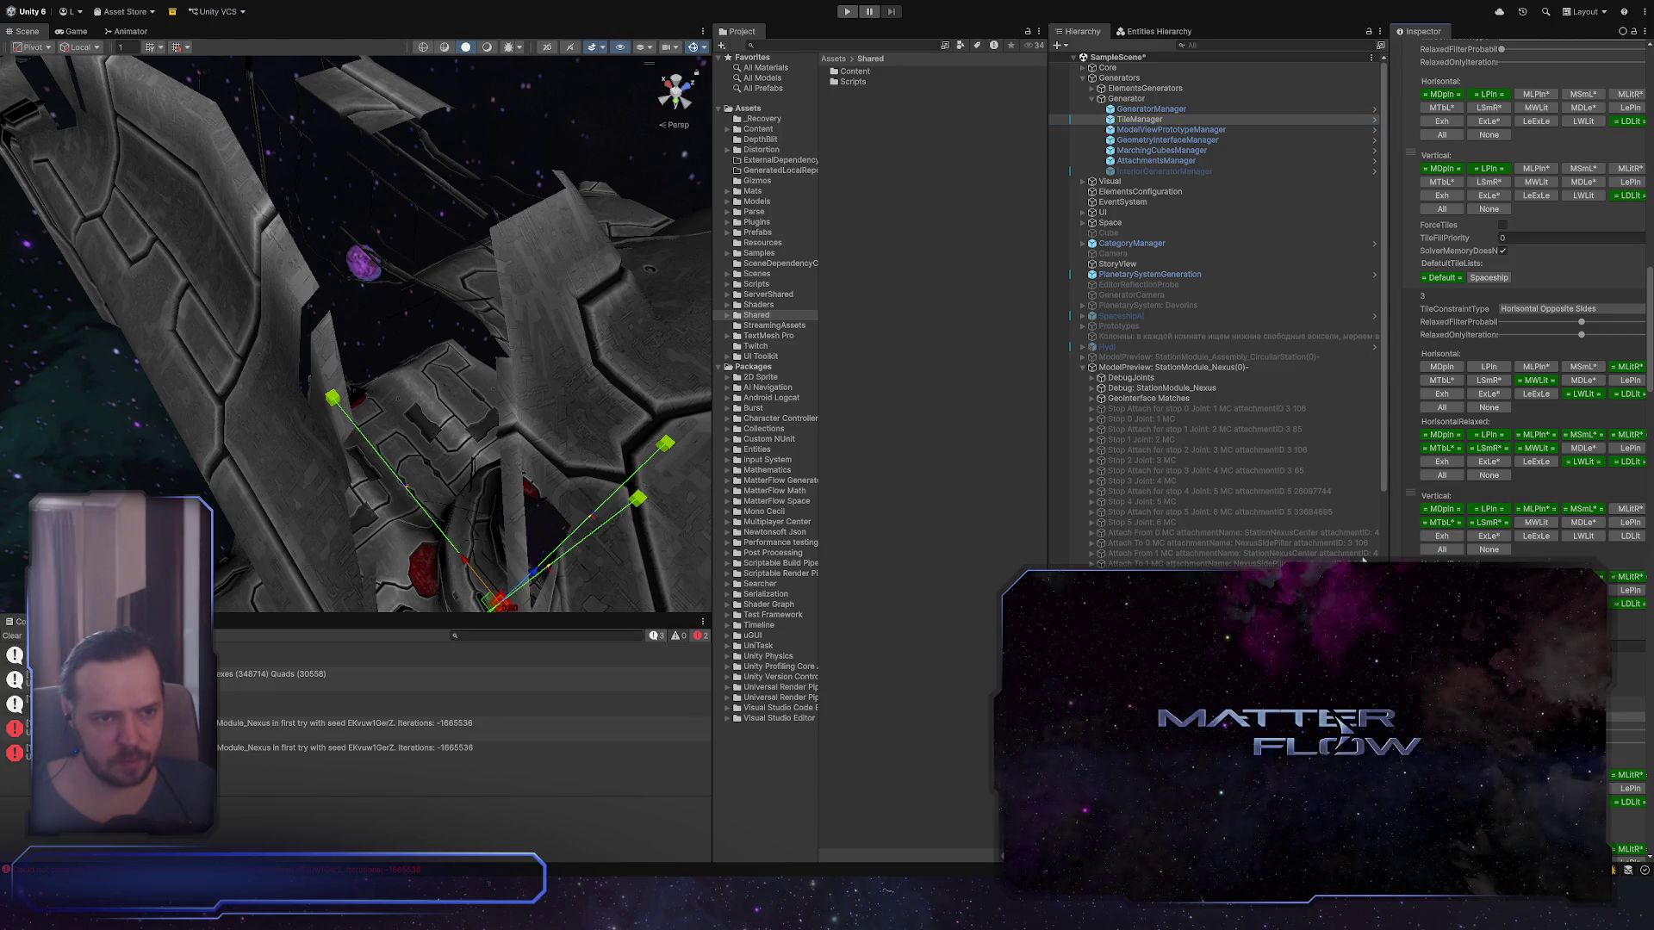
left_click(1239, 367)
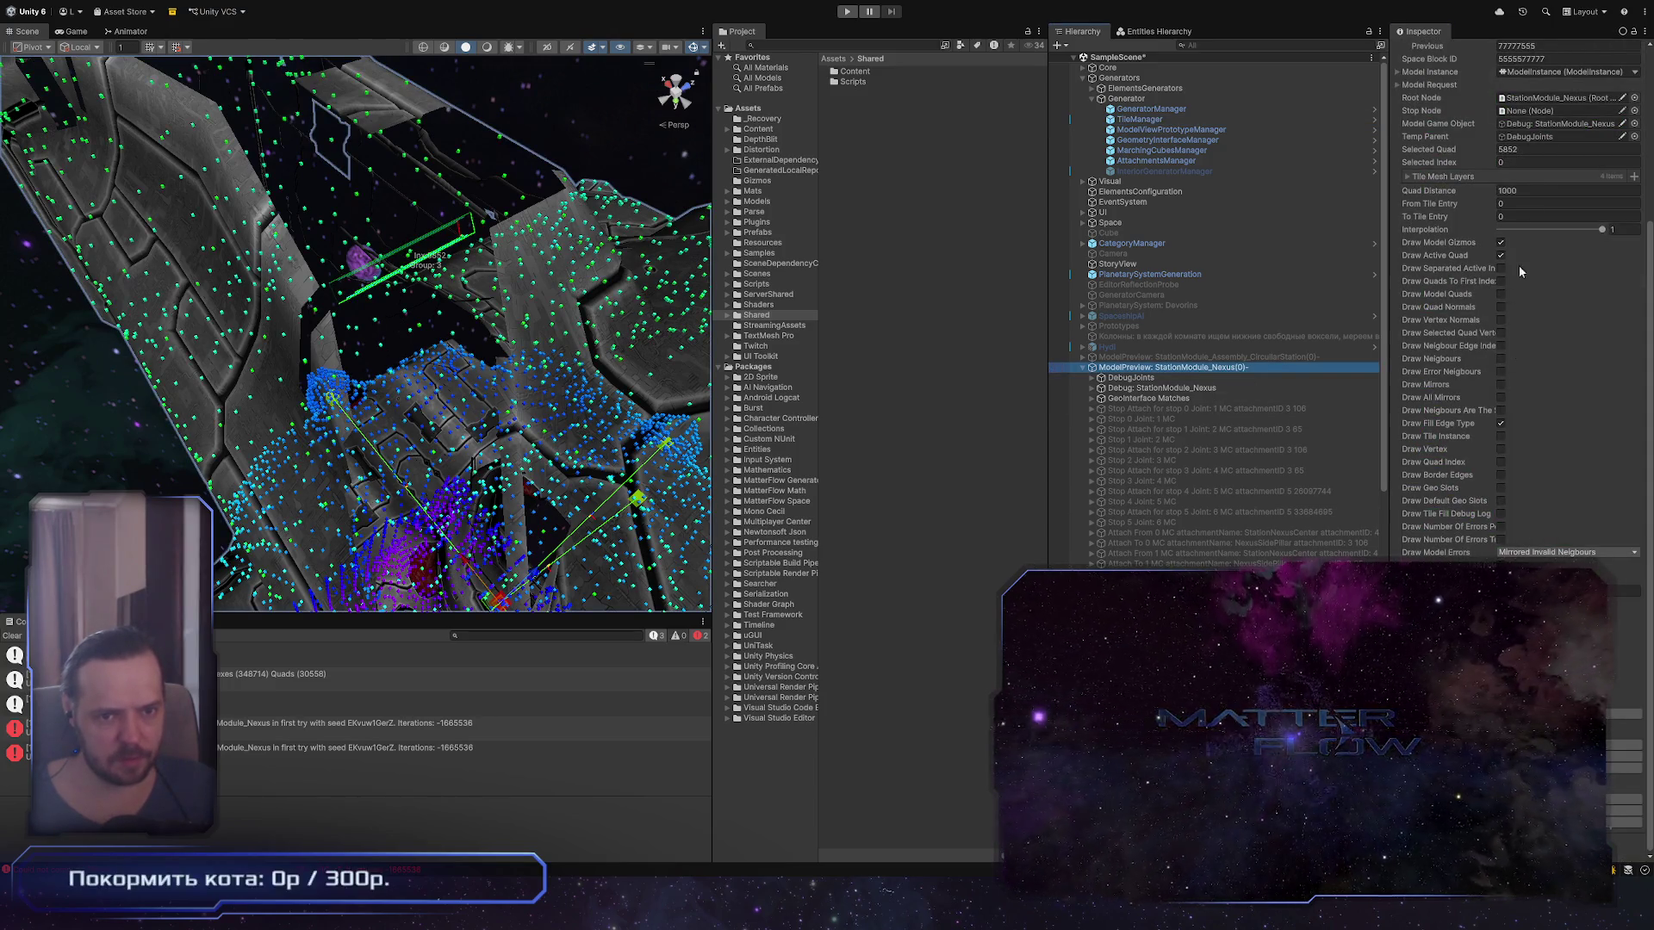
Step: Frame the Nexus module, draw model errors as Exploded By Mirrored, and show the error count
scroll(1520, 271, "up", 7)
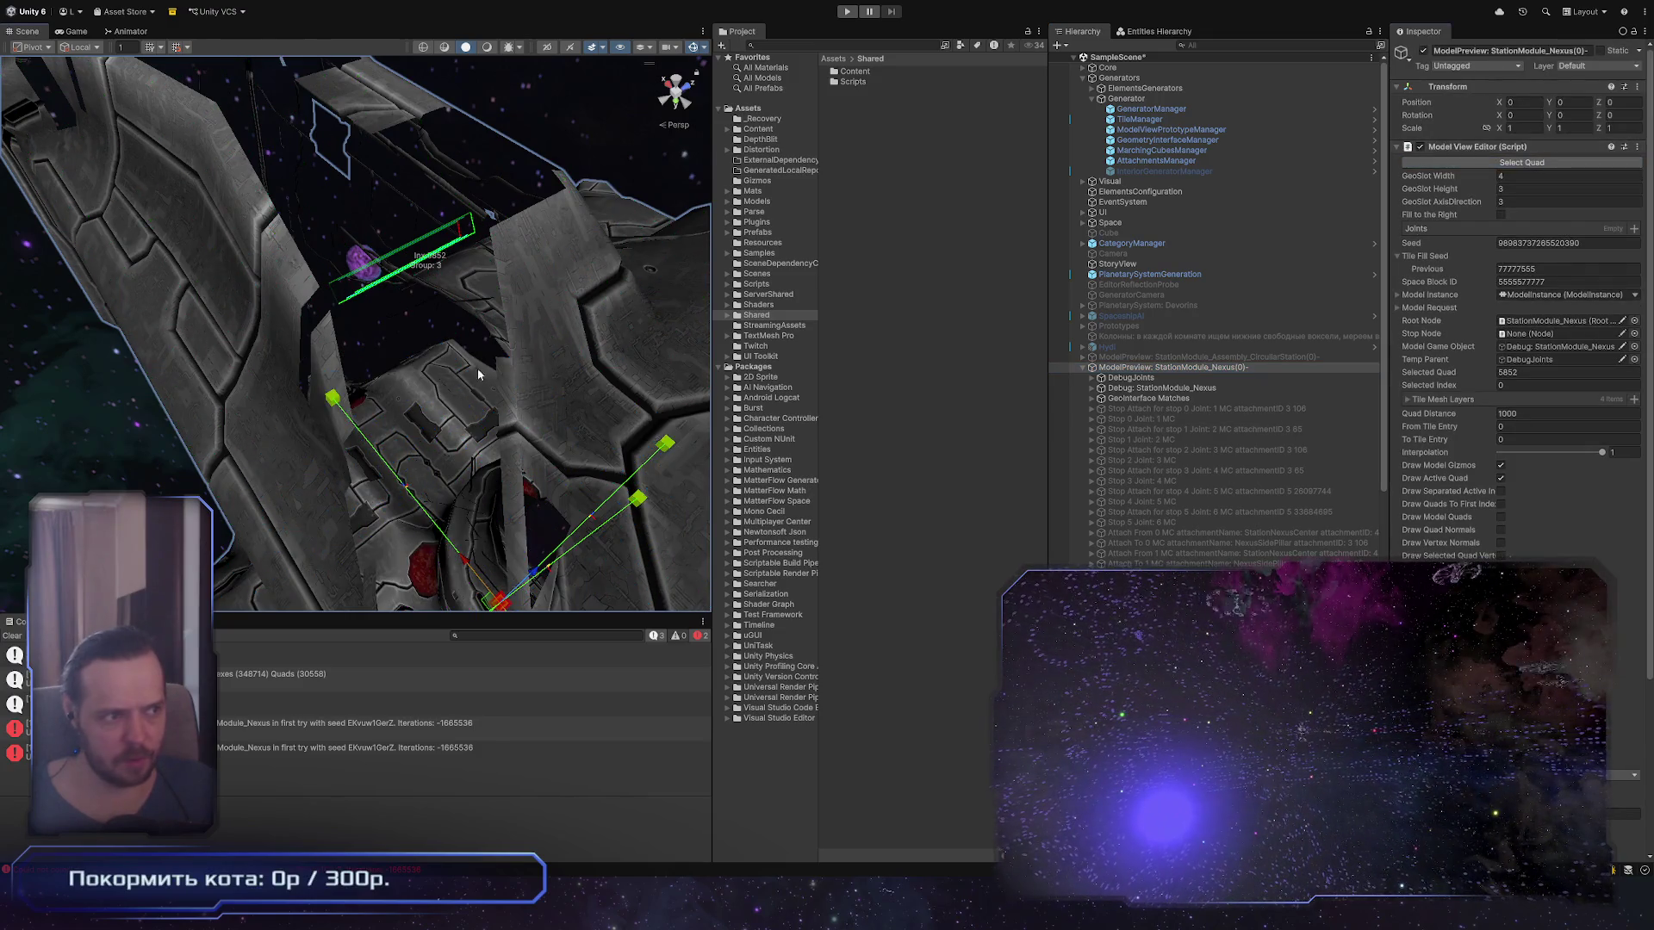
key("f")
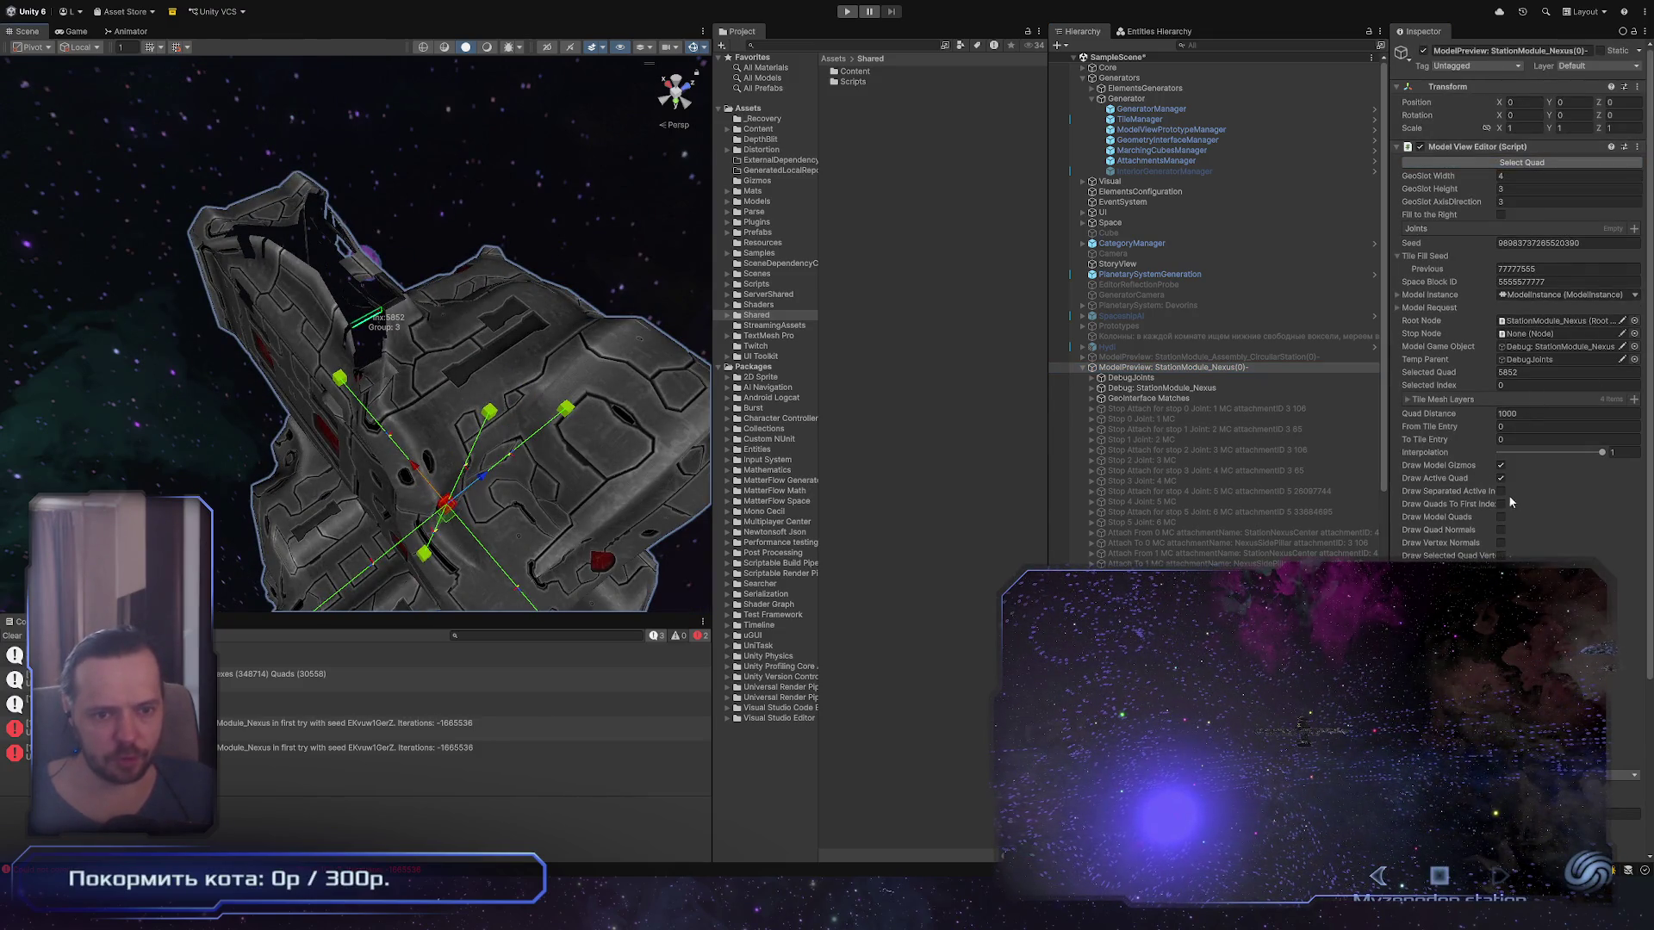
scroll(1526, 413, "down", 5)
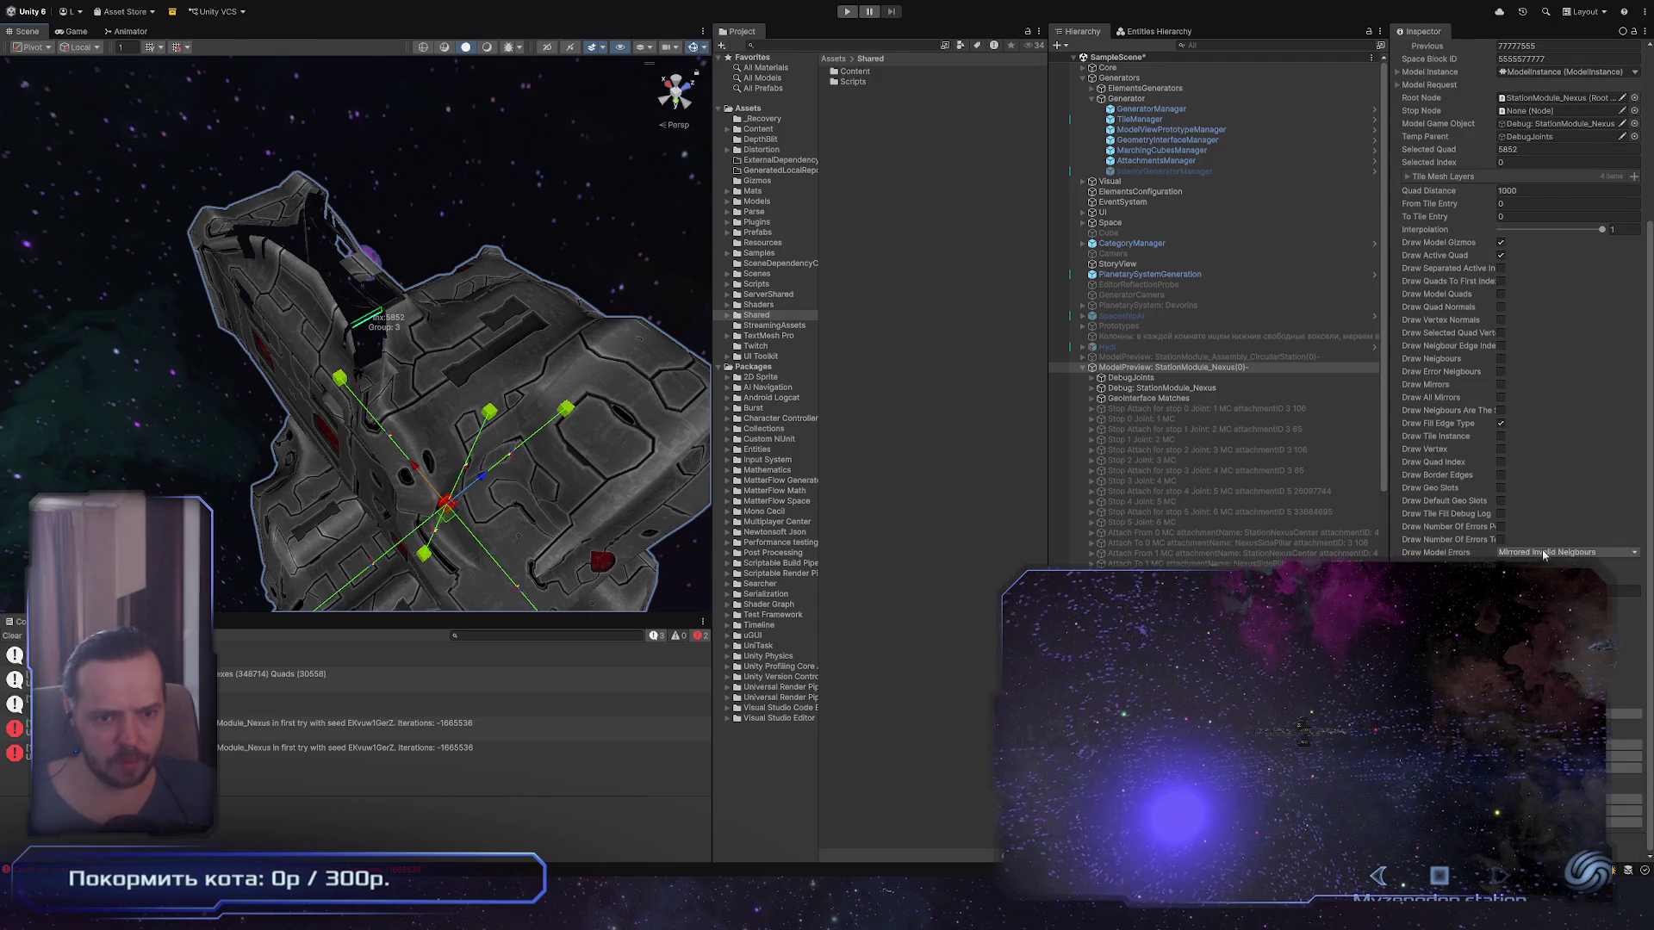
left_click(1563, 552)
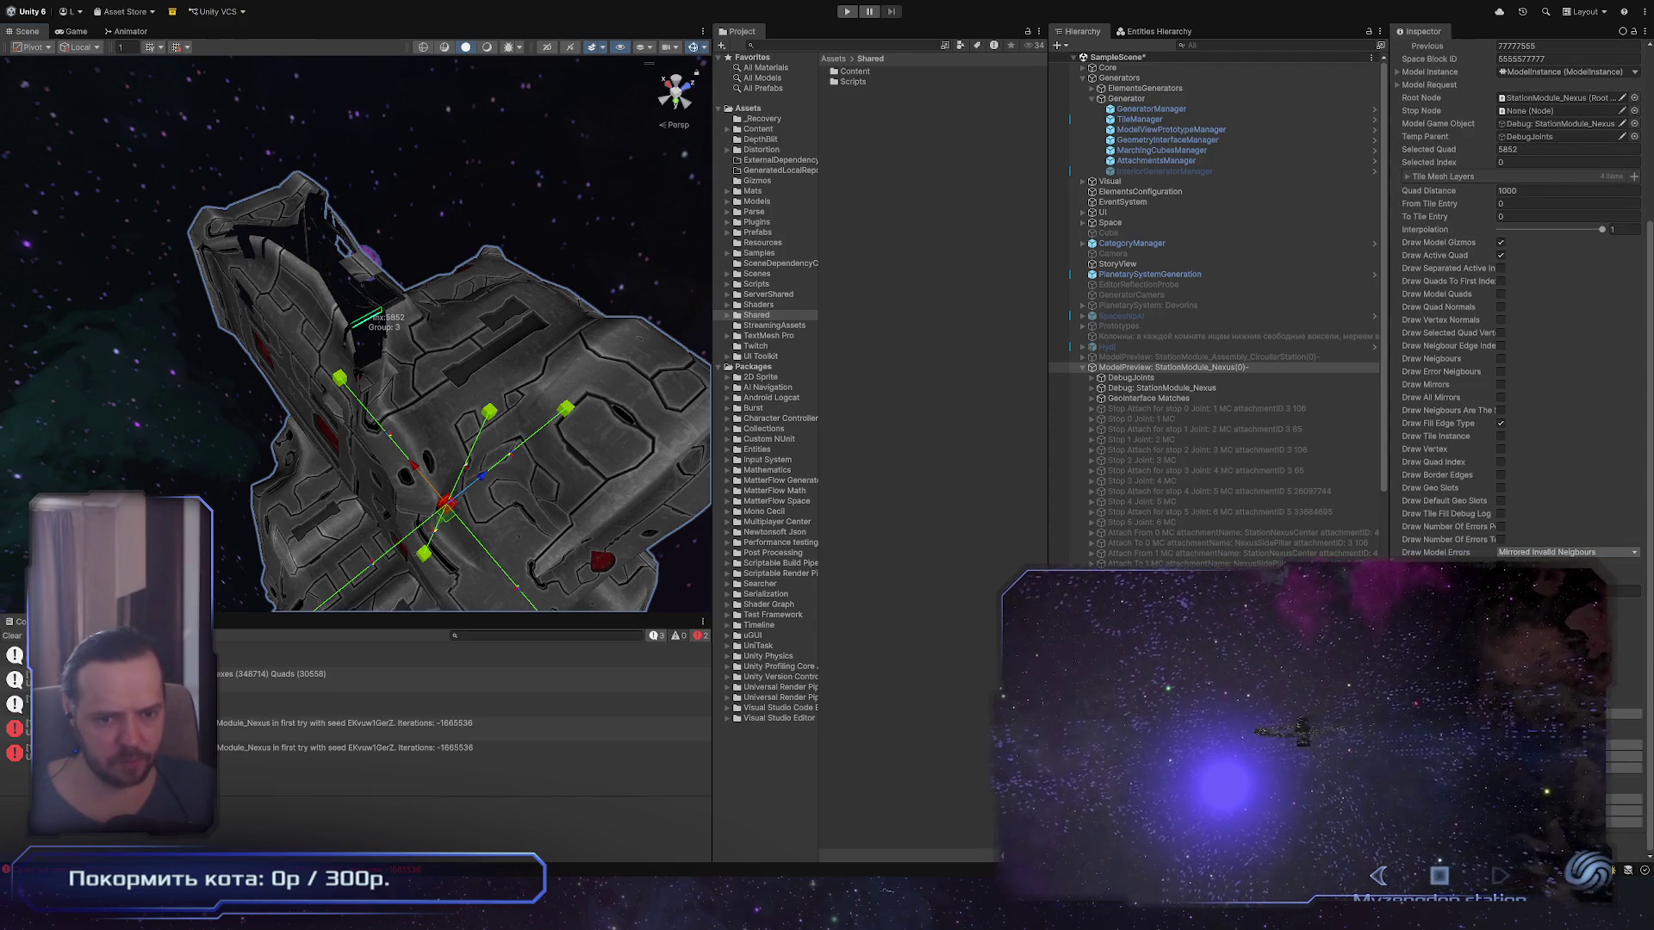
left_click(1542, 594)
left_click_drag(361, 362, 284, 431)
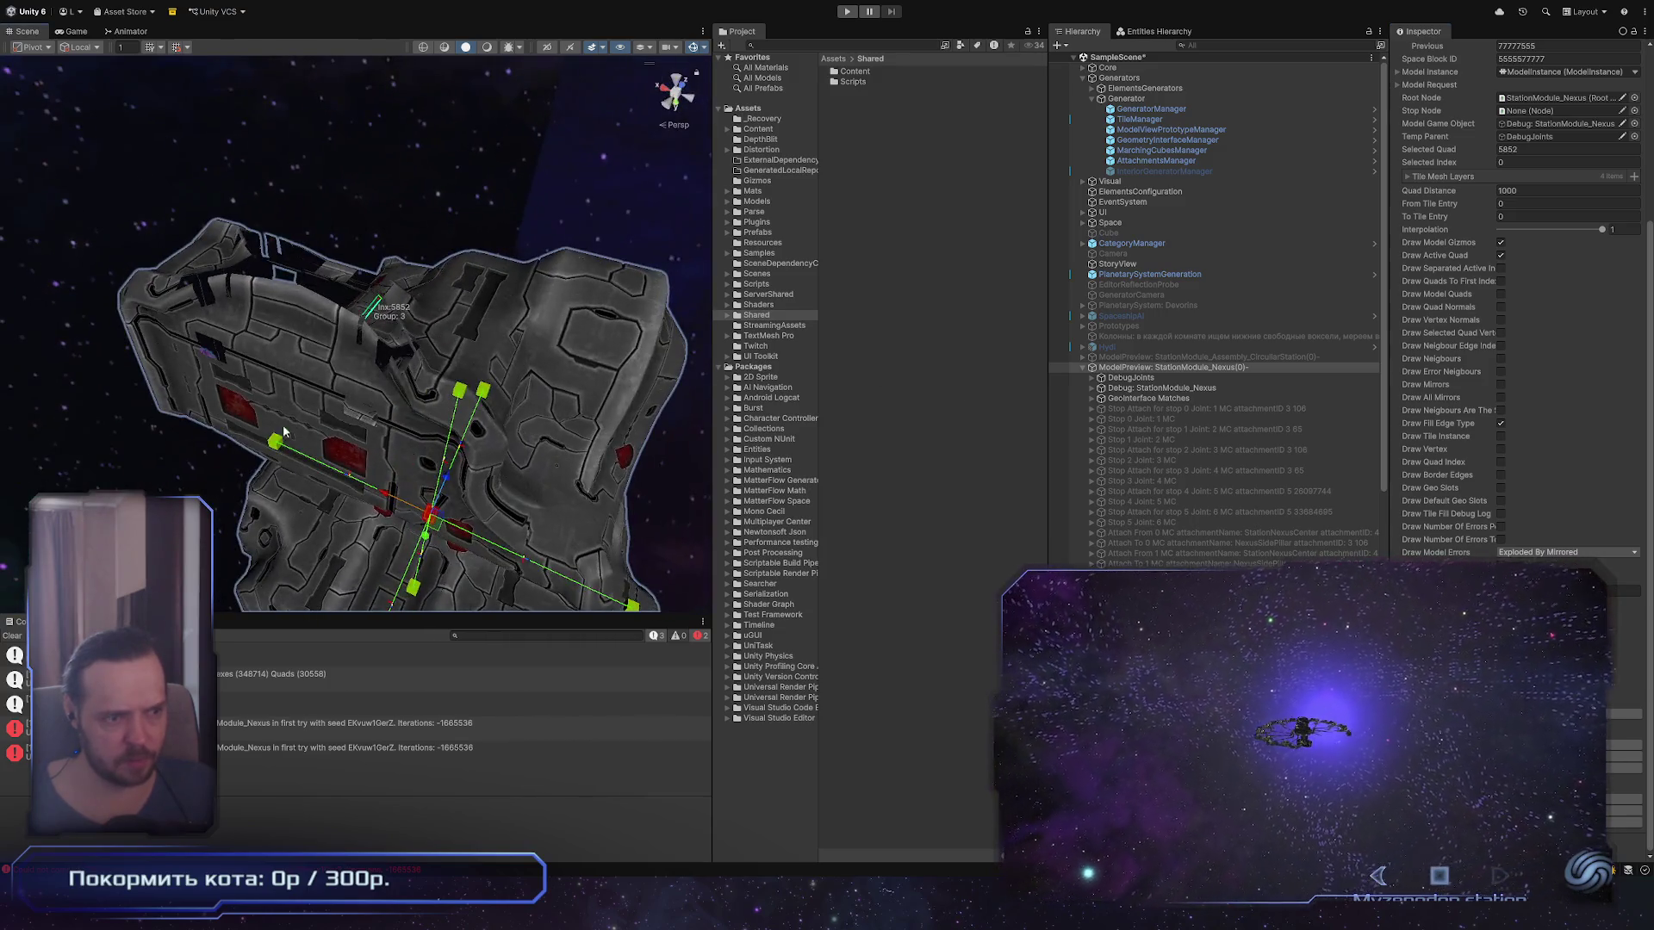
left_click(1501, 527)
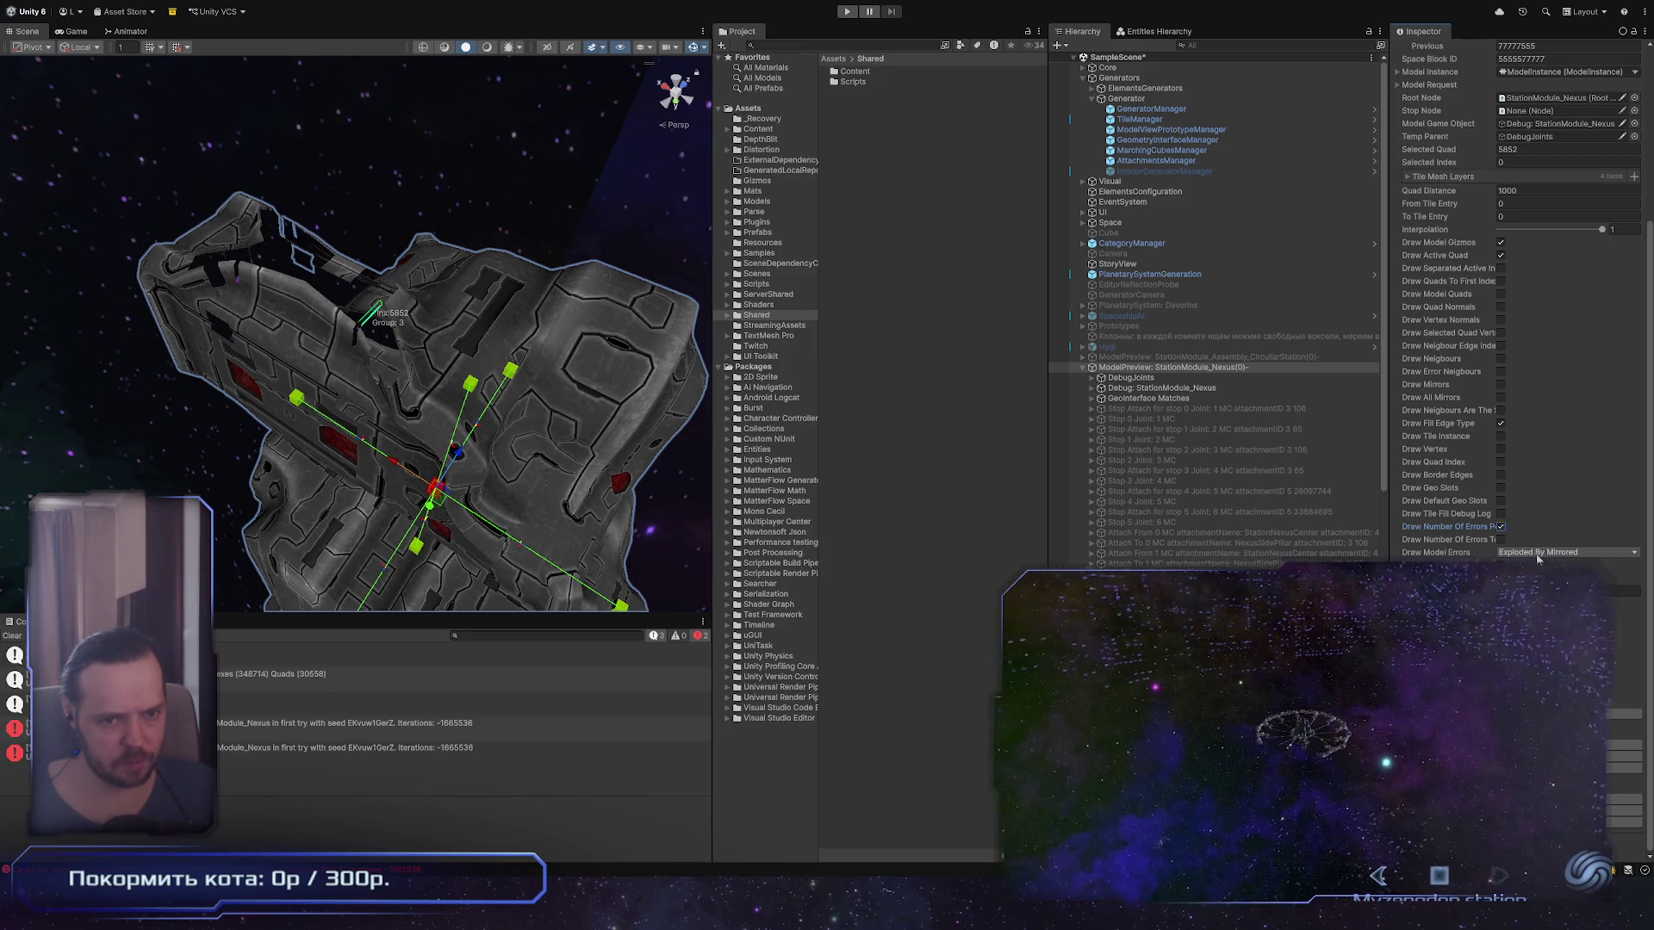
left_click(1538, 552)
left_click(1542, 582)
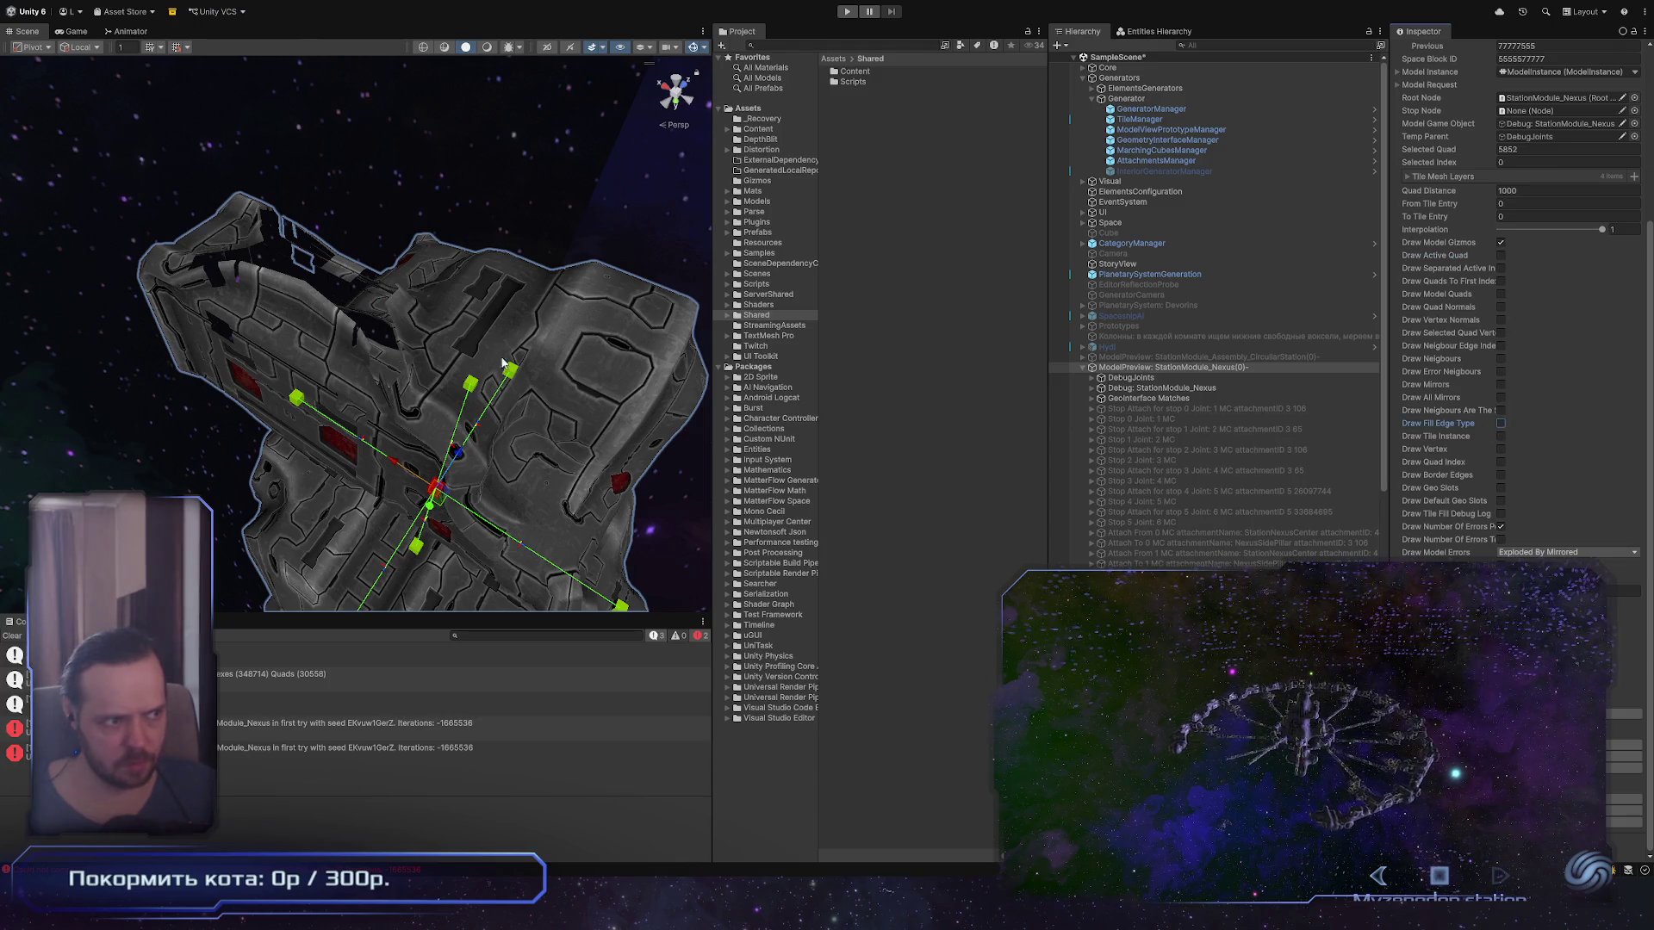
scroll(74, 330, "down", 5)
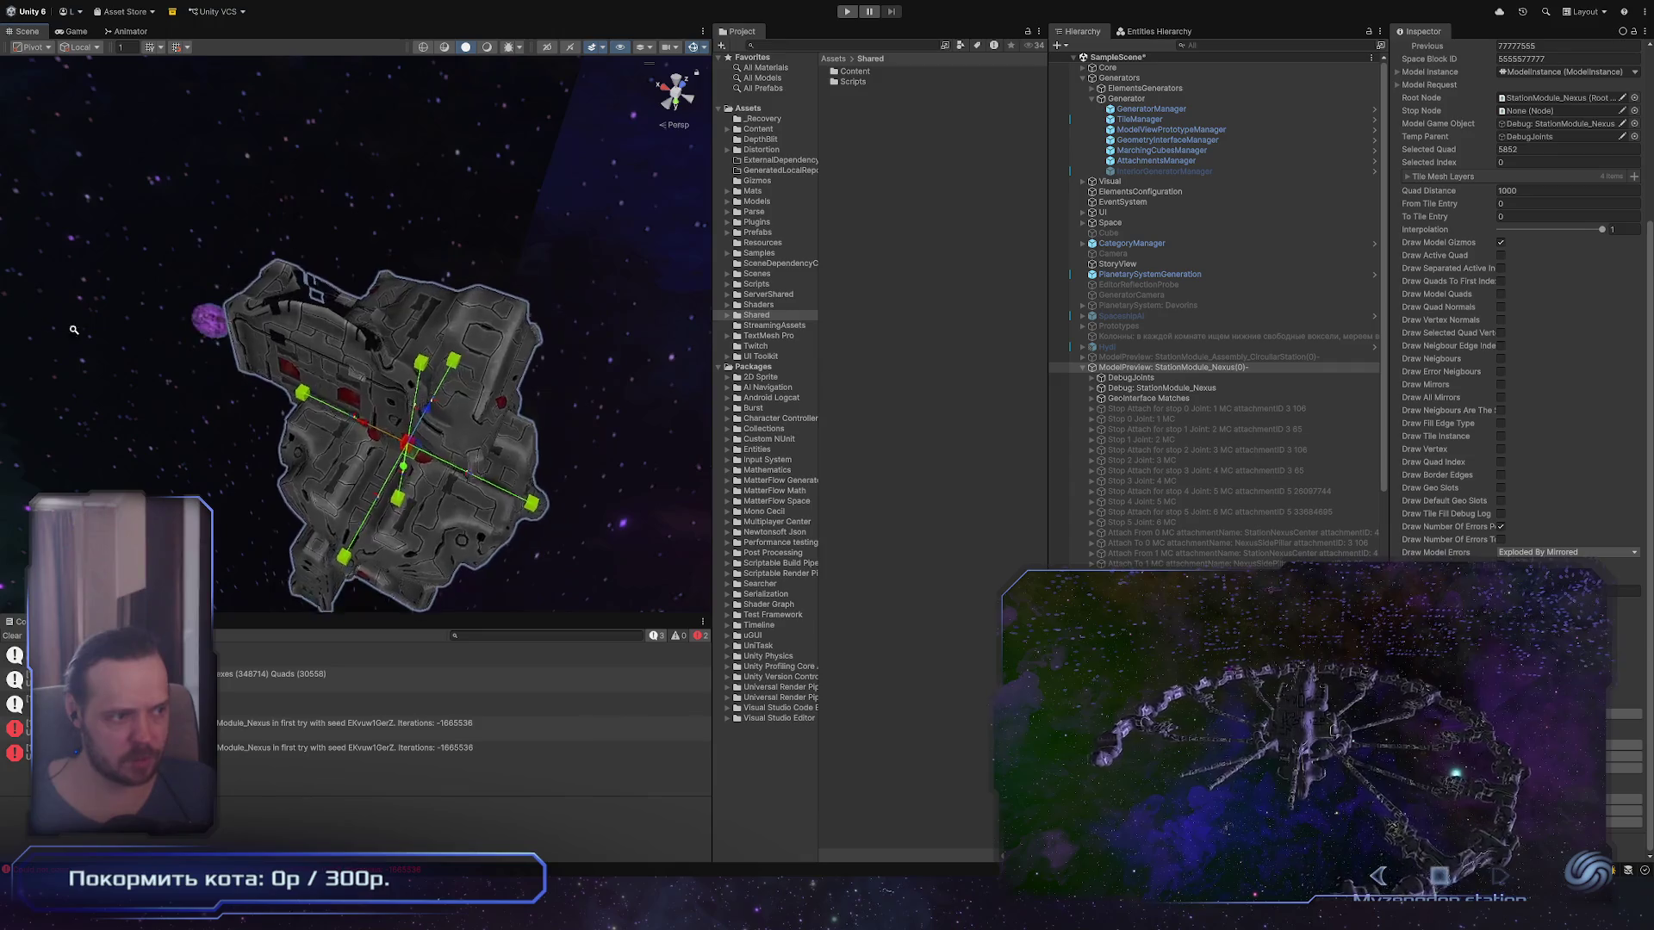
Step: Orbit closer to the station module from another angle
left_click_drag(74, 330, 573, 480)
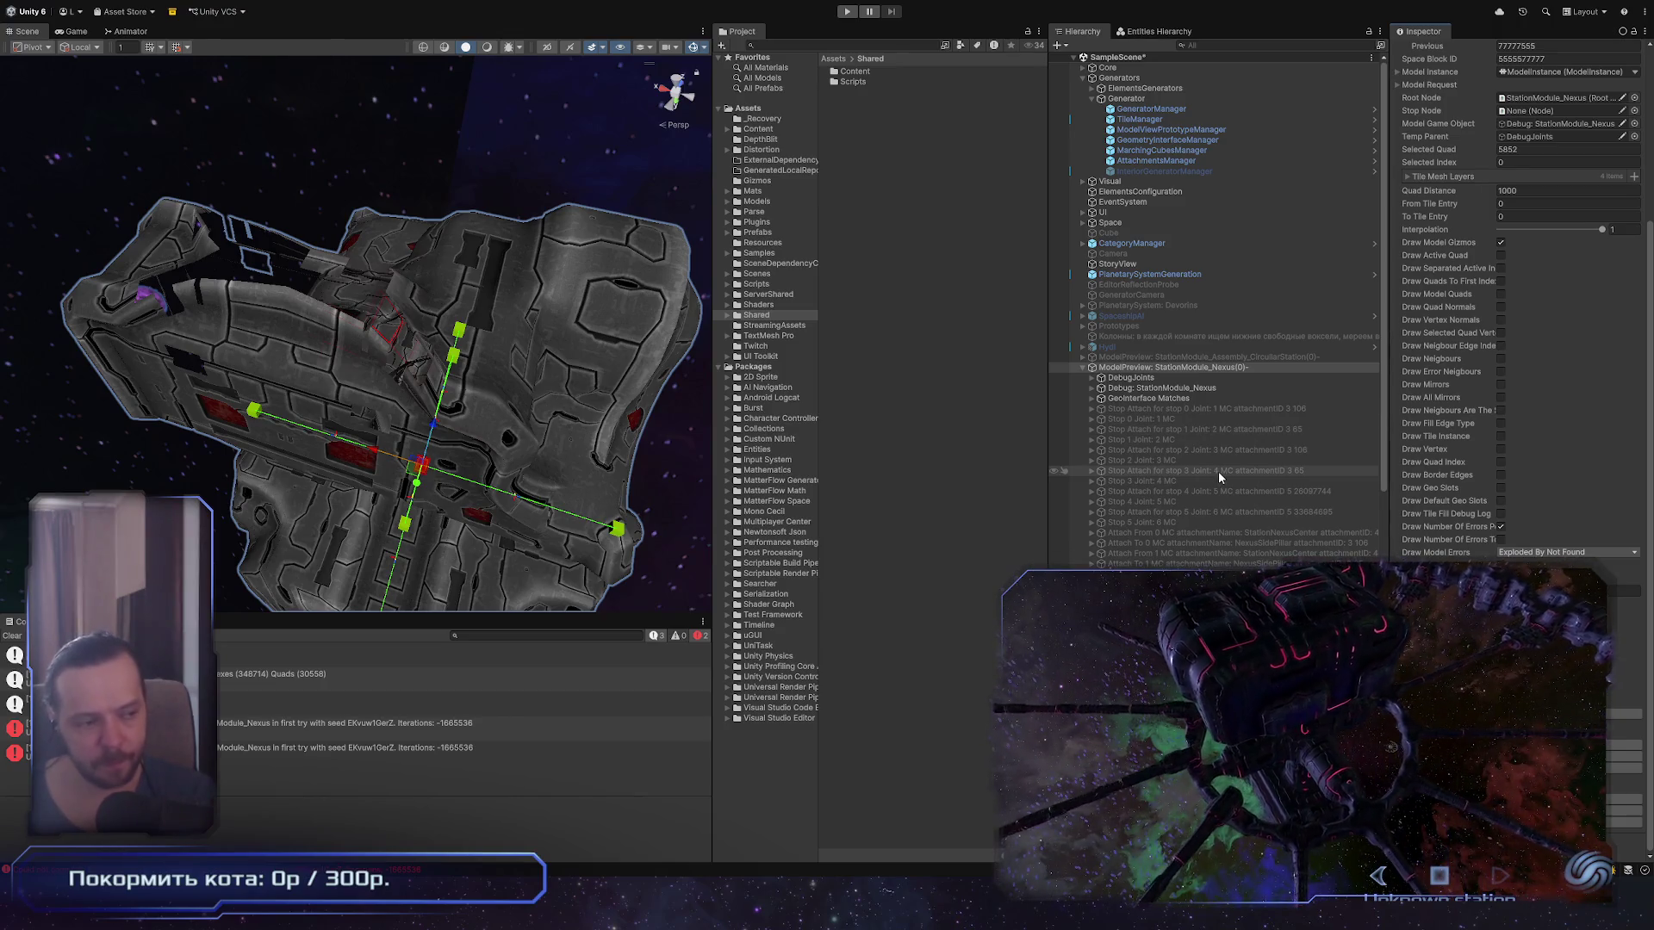
left_click(677, 675)
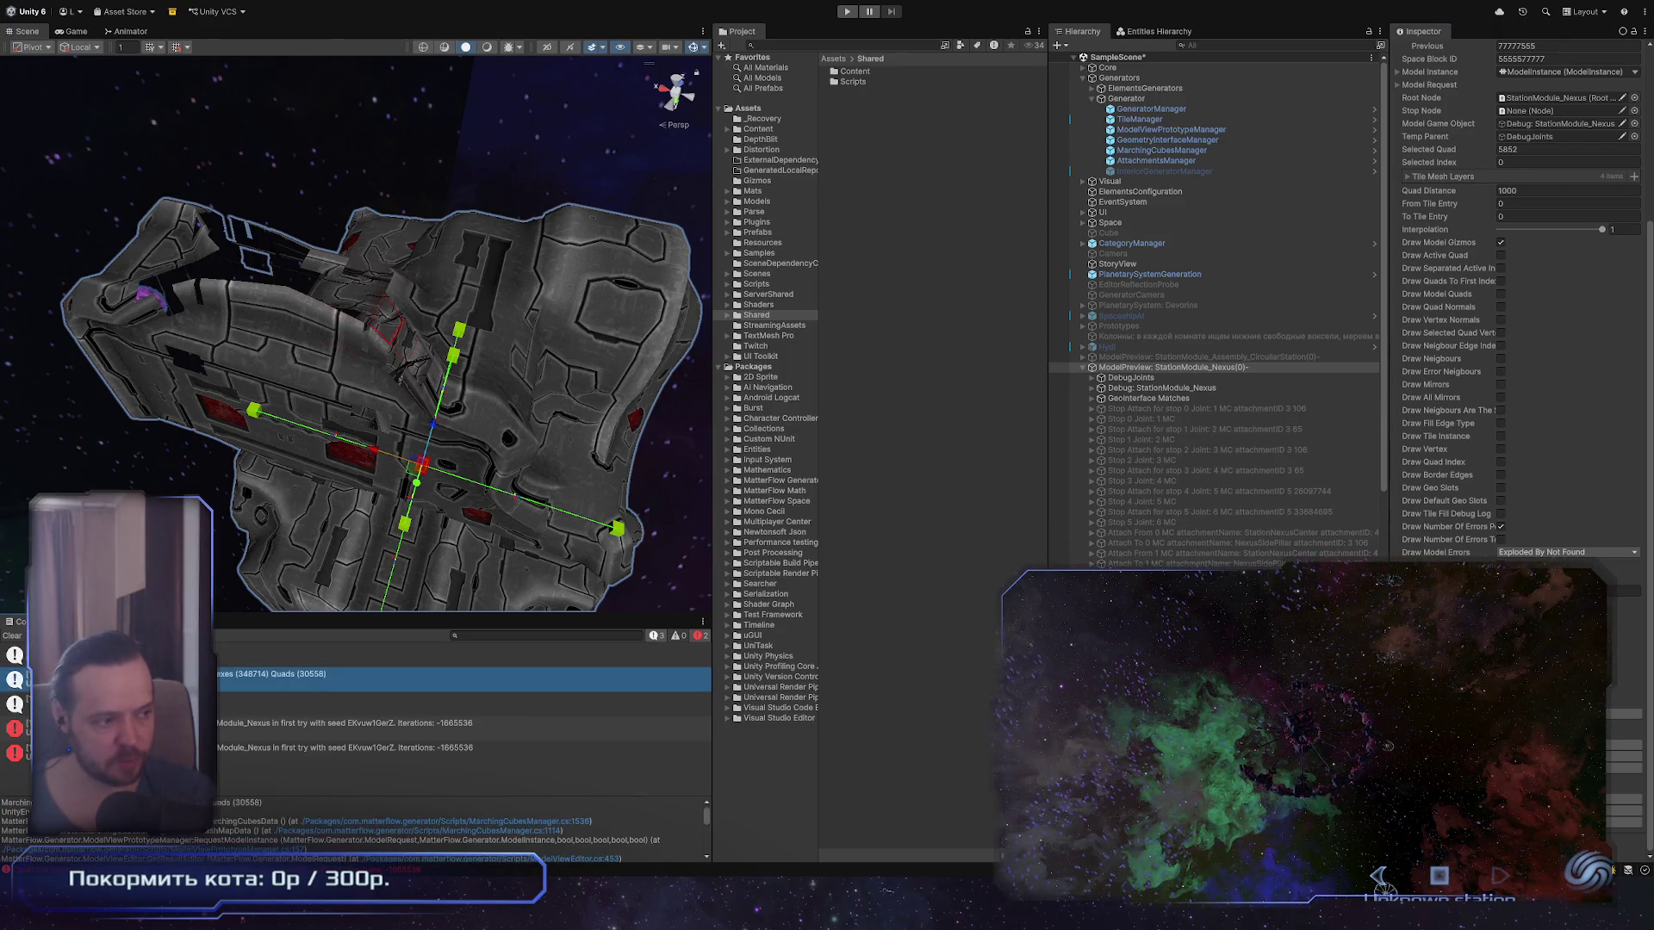
left_click(678, 704)
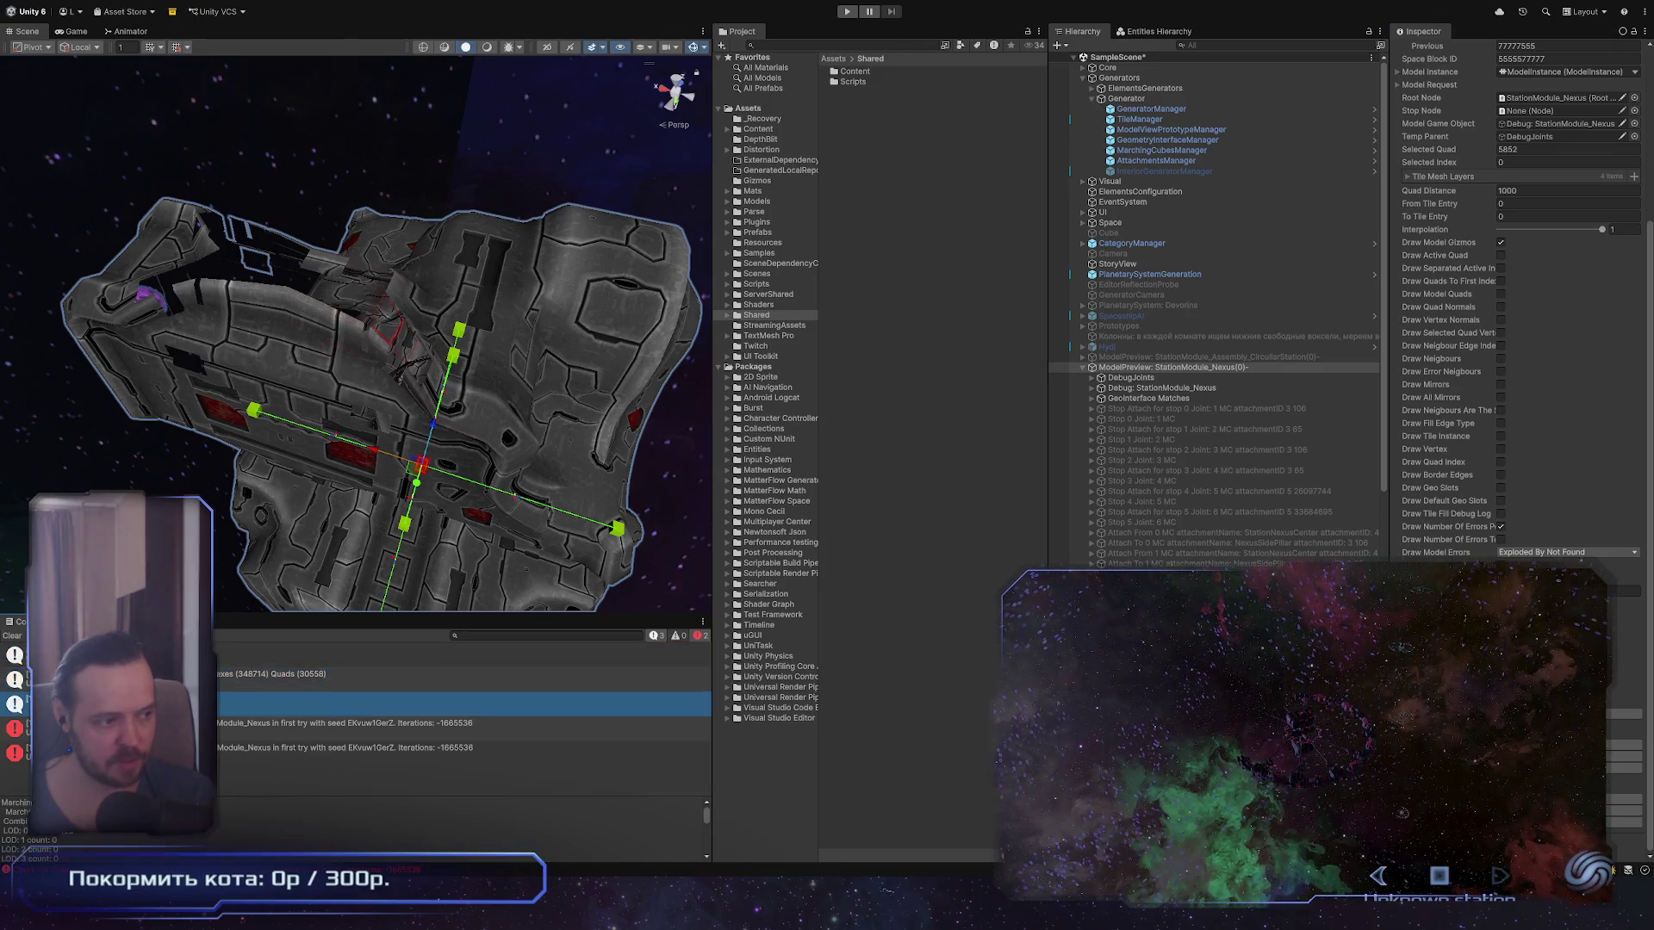
left_click(437, 681)
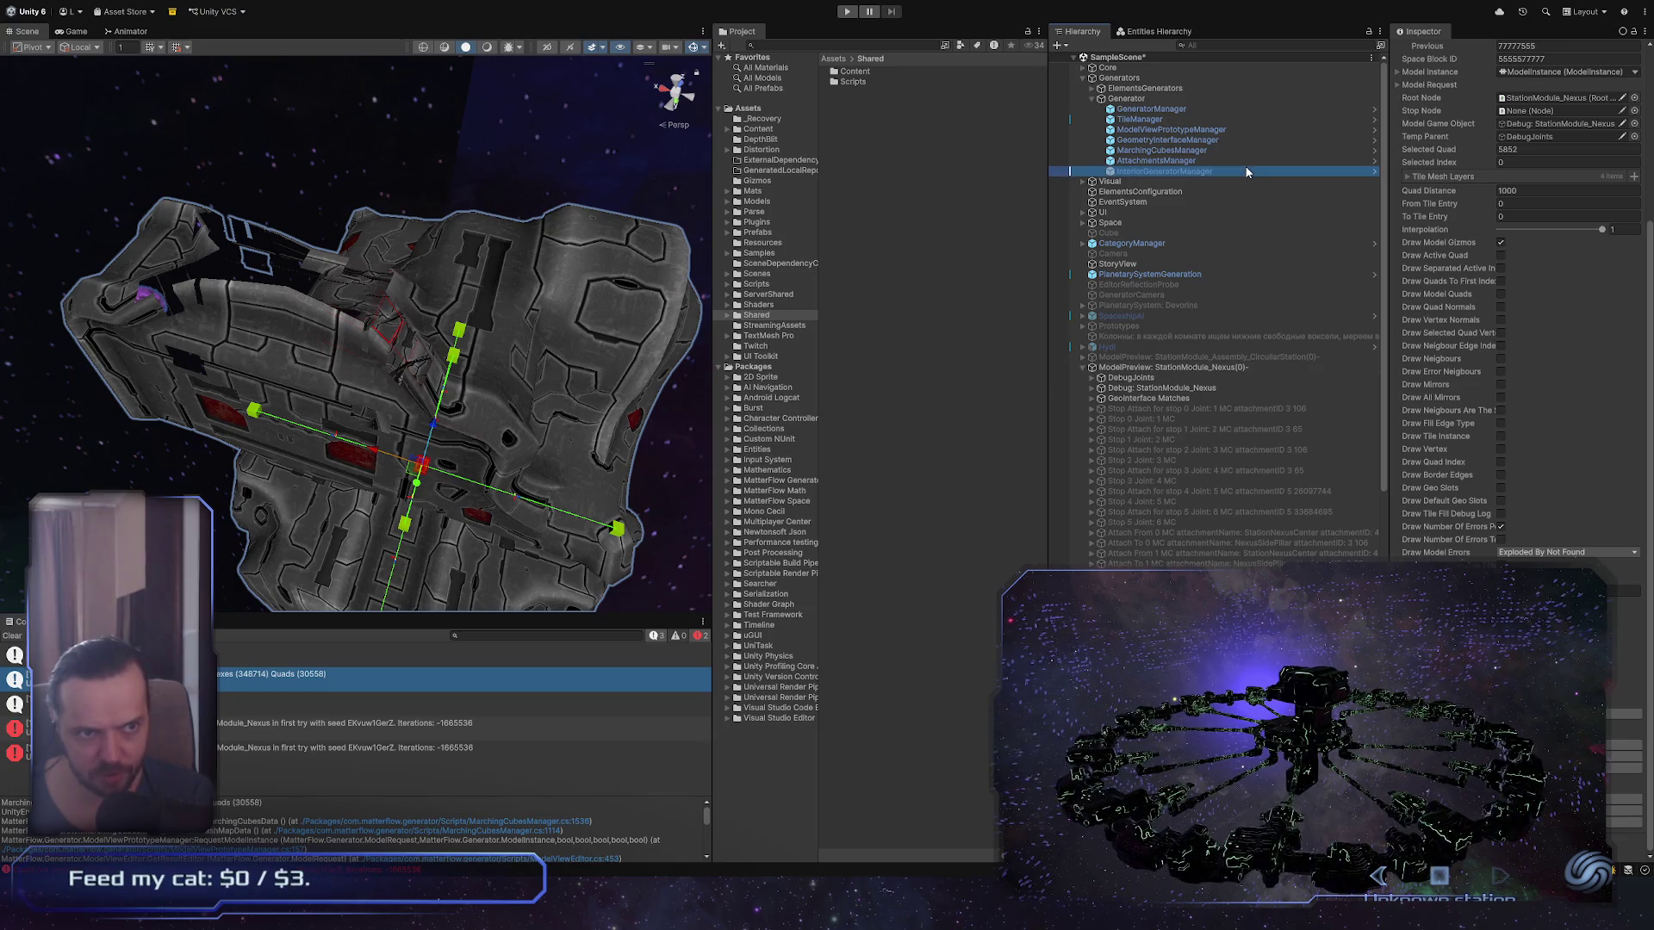
left_click(1197, 172)
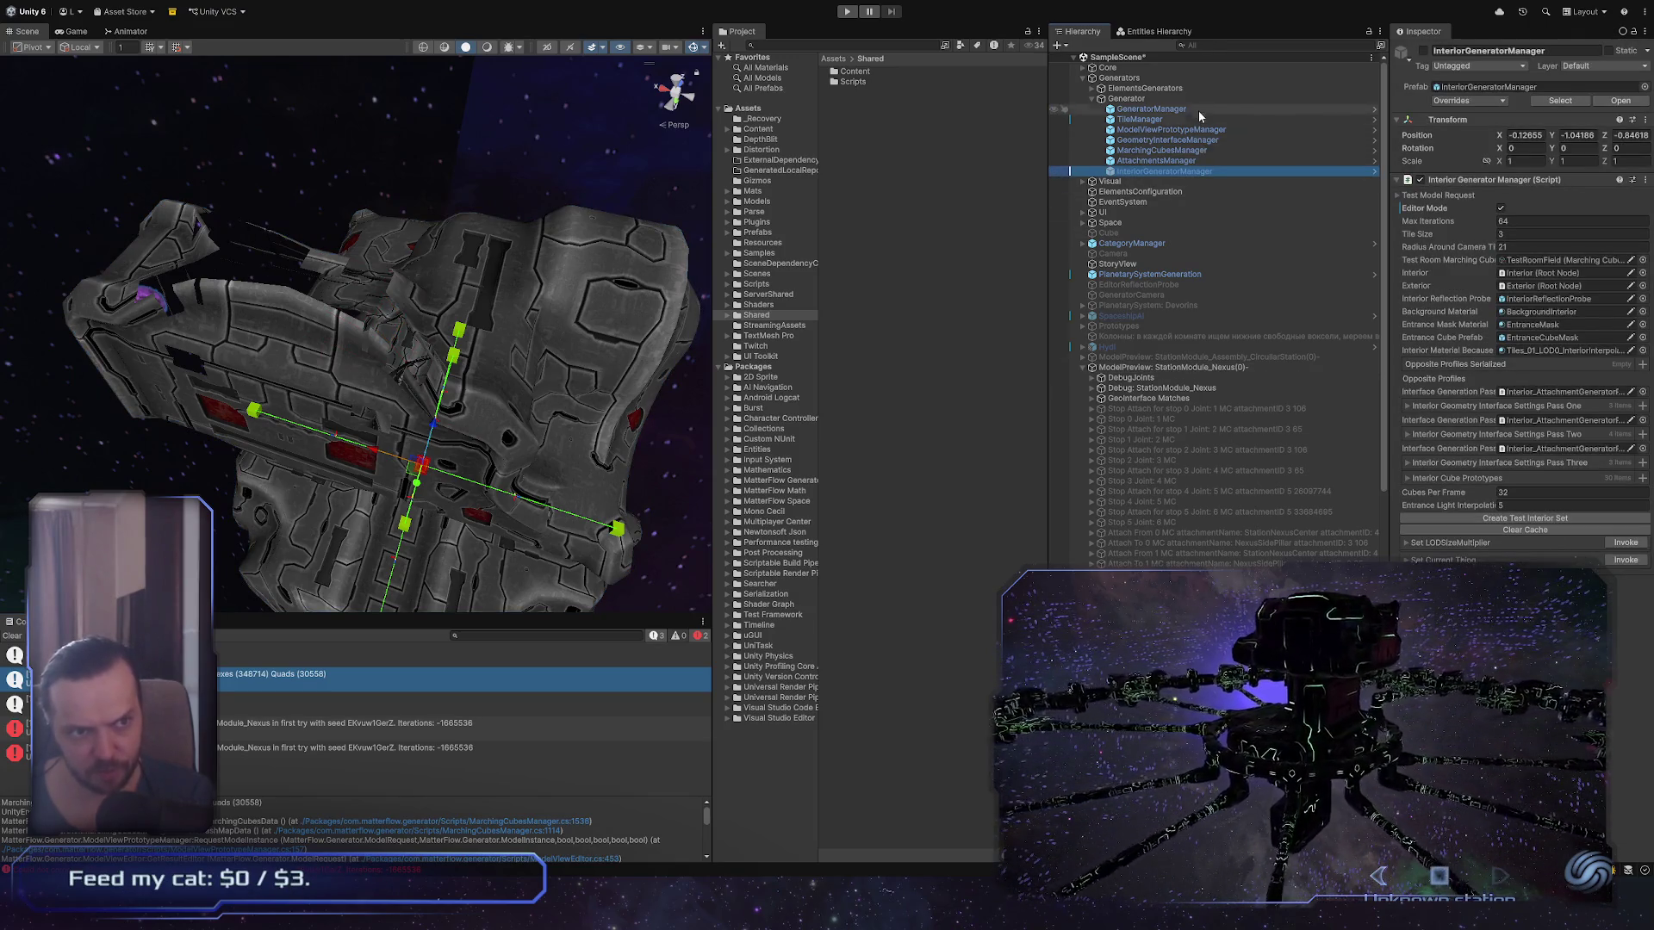
left_click(1255, 368)
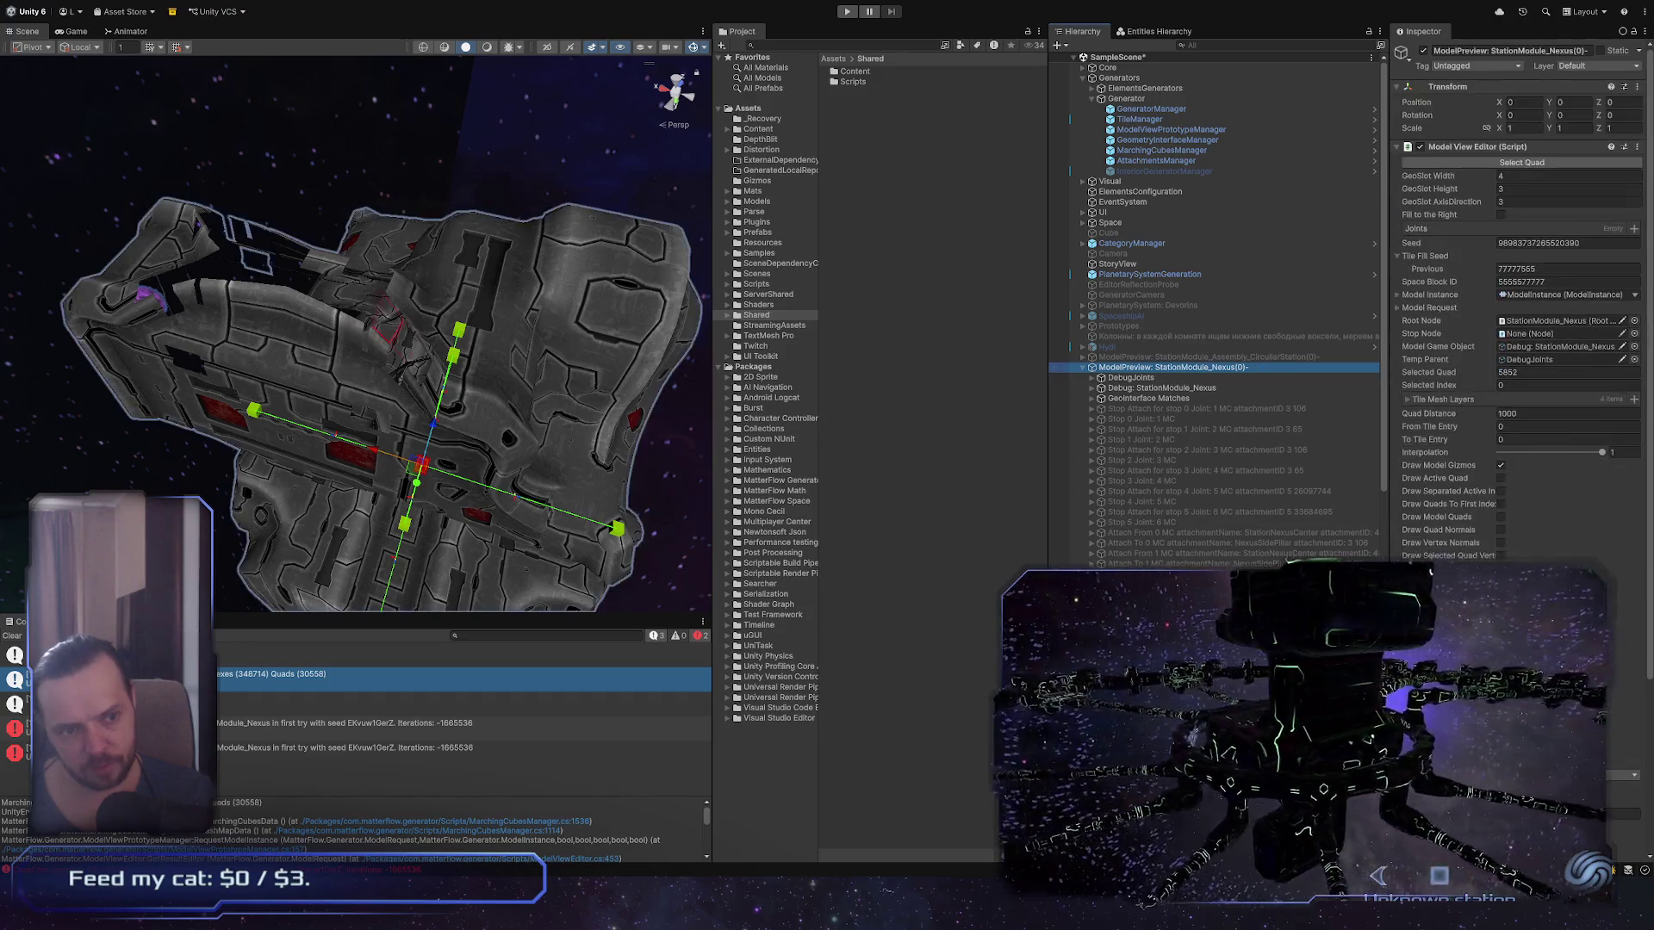
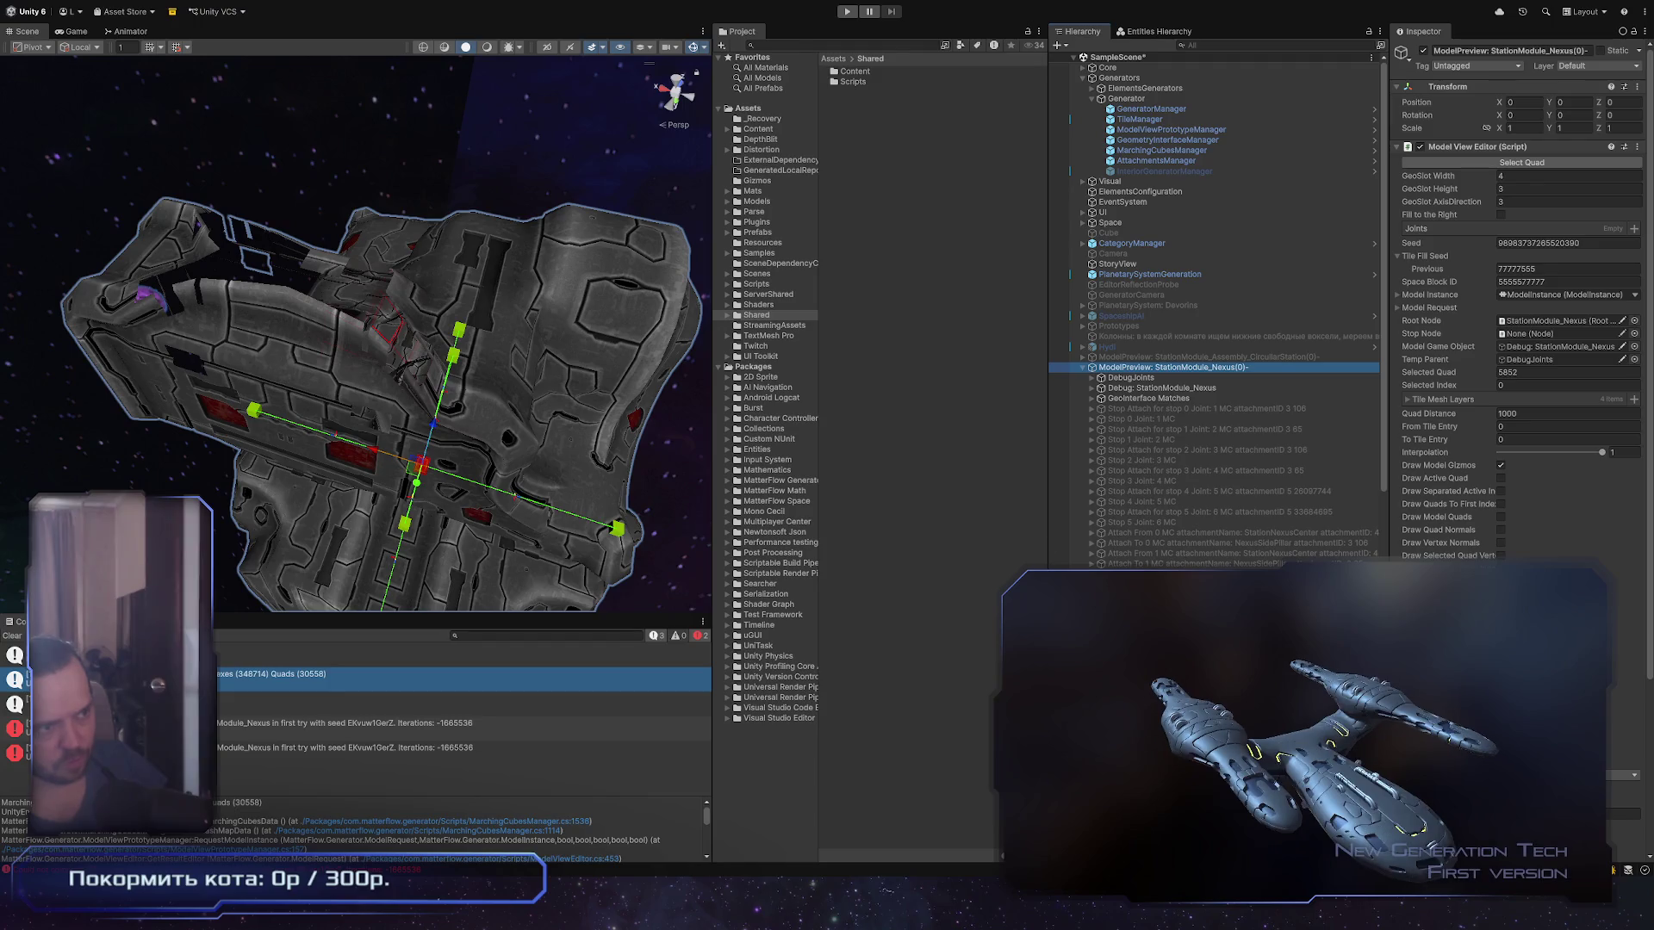
Step: Return to Unity and orbit the Scene view in close to the StationModule_Nexus hull plating
key("alt+Tab")
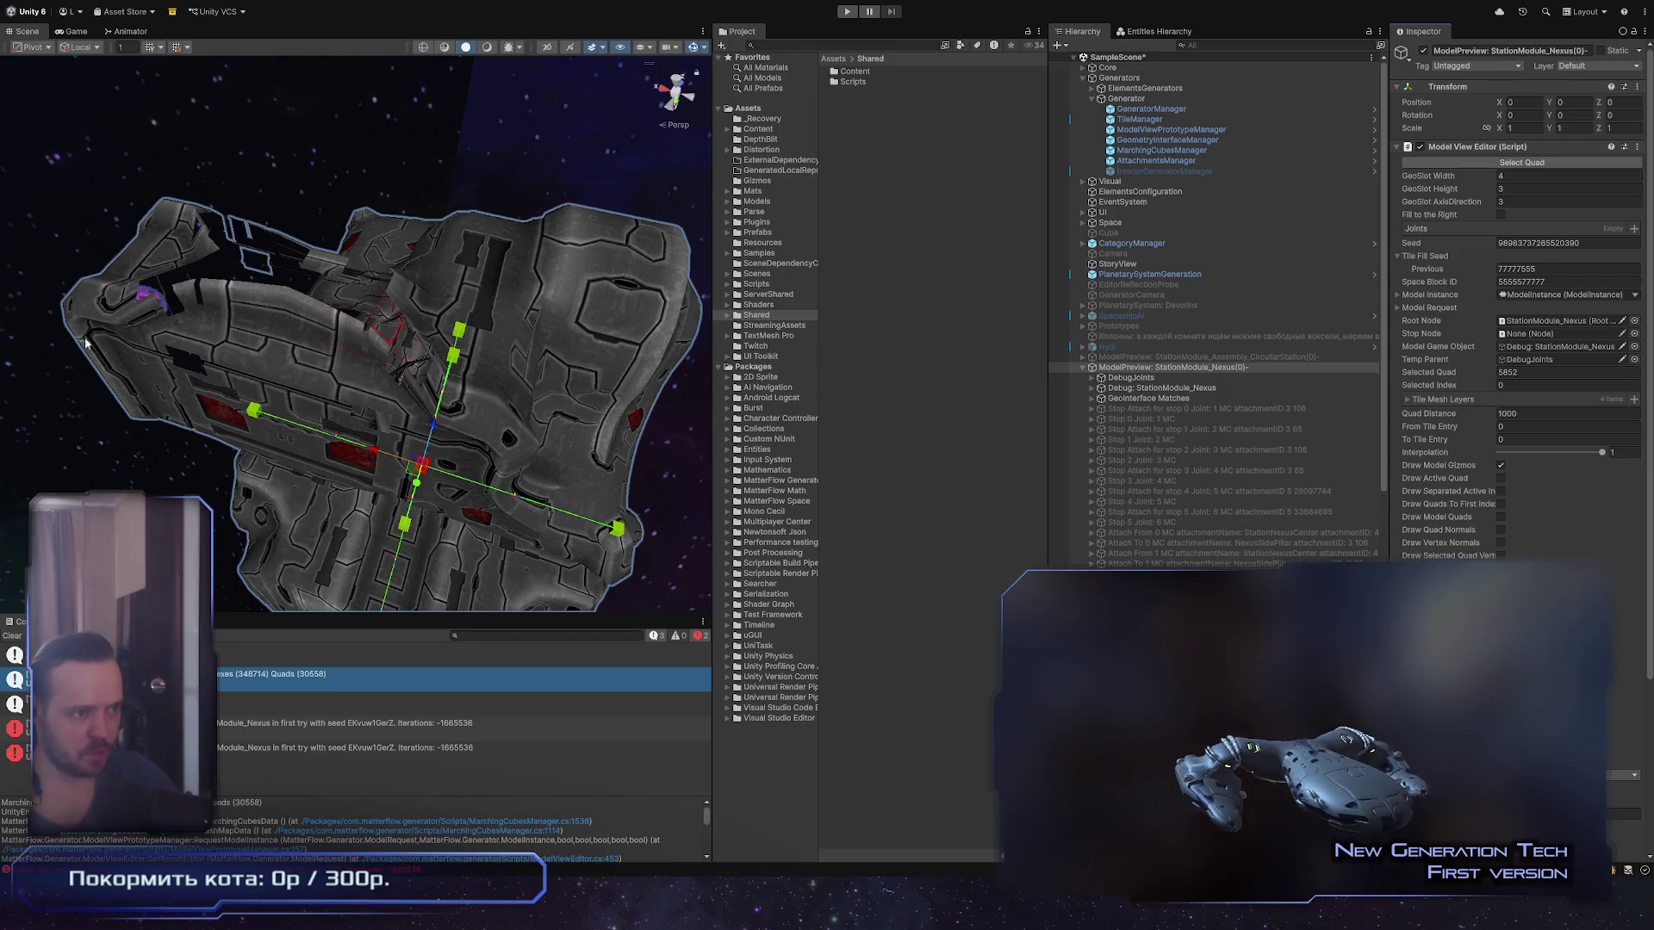
mouse_move(85, 343)
left_mouse_down()
mouse_move(532, 408)
mouse_move(265, 319)
mouse_move(437, 329)
mouse_move(644, 391)
mouse_move(360, 374)
left_mouse_up()
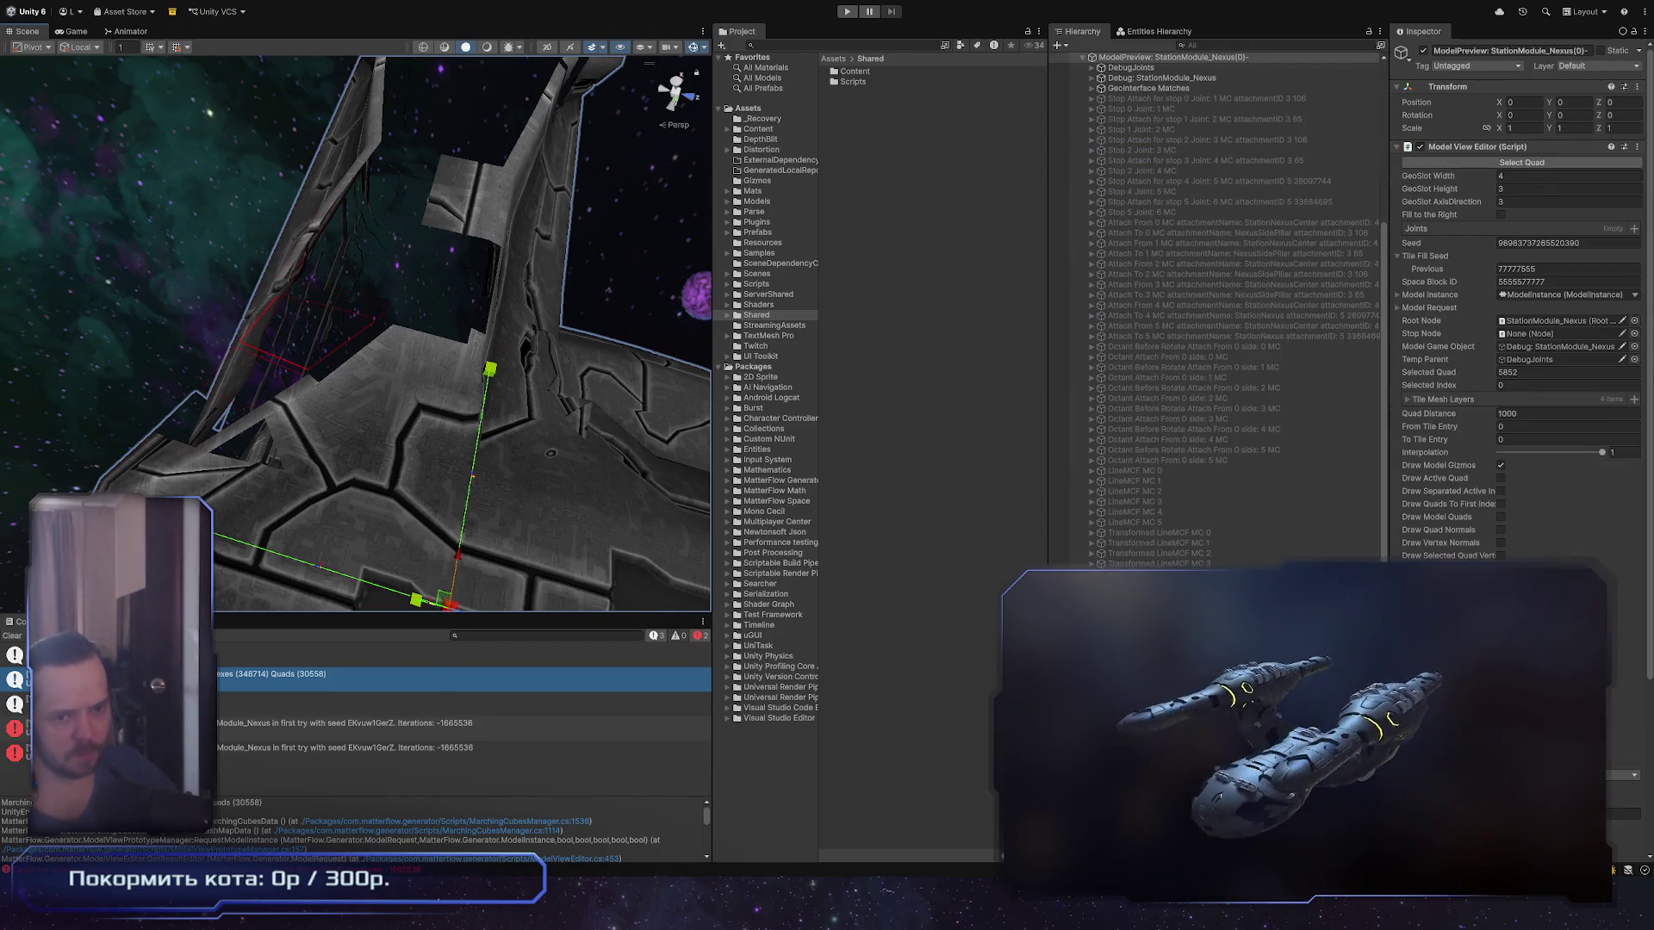
Step: Switch the model editor from quad picking to Default Mode and enable Draw Active Quad on the hull
scroll(1334, 448, "up", 10)
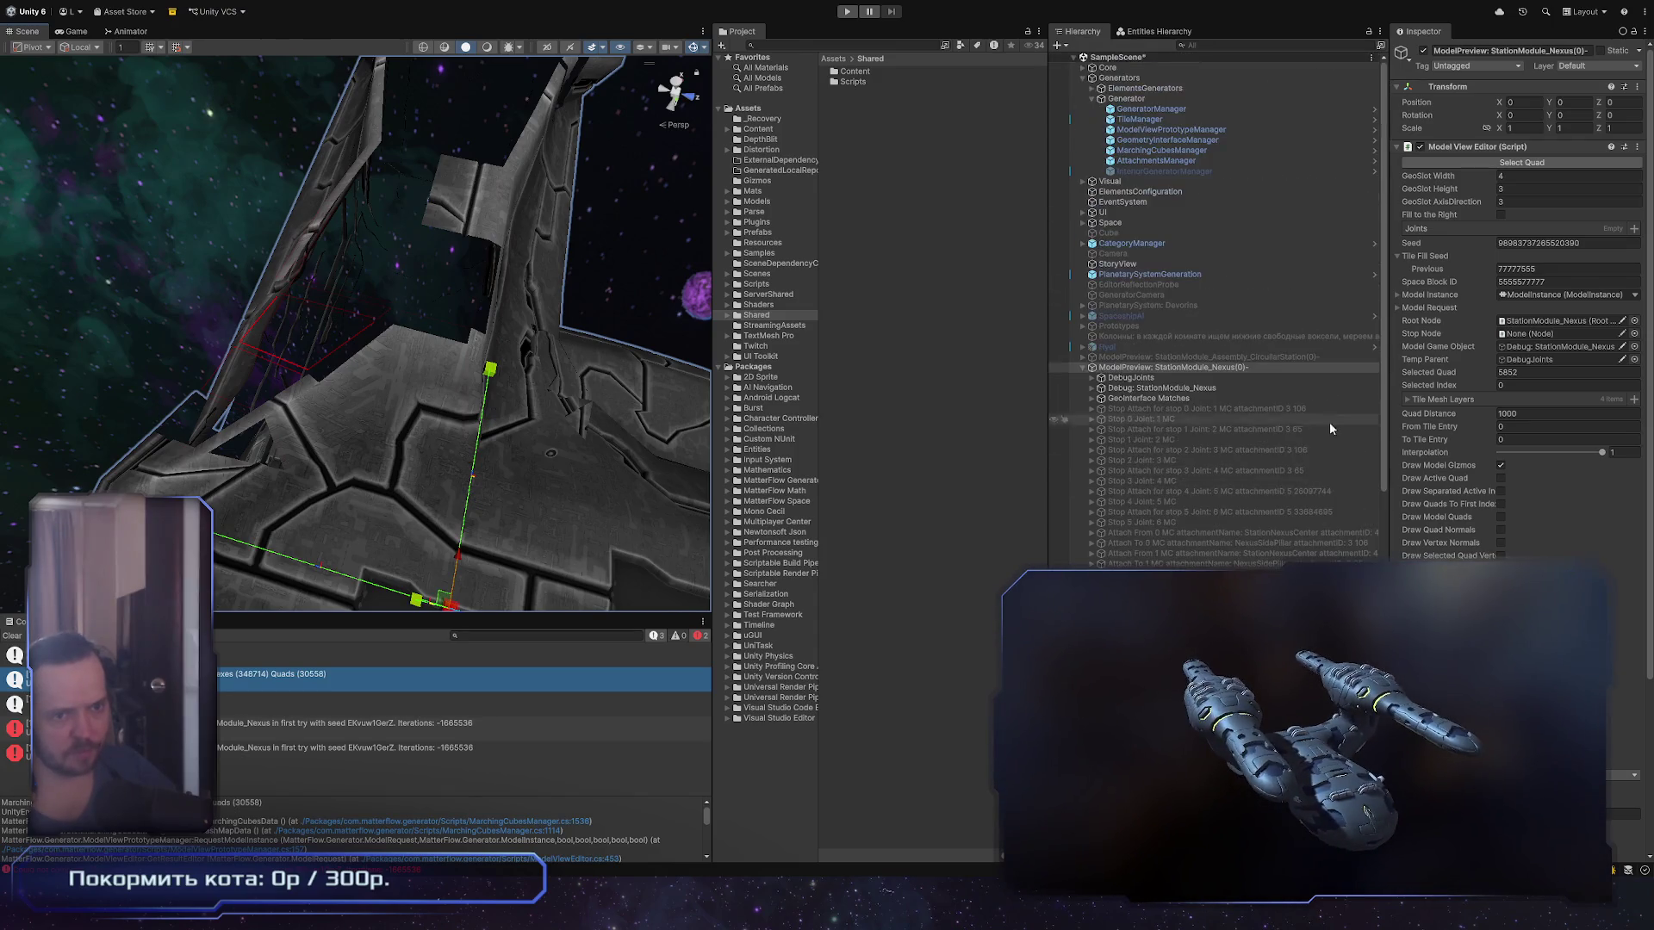
left_click(1502, 163)
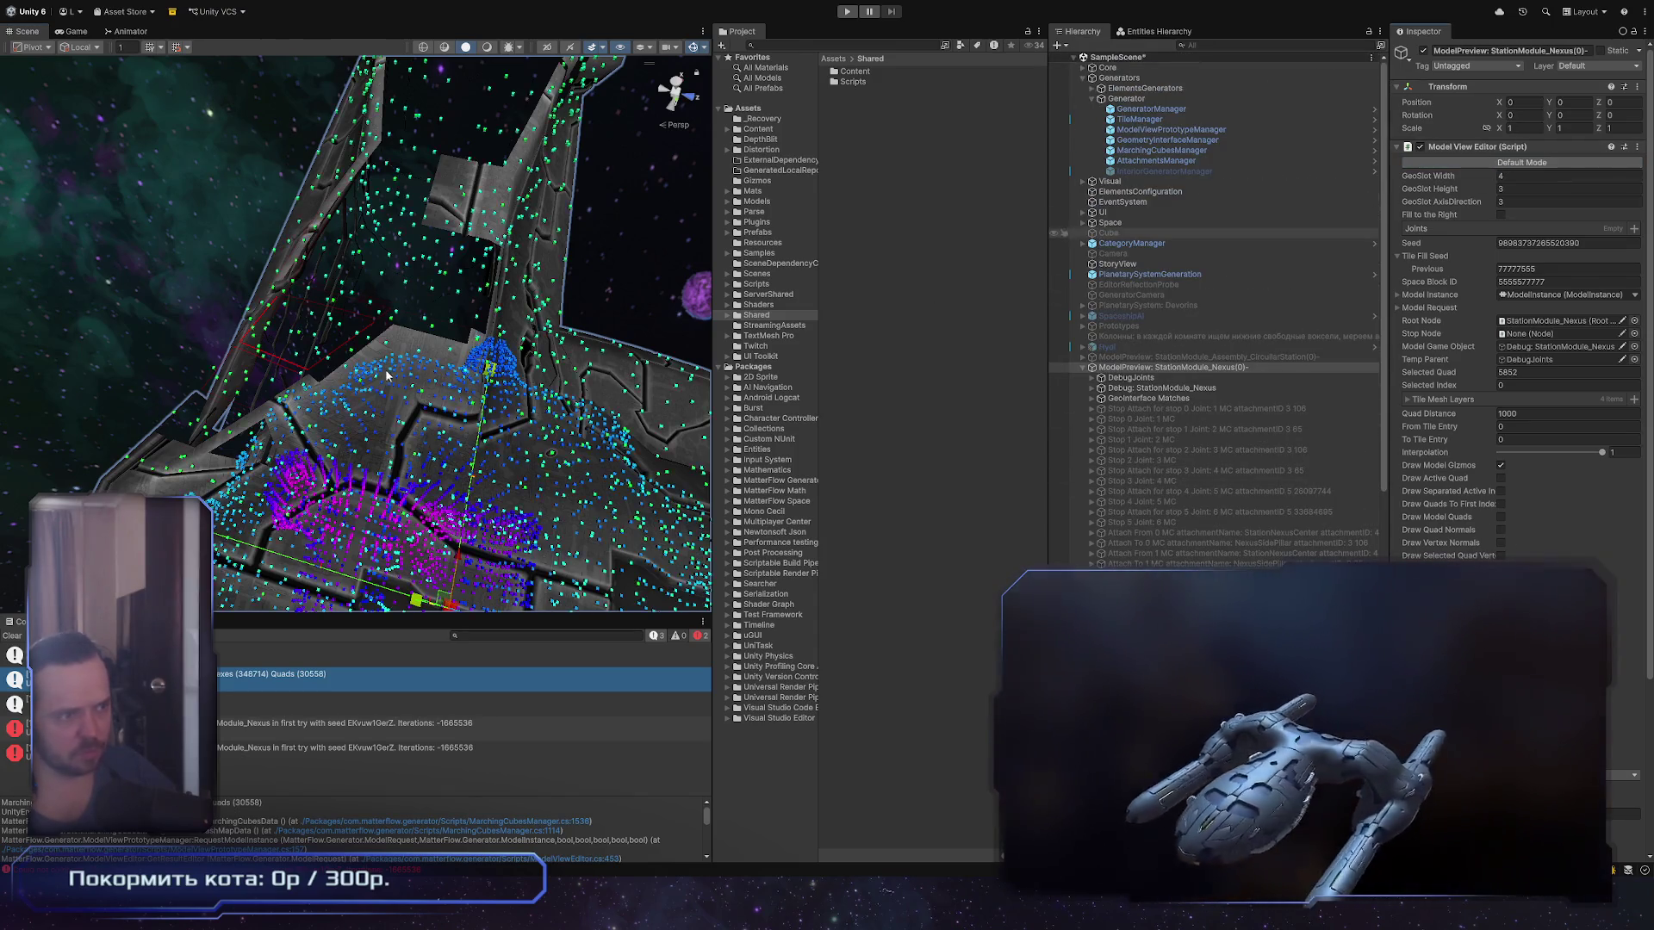
left_click_drag(360, 385, 388, 259)
left_click(1529, 163)
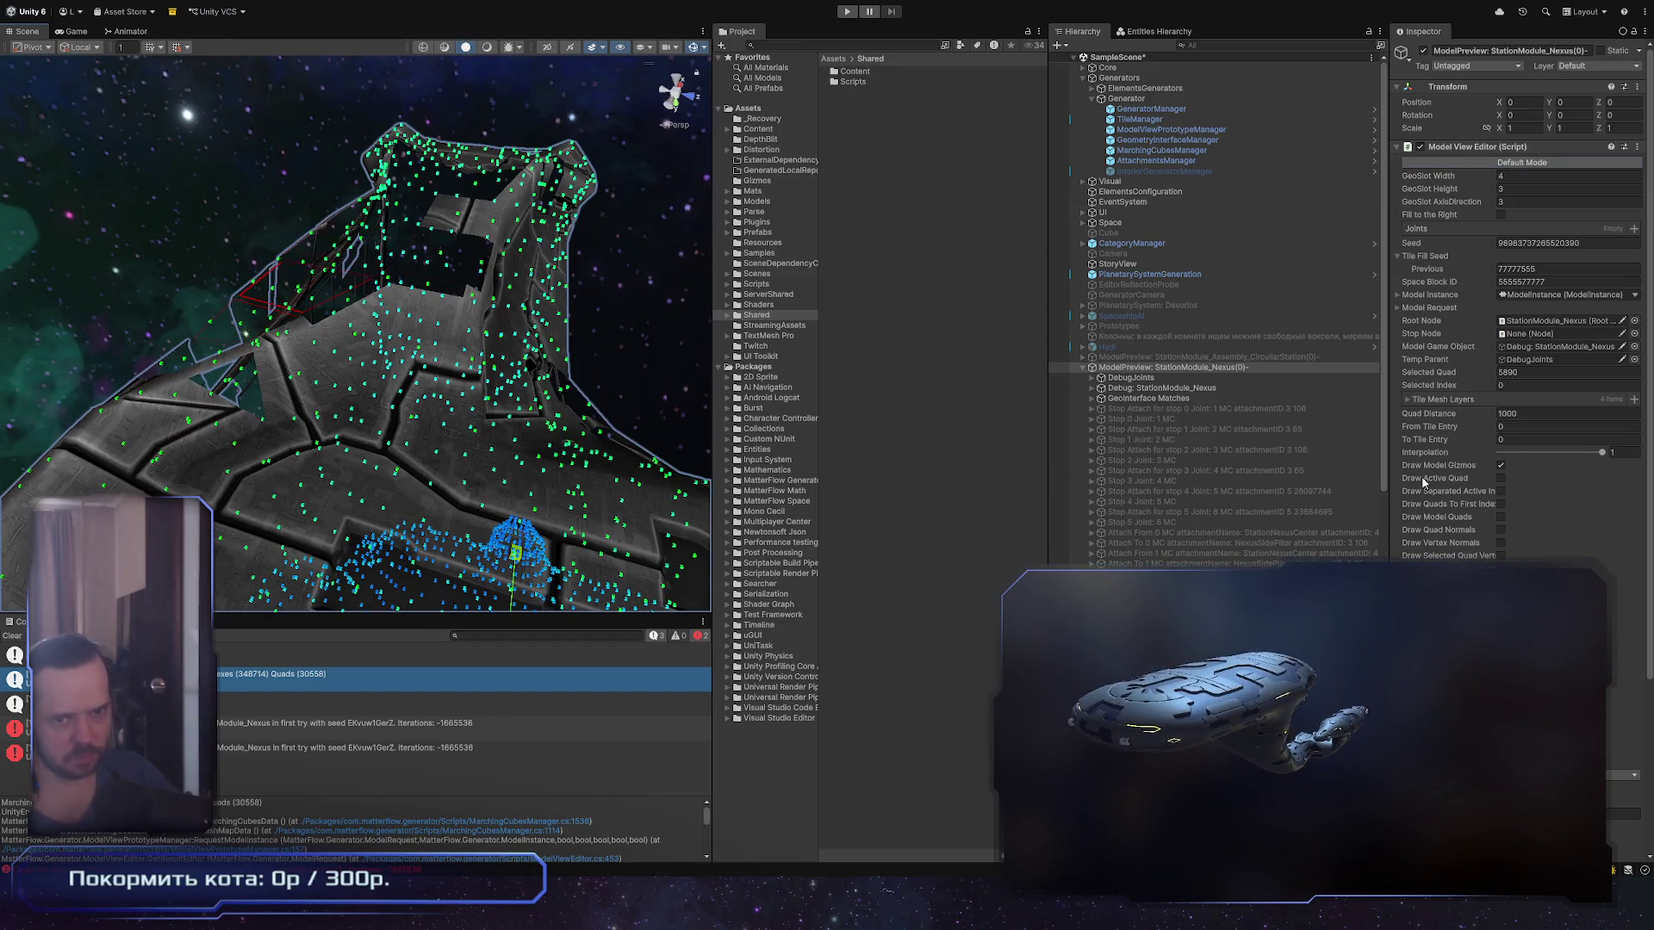
left_click(1501, 480)
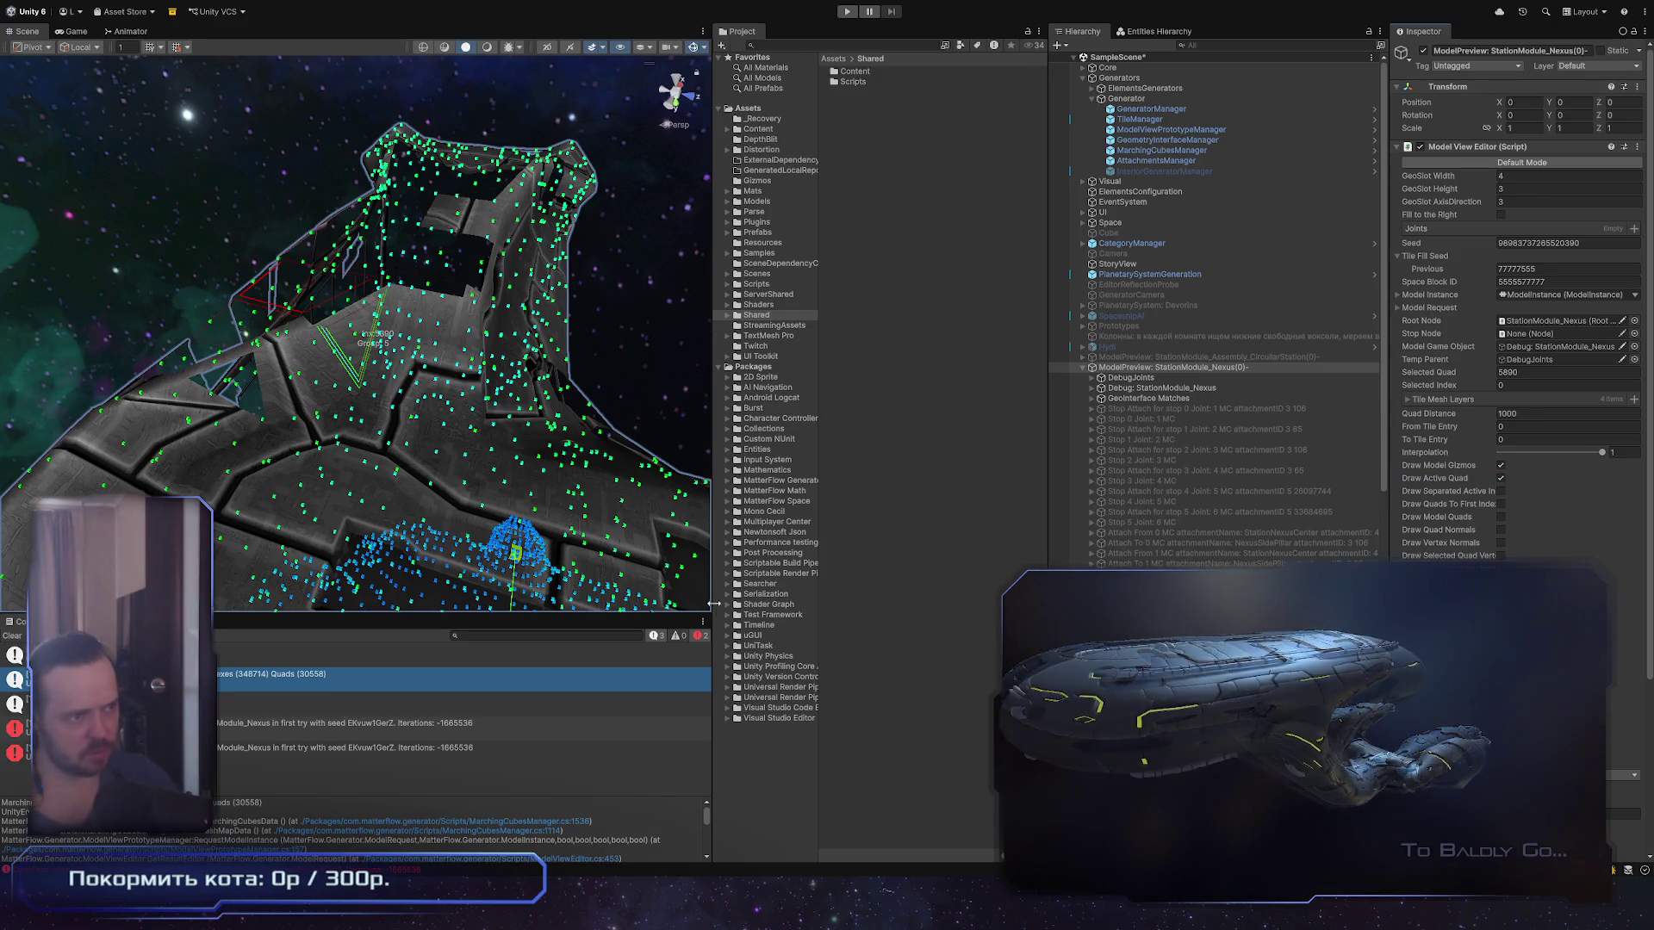
left_click_drag(269, 525, 309, 521)
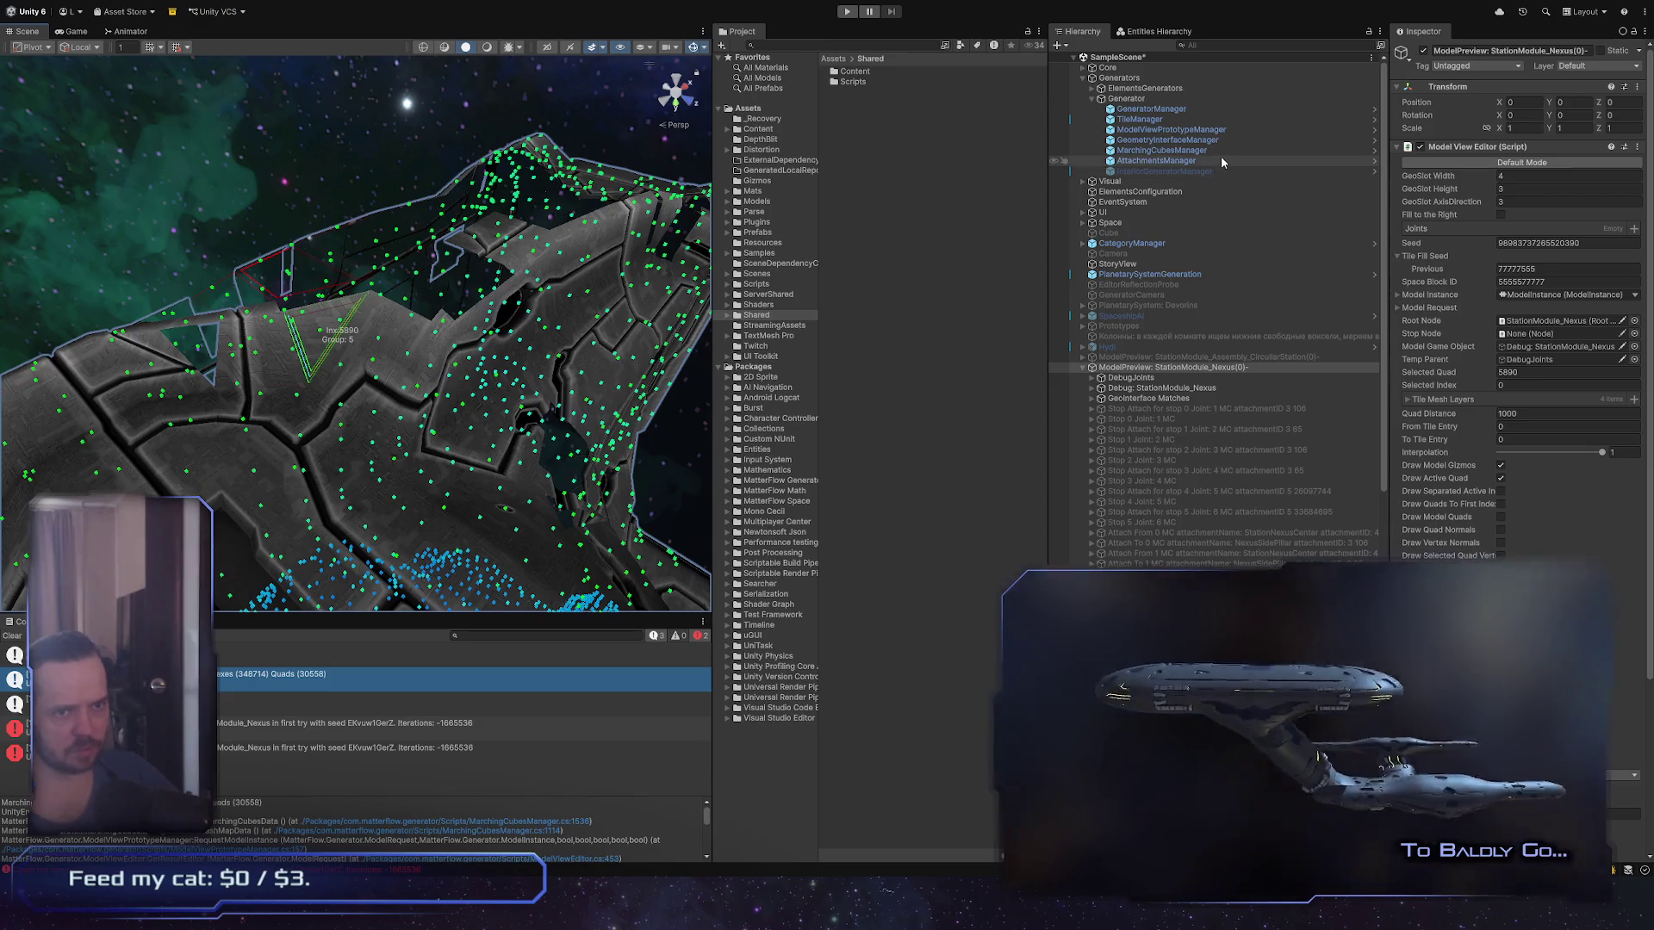
Step: Select TileManager in the Hierarchy and widen the Inspector to show its tile constraints
left_click(1218, 143)
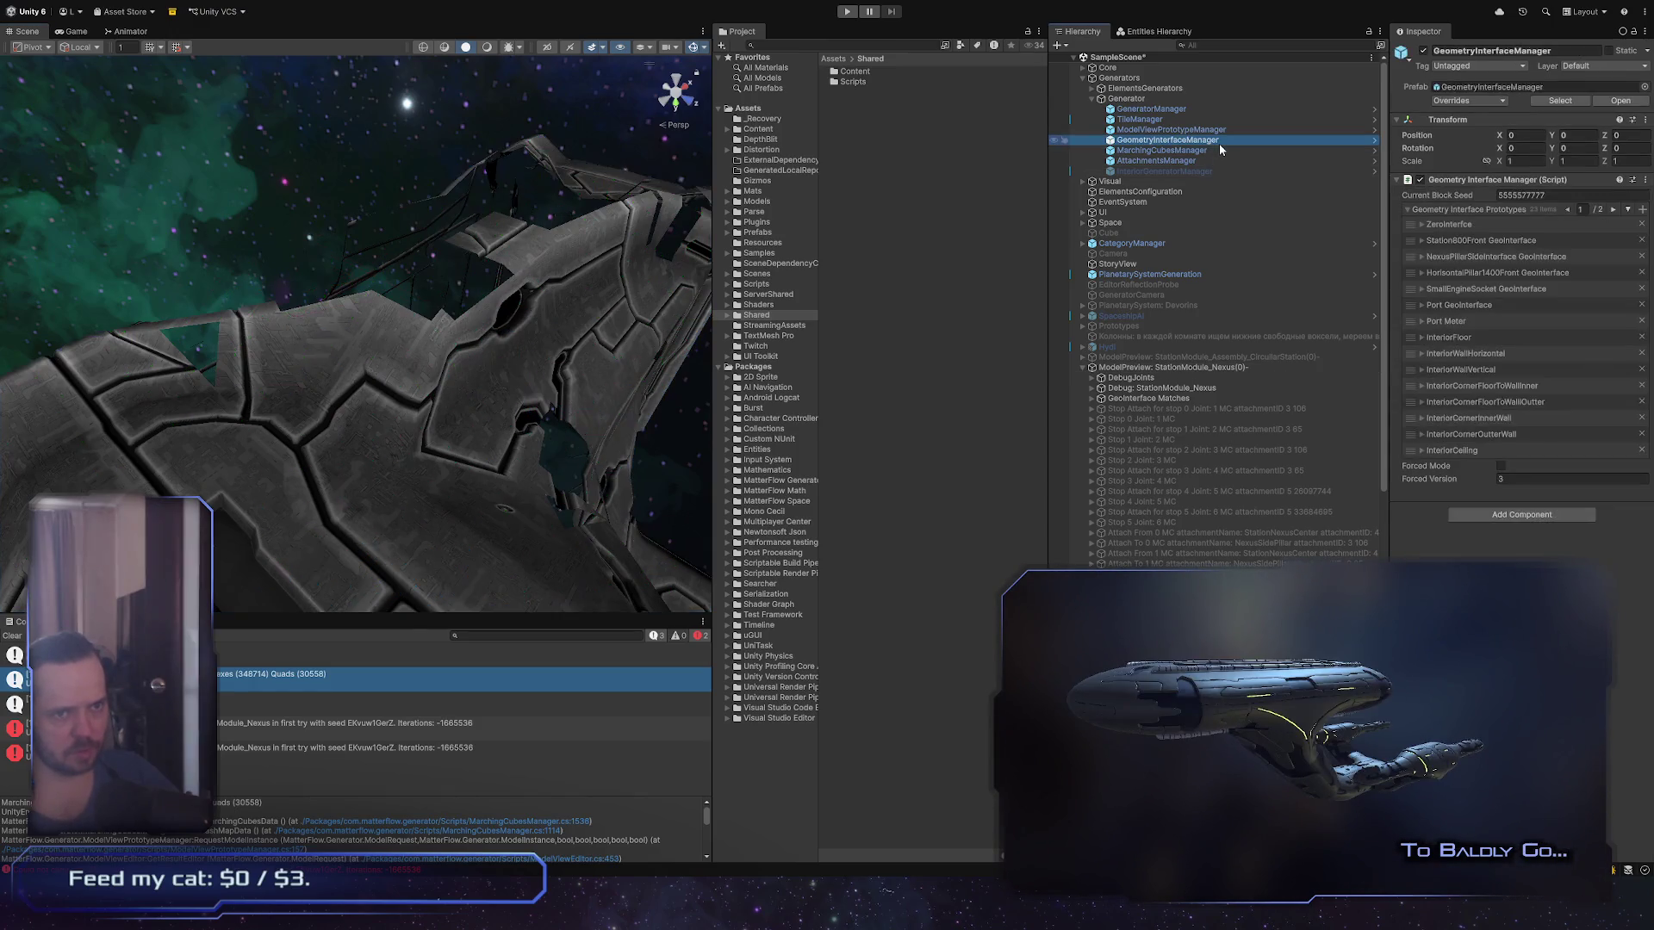
left_click(1214, 129)
left_click(1213, 121)
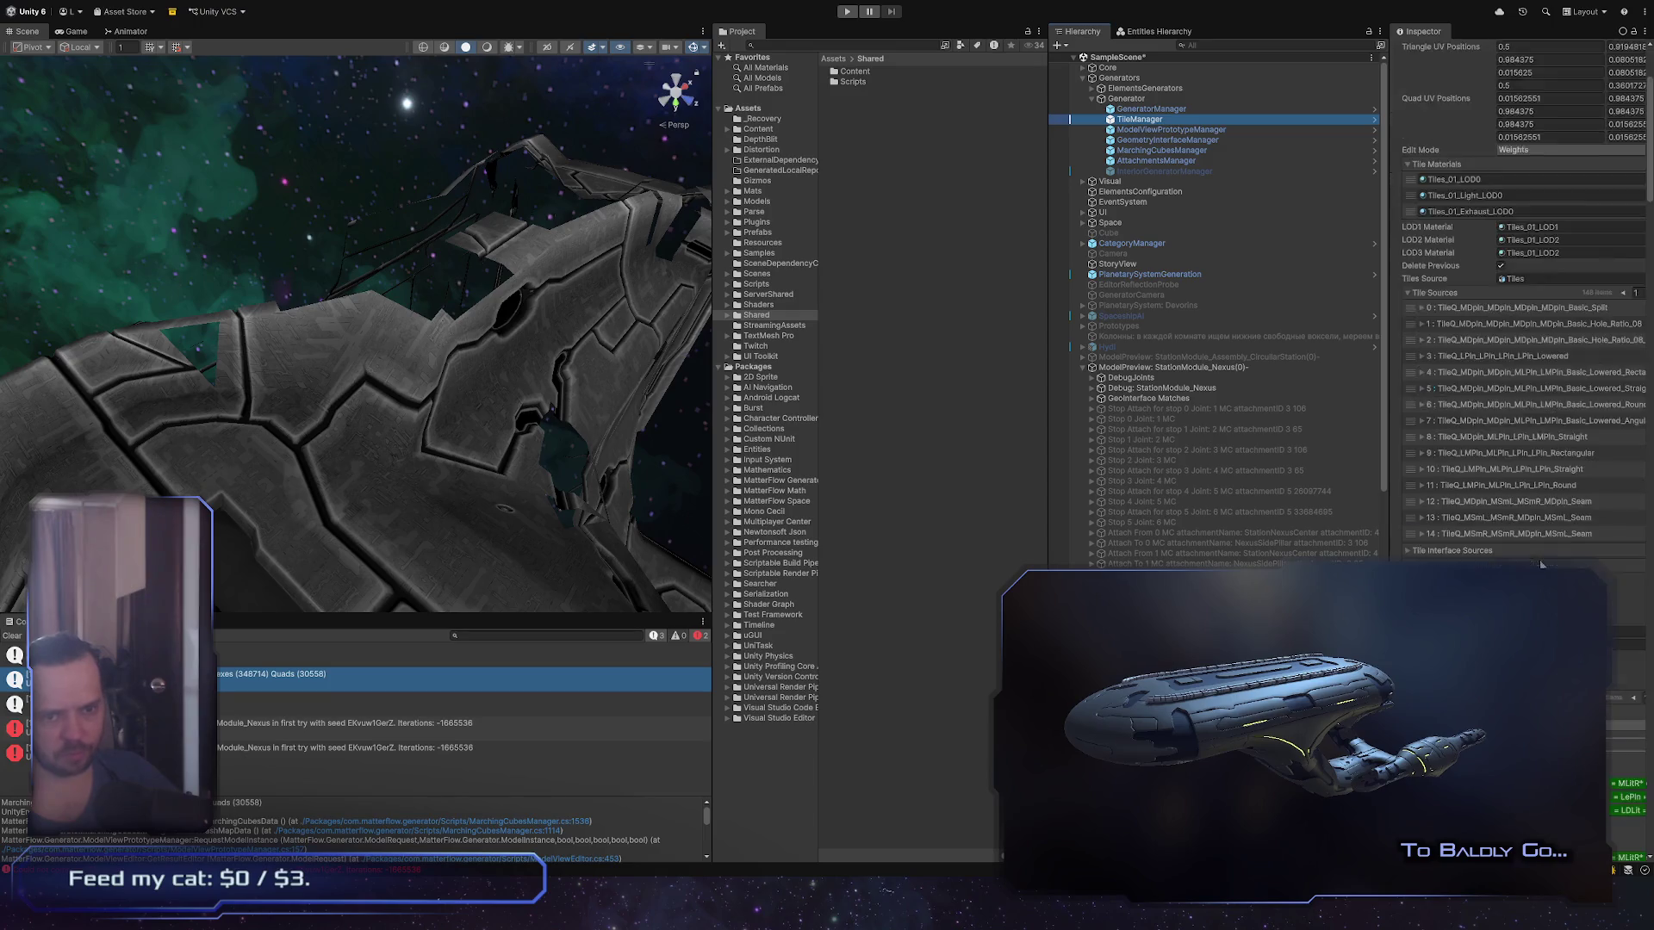
scroll(1533, 552, "down", 10)
scroll(1517, 543, "down", 10)
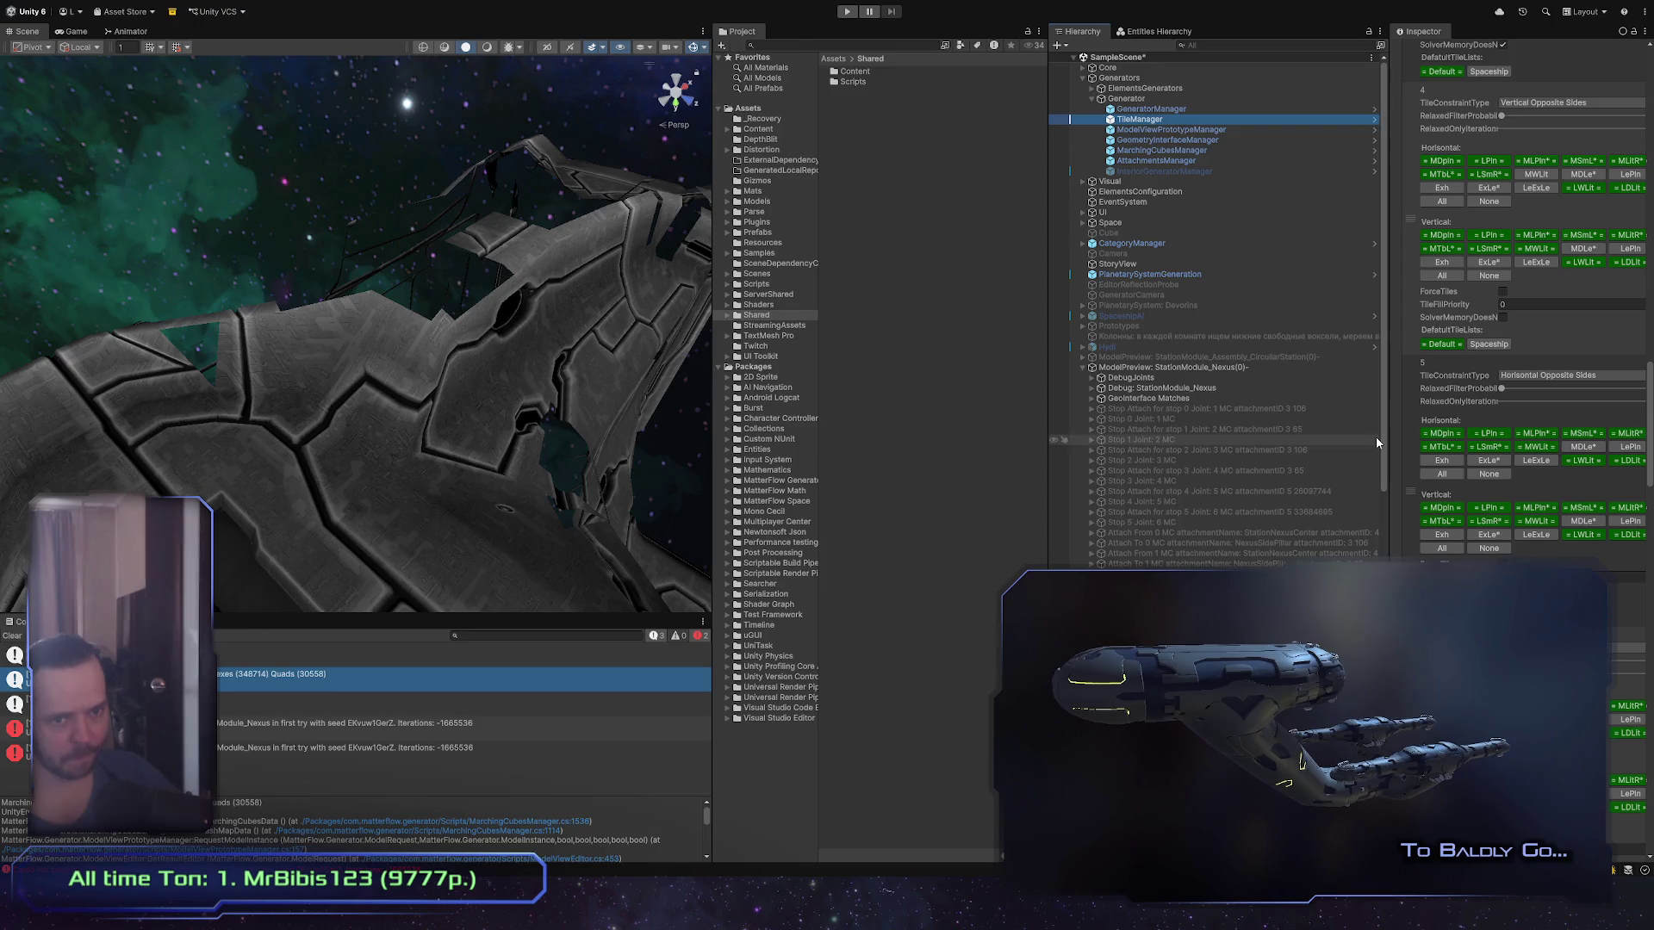
left_click_drag(1388, 437, 1242, 466)
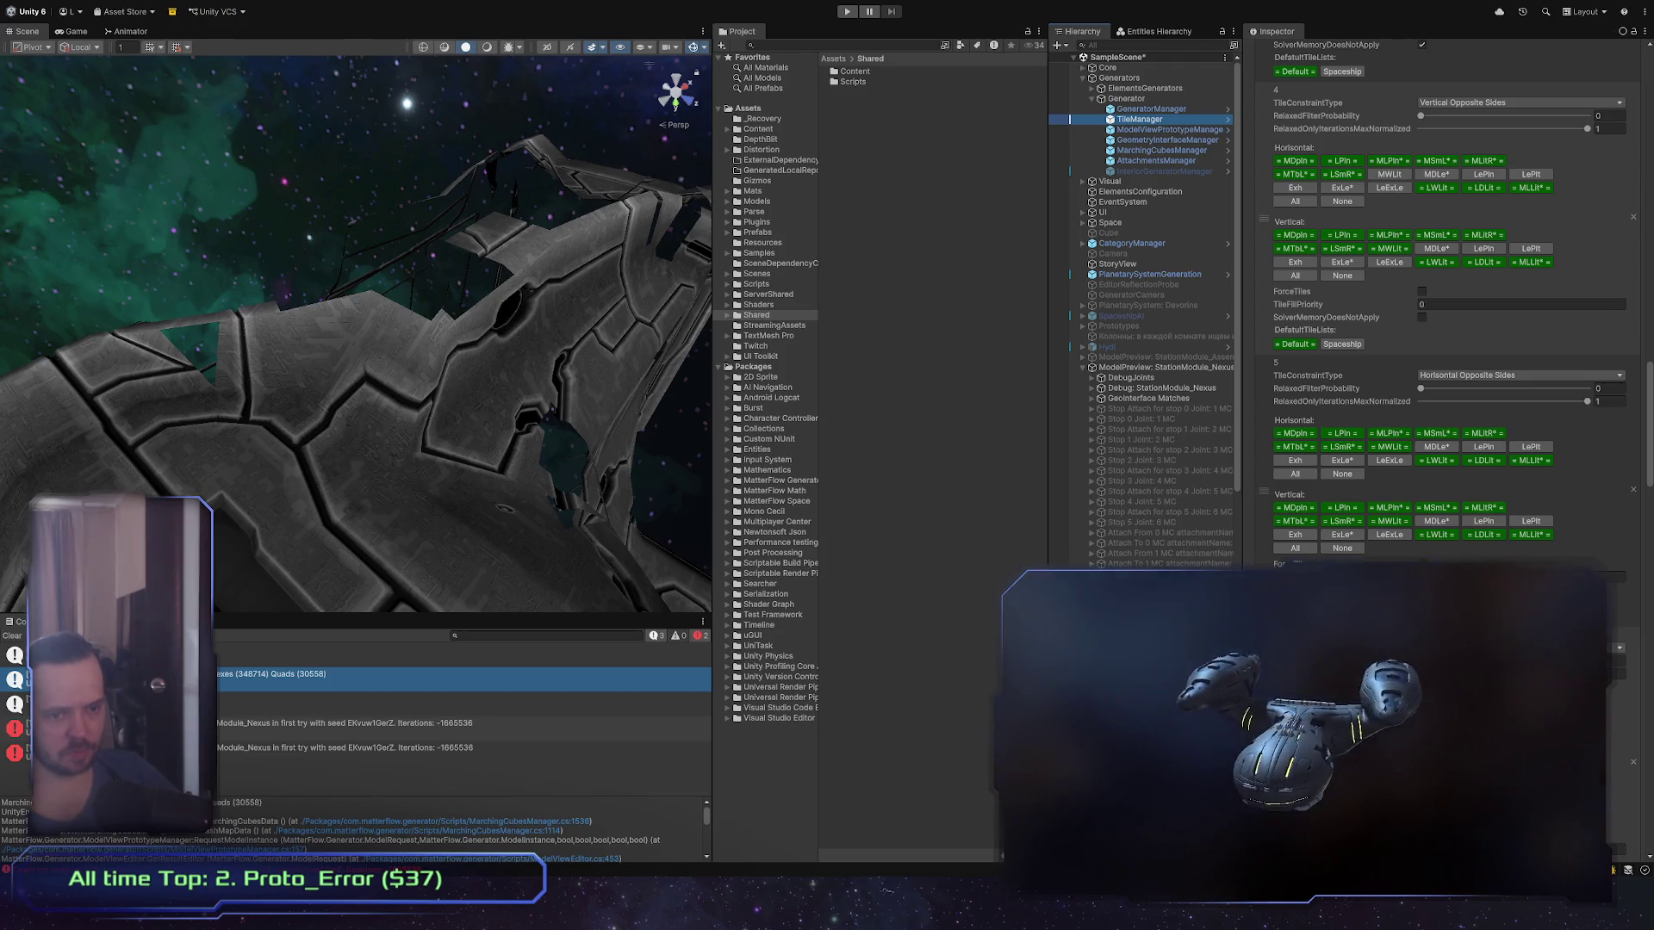
Step: Set Horizontal Opposite Sides' RelaxedFilterProbability to 0.19, then drag it back to 0
left_click(1453, 390)
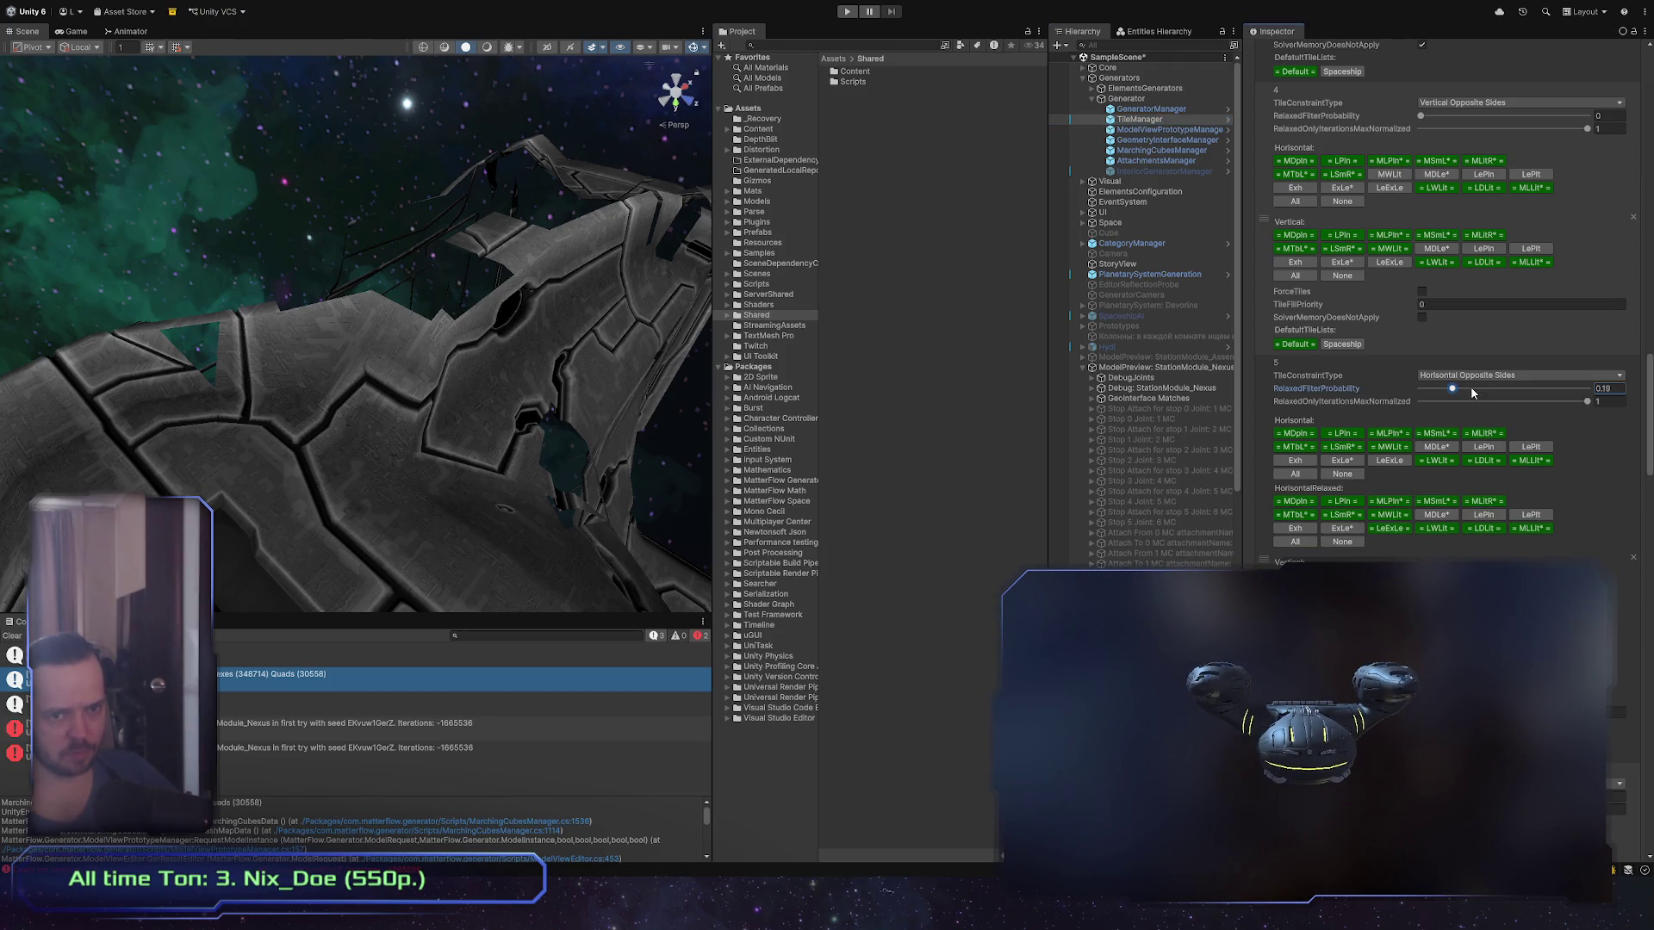
left_click_drag(1469, 392, 1417, 392)
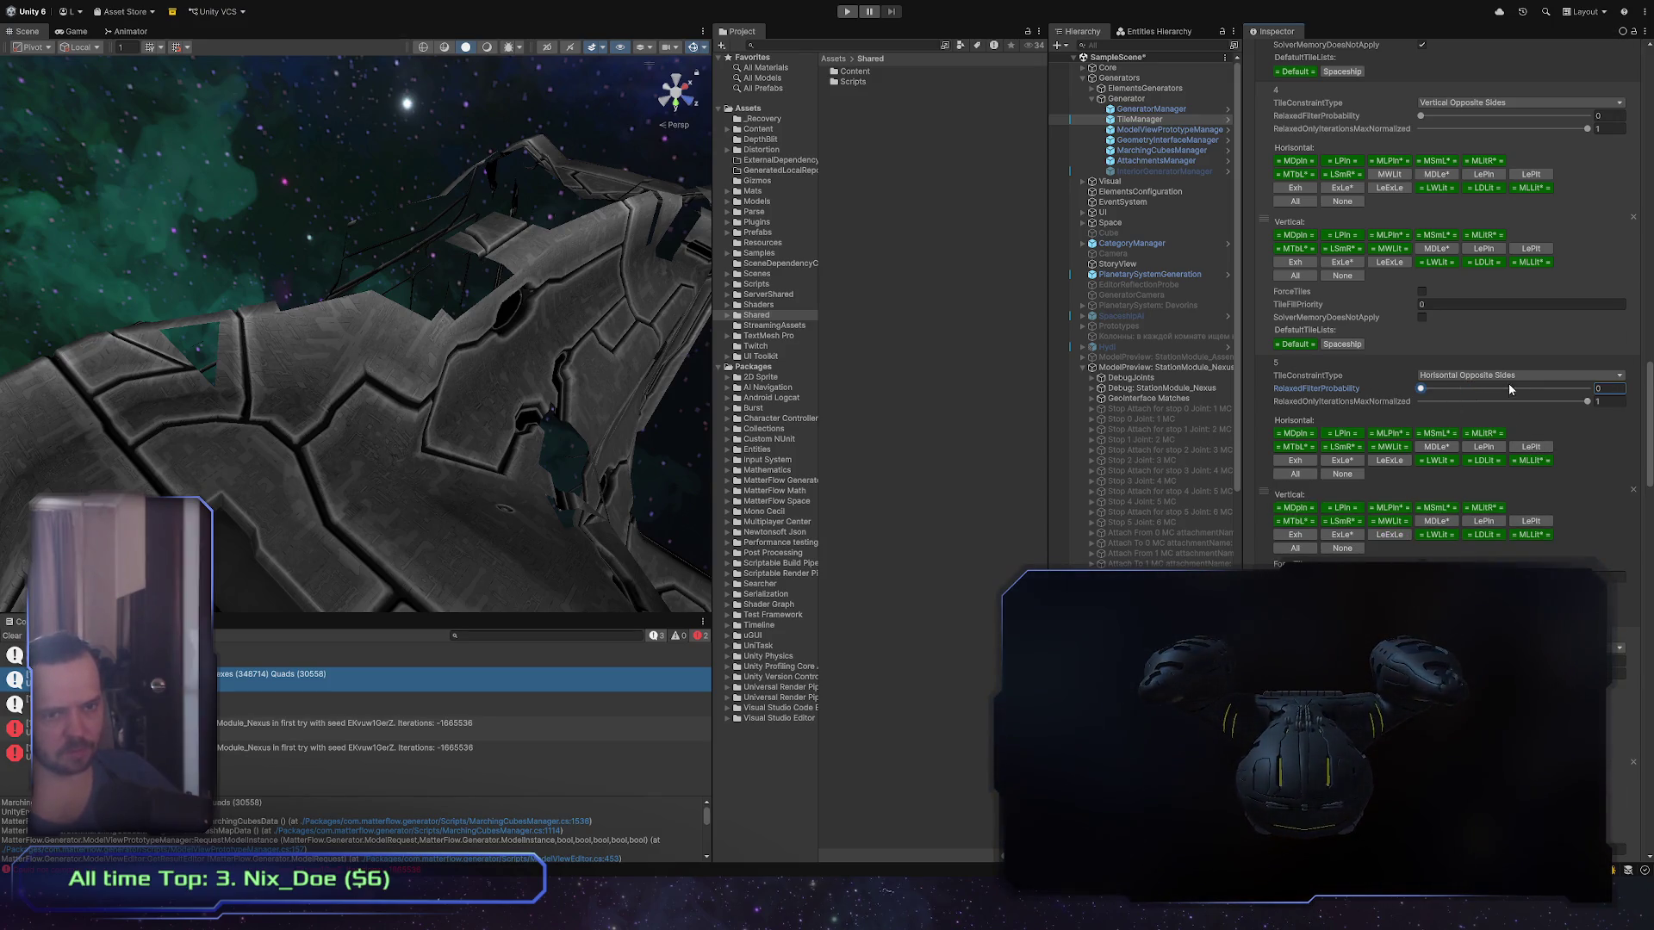
left_click(1303, 379)
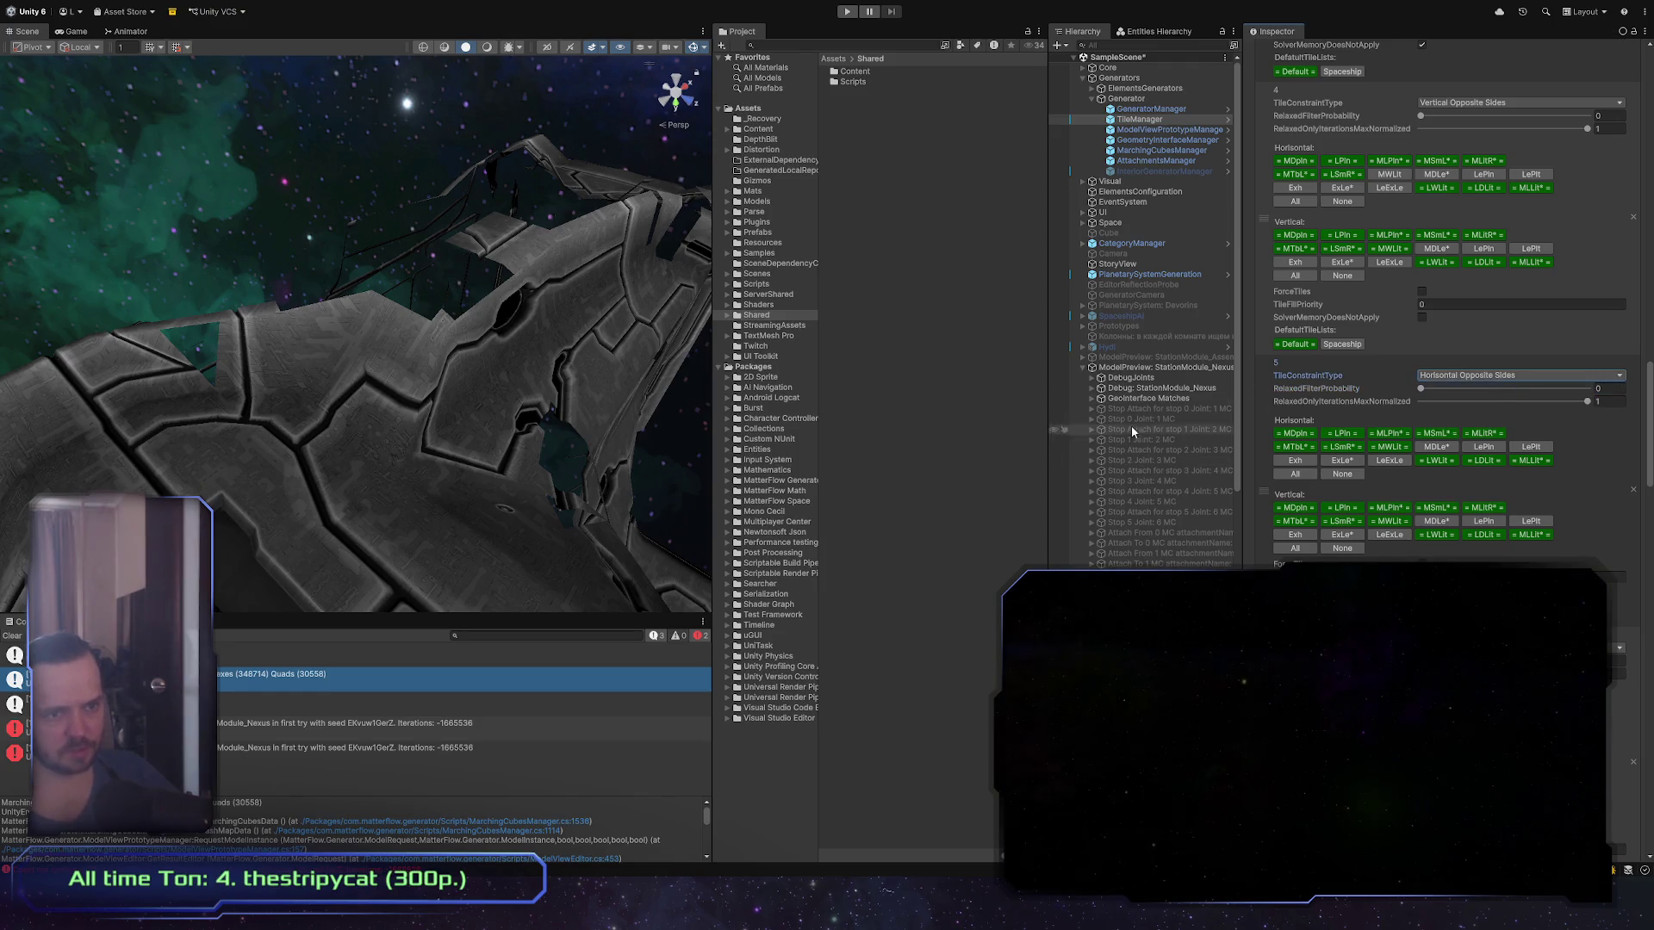
Step: Select the StationModule_Nexus preview and pick hull quads 5883, 5873, 5891 and another while orbiting
left_click(1197, 369)
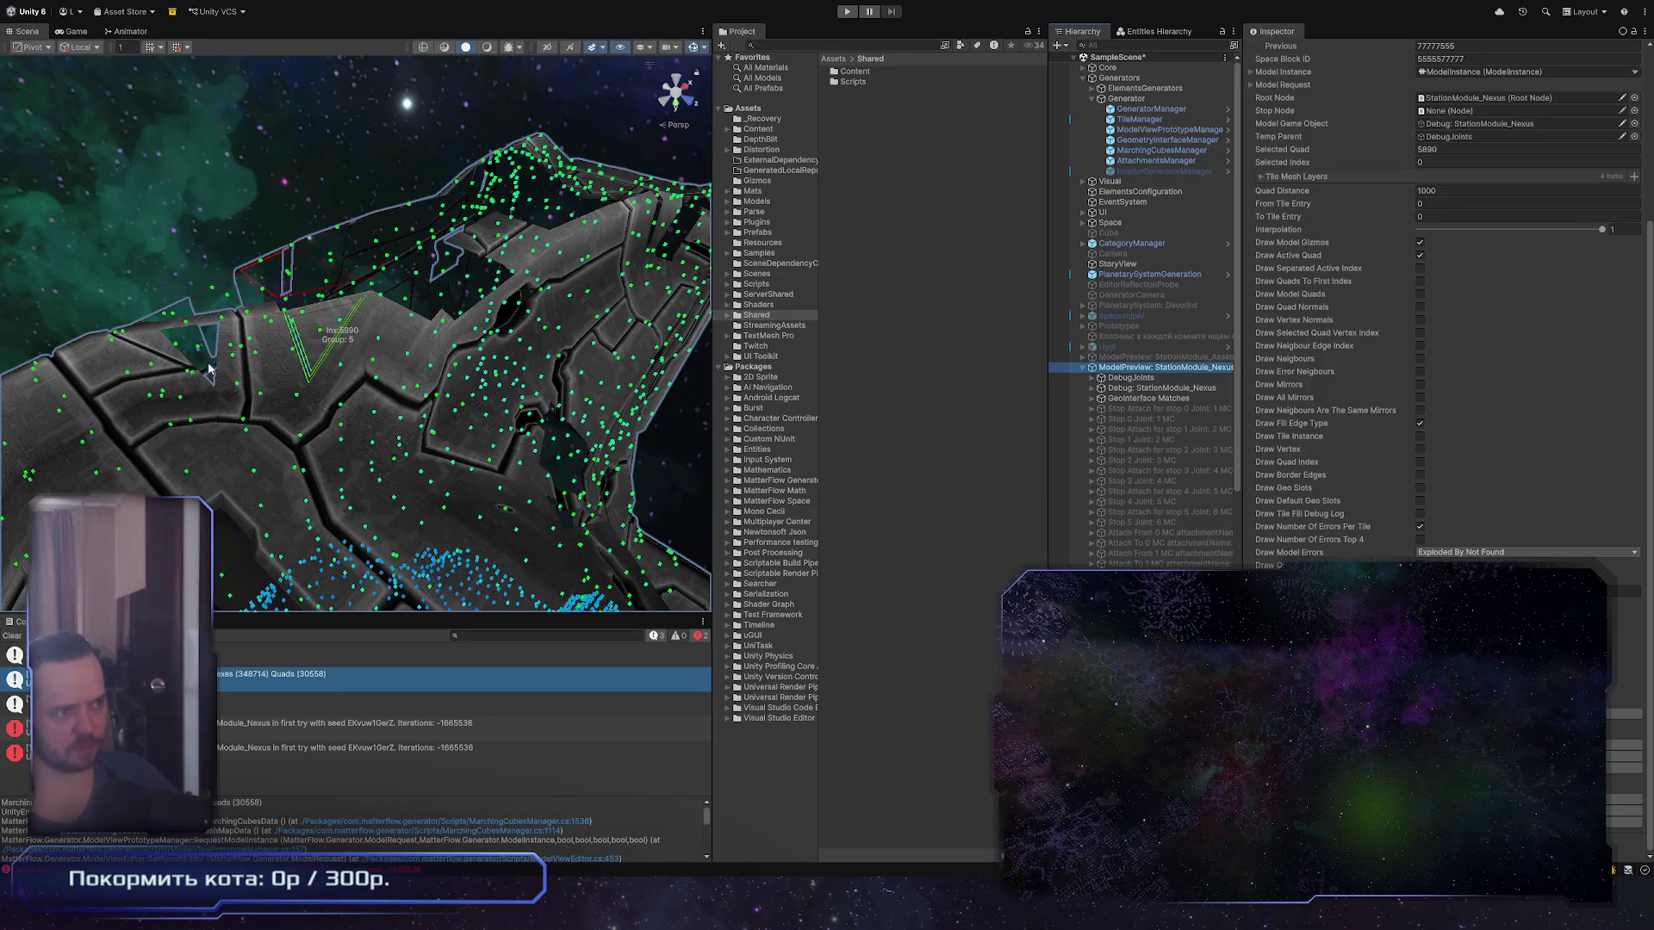
left_click(267, 358)
left_click(267, 359)
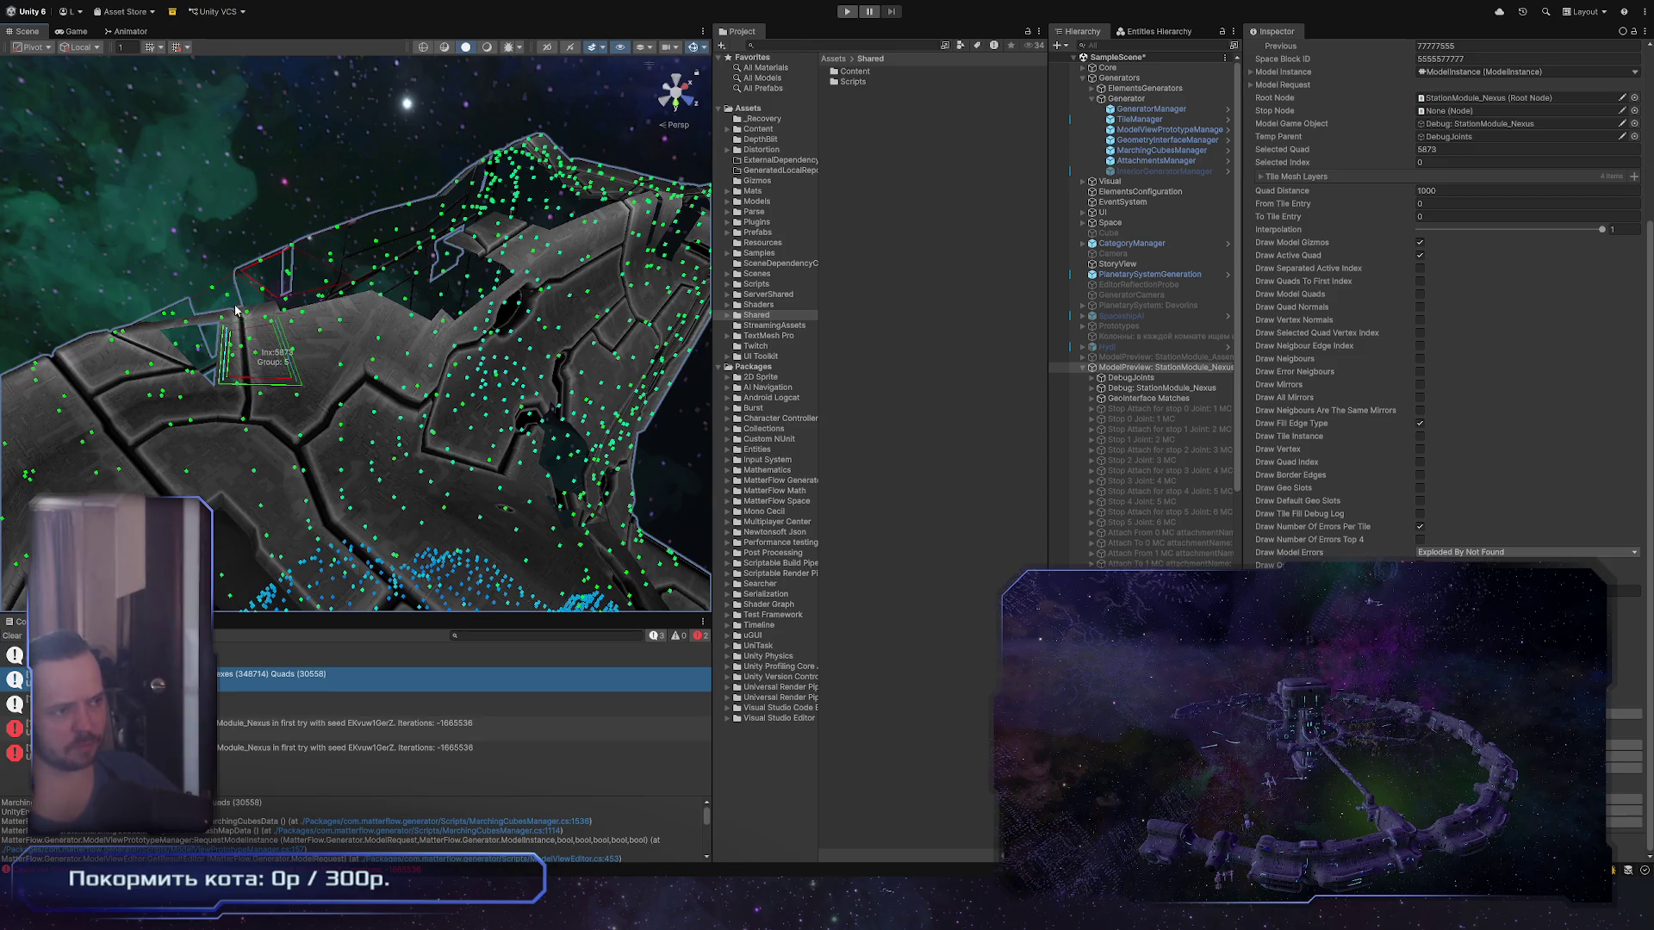
left_click(198, 351)
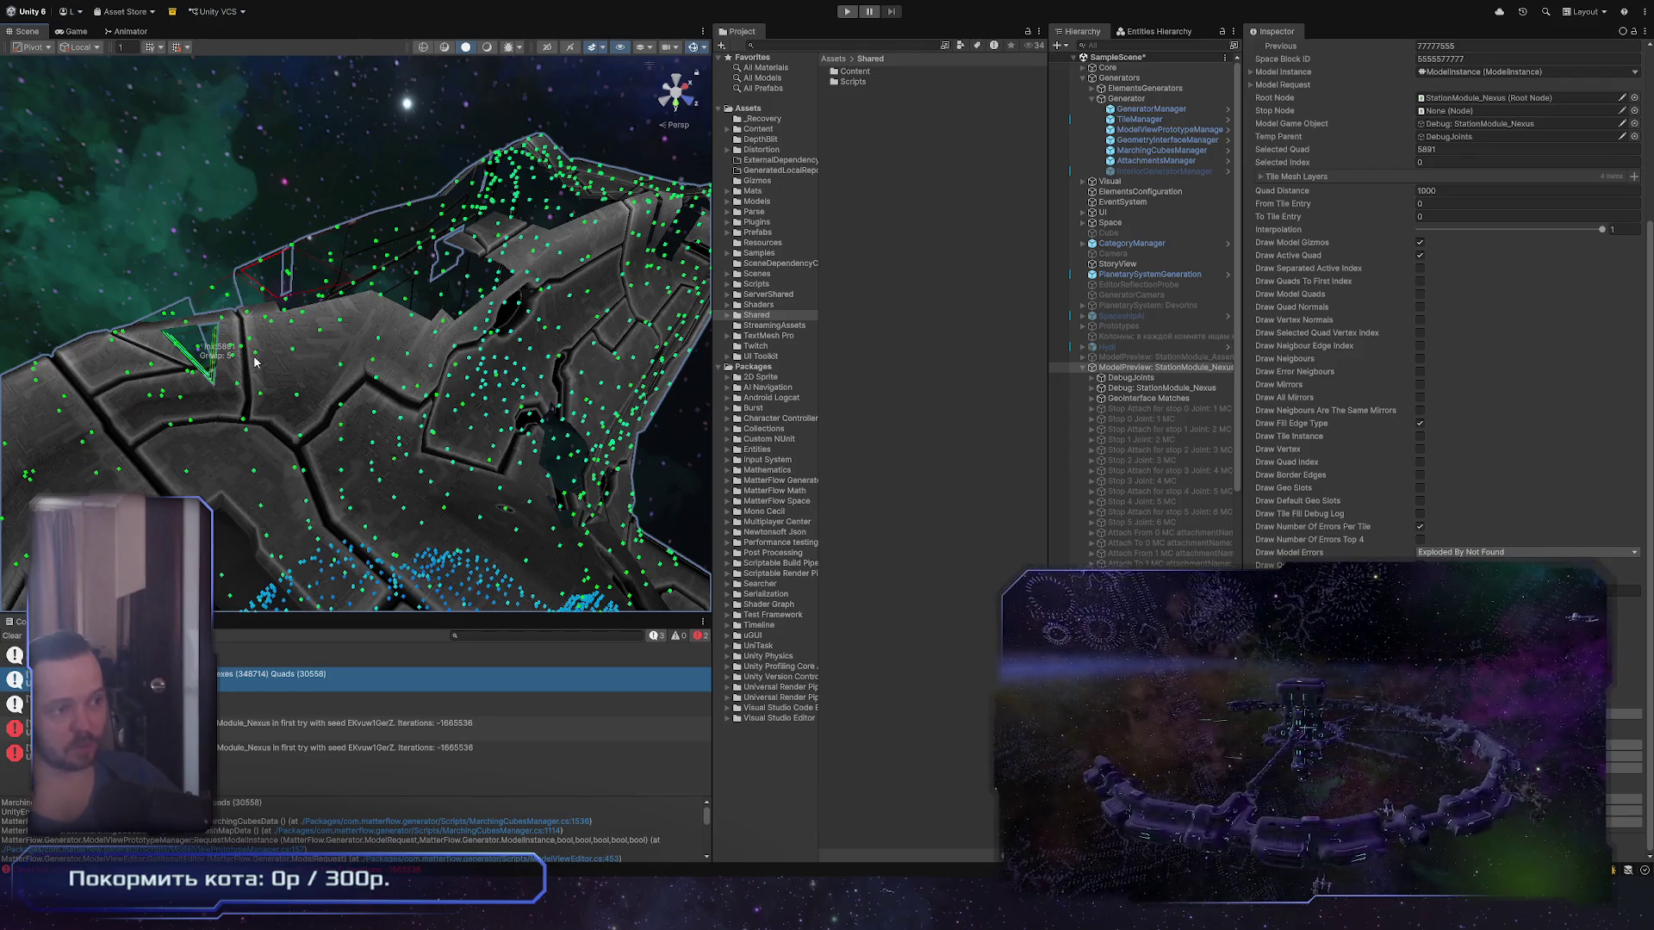
left_click_drag(258, 358, 138, 368)
left_click(136, 368)
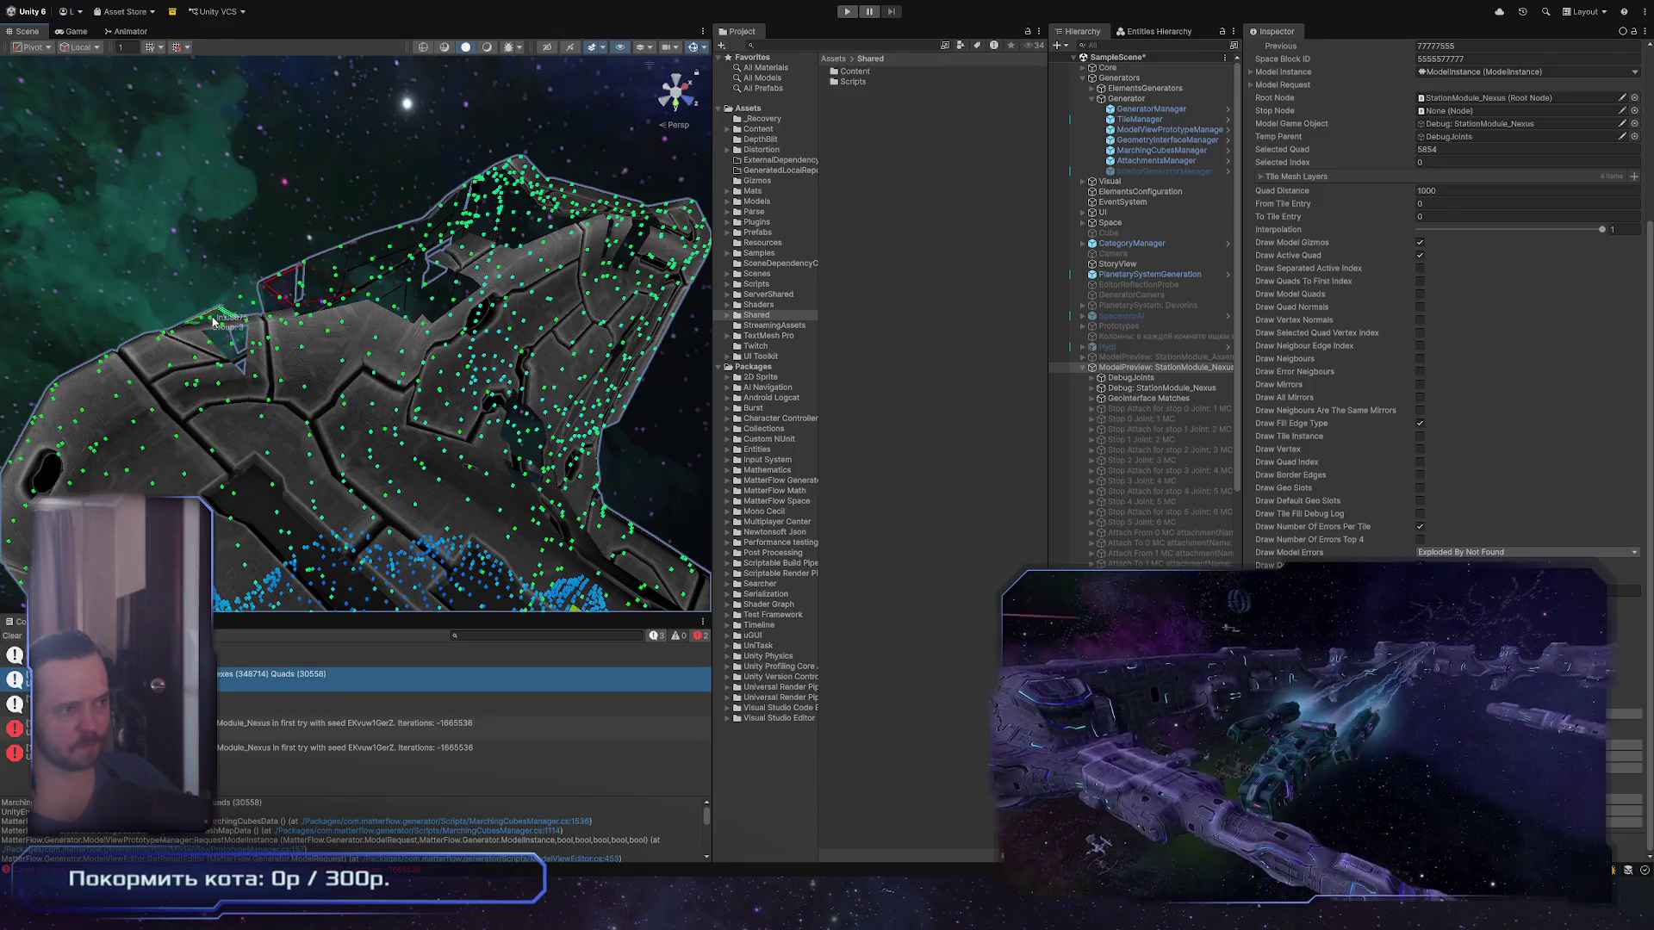
mouse_move(131, 175)
left_mouse_down()
mouse_move(131, 280)
mouse_move(219, 355)
left_mouse_up()
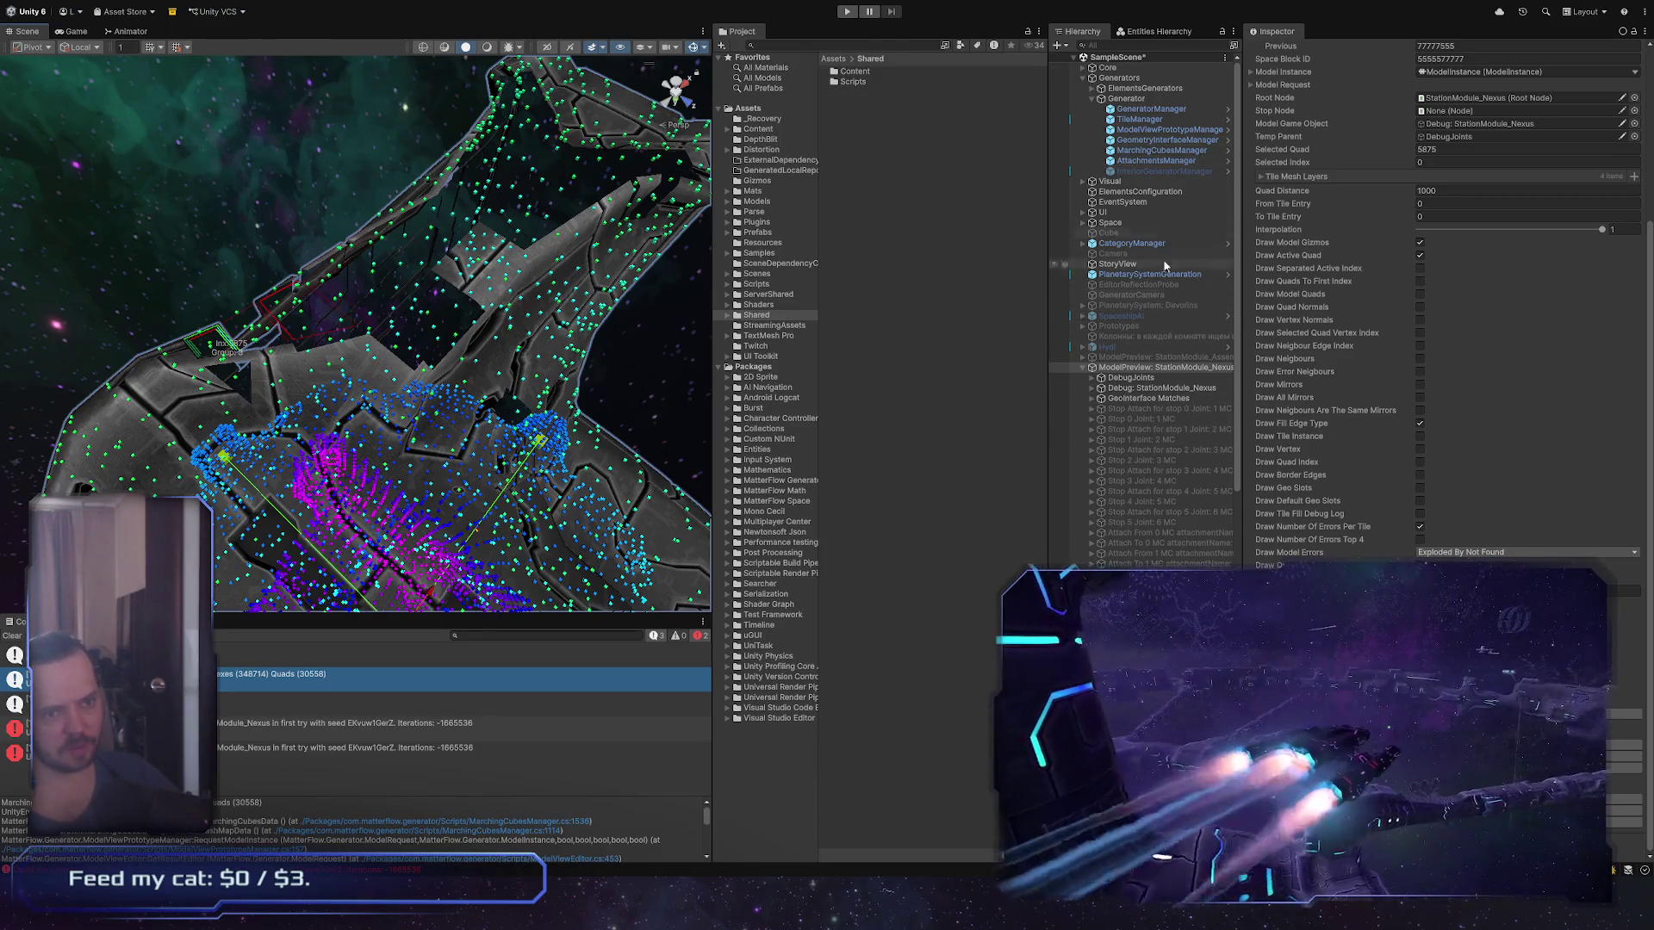
Step: Select TileManager, then switch to VS Code showing the FillTiles method in Model.cs
left_click(1146, 119)
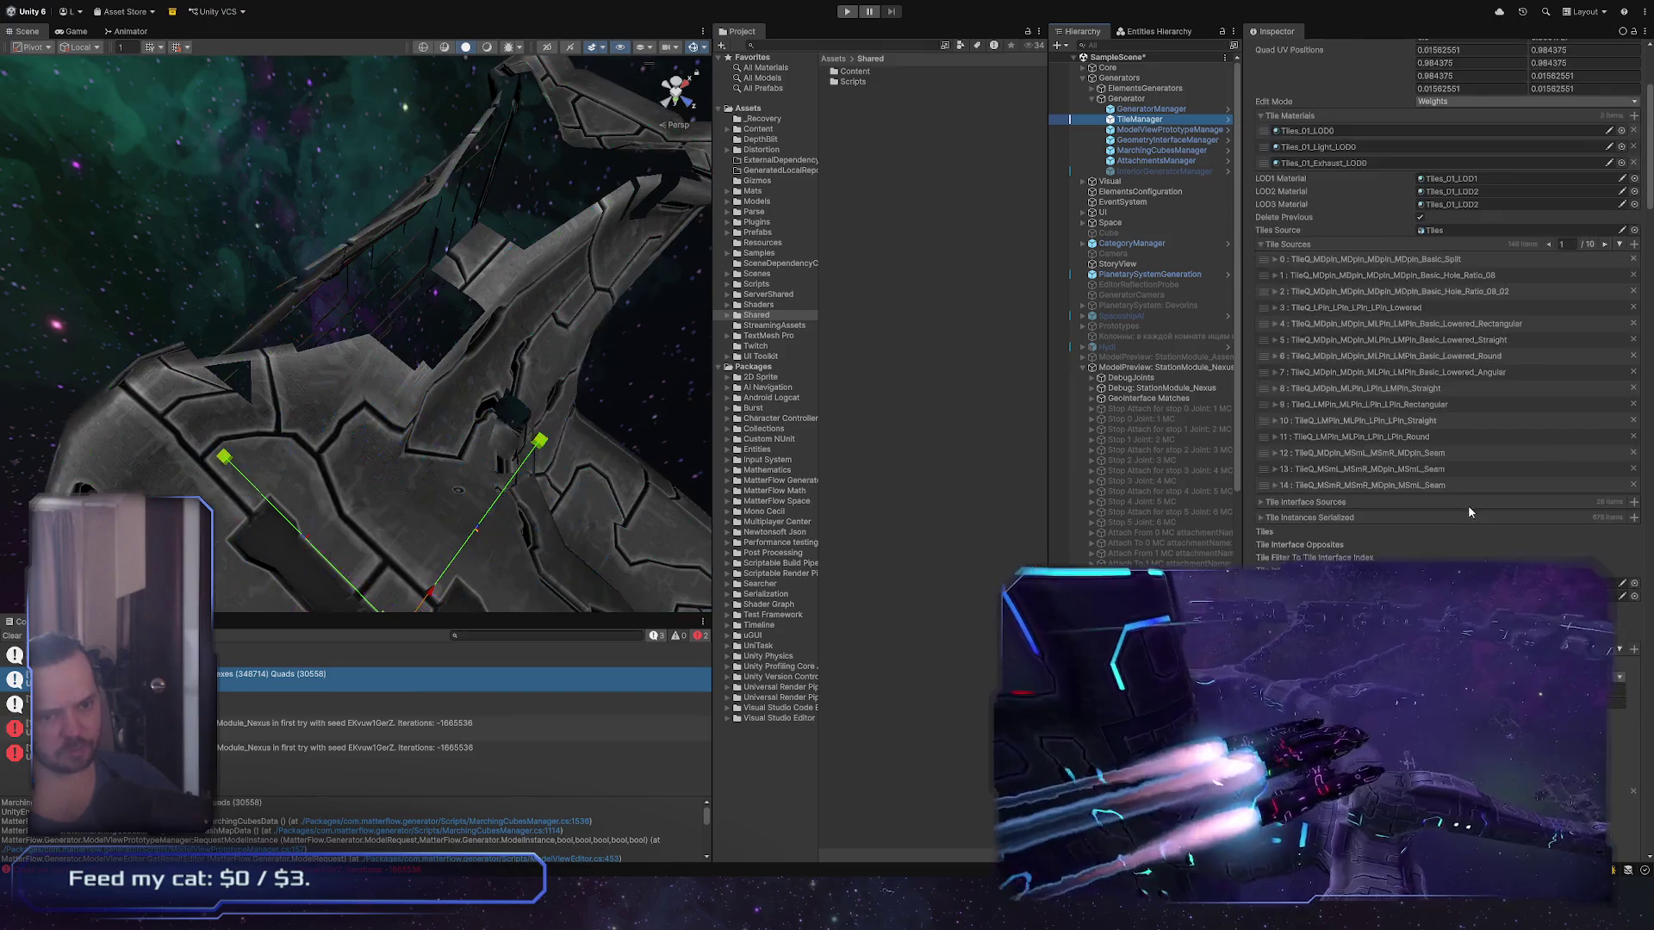
scroll(1467, 505, "down", 10)
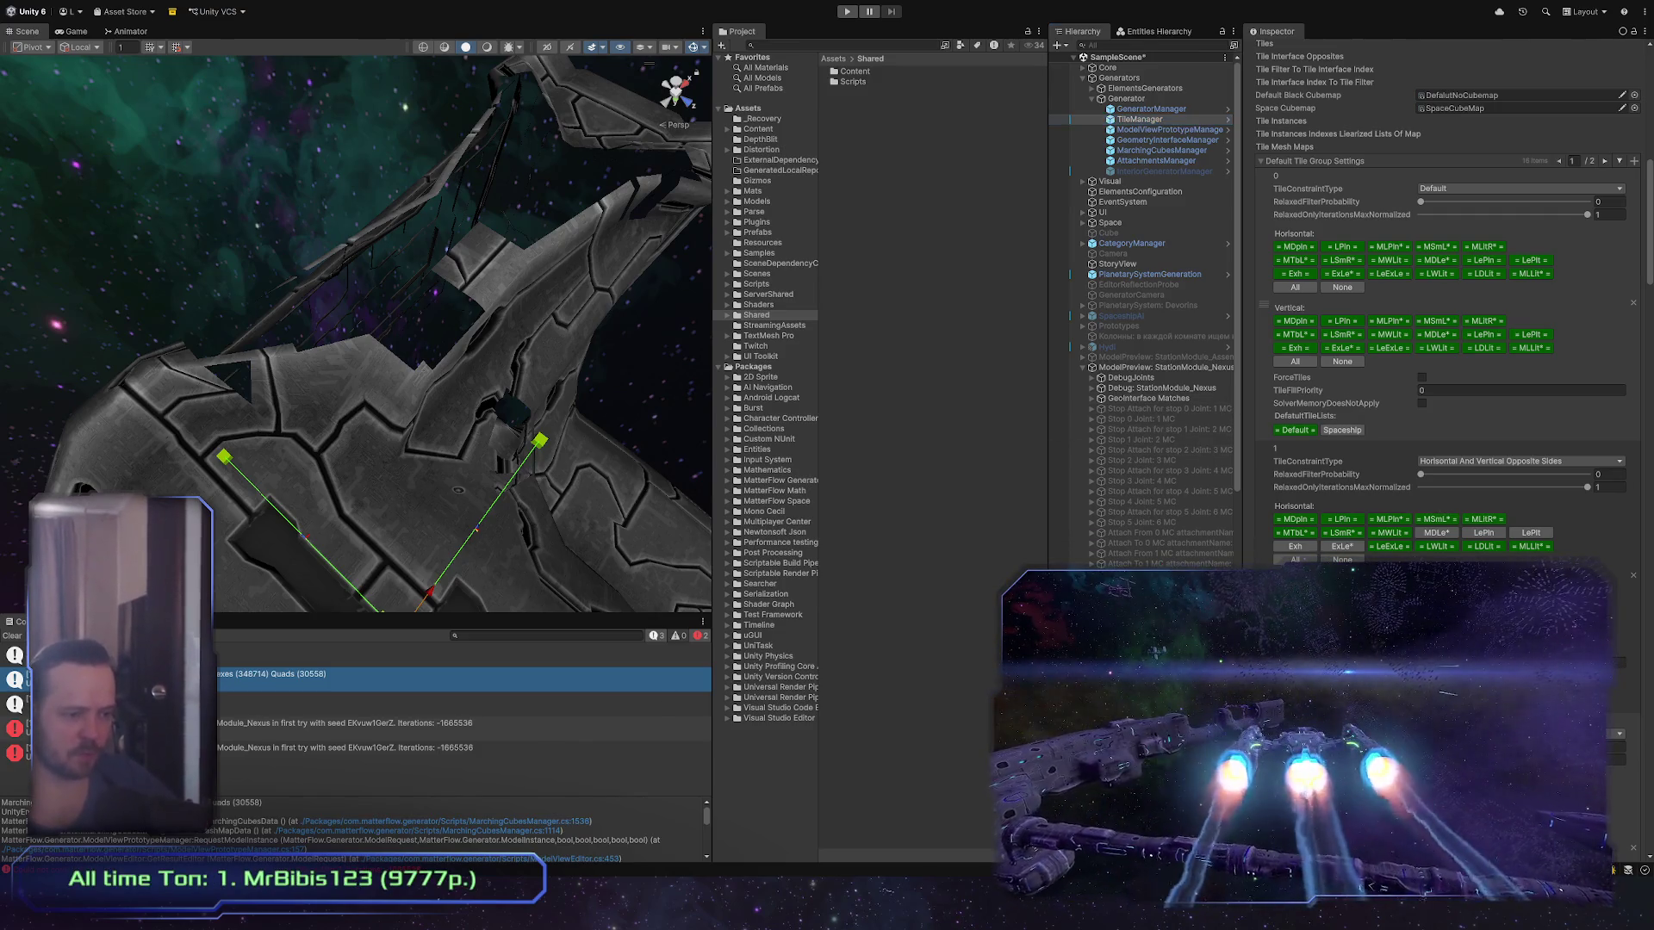
key("alt+Tab")
scroll(956, 476, "down", 3)
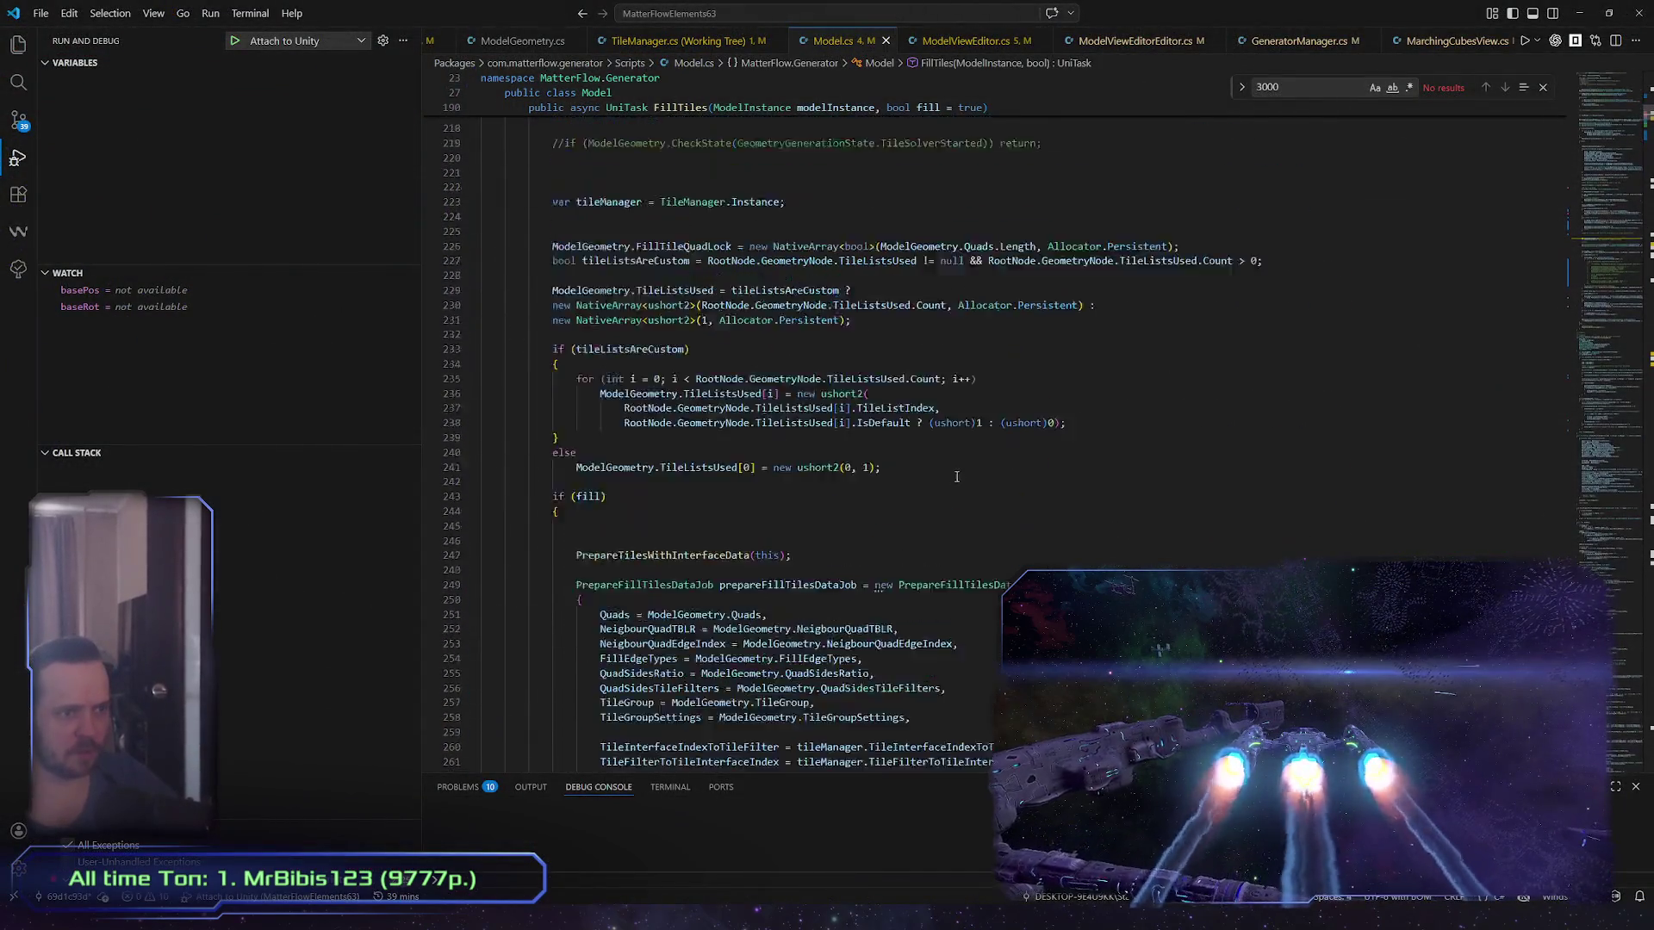
Step: Comment out the early-return lines 305–311 in FillTiles' first-try error branch and save Model.cs
scroll(956, 477, "up", 10)
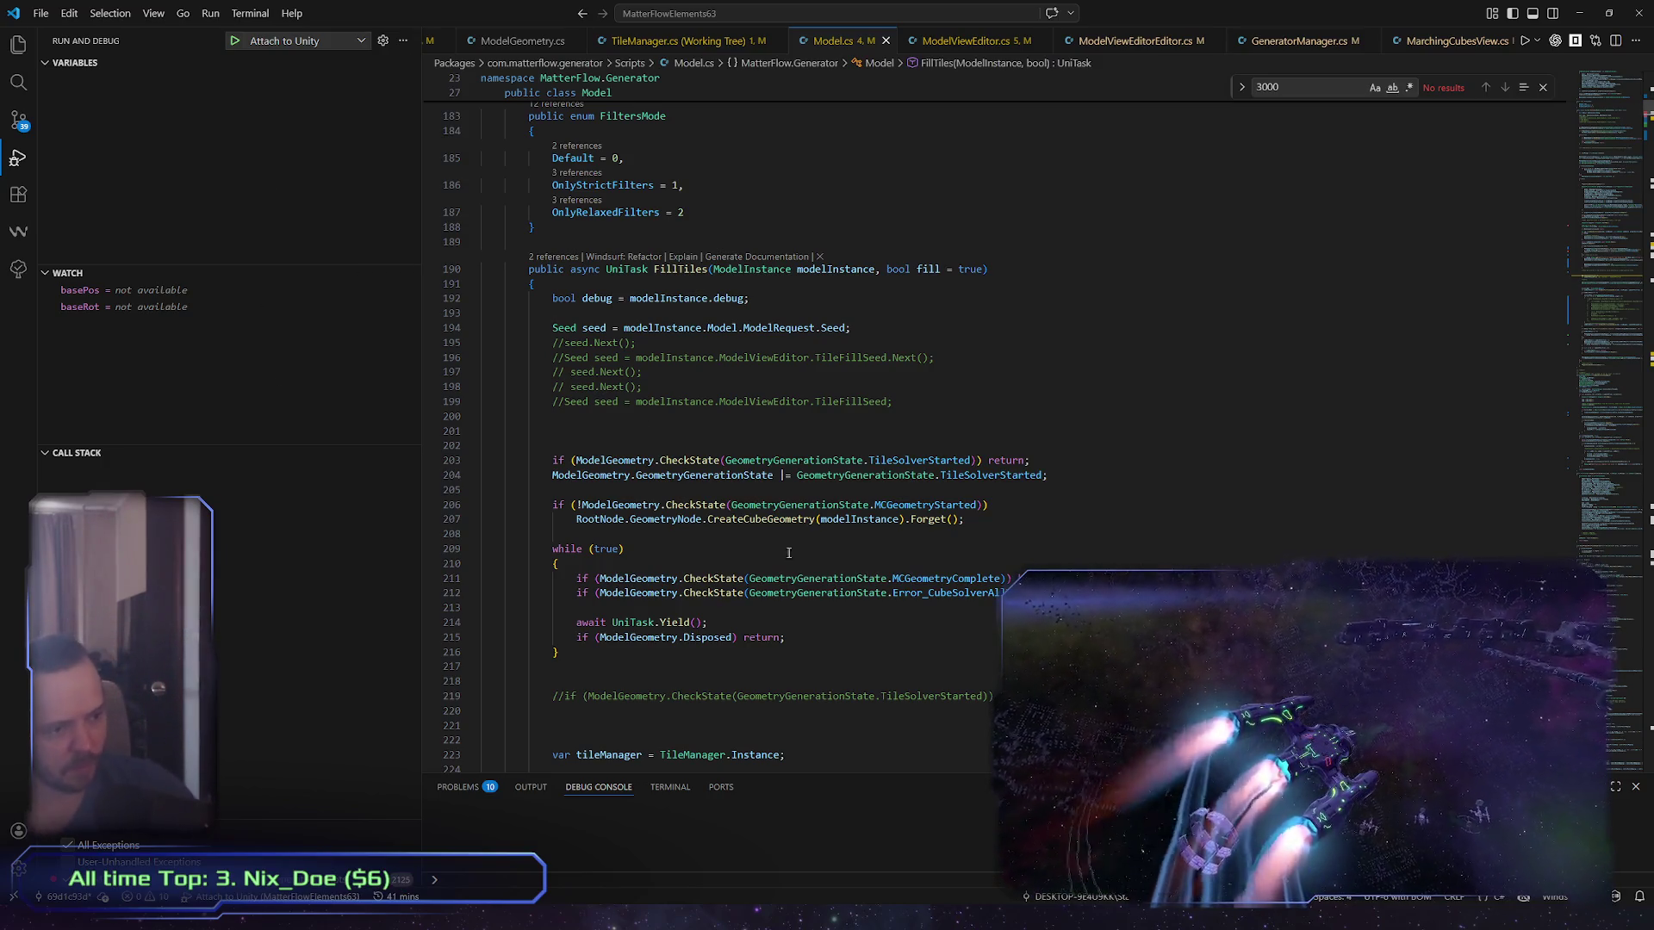
scroll(943, 649, "down", 5)
scroll(943, 648, "down", 5)
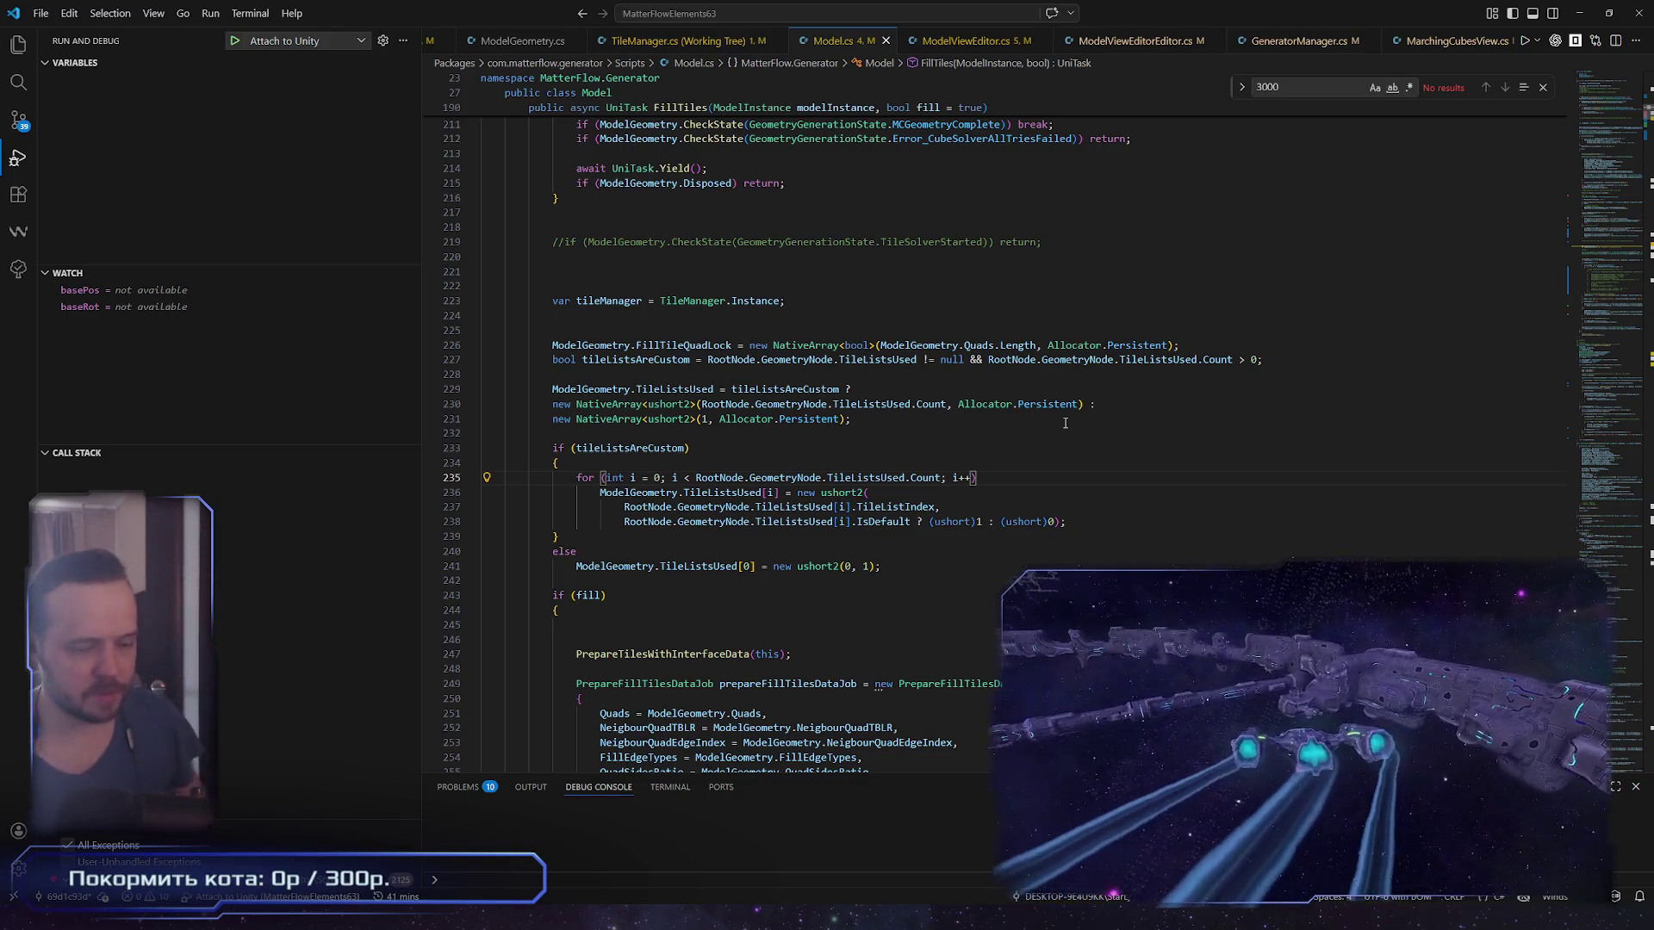
scroll(1072, 414, "up", 15)
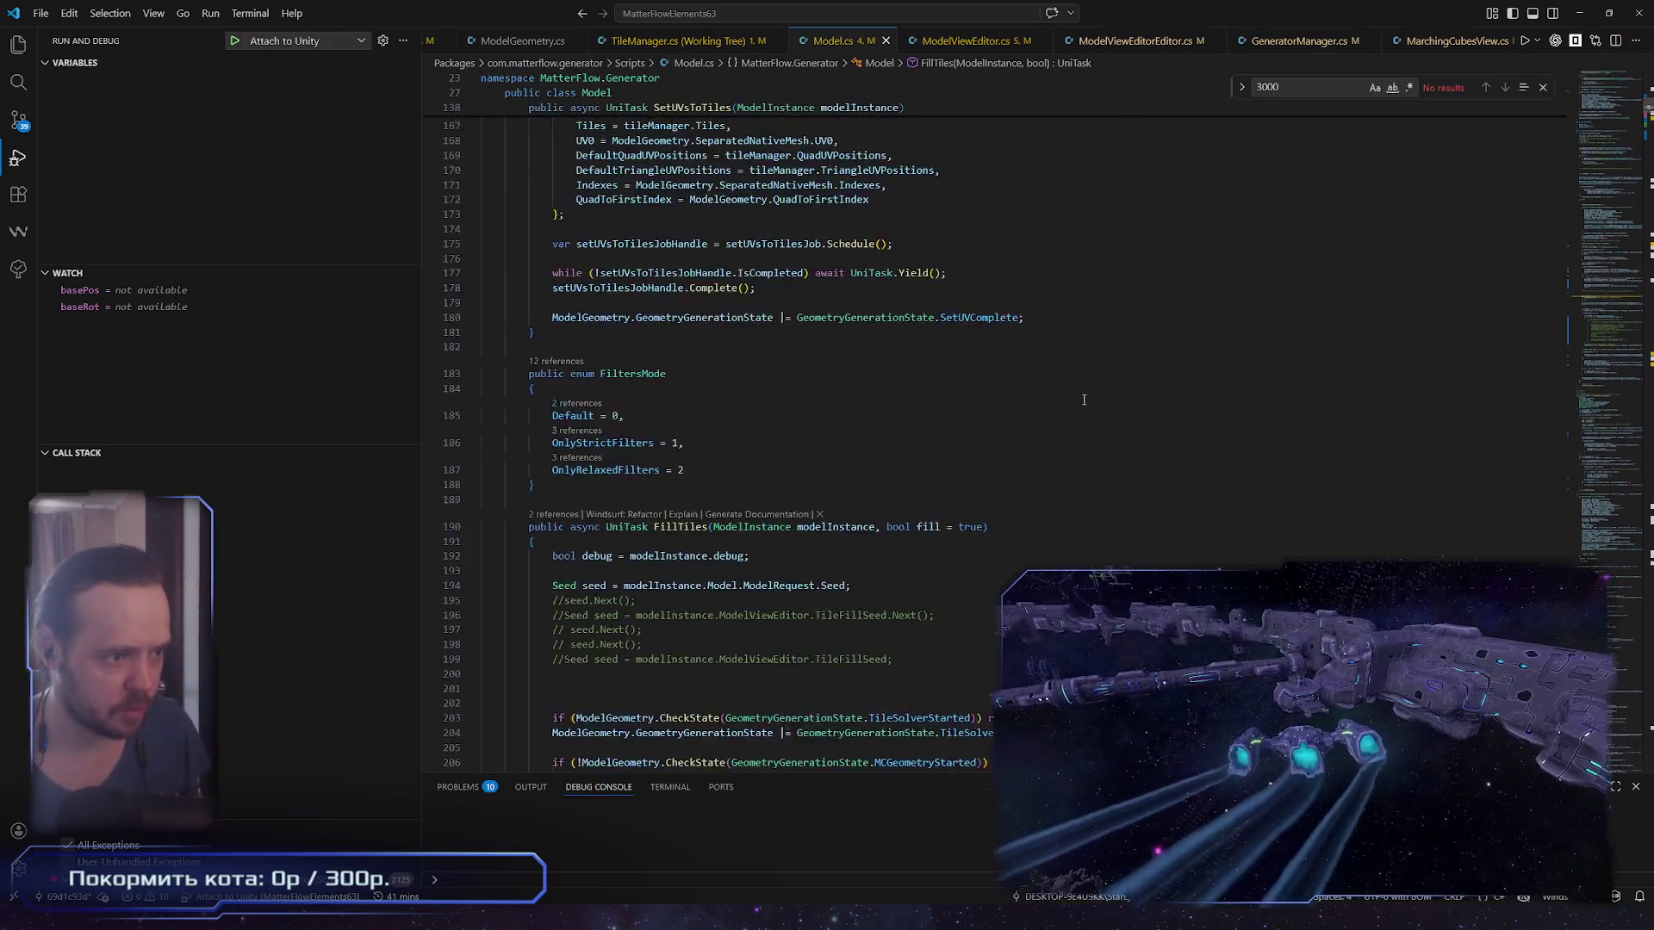
scroll(1084, 400, "down", 20)
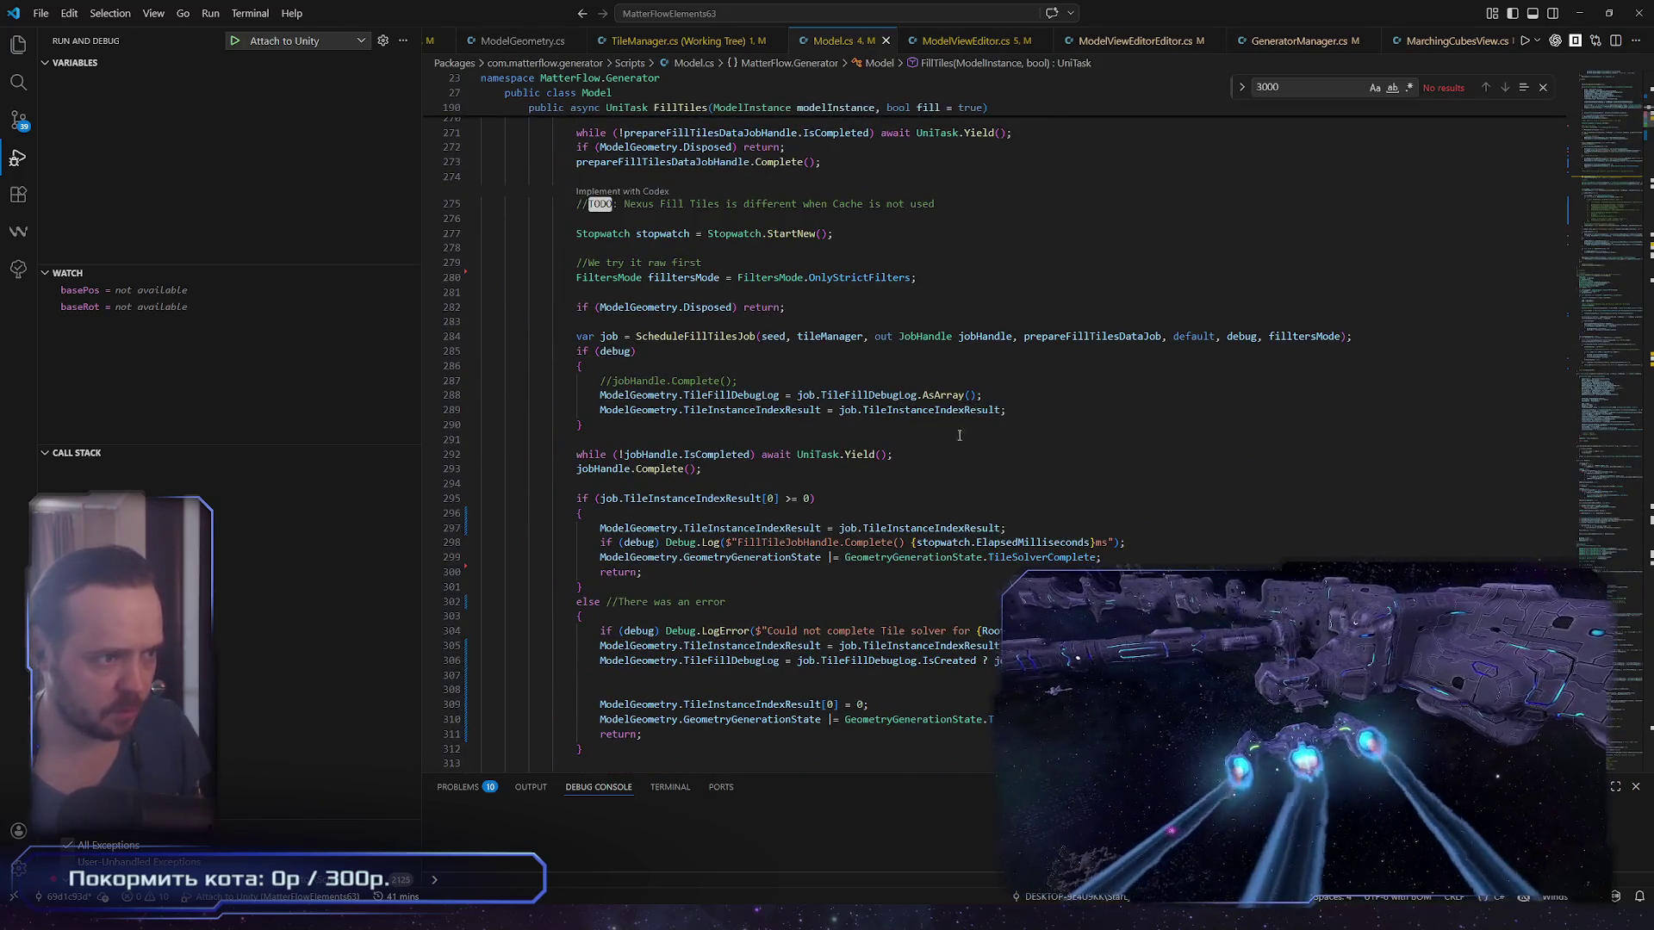
scroll(958, 435, "down", 10)
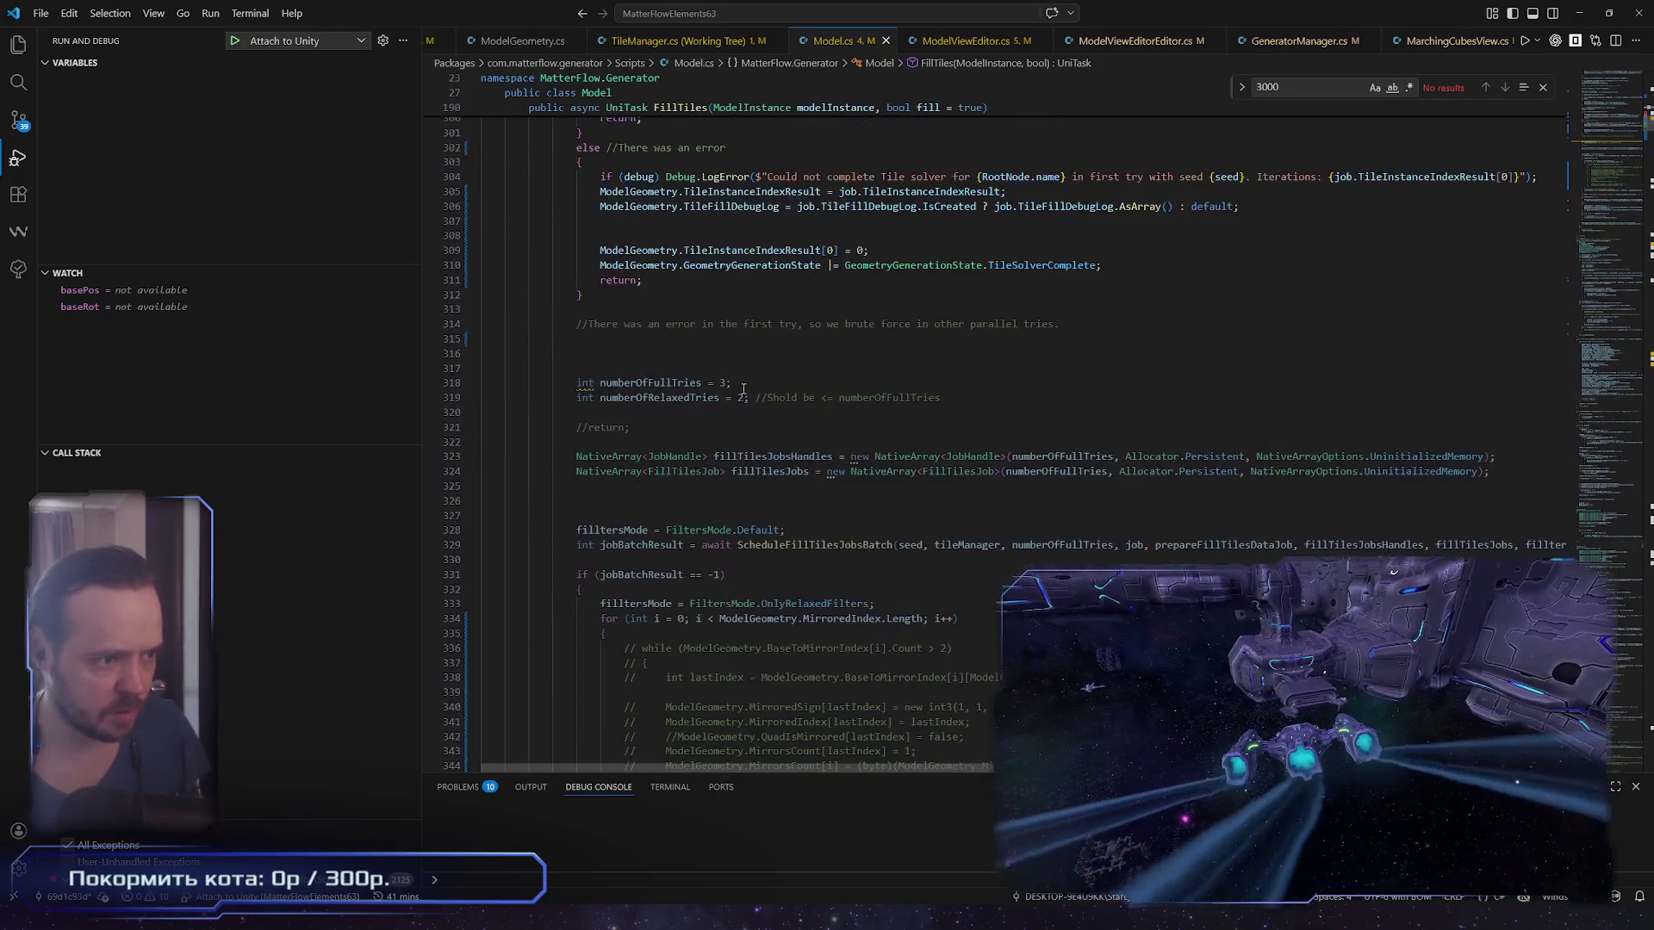
scroll(713, 393, "up", 4)
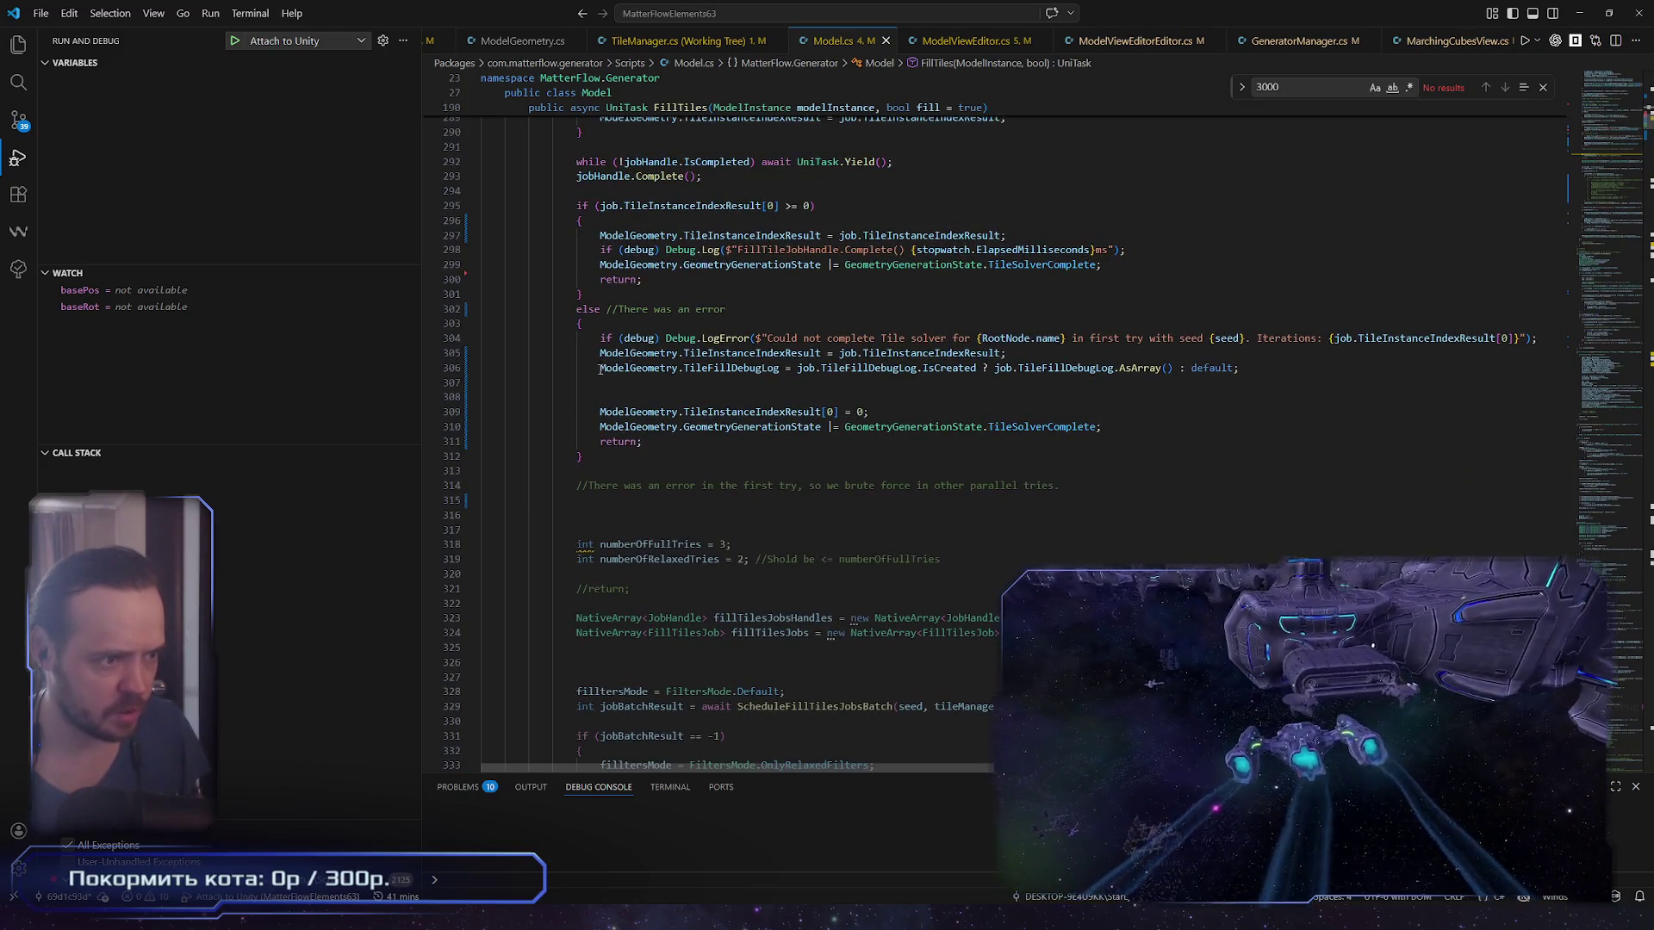
left_click_drag(600, 353, 643, 441)
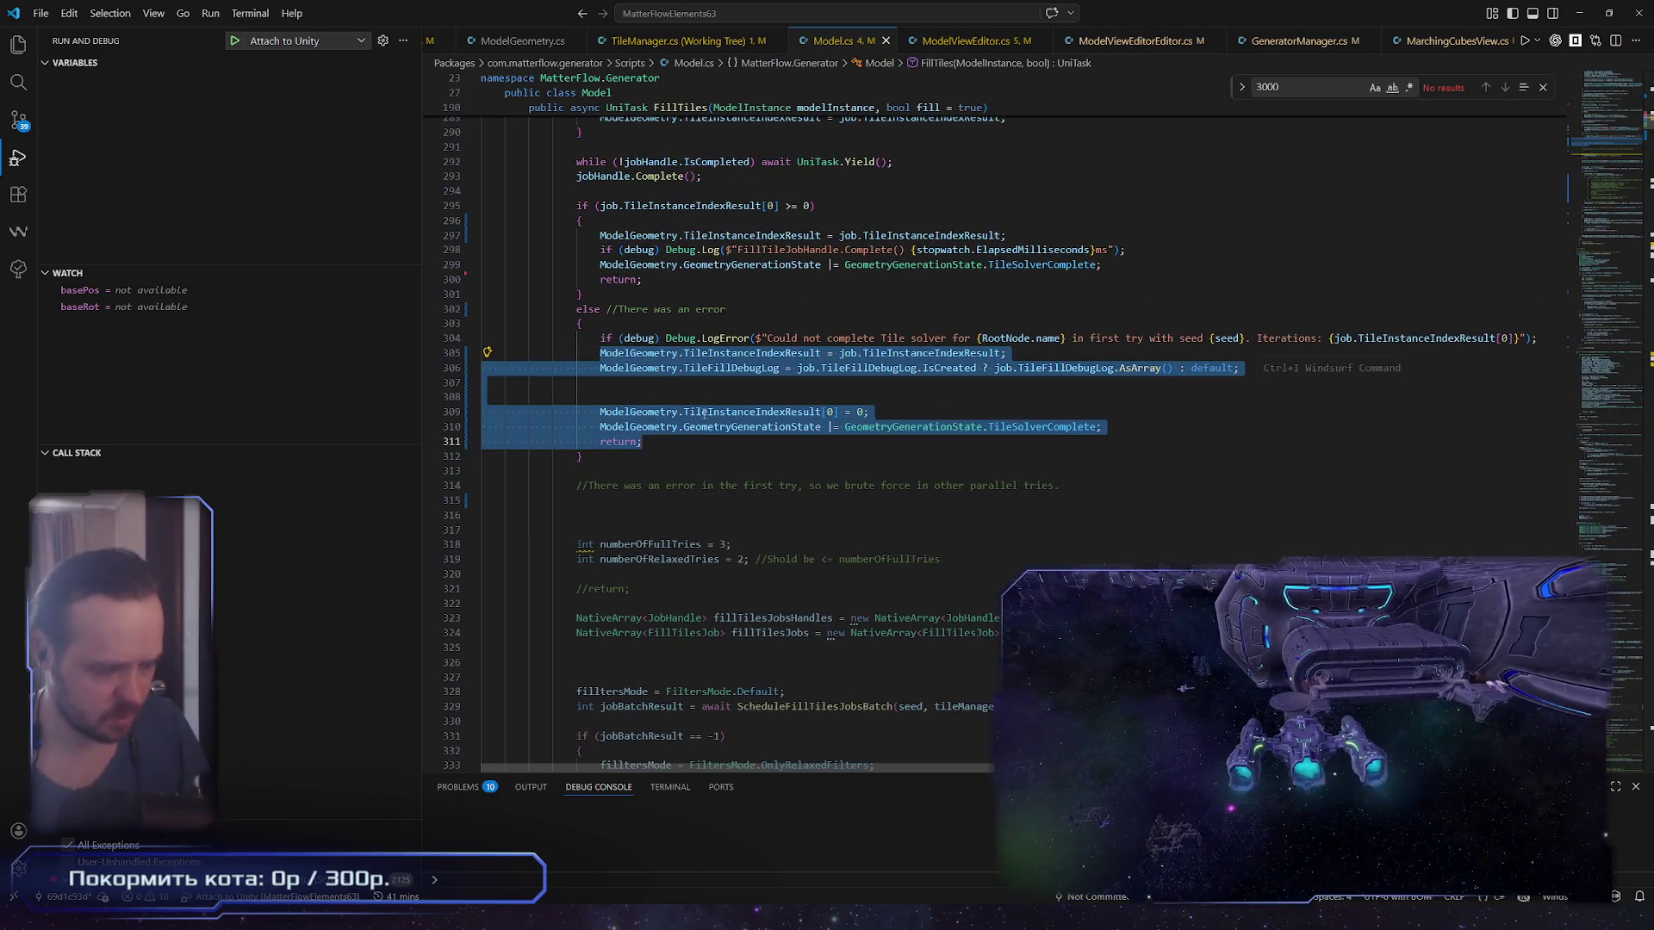
key("ctrl+slash")
key("ctrl+s")
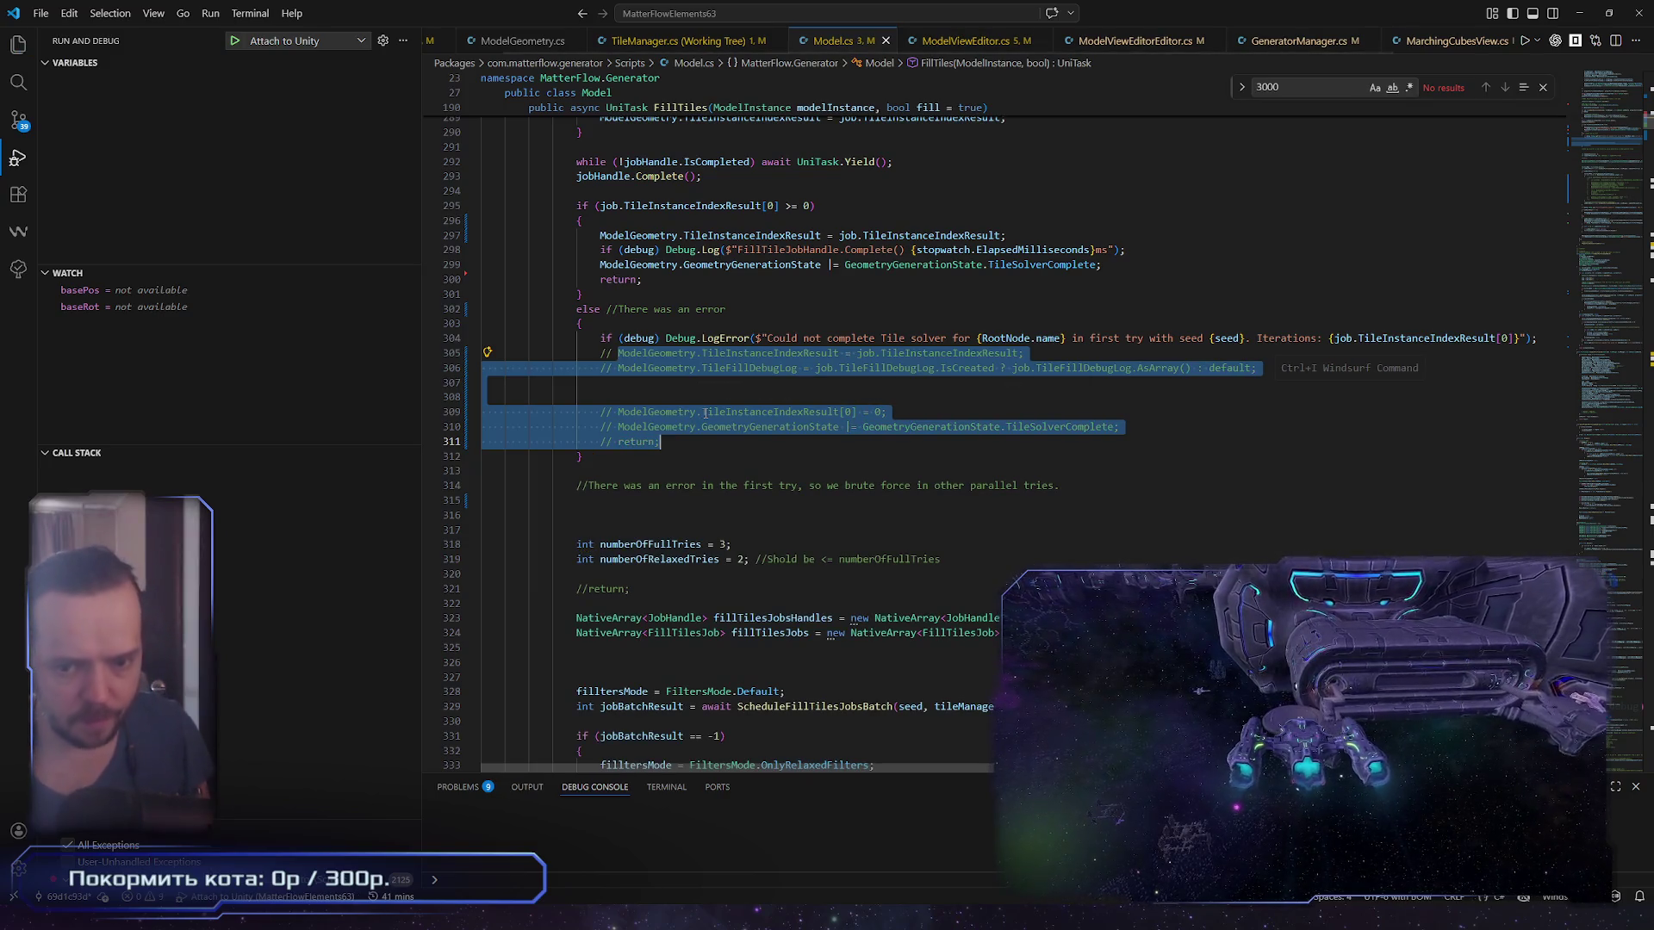
left_click(815, 444)
Step: Back in Unity, select ModelPreview: StationModule_Nexus, view its Model View Editor, and clear the Console
key("alt+Tab")
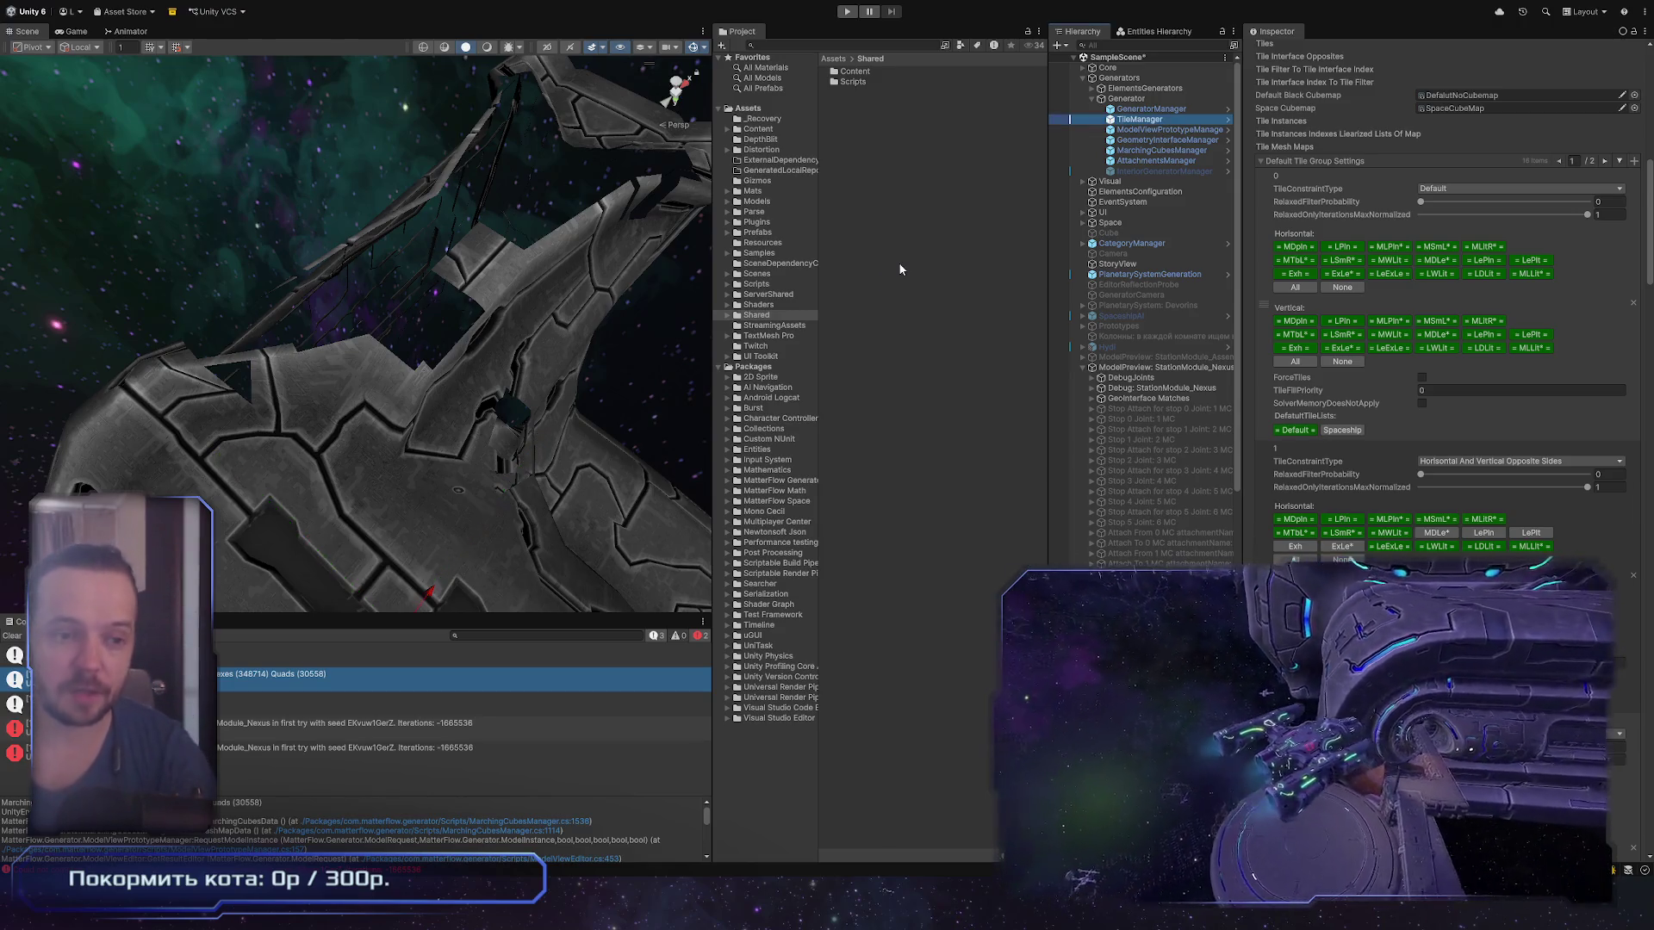
left_click(1189, 368)
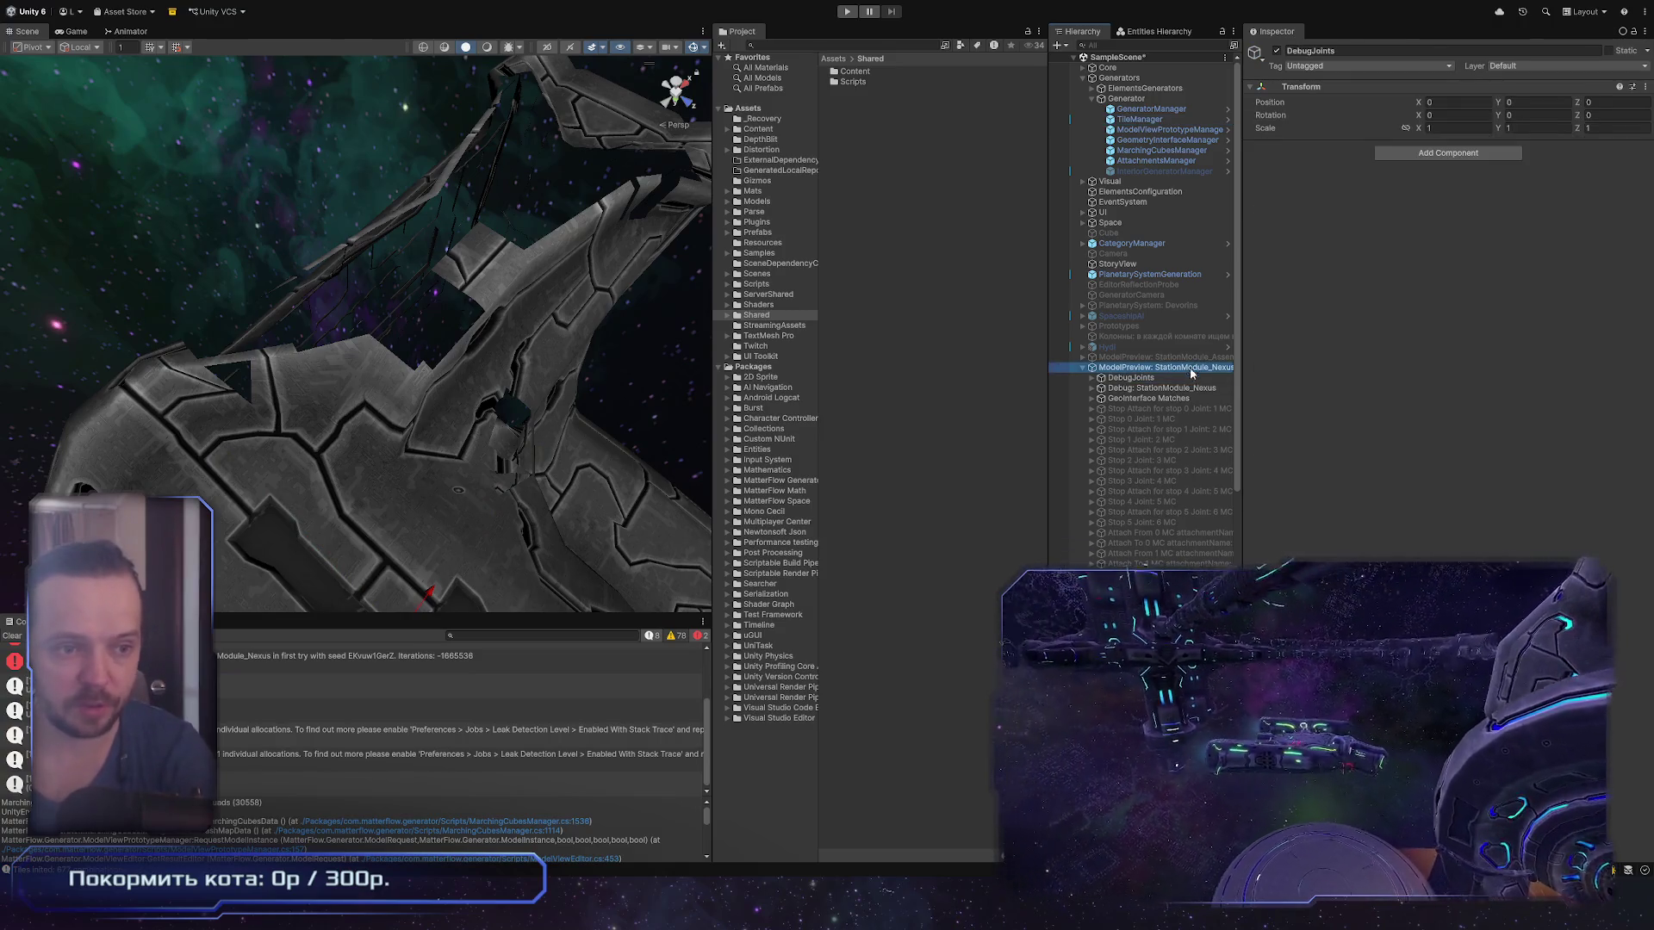
scroll(1519, 523, "down", 5)
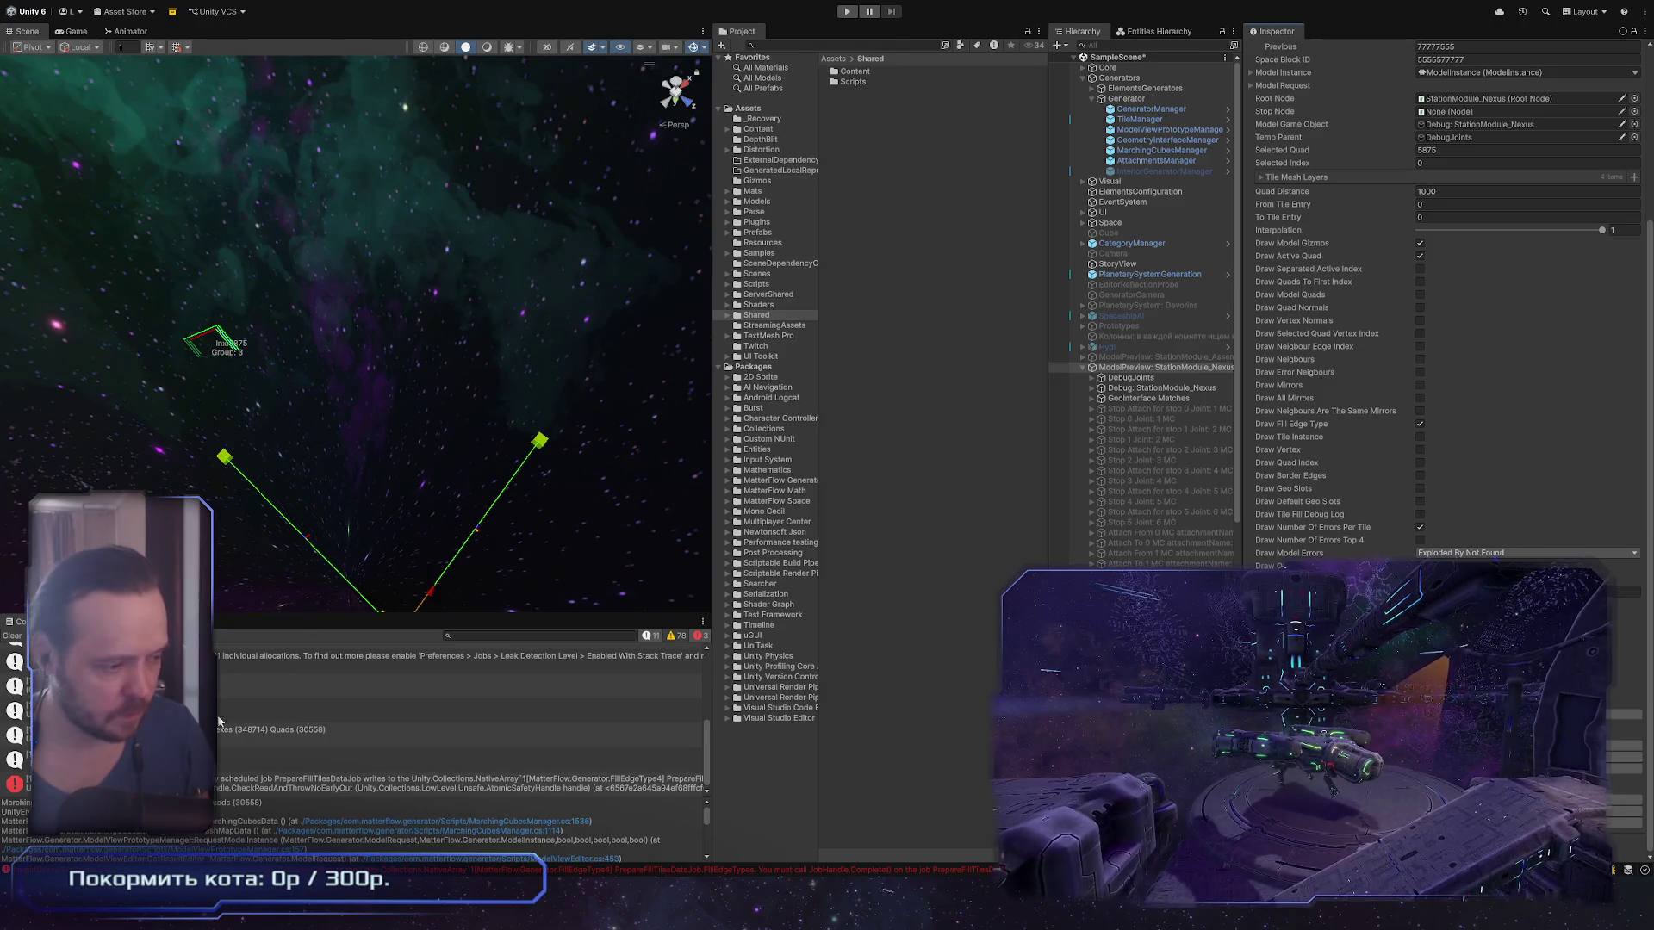
left_click(11, 636)
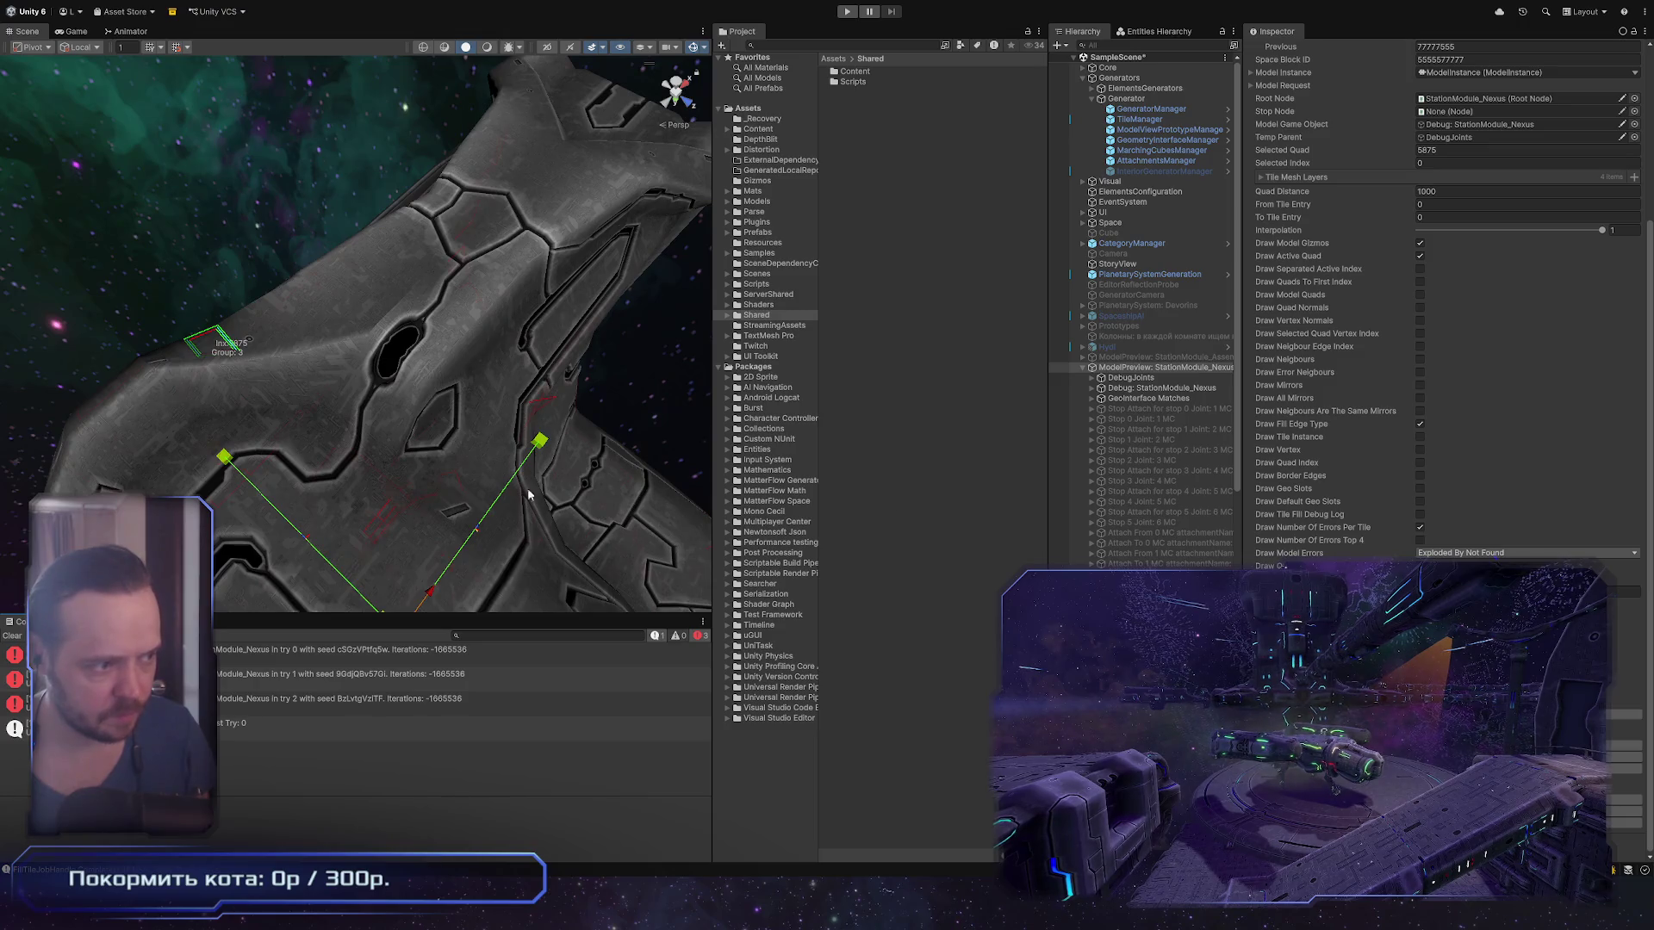
Step: Frame the station module, orbit to an upright side view, and clear the Console again
key("f")
mouse_move(529, 495)
left_mouse_down()
mouse_move(430, 202)
mouse_move(353, 517)
left_mouse_up()
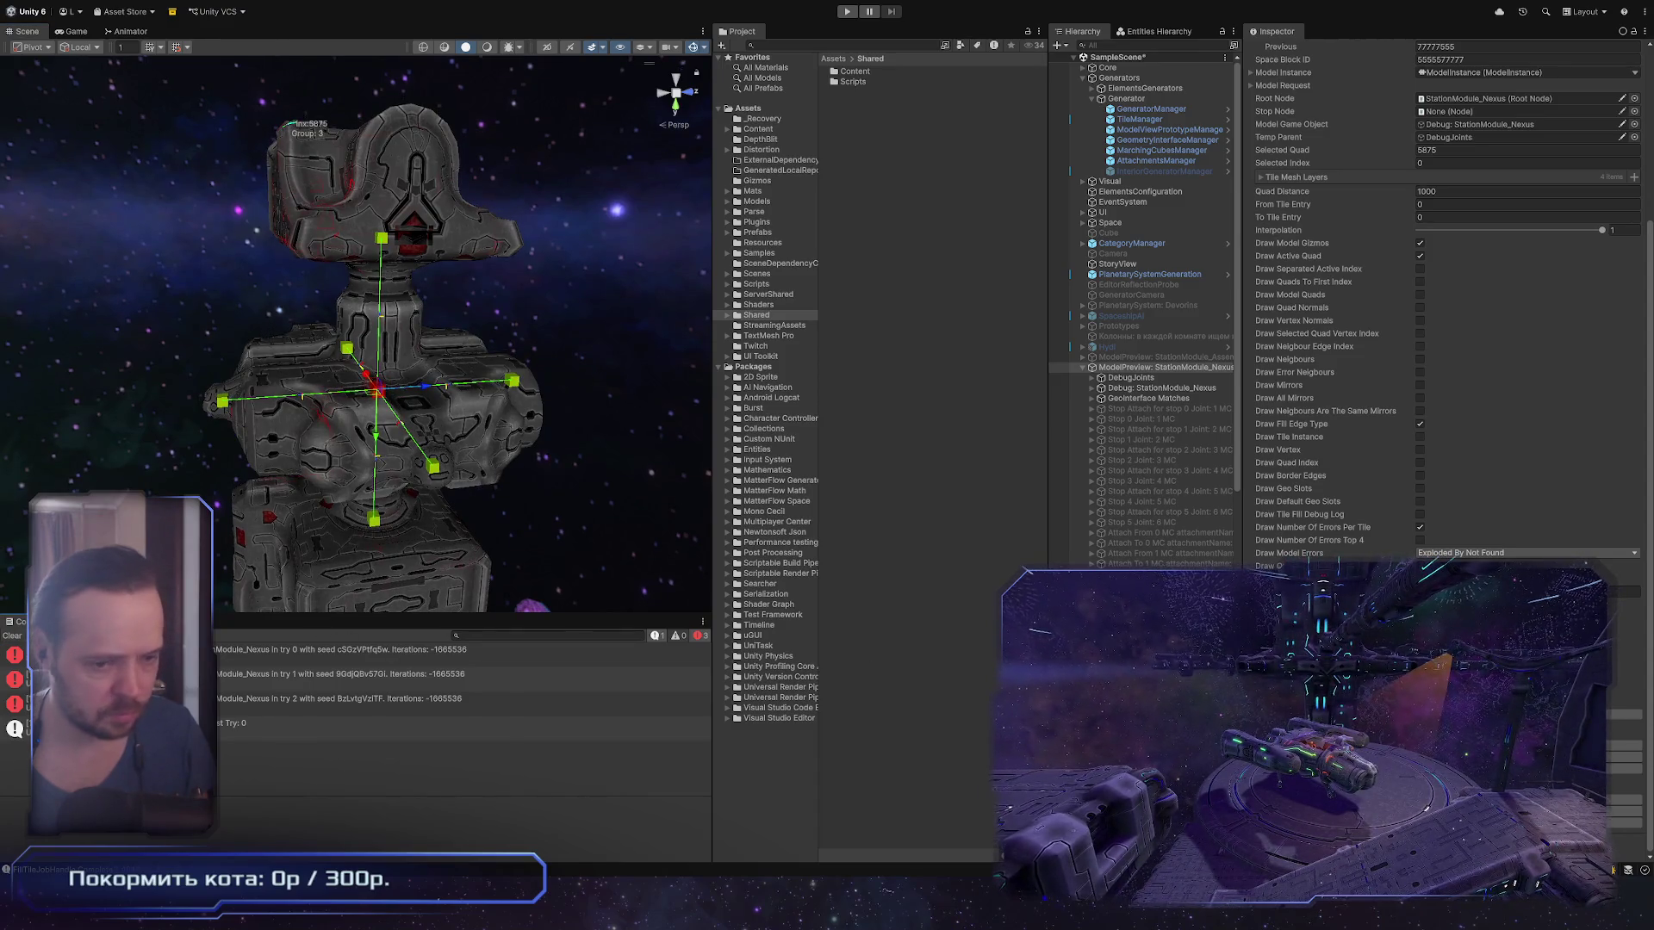
left_click(9, 636)
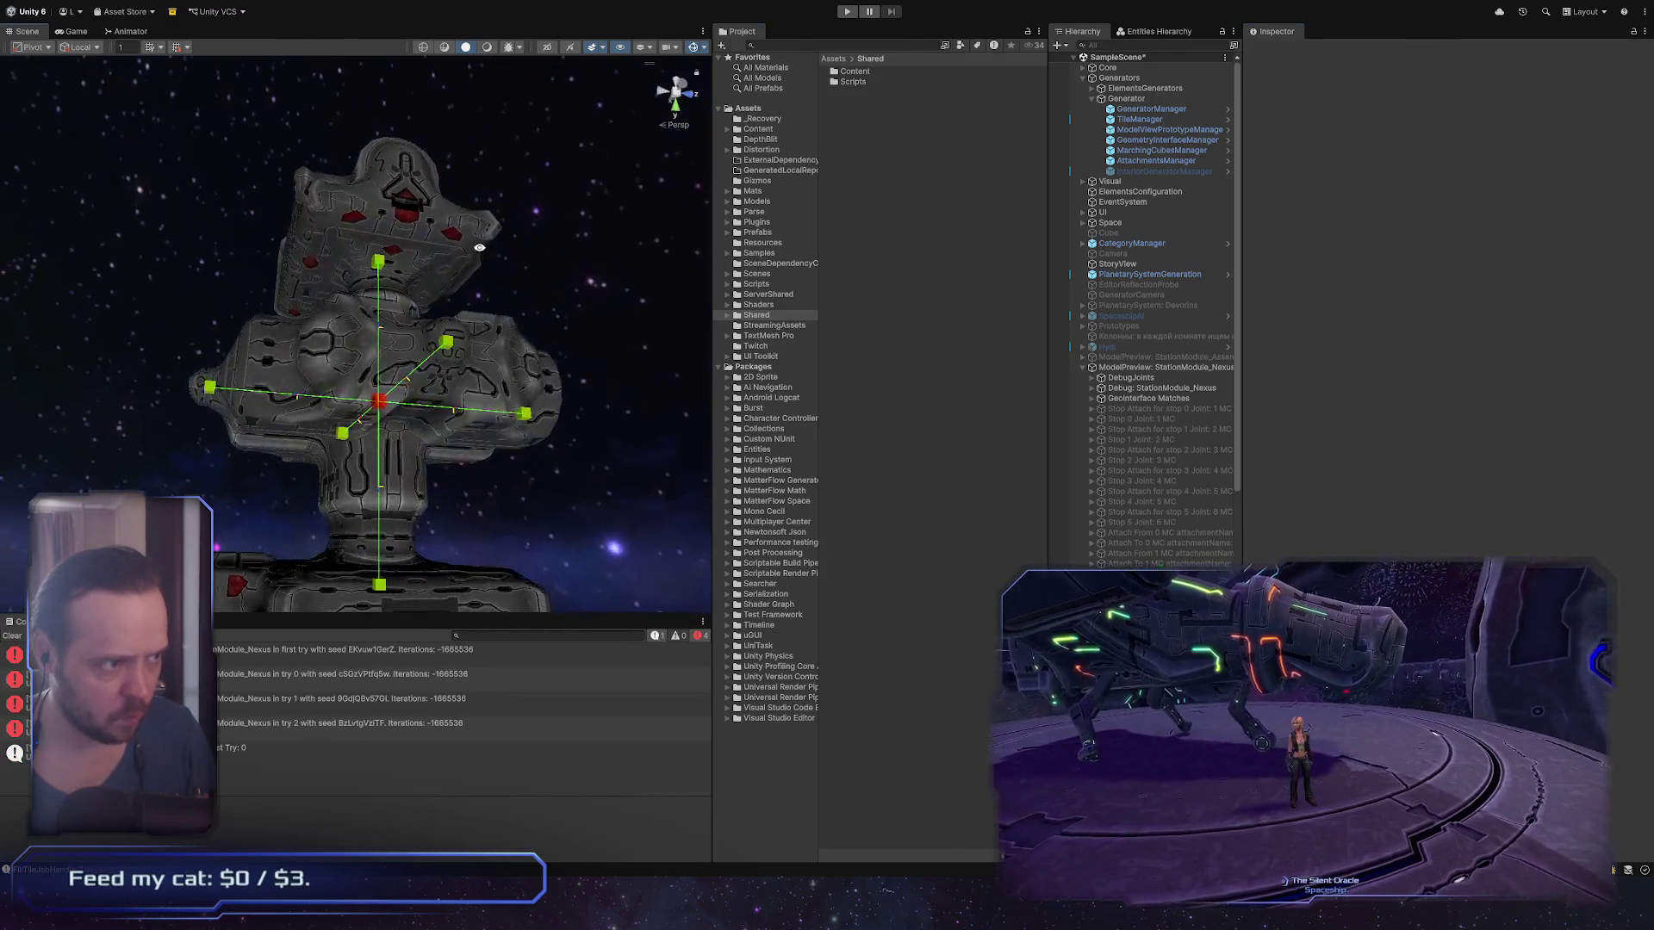
left_click_drag(479, 247, 362, 285)
scroll(362, 284, "up", 5)
Step: Select the module's tile mesh, orbit to a new angle, and widen the Hierarchy panel
left_click(461, 334)
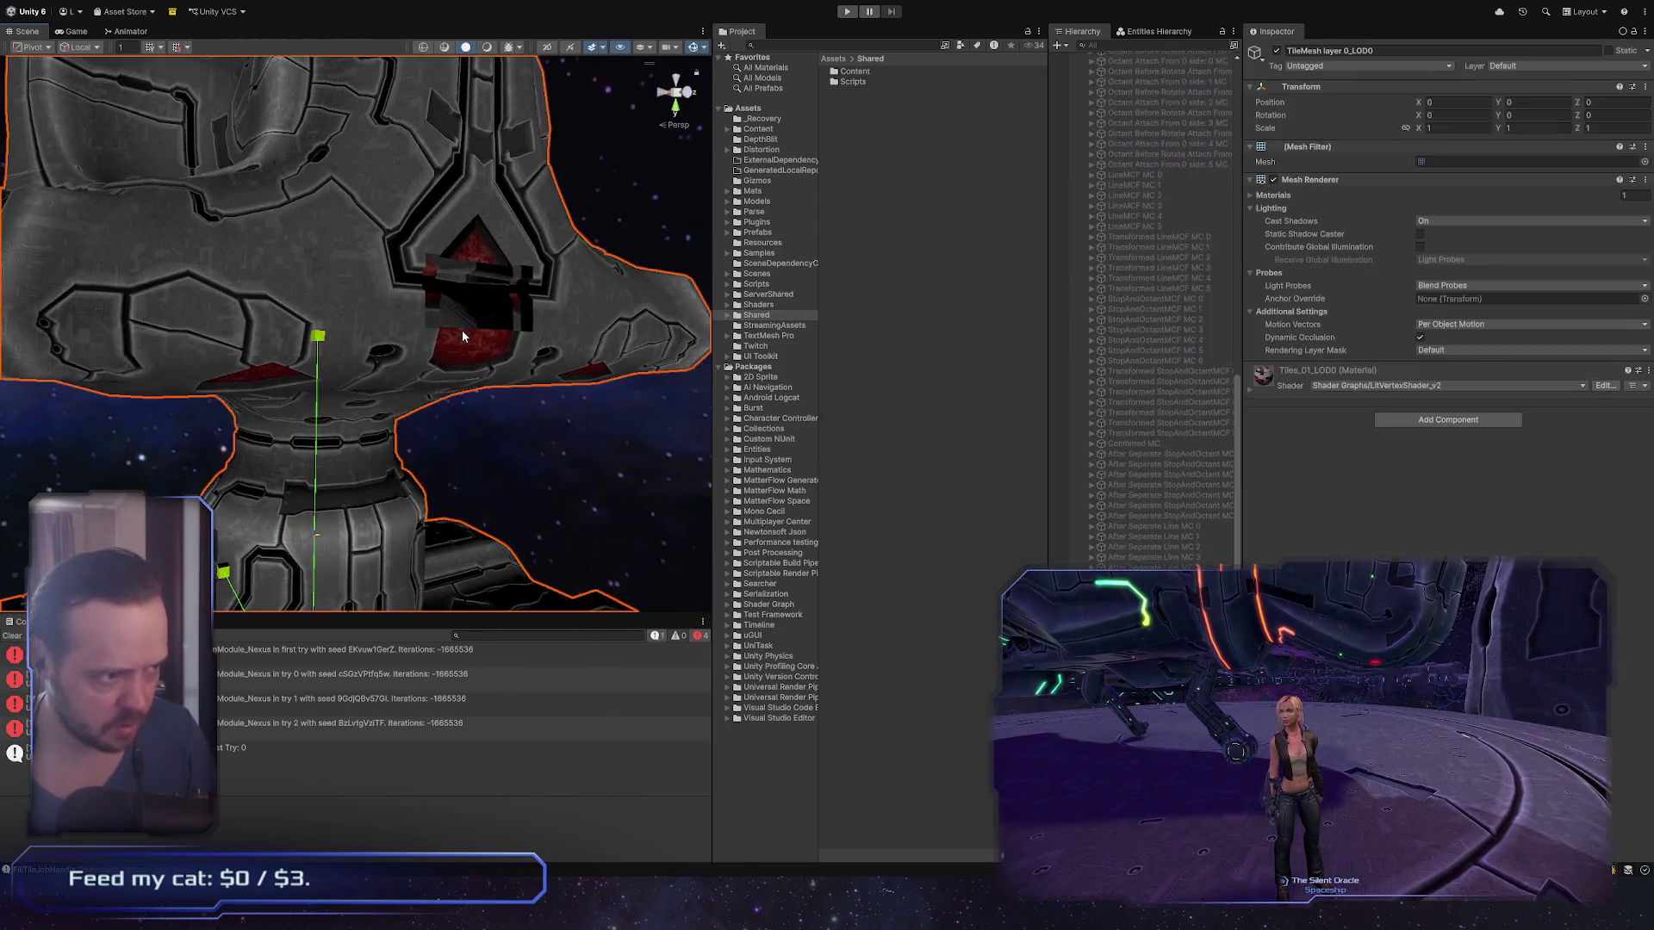
scroll(668, 543, "up", 10)
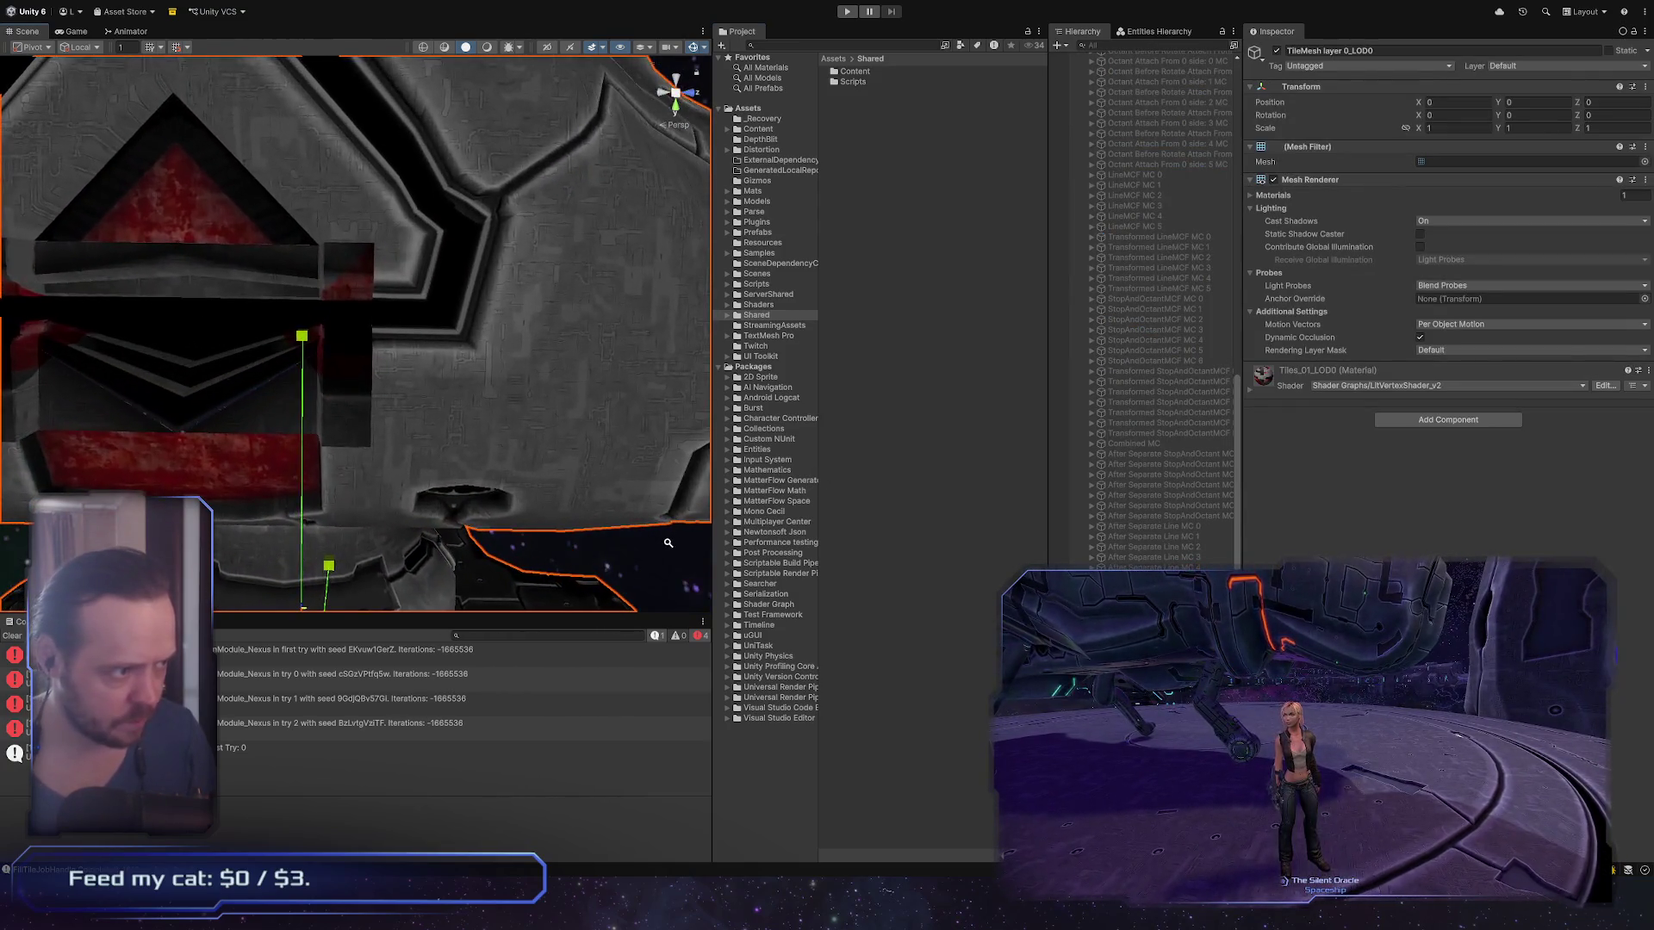
scroll(668, 543, "down", 10)
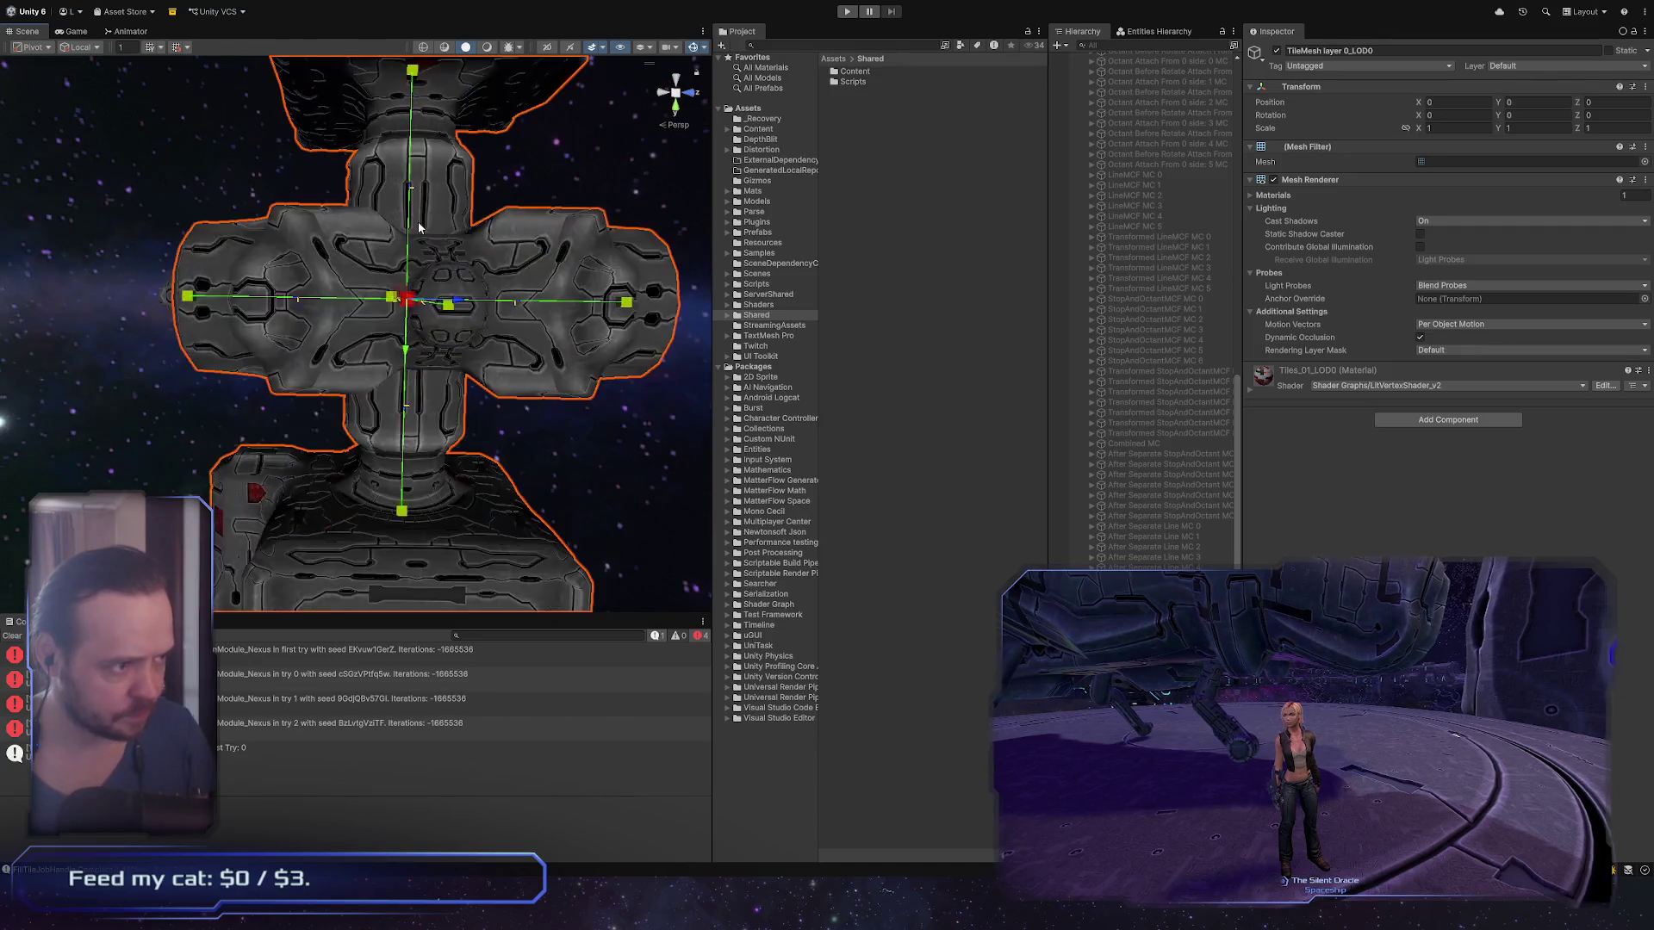
scroll(419, 227, "down", 3)
mouse_move(419, 228)
left_mouse_down()
mouse_move(475, 527)
mouse_move(1399, 410)
mouse_move(1372, 302)
mouse_move(1503, 15)
mouse_move(15, 754)
mouse_move(436, 437)
left_mouse_up()
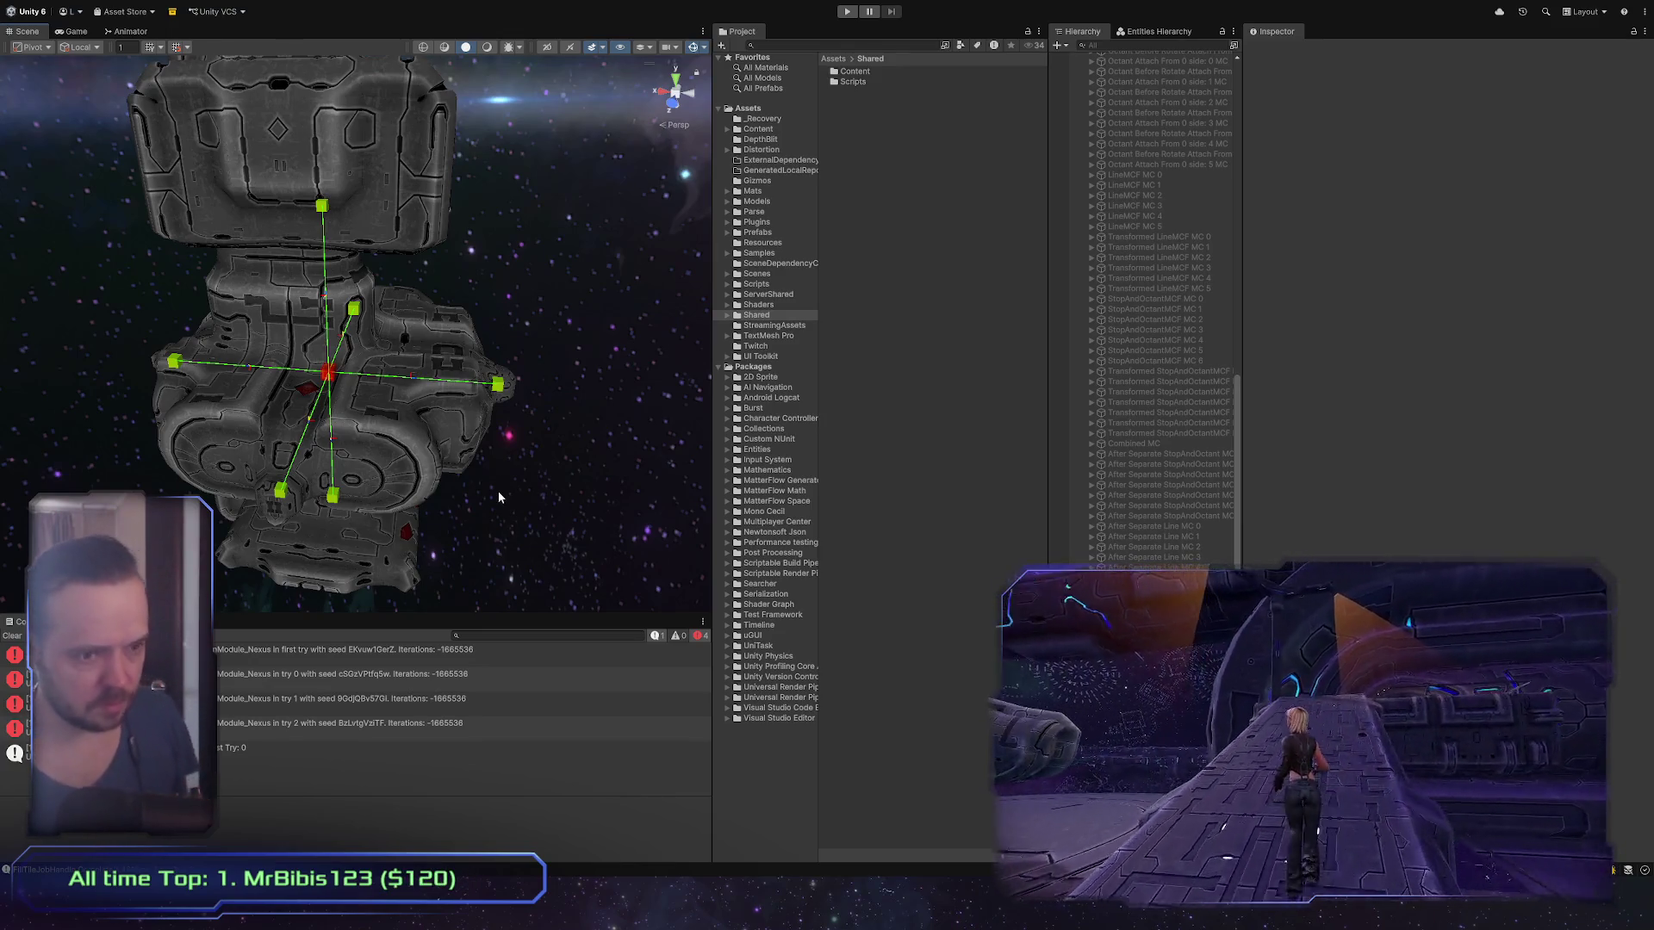
left_click_drag(1240, 434, 1308, 431)
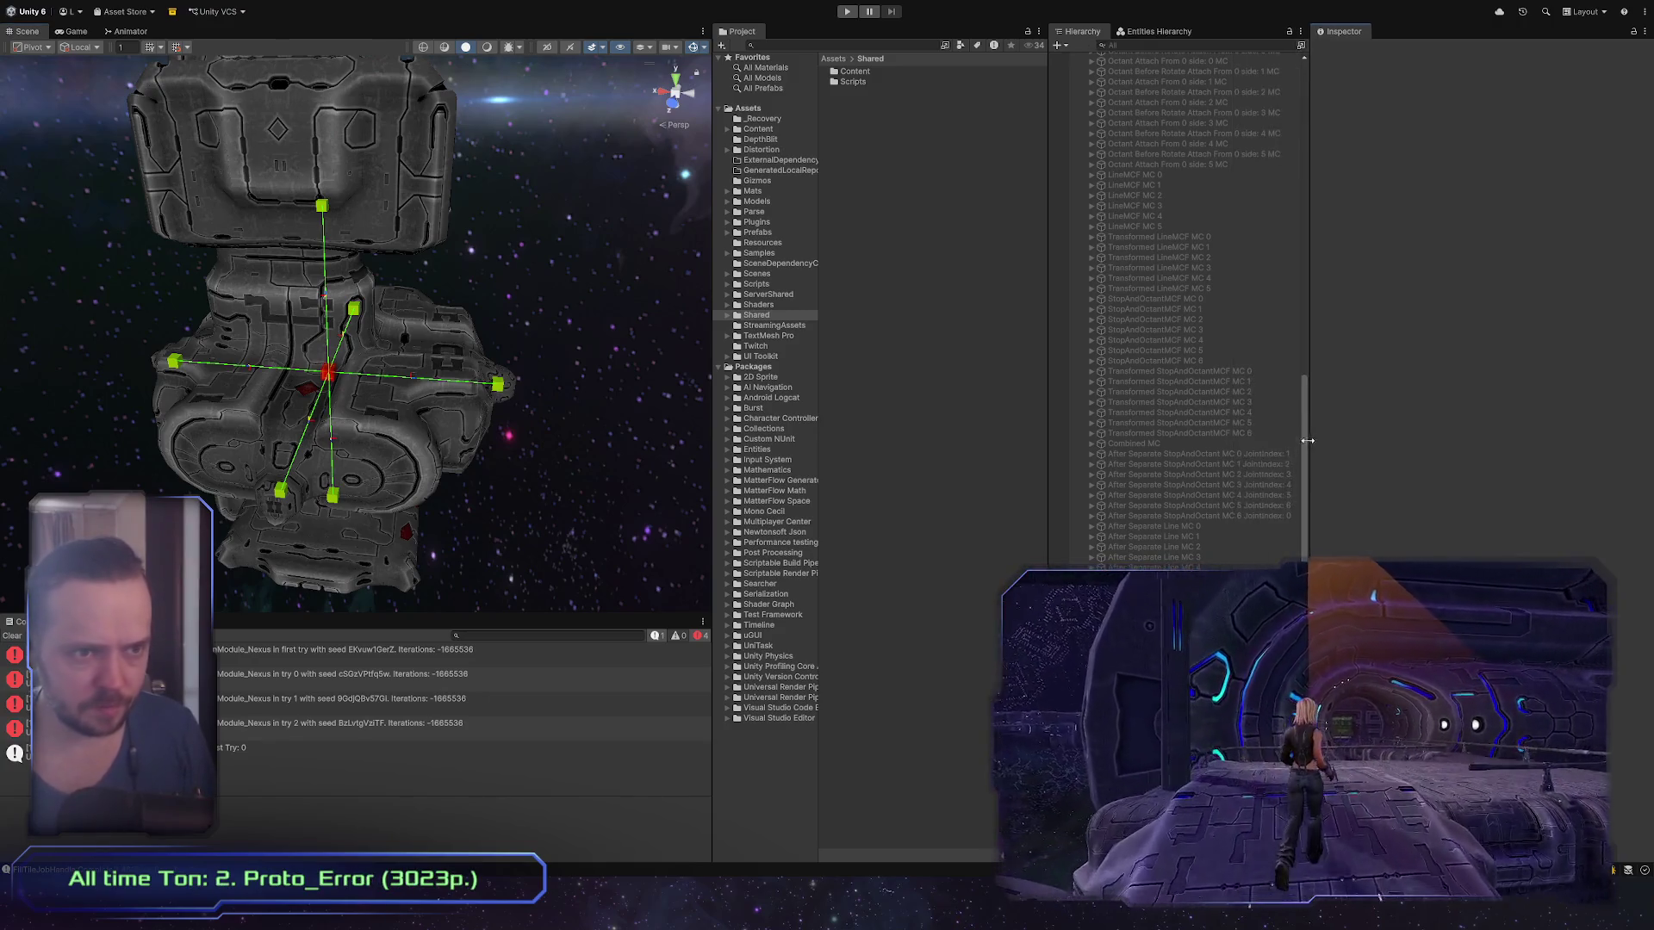
Step: Select StationModule_Nexus(0), then frame its TileMesh layer 0 and deselect it
left_click(1224, 367)
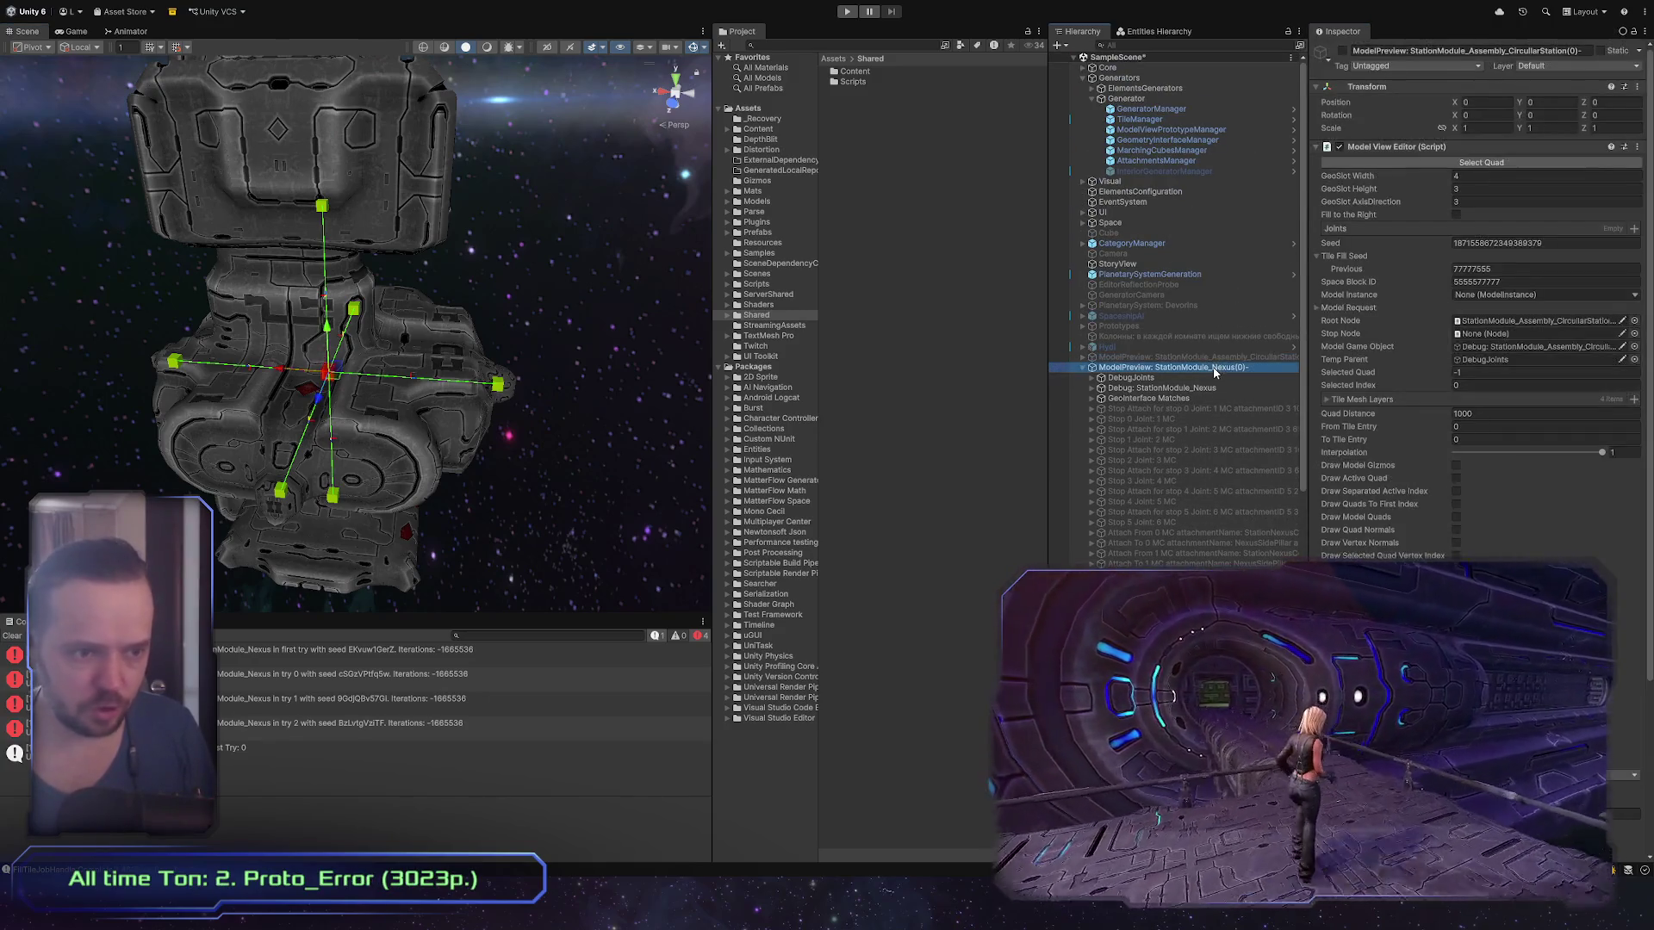
mouse_move(500, 460)
left_mouse_down()
mouse_move(398, 457)
mouse_move(344, 430)
mouse_move(379, 408)
mouse_move(613, 488)
mouse_move(415, 496)
mouse_move(752, 486)
left_mouse_up()
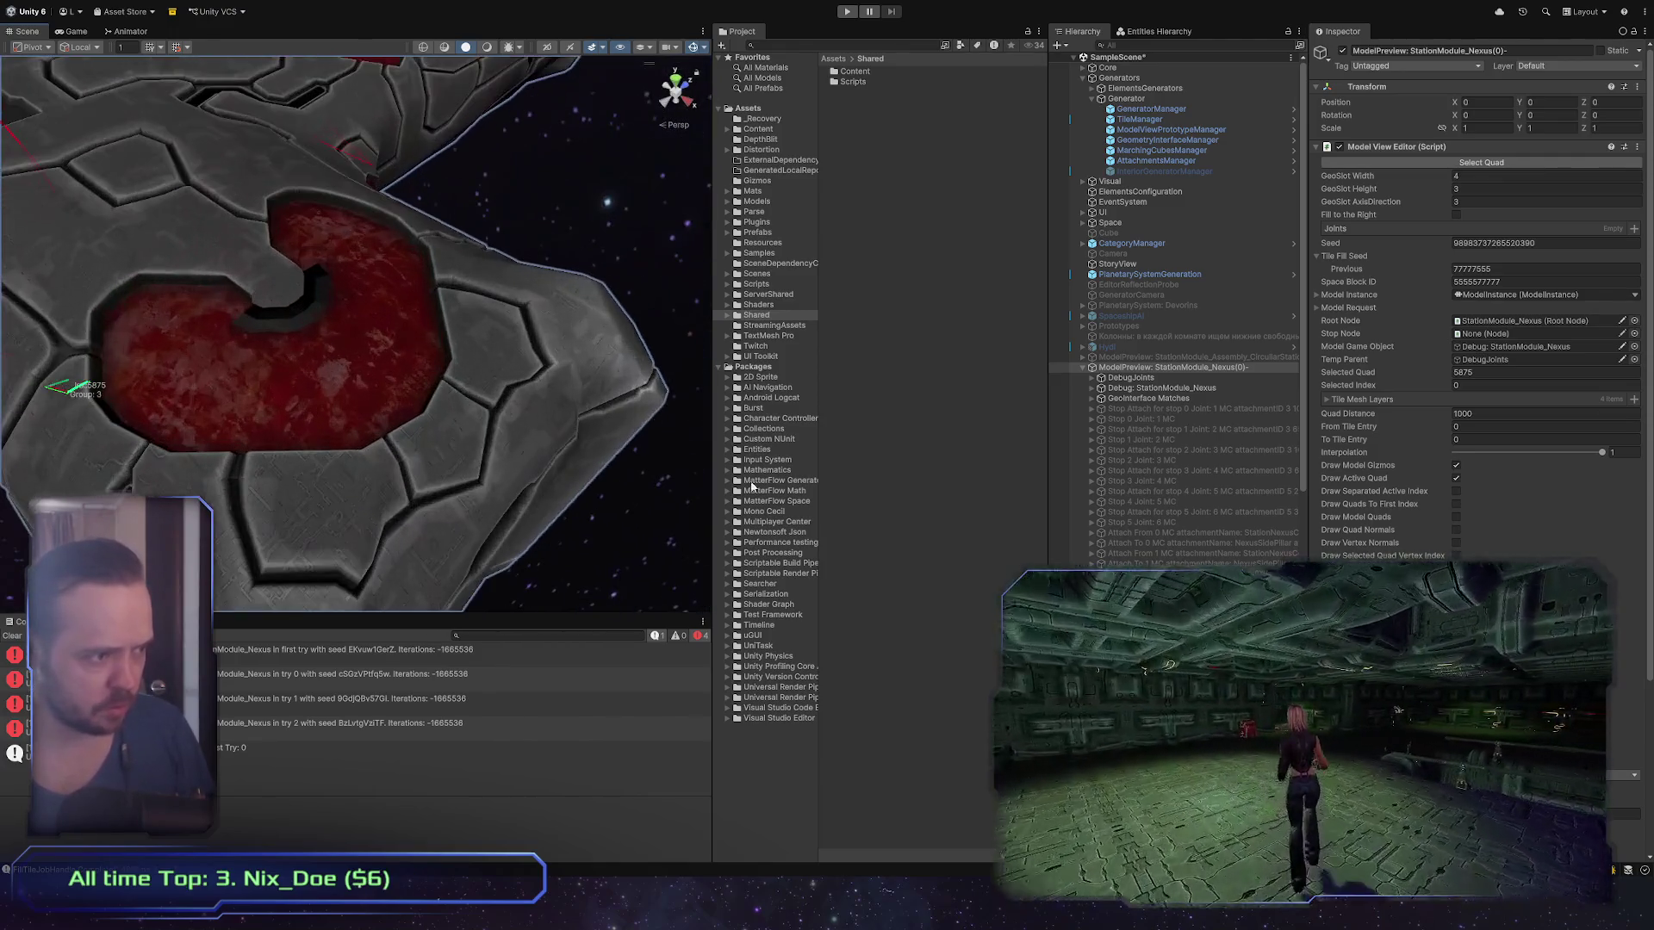
left_click(281, 338)
key("f")
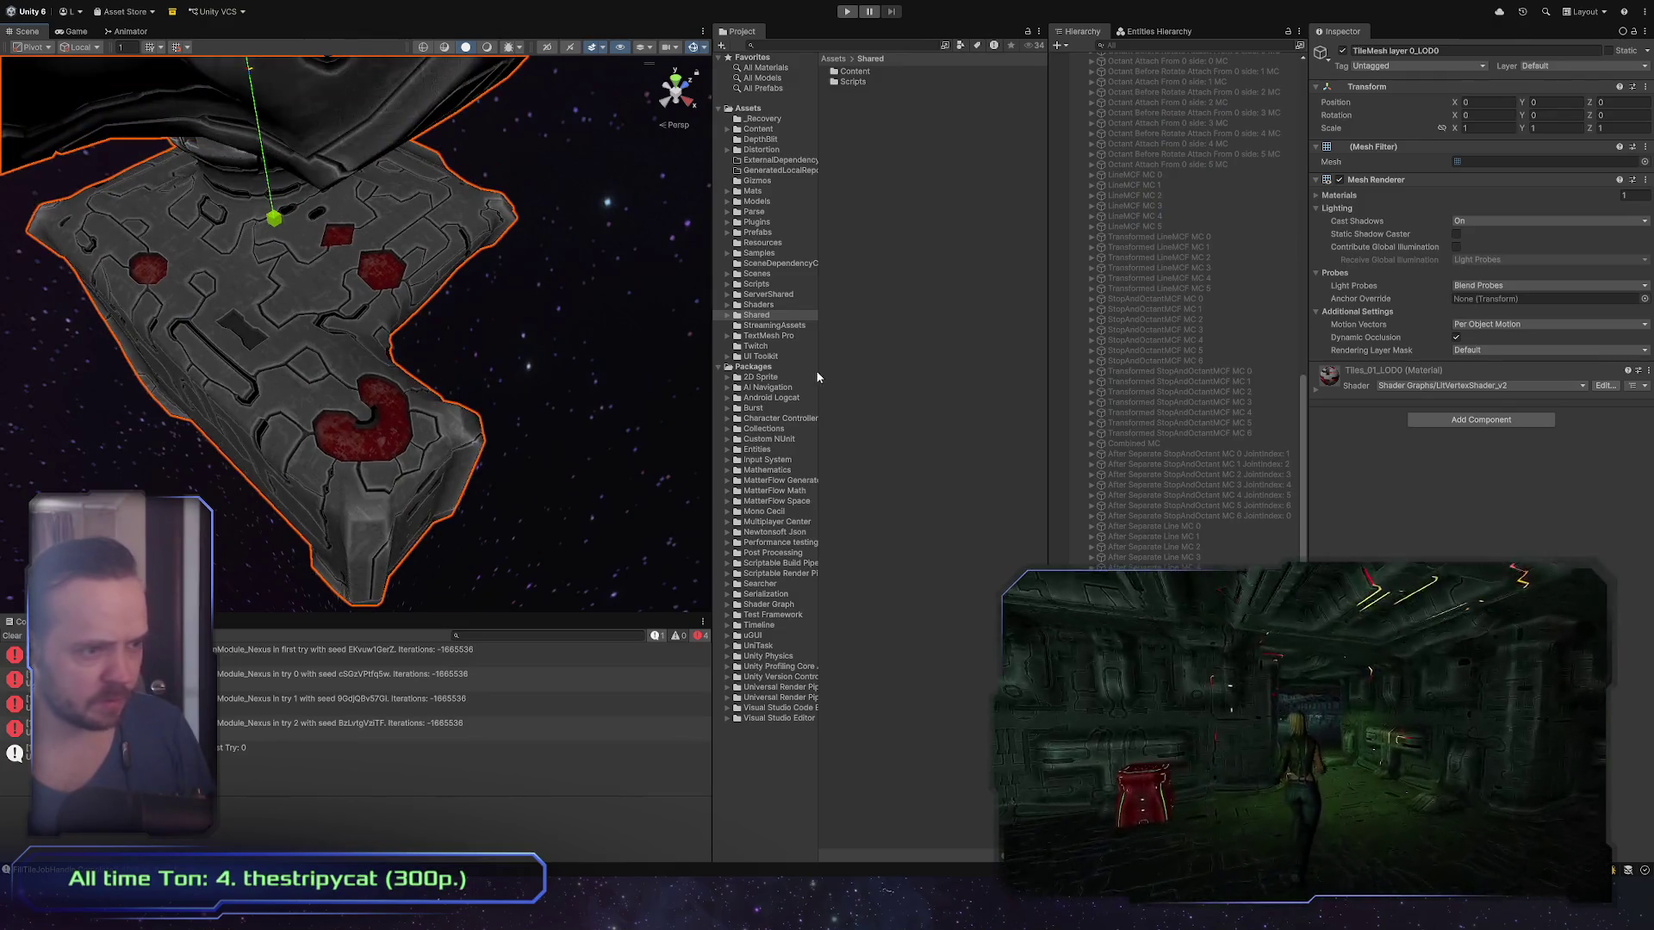
left_click(835, 379)
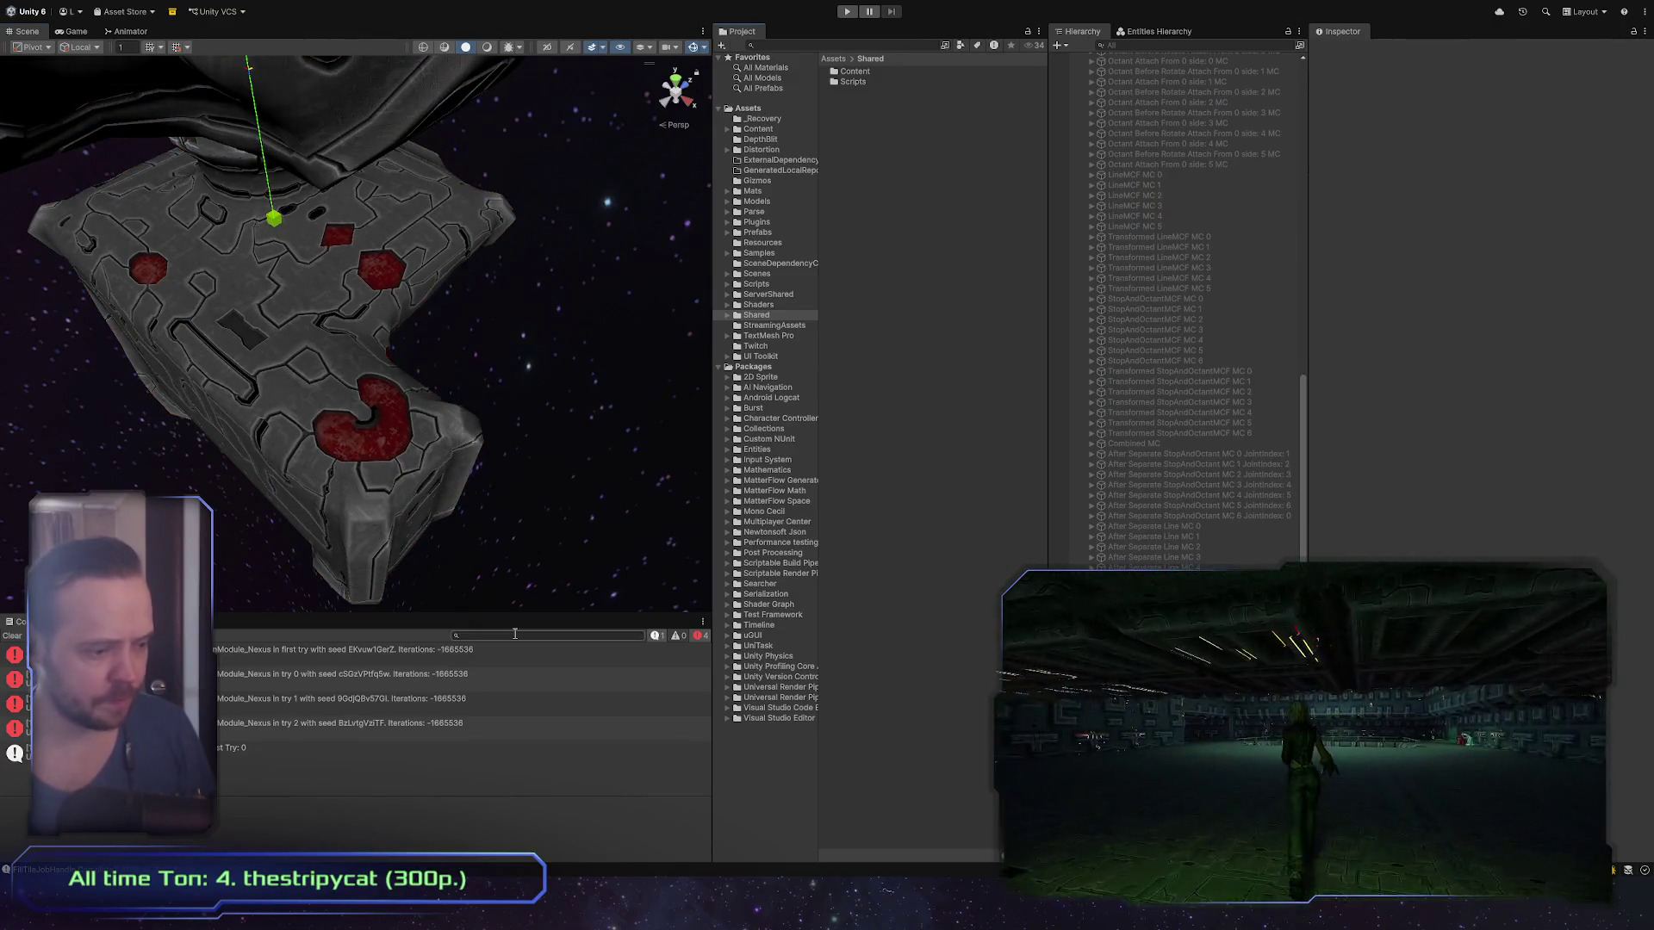
Step: Reselect StationModule_Nexus(0) and regenerate the station module from its Model View Editor
left_click_drag(437, 476, 531, 818)
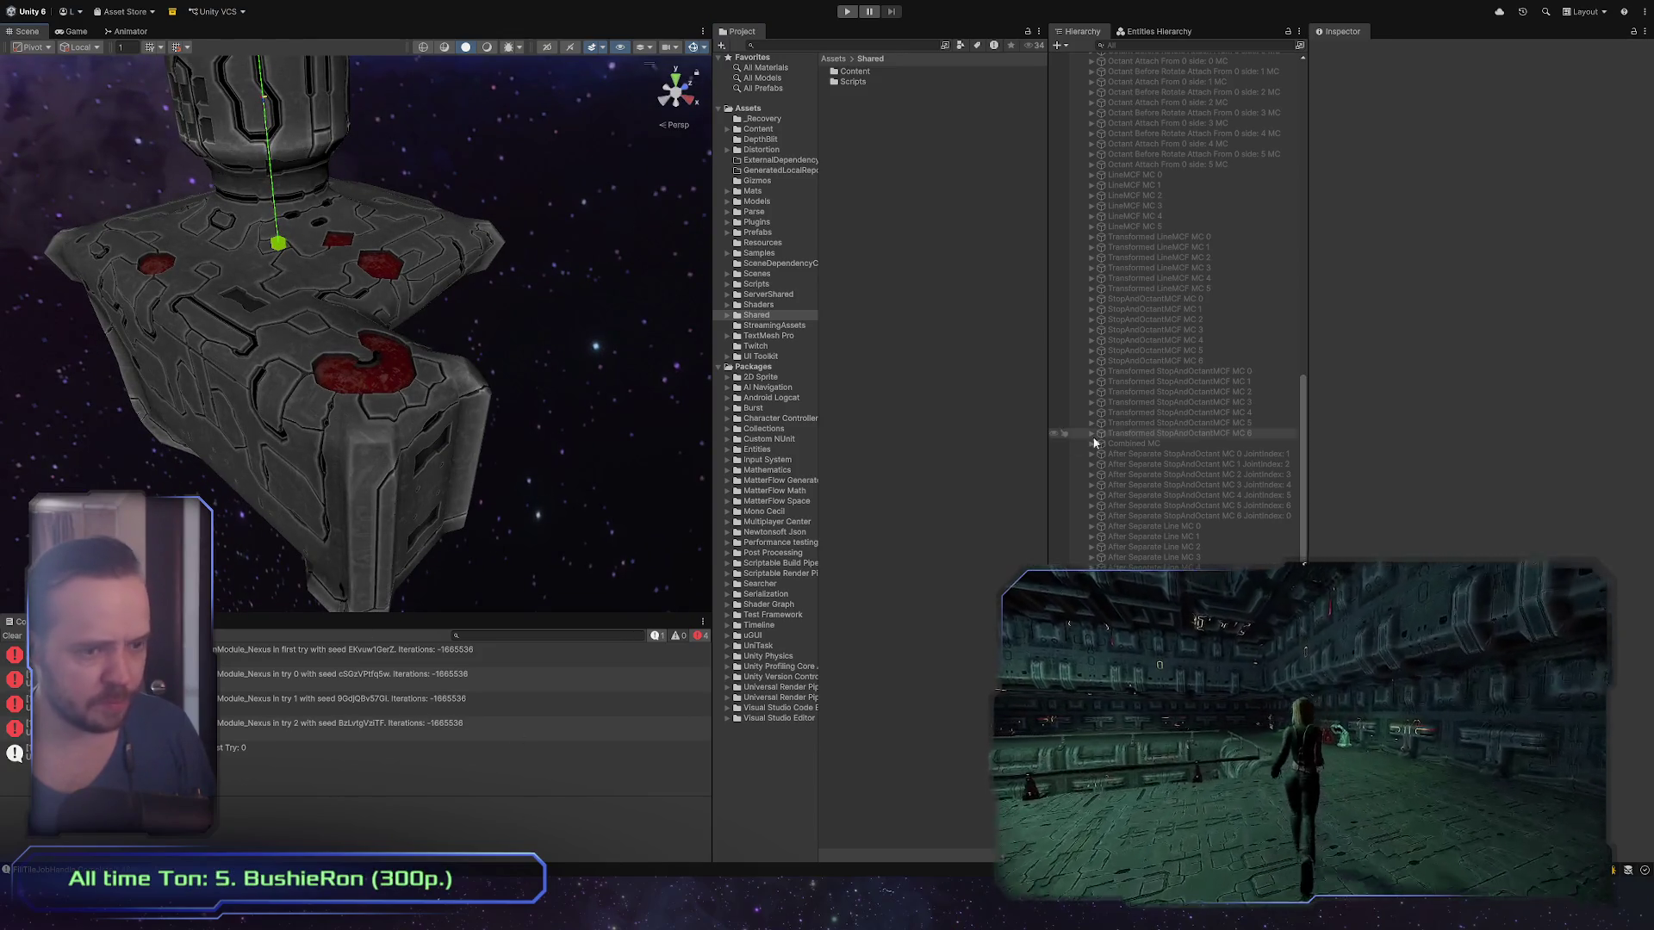
scroll(1265, 461, "up", 10)
left_click(1229, 369)
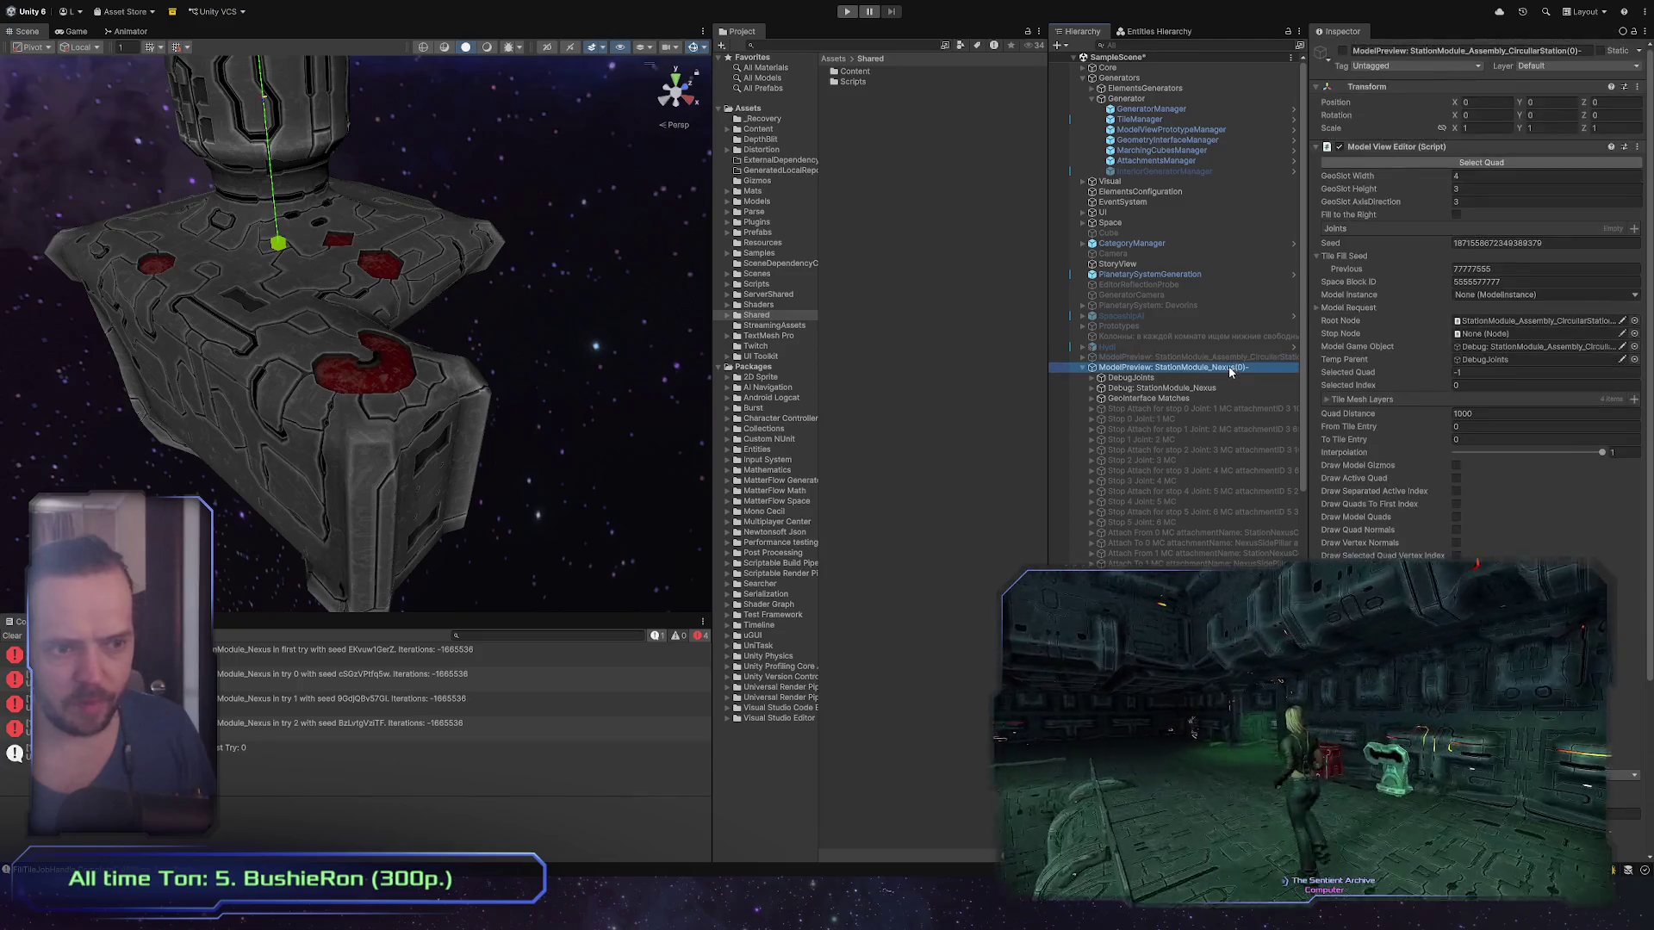
left_click(414, 523)
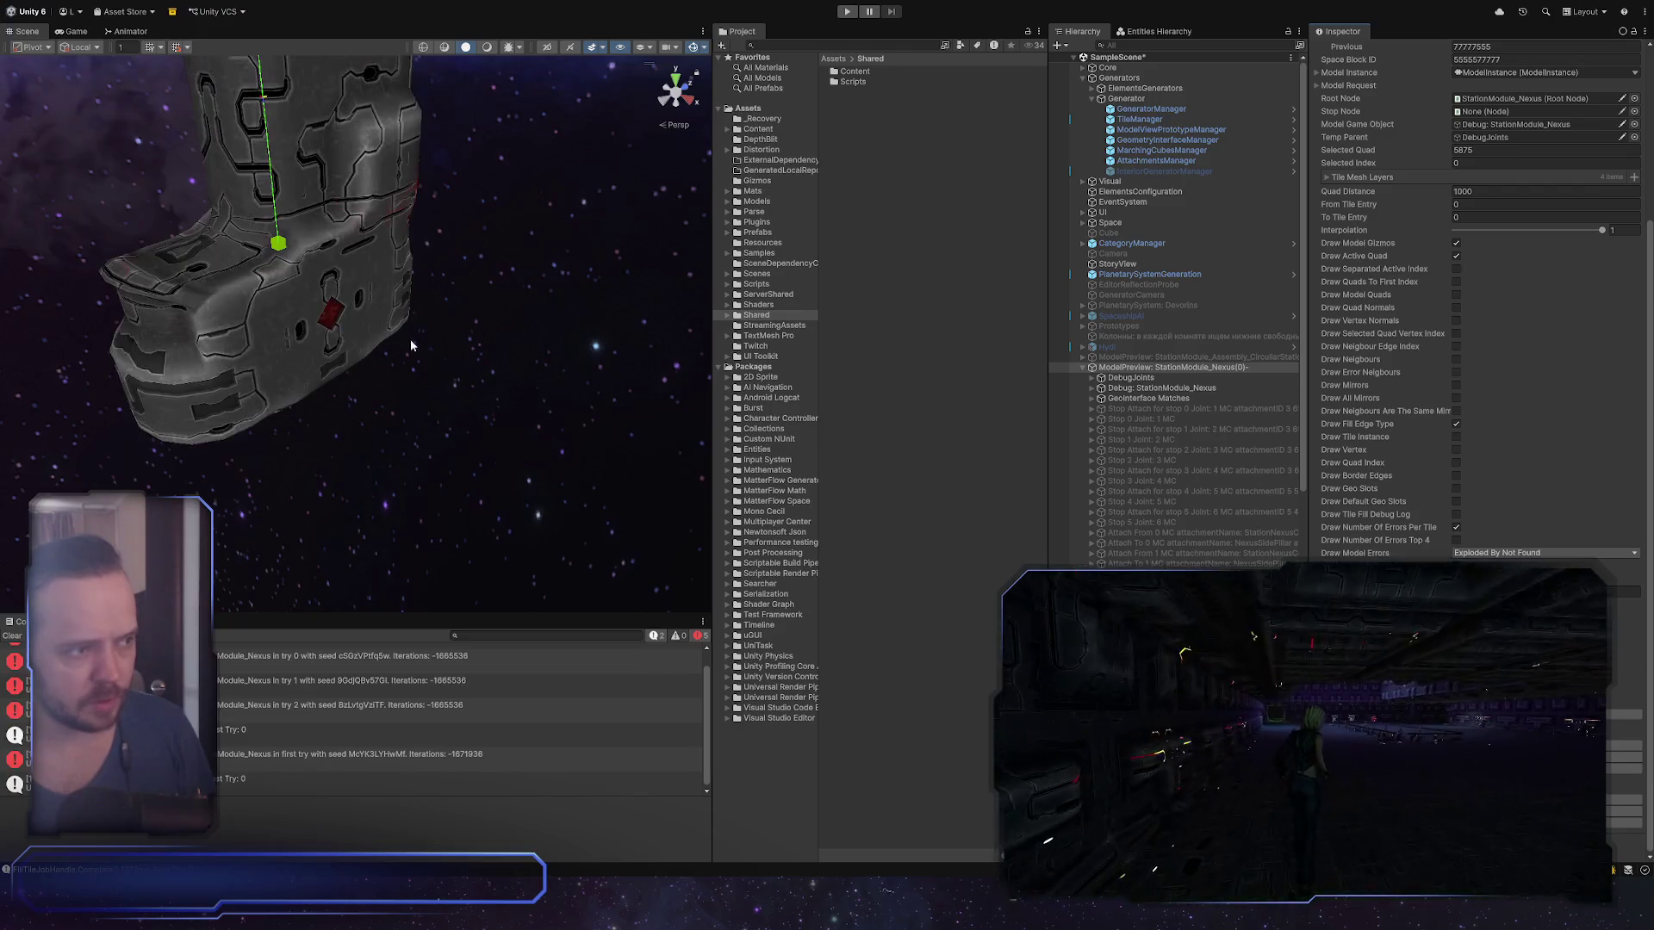
mouse_move(395, 358)
left_mouse_down()
mouse_move(346, 367)
mouse_move(494, 216)
mouse_move(731, 482)
left_mouse_up()
scroll(386, 468, "up", 10)
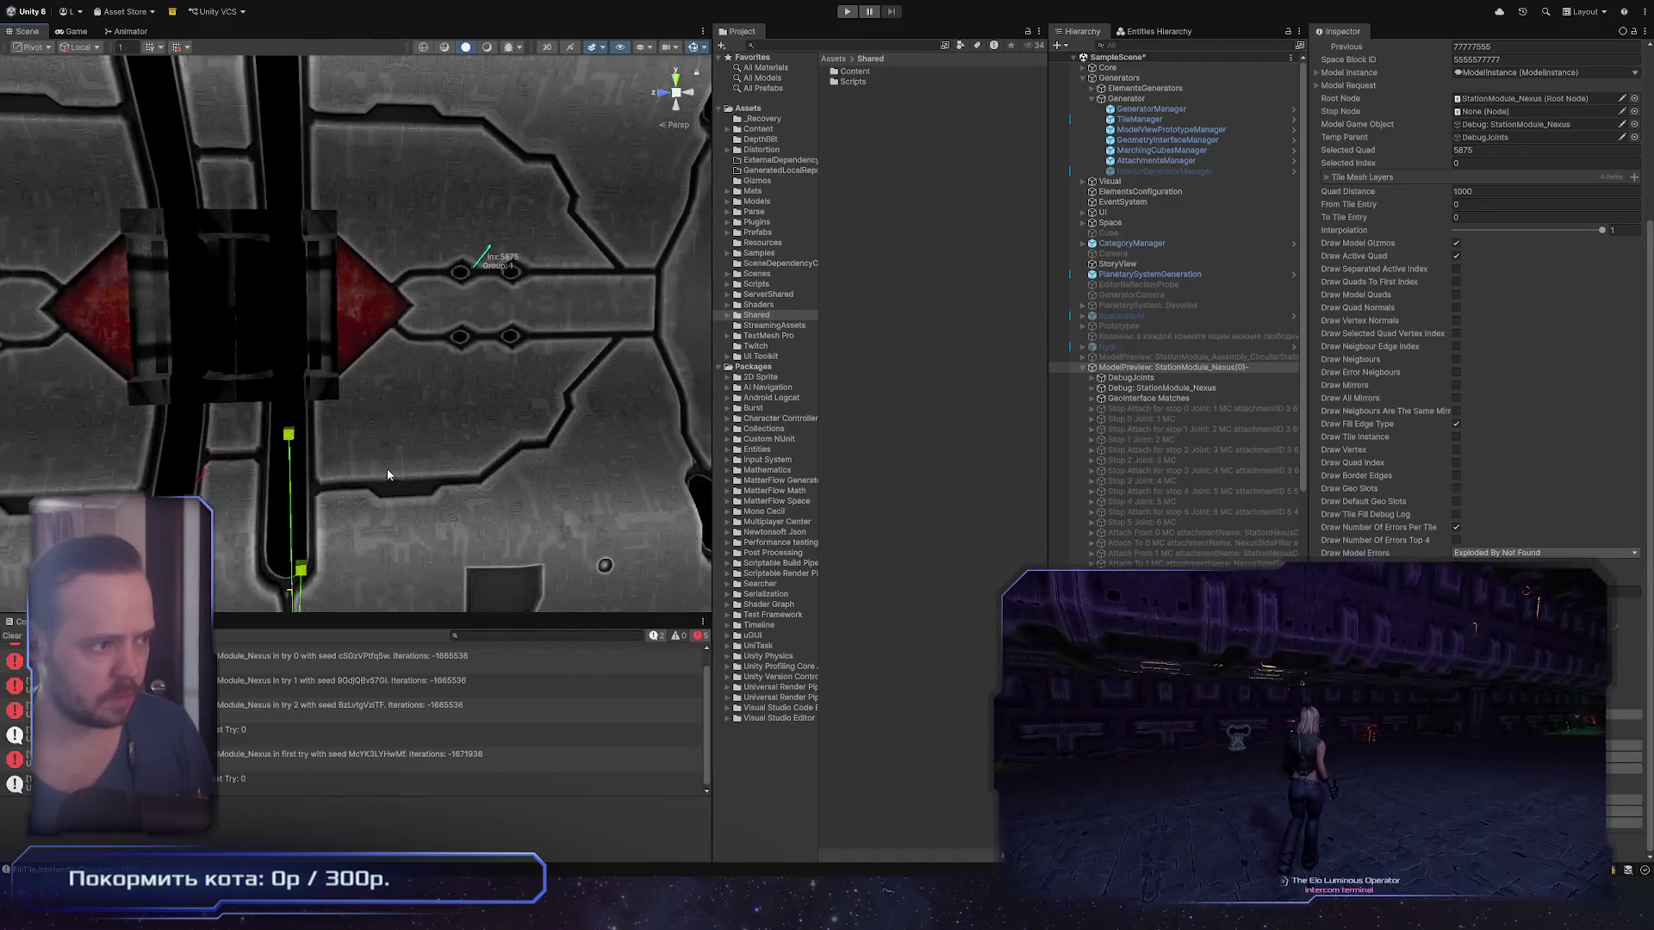
left_click(410, 412)
mouse_move(412, 412)
left_mouse_down()
mouse_move(393, 356)
mouse_move(472, 356)
mouse_move(445, 354)
mouse_move(433, 293)
mouse_move(489, 264)
mouse_move(648, 272)
mouse_move(406, 489)
mouse_move(1476, 290)
mouse_move(1378, 405)
left_mouse_up()
left_click(451, 384)
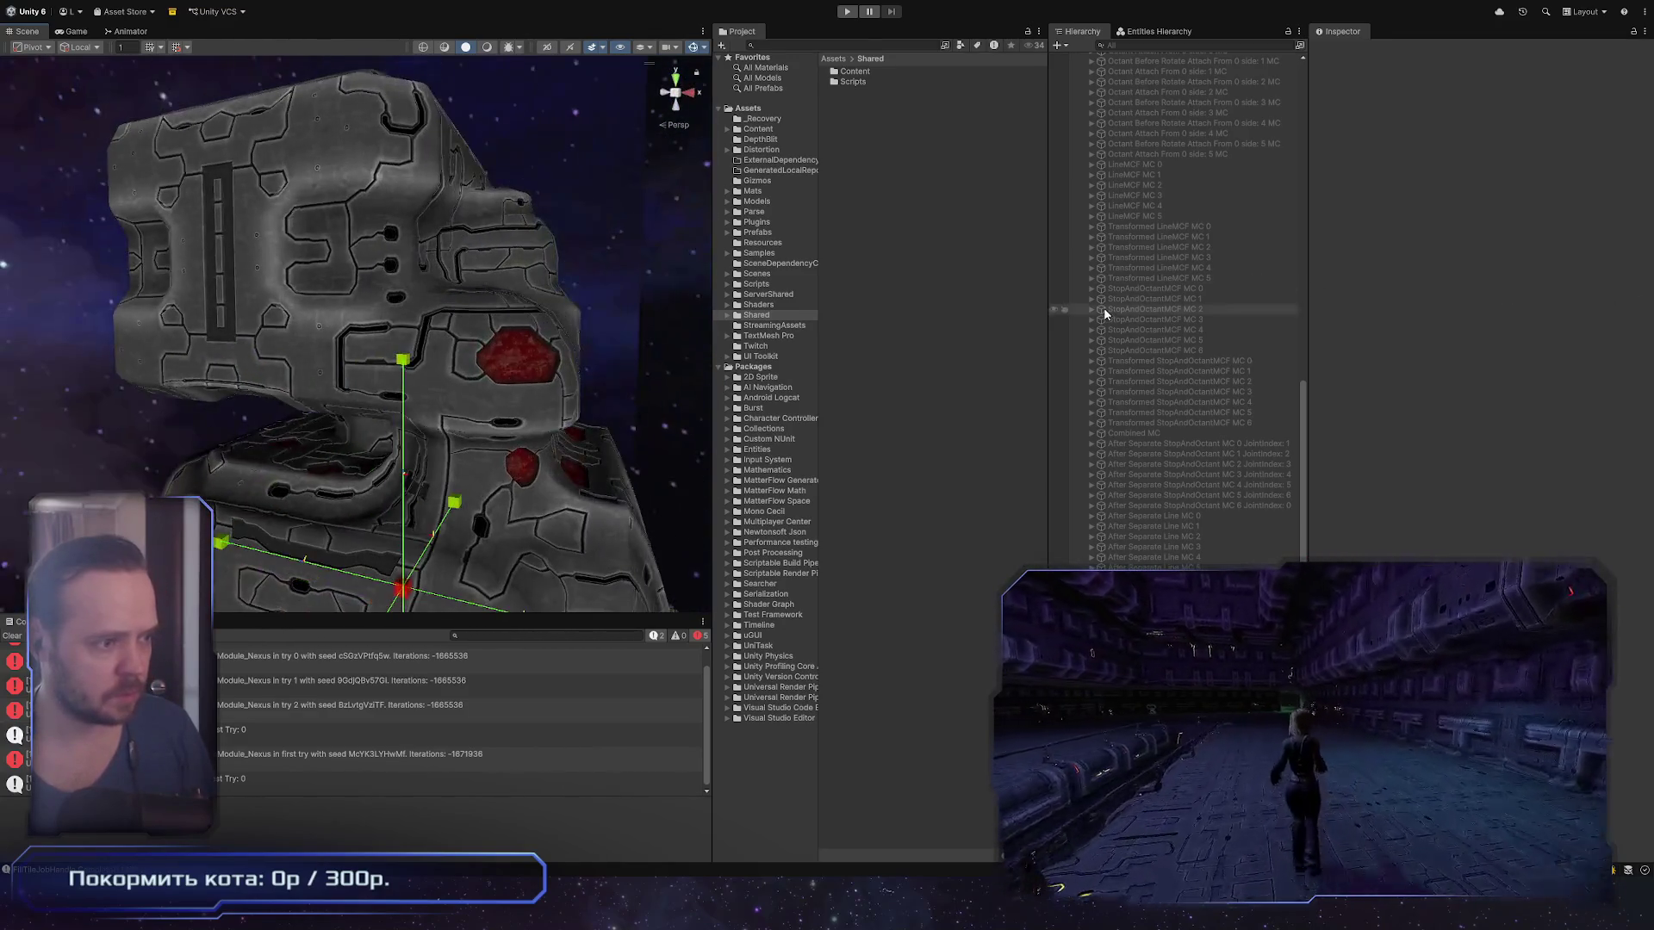
Step: Focus the Scene view on StationModule_Nexus(0) and orbit around the re-centred module
scroll(1217, 484, "up", 15)
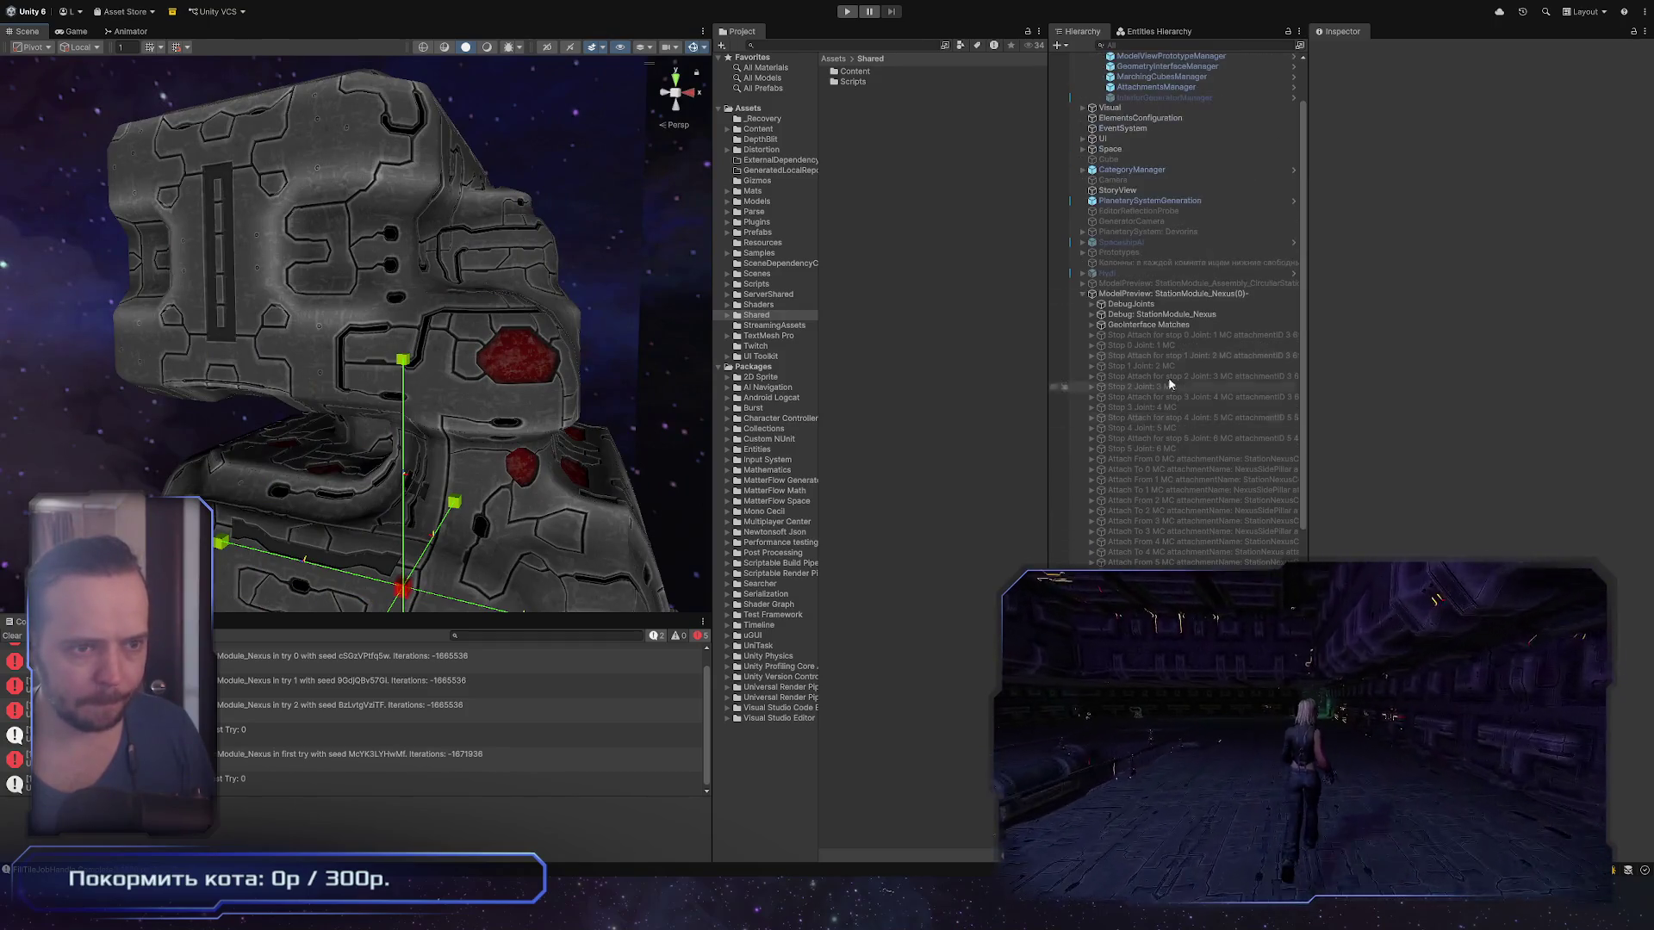
double_click(1218, 295)
mouse_move(517, 215)
left_mouse_down()
mouse_move(386, 106)
mouse_move(426, 243)
mouse_move(494, 310)
left_mouse_up()
scroll(495, 310, "up", 5)
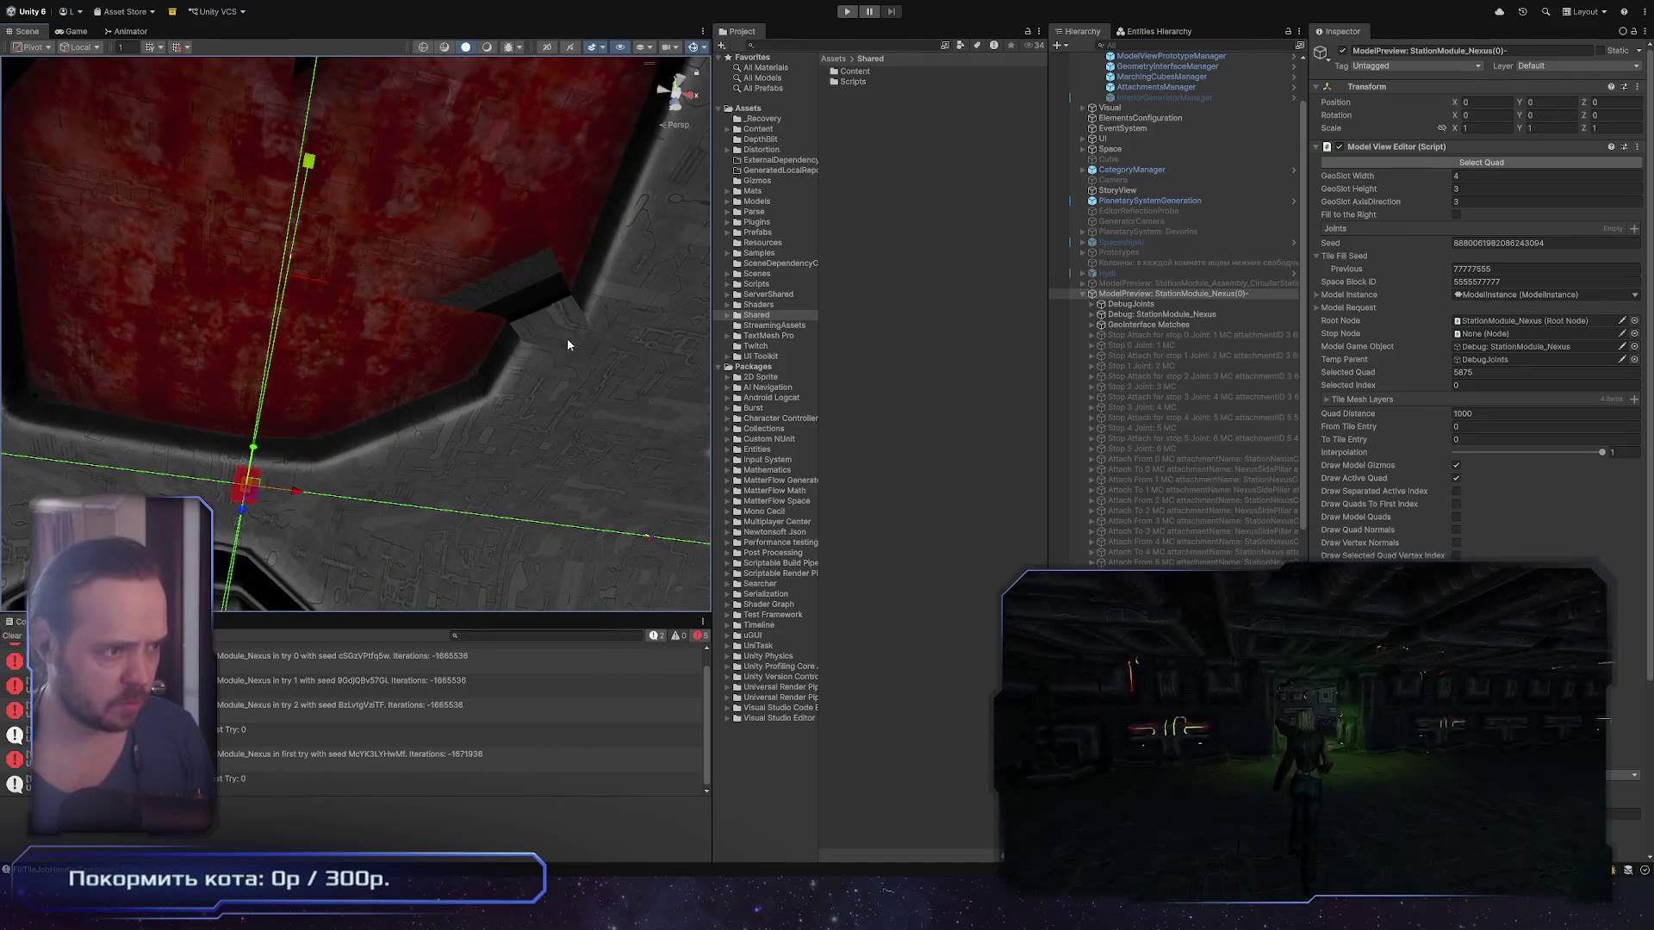
Step: Select TileMesh layer 0_LOD0 with its Tiles_01_LOD0 material and frame its red floor patches
left_click(566, 343)
mouse_move(550, 323)
left_mouse_down()
mouse_move(444, 310)
mouse_move(546, 308)
left_mouse_up()
scroll(546, 307, "down", 3)
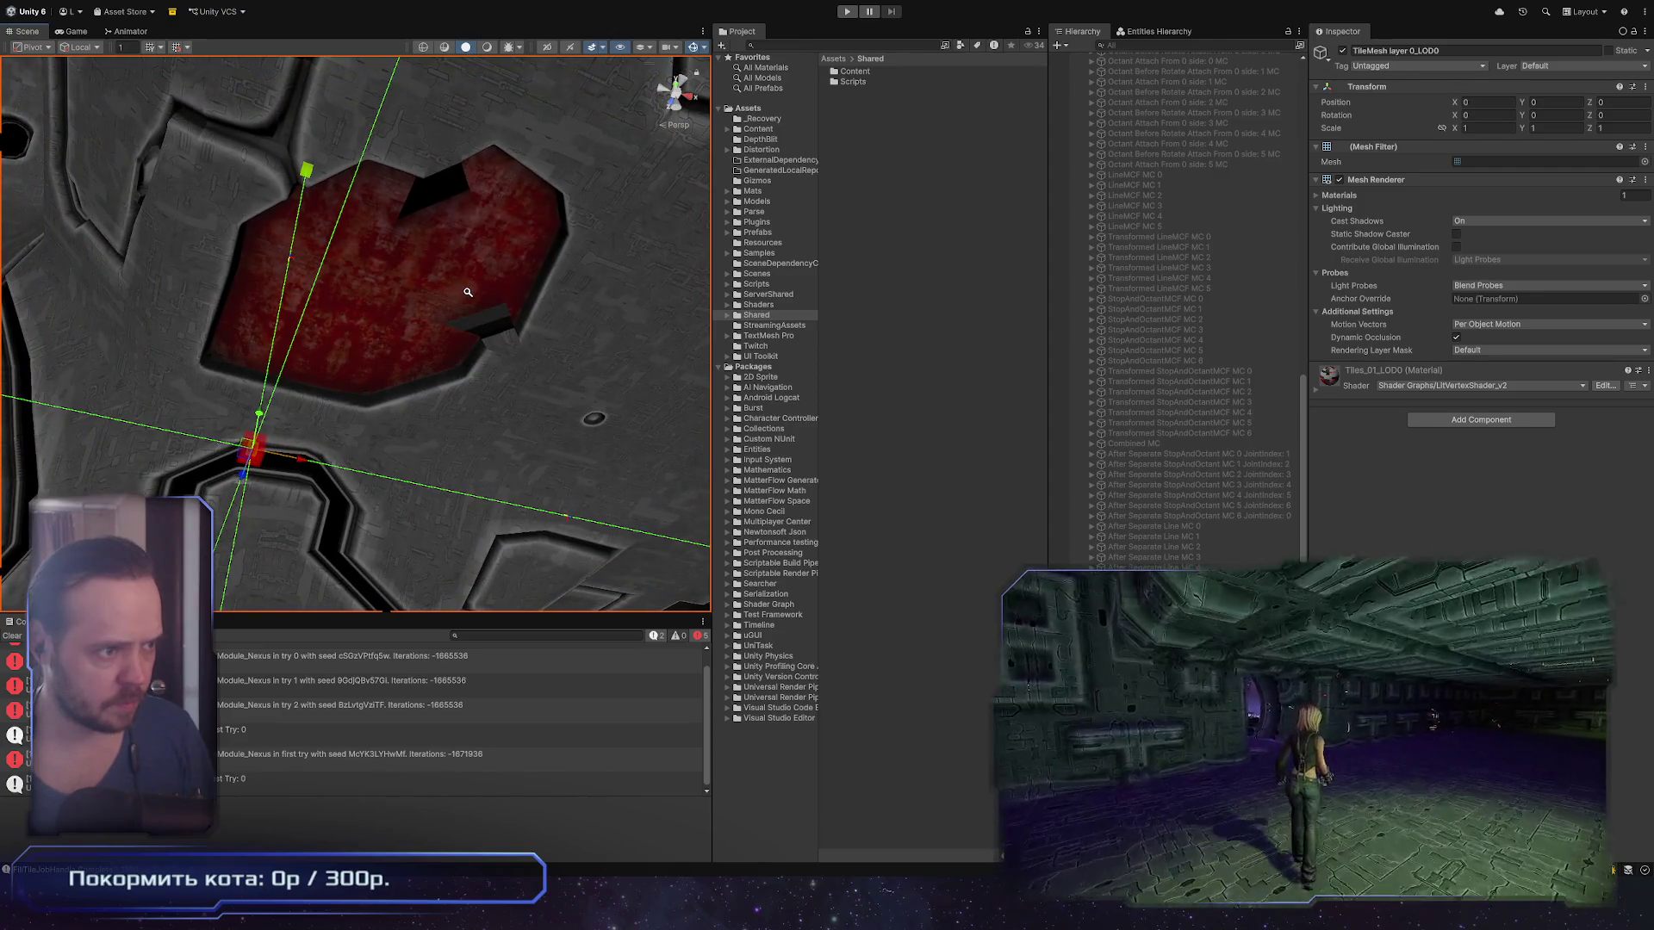
scroll(468, 292, "up", 3)
scroll(439, 344, "down", 5)
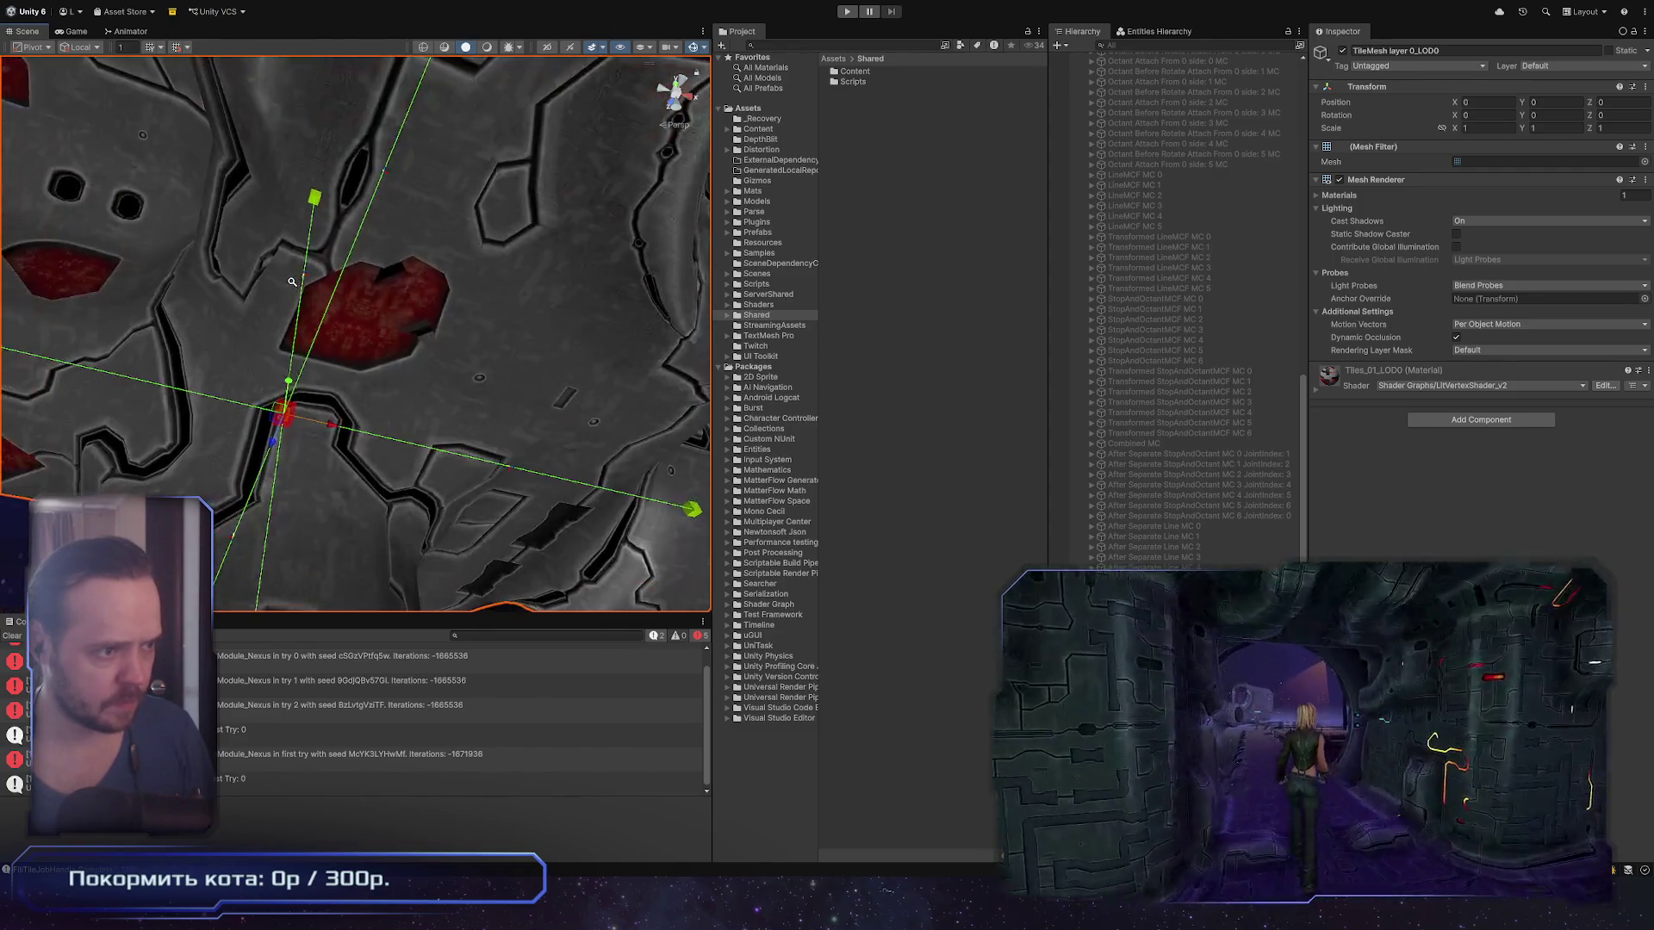
scroll(428, 358, "up", 1)
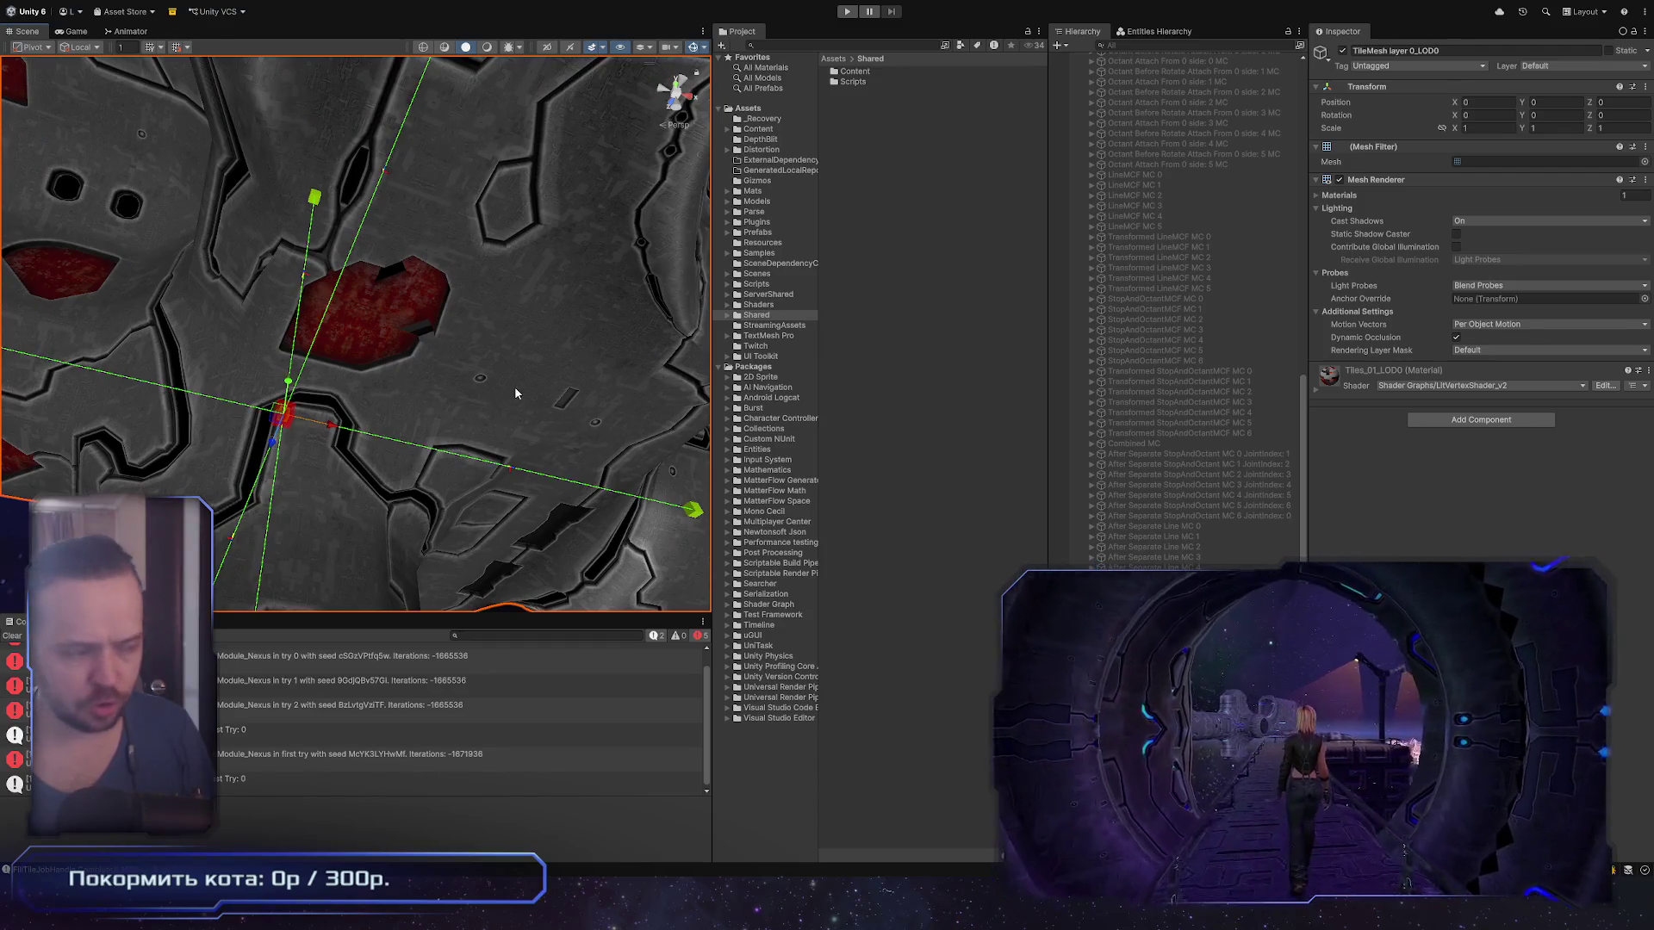
key("f")
mouse_move(420, 424)
left_mouse_down()
mouse_move(453, 252)
mouse_move(177, 405)
left_mouse_up()
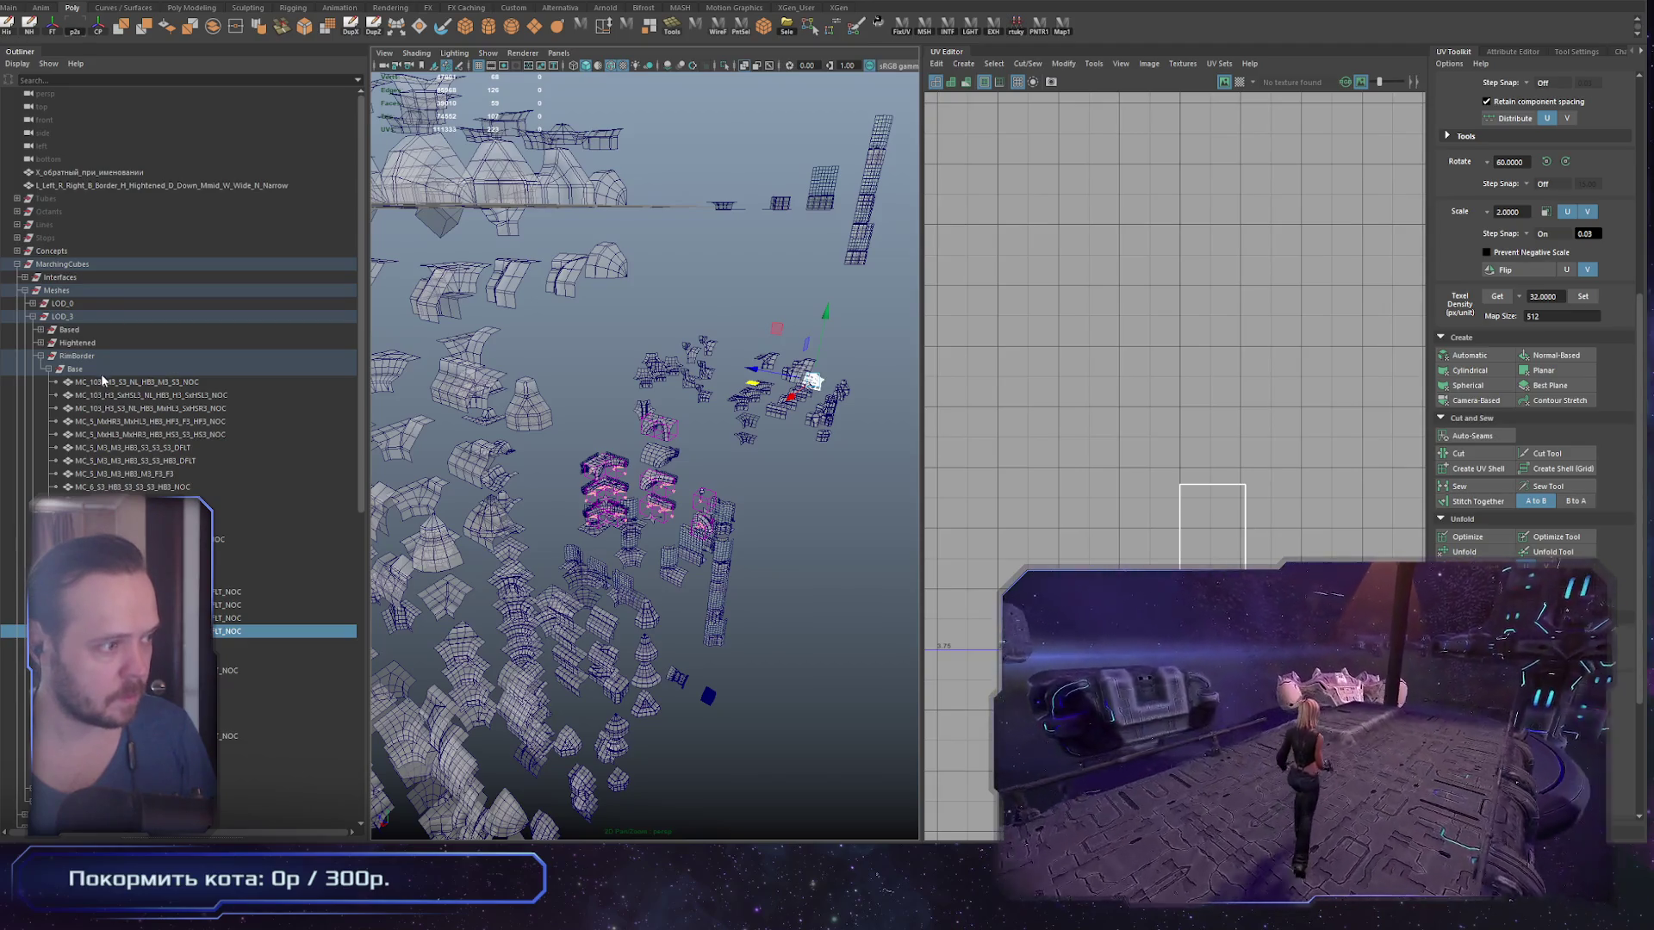
Step: In Maya, clear the selection, zoom toward the tile rows, and maximize the perspective panel
left_click(757, 410)
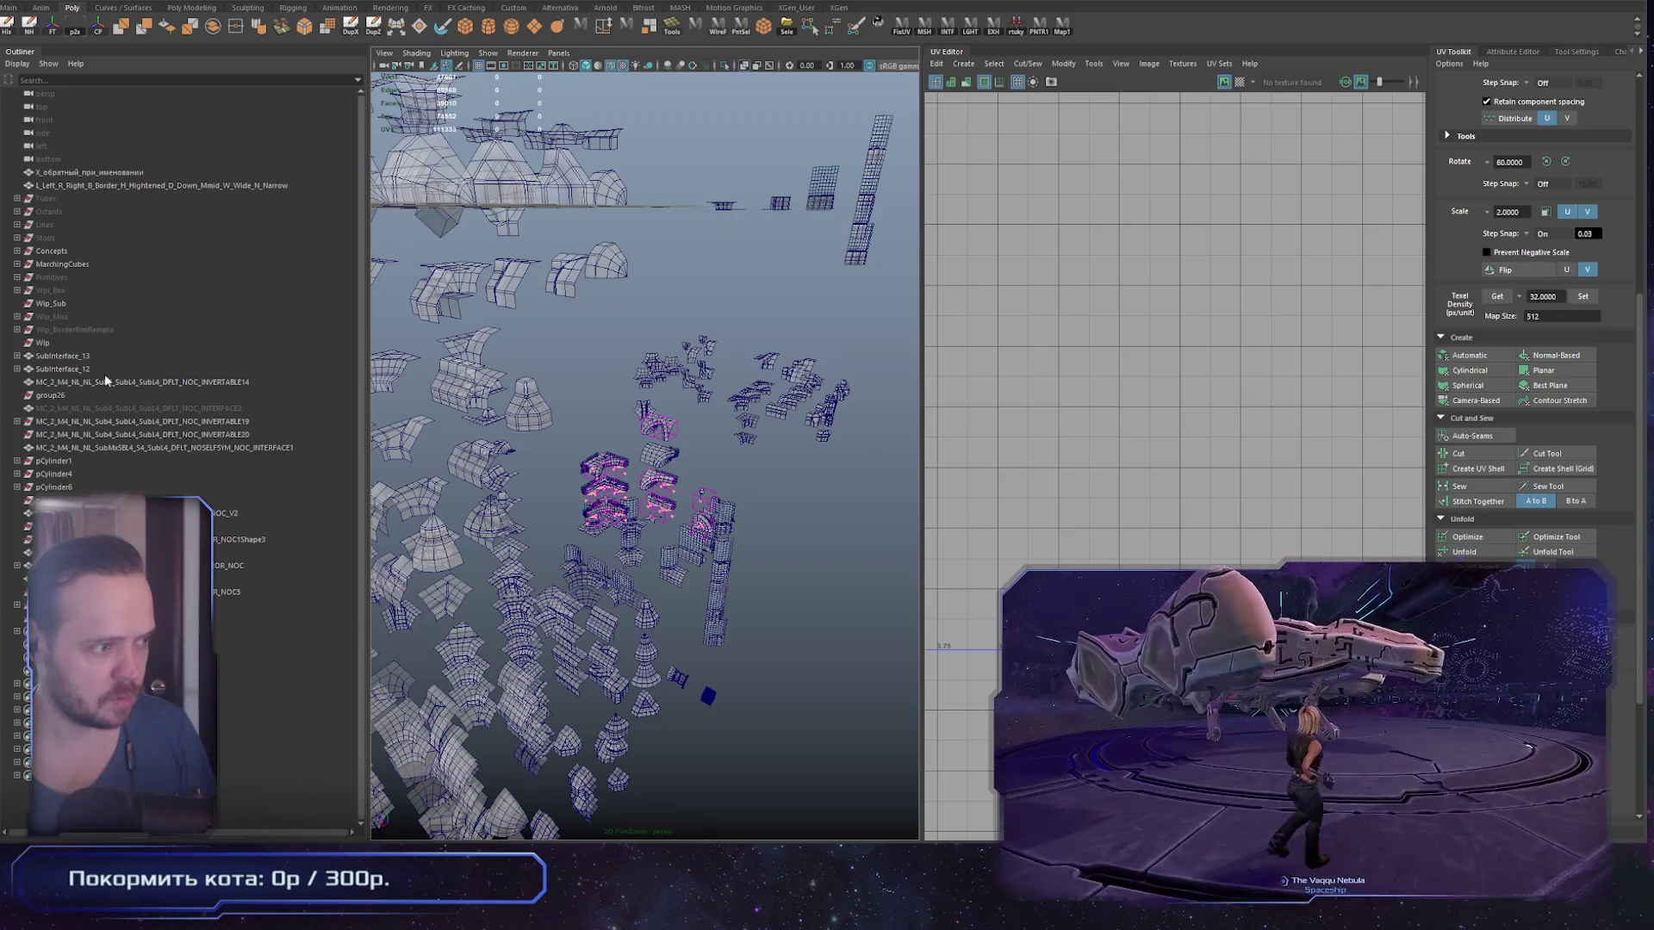
left_click(820, 421)
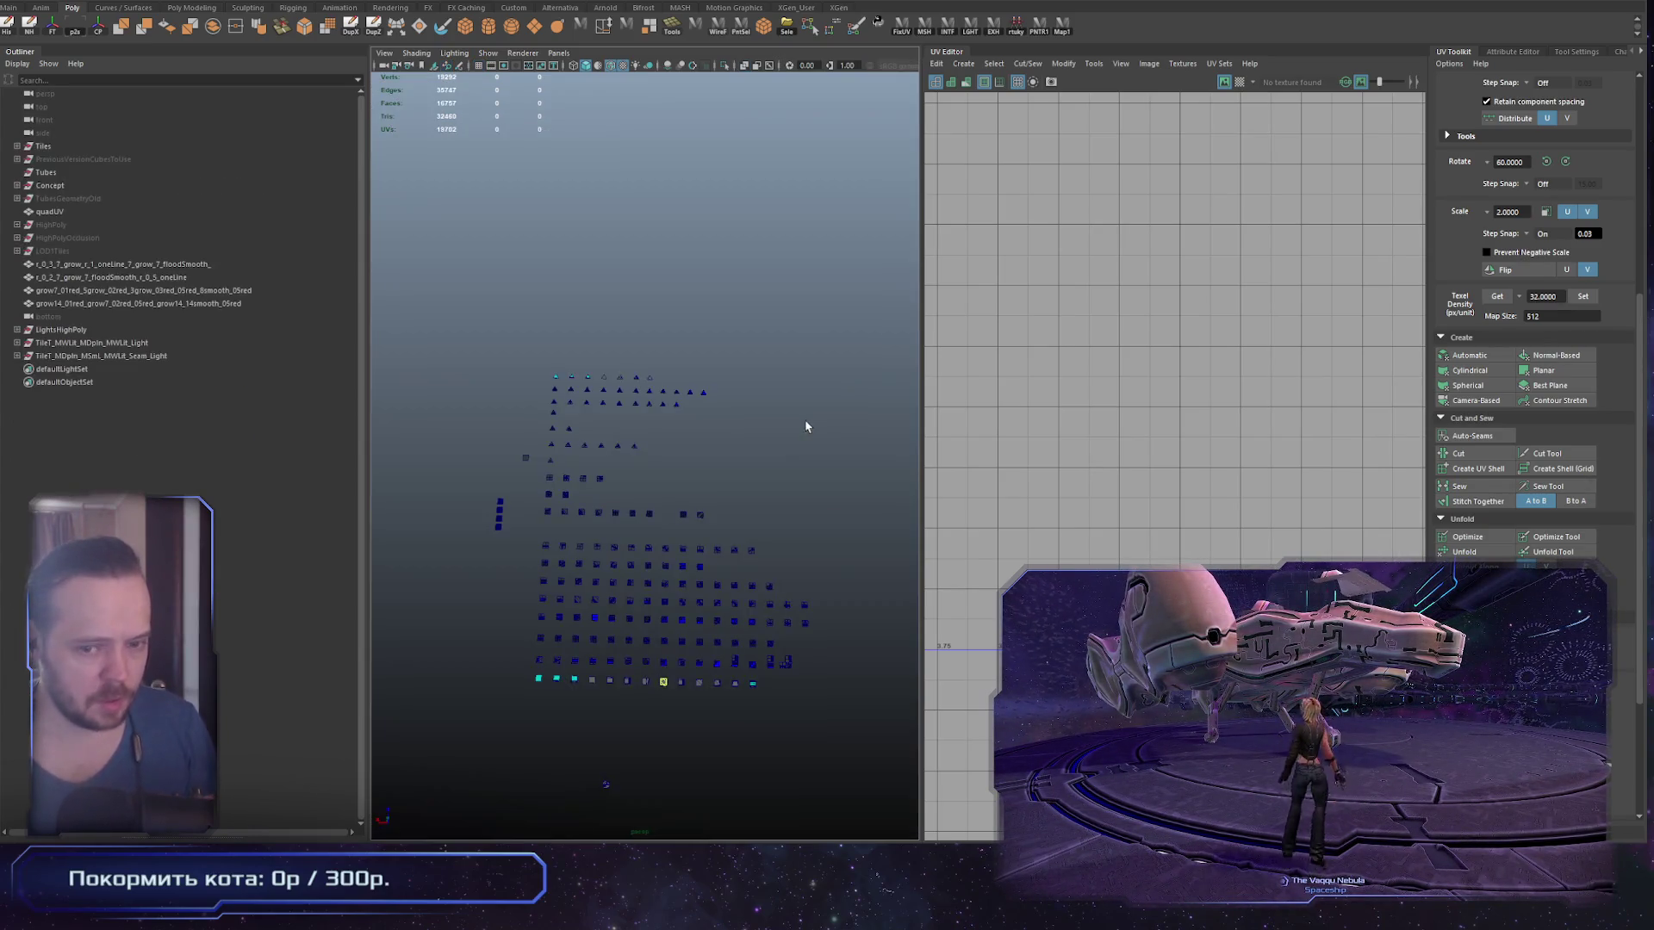
scroll(672, 554, "up", 5)
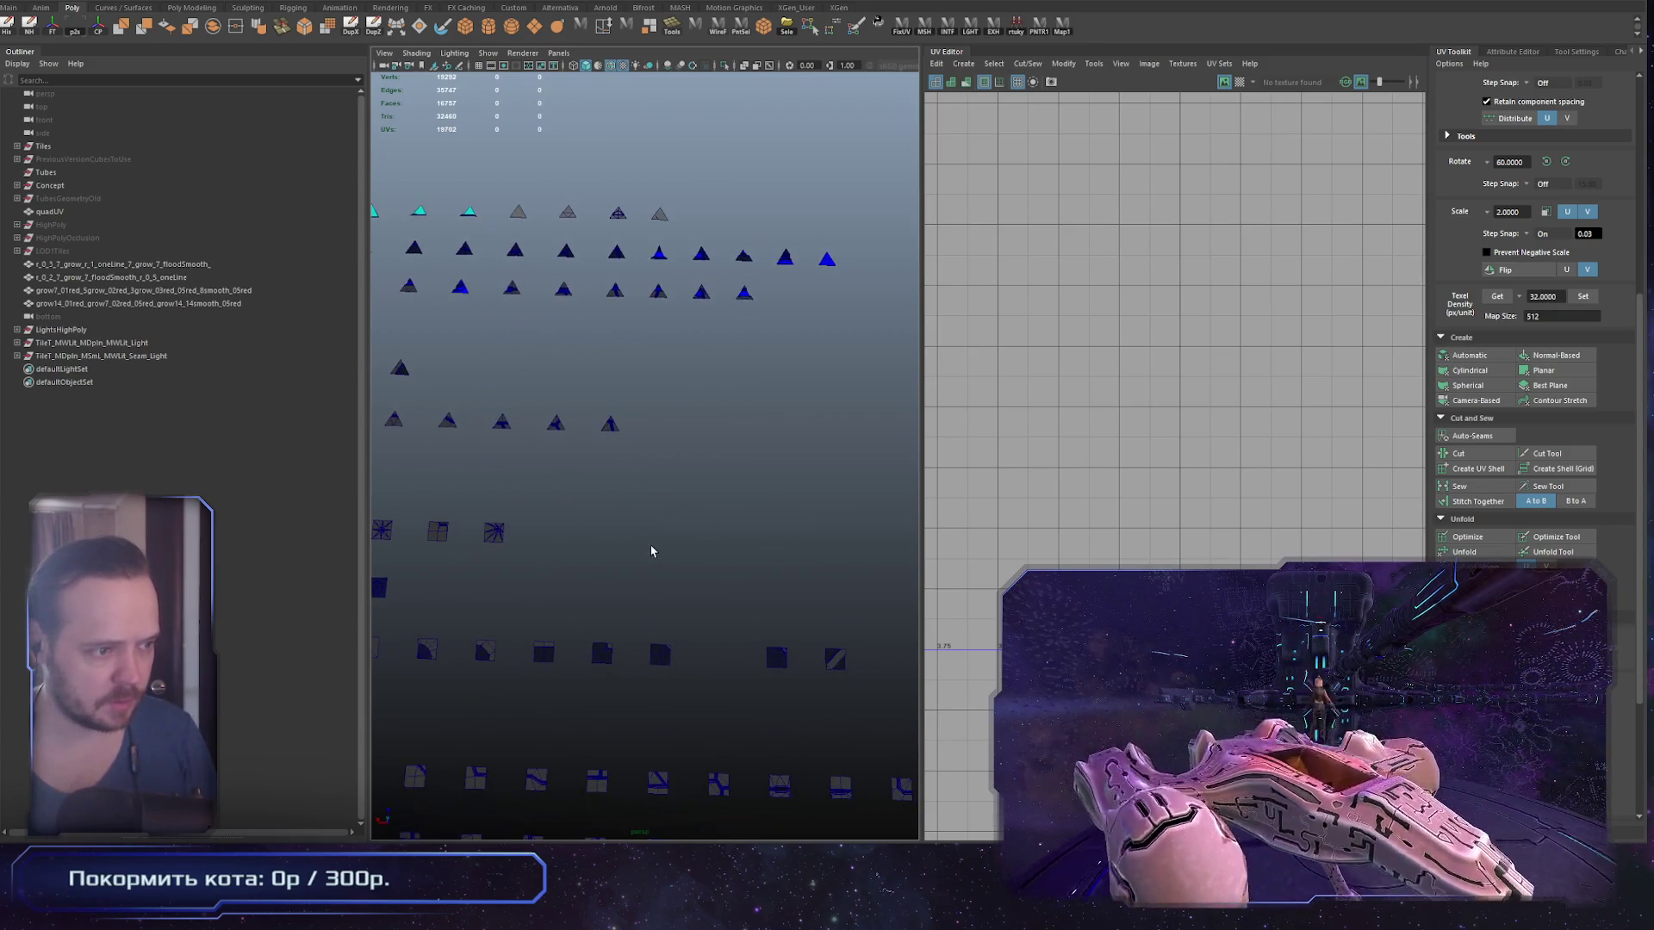
key("space")
scroll(766, 524, "up", 3)
scroll(767, 524, "down", 2)
Step: Marquee-select a single tile square, narrowing the selection to just that one tile
scroll(786, 303, "up", 1)
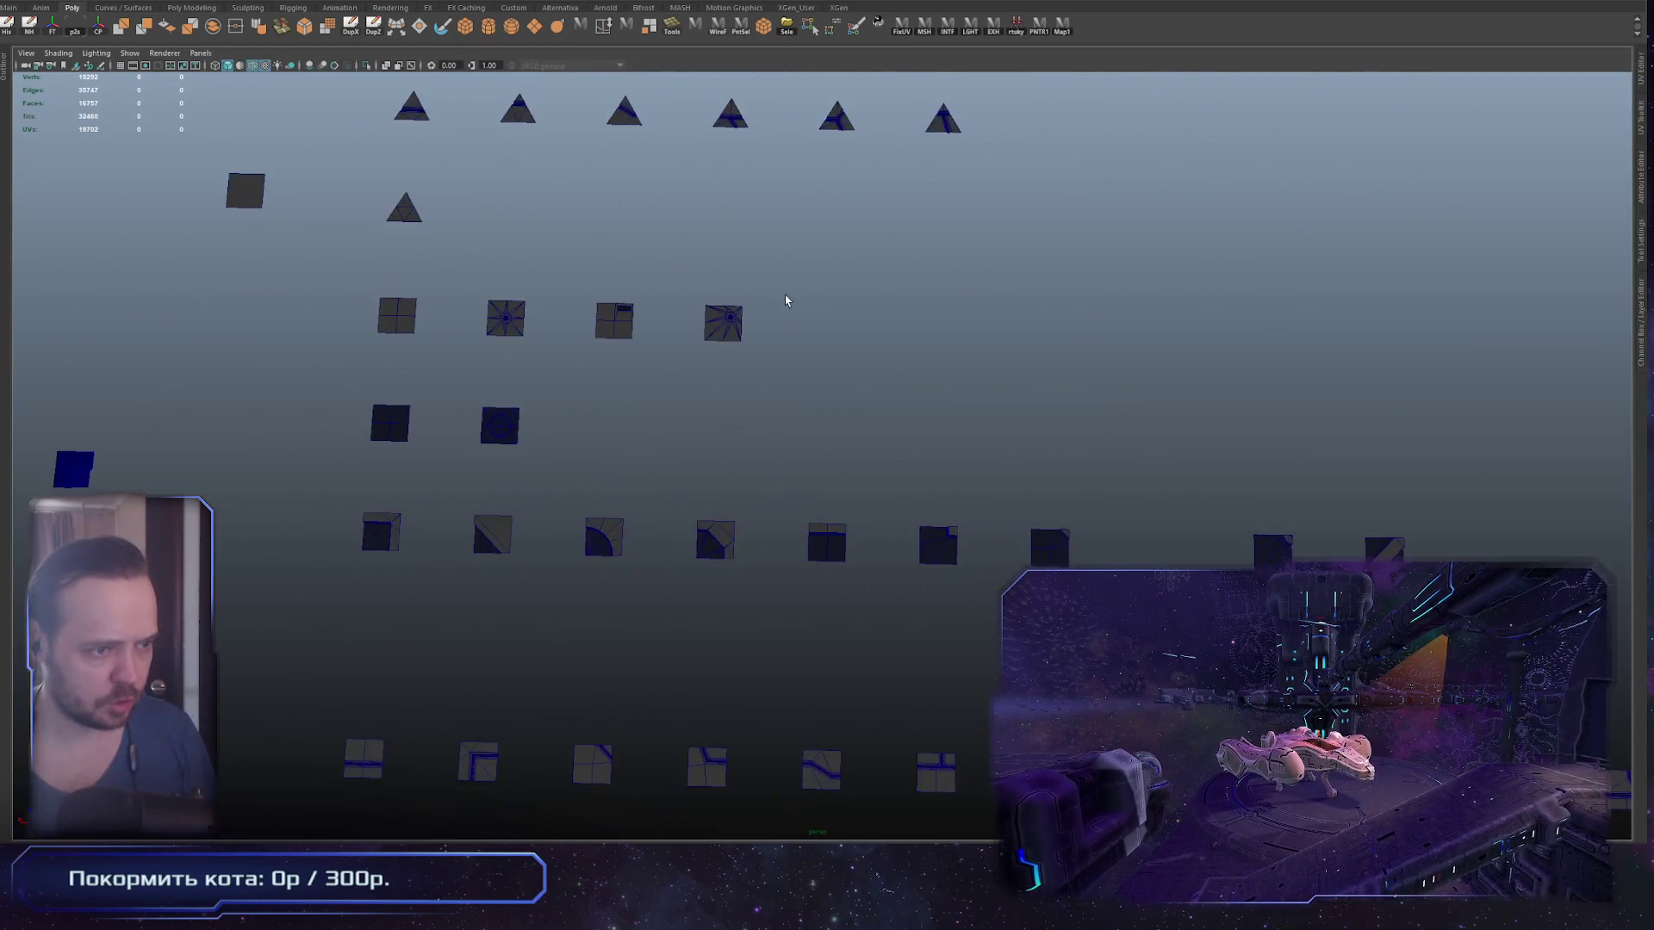
left_click_drag(747, 518, 921, 635)
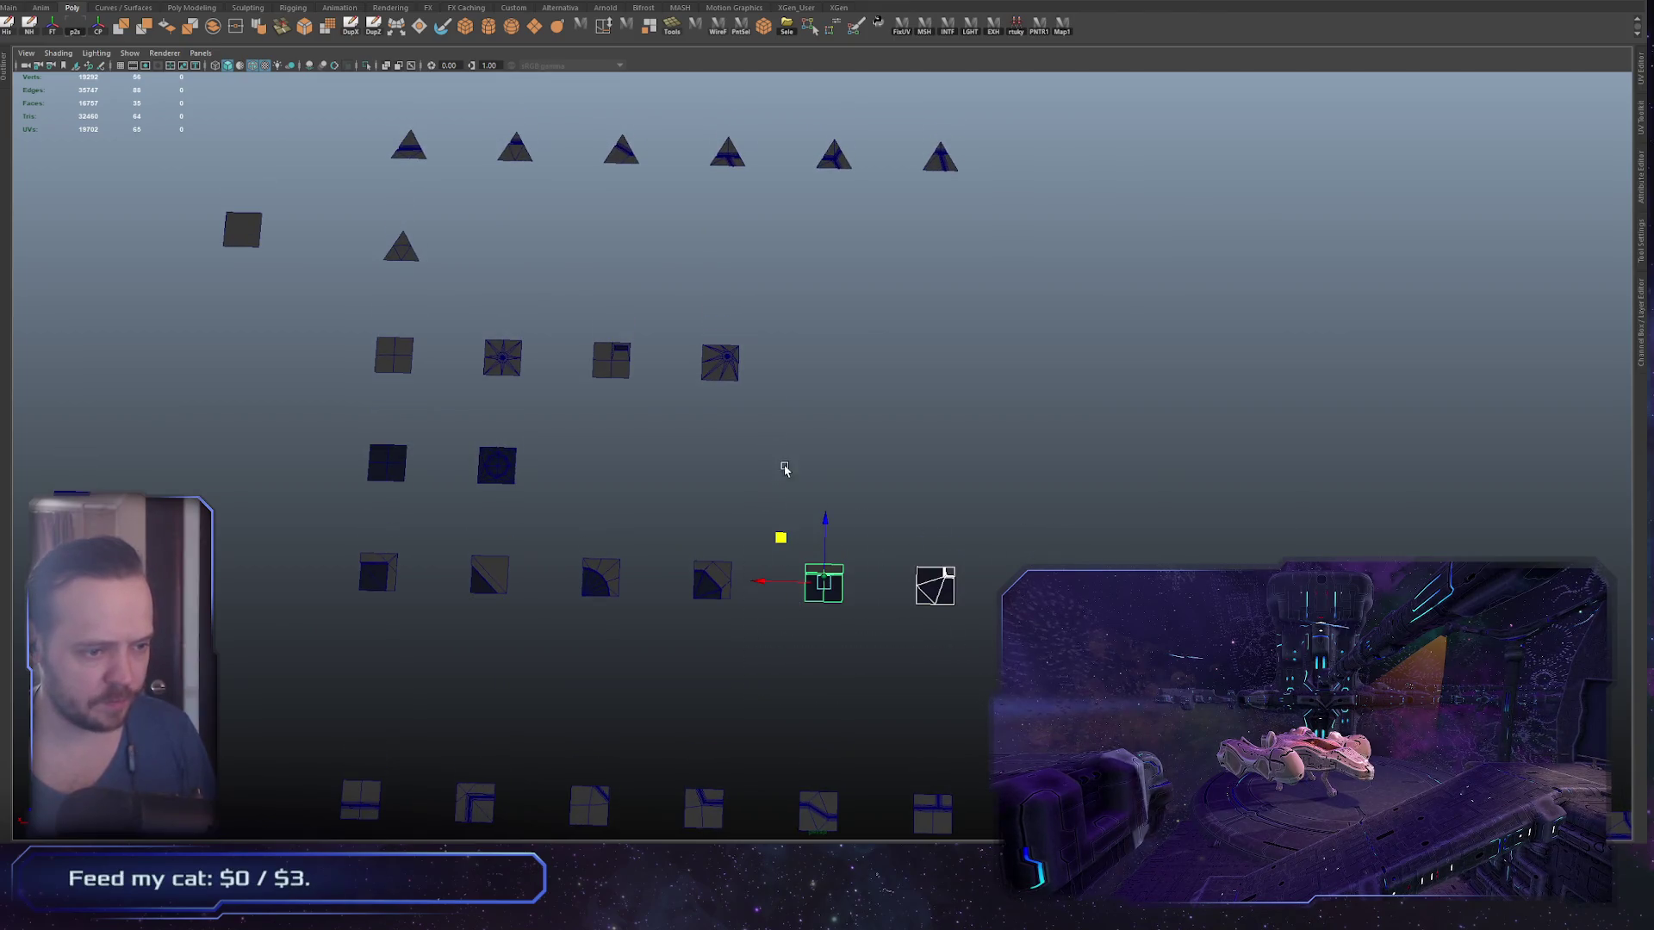
left_click_drag(784, 470, 861, 655)
scroll(841, 522, "down", 4)
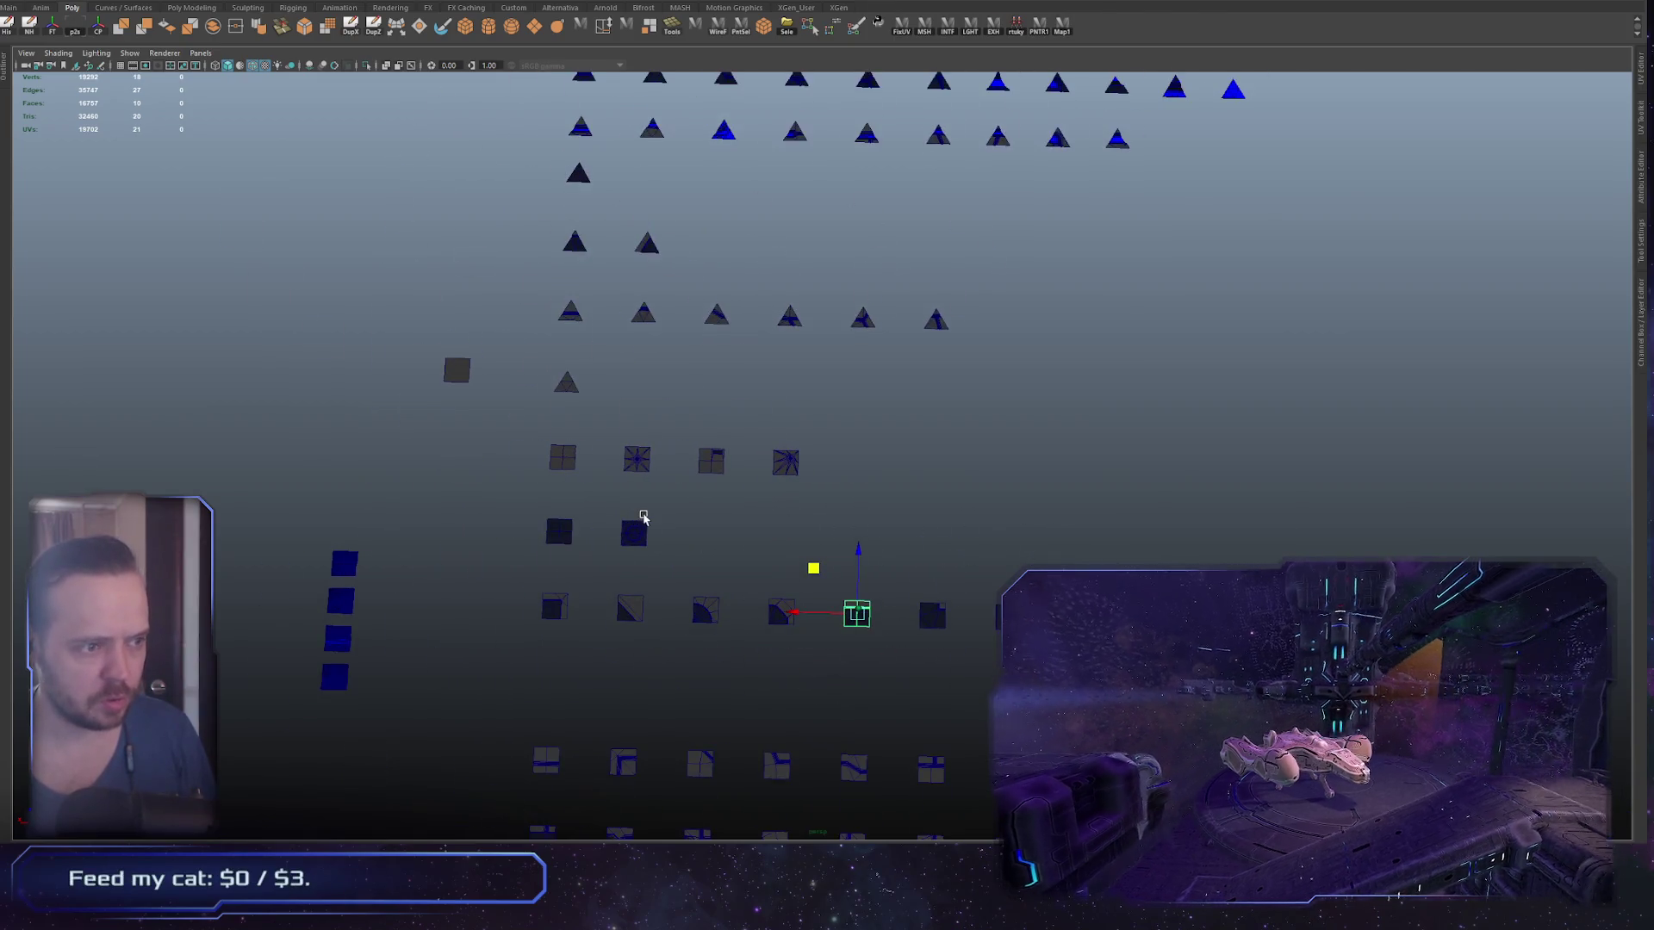
scroll(648, 532, "up", 2)
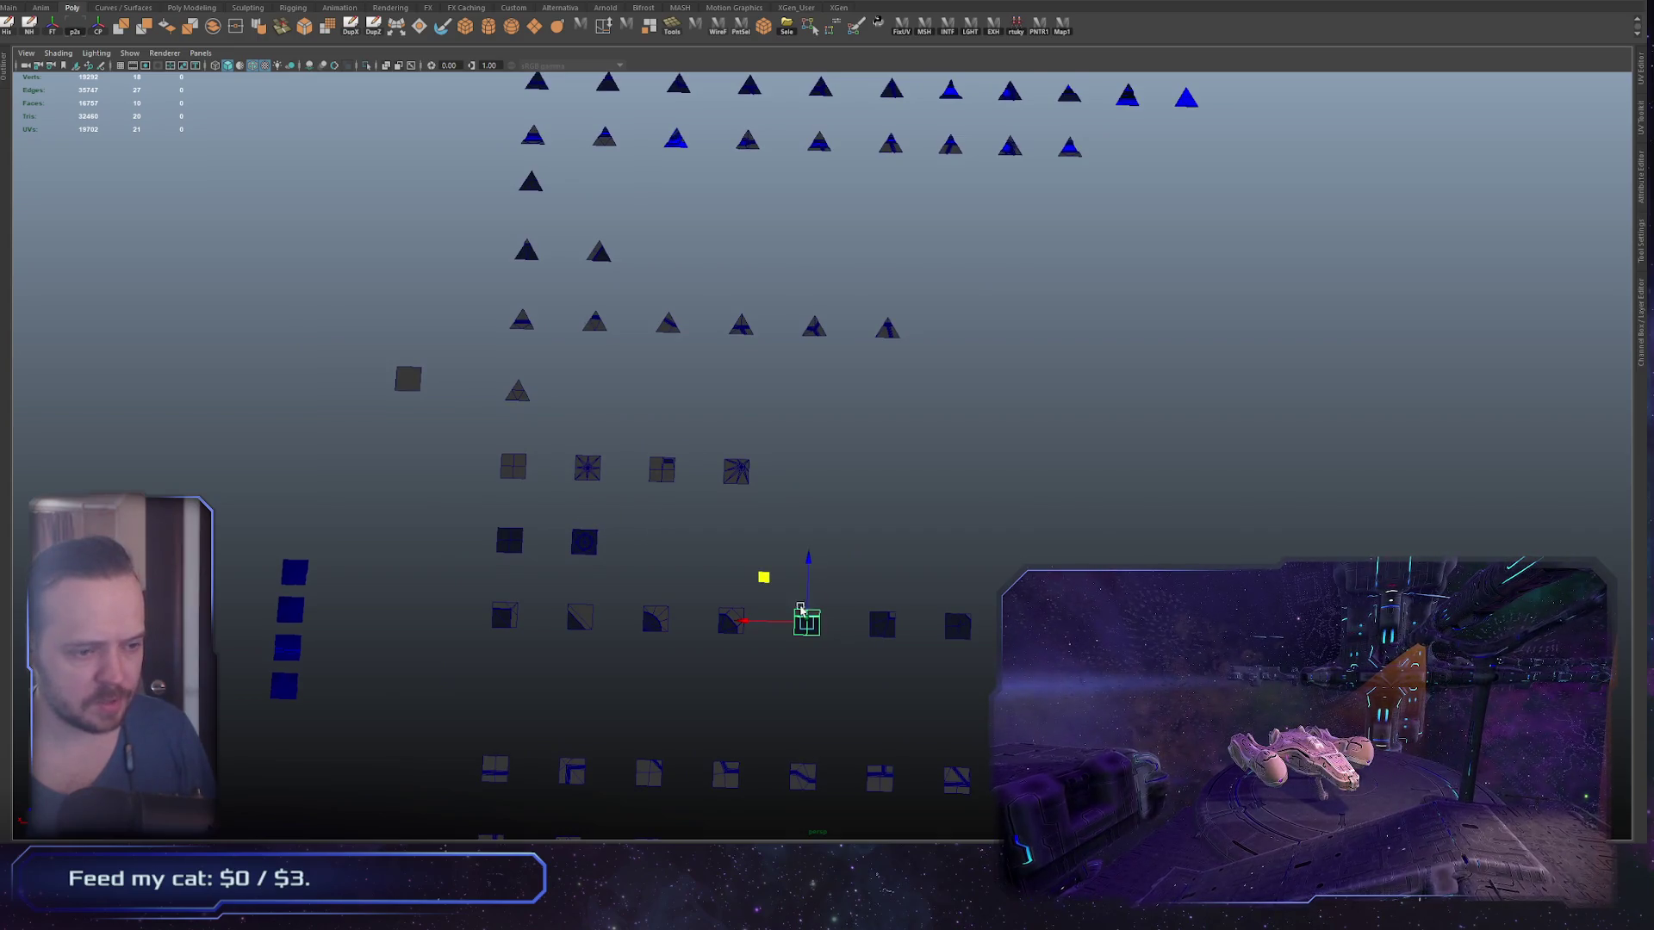
scroll(783, 521, "up", 3)
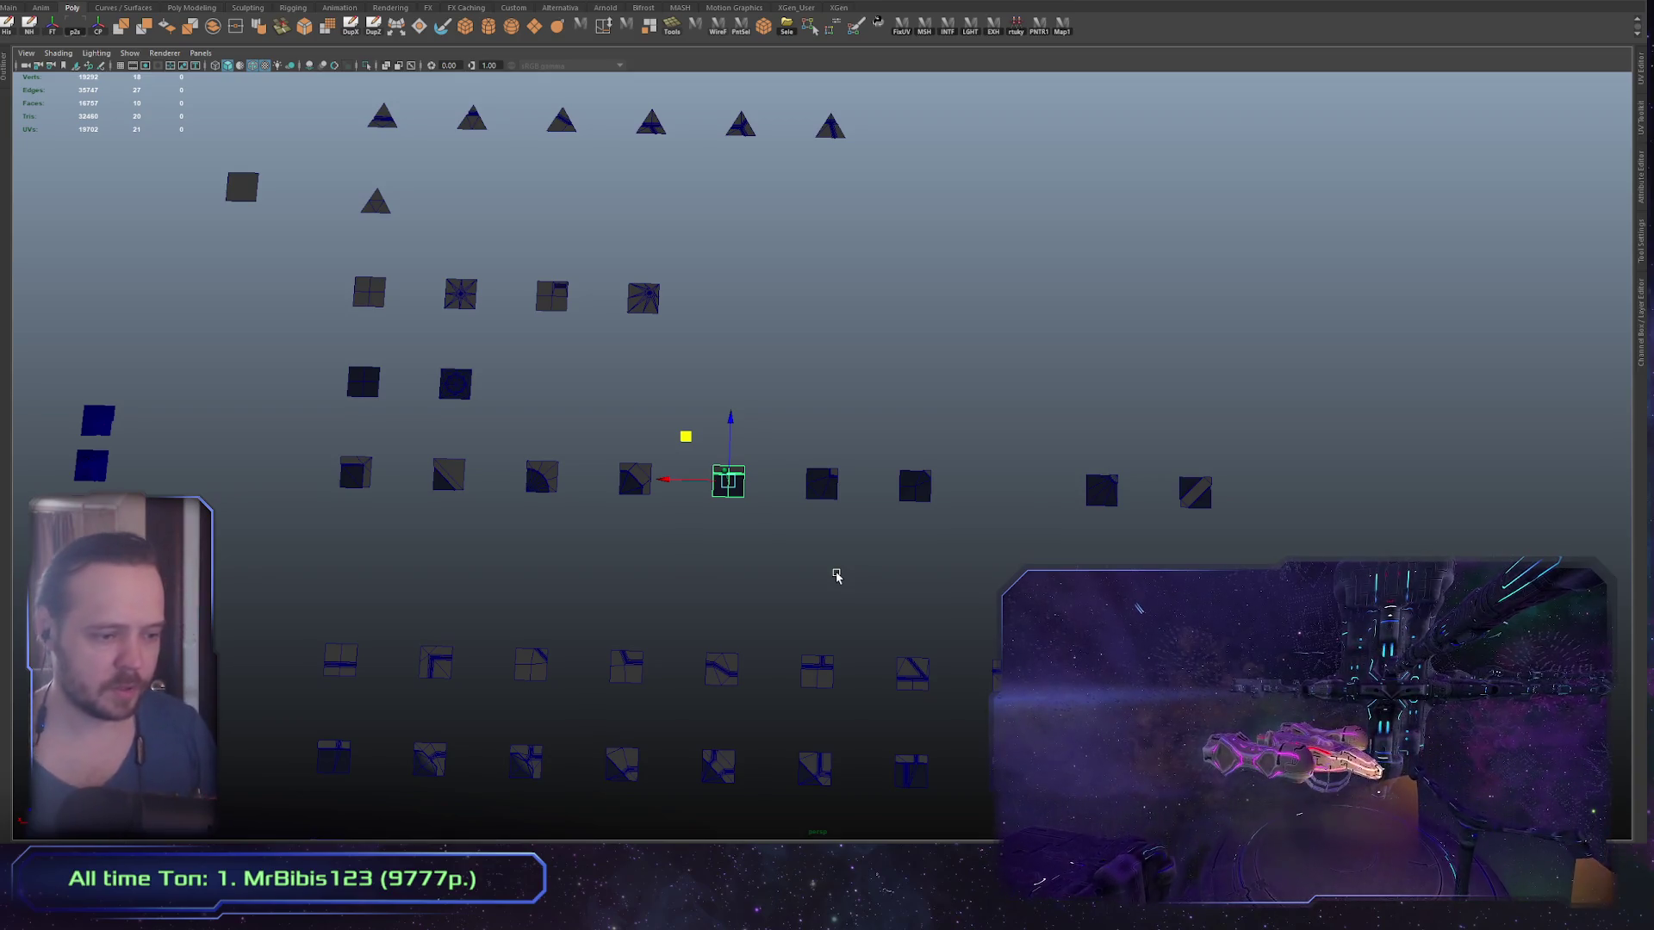
Step: Pan to bring more rows into view and box-select the four leftmost tiles in the row
mouse_move(775, 613)
left_mouse_down()
mouse_move(750, 539)
mouse_move(889, 520)
mouse_move(845, 388)
mouse_move(859, 525)
left_mouse_up()
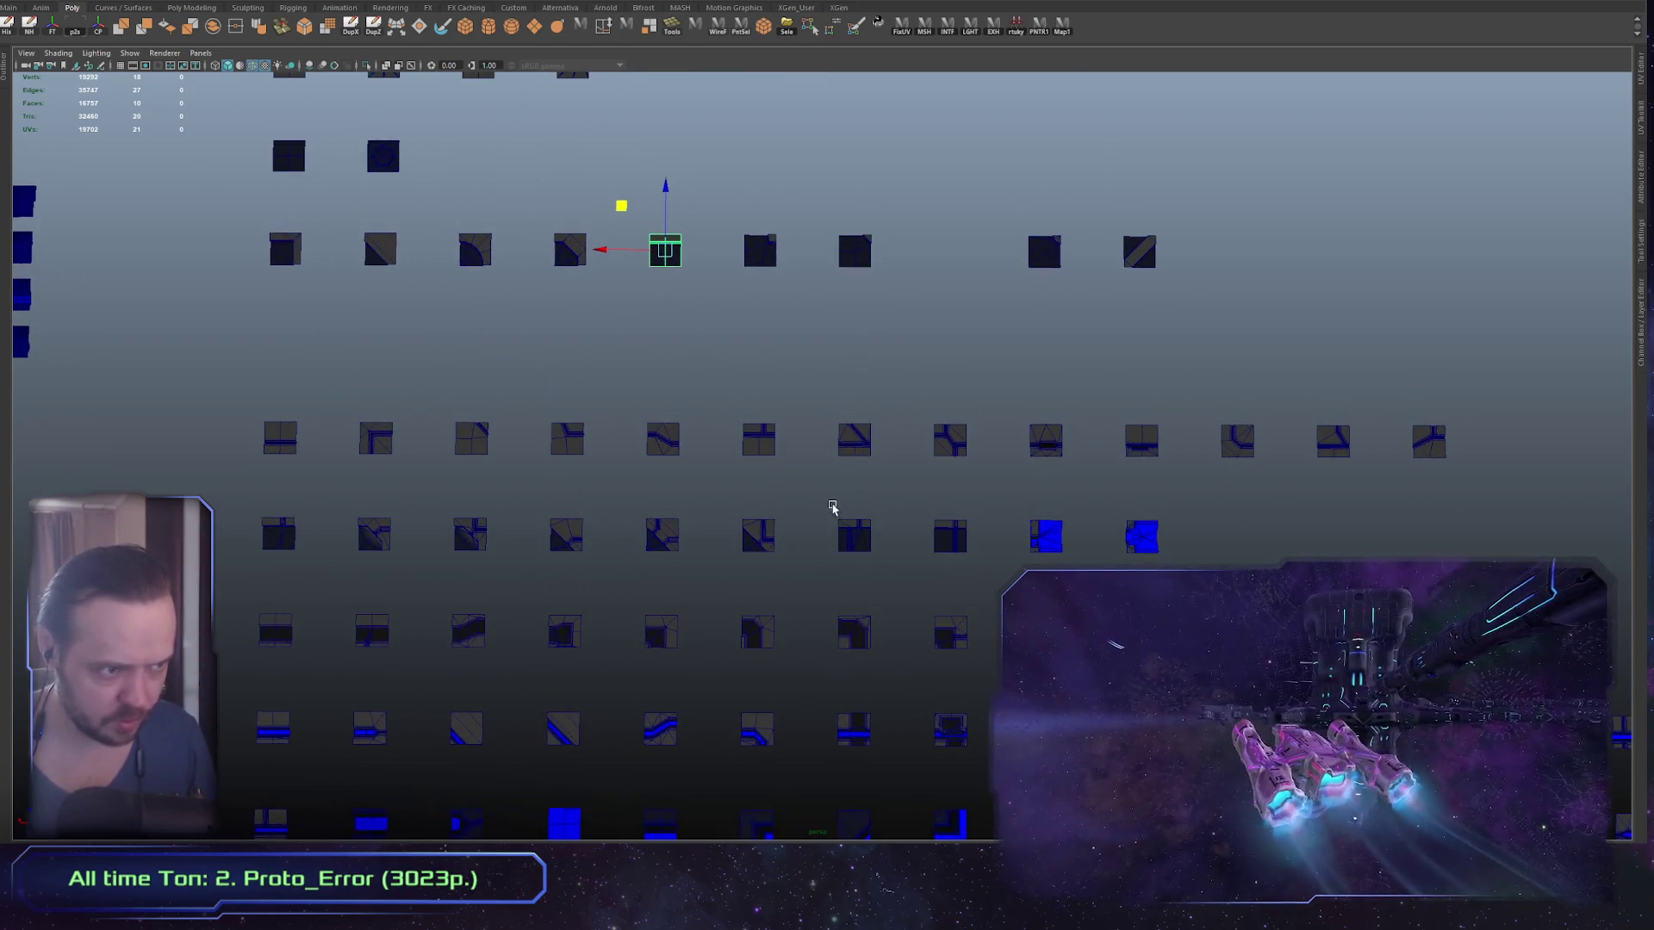
left_click_drag(720, 166, 621, 335)
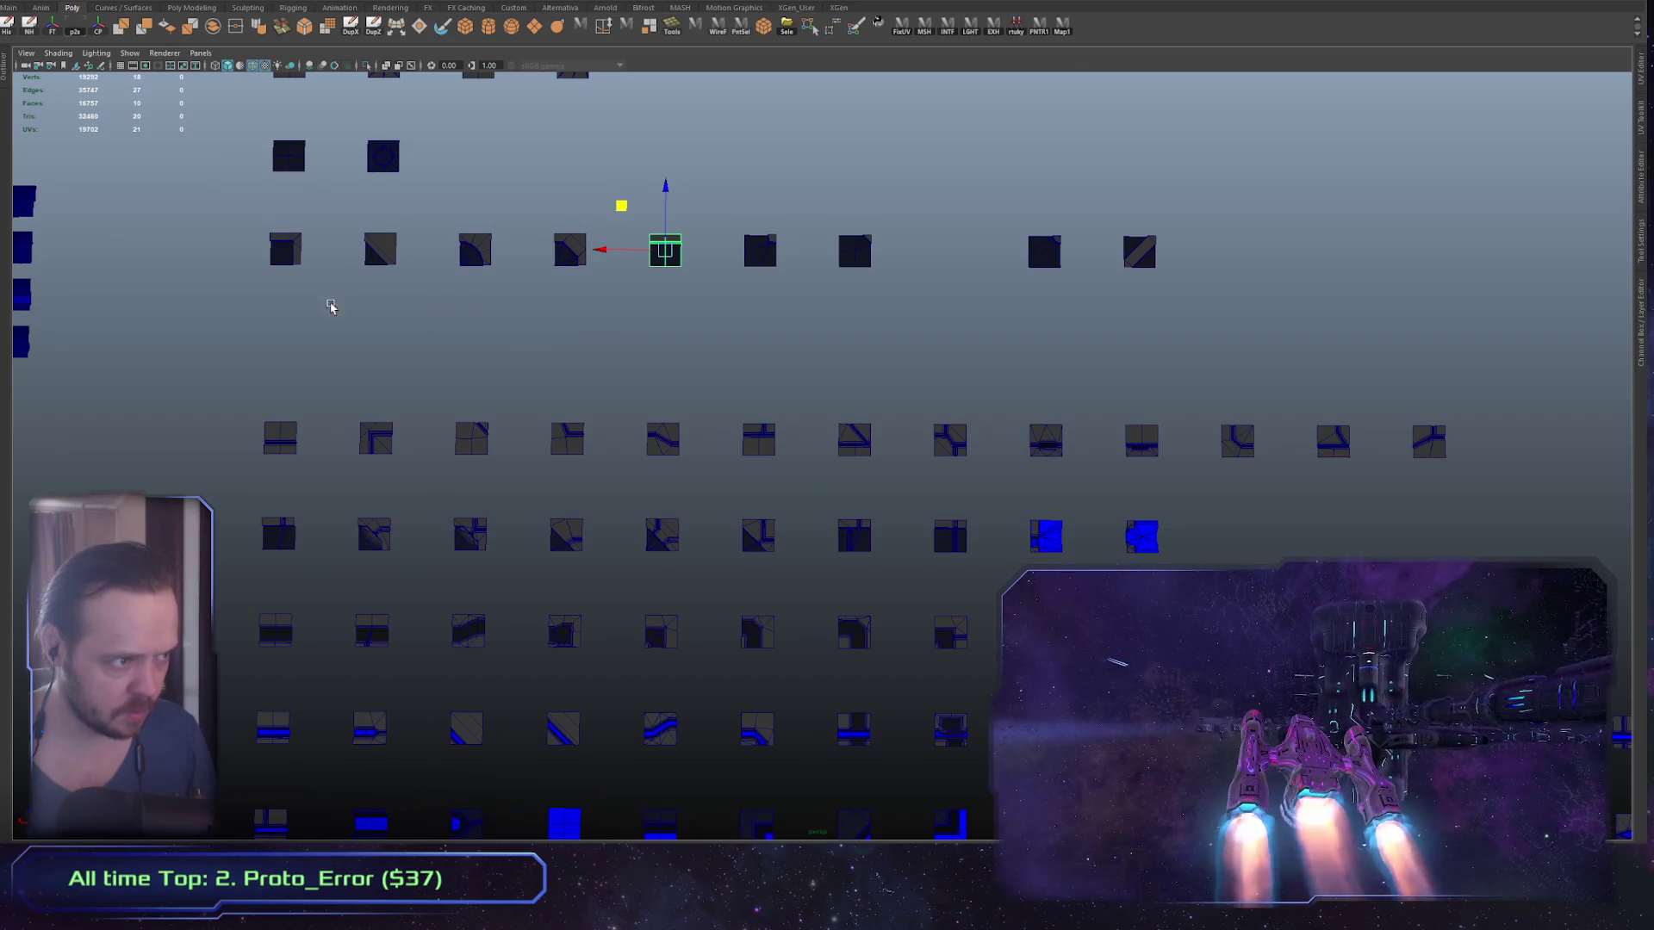
mouse_move(250, 205)
left_mouse_down()
mouse_move(480, 296)
mouse_move(610, 315)
left_mouse_up()
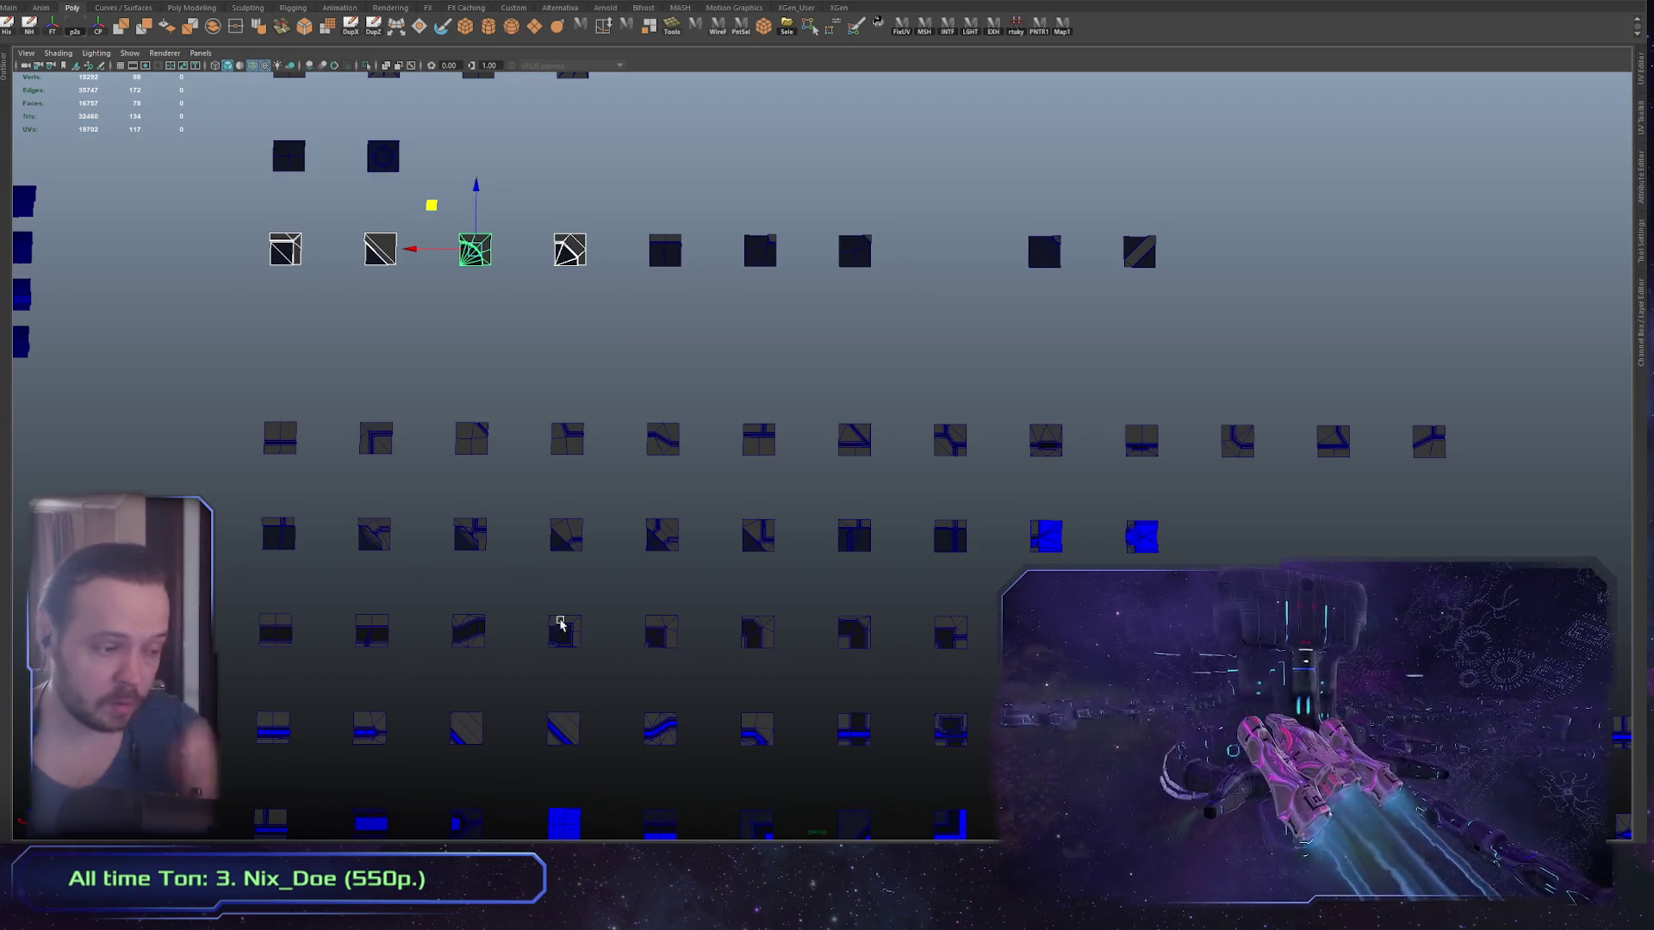
Step: Select four lower-row tiles plus one more, try three upper-row tiles, then undo
mouse_move(369, 527)
left_mouse_down()
mouse_move(543, 568)
mouse_move(696, 573)
left_mouse_up()
mouse_move(730, 515)
left_mouse_down("shift")
mouse_move(797, 582)
mouse_move(897, 609)
mouse_move(869, 614)
left_mouse_up("shift")
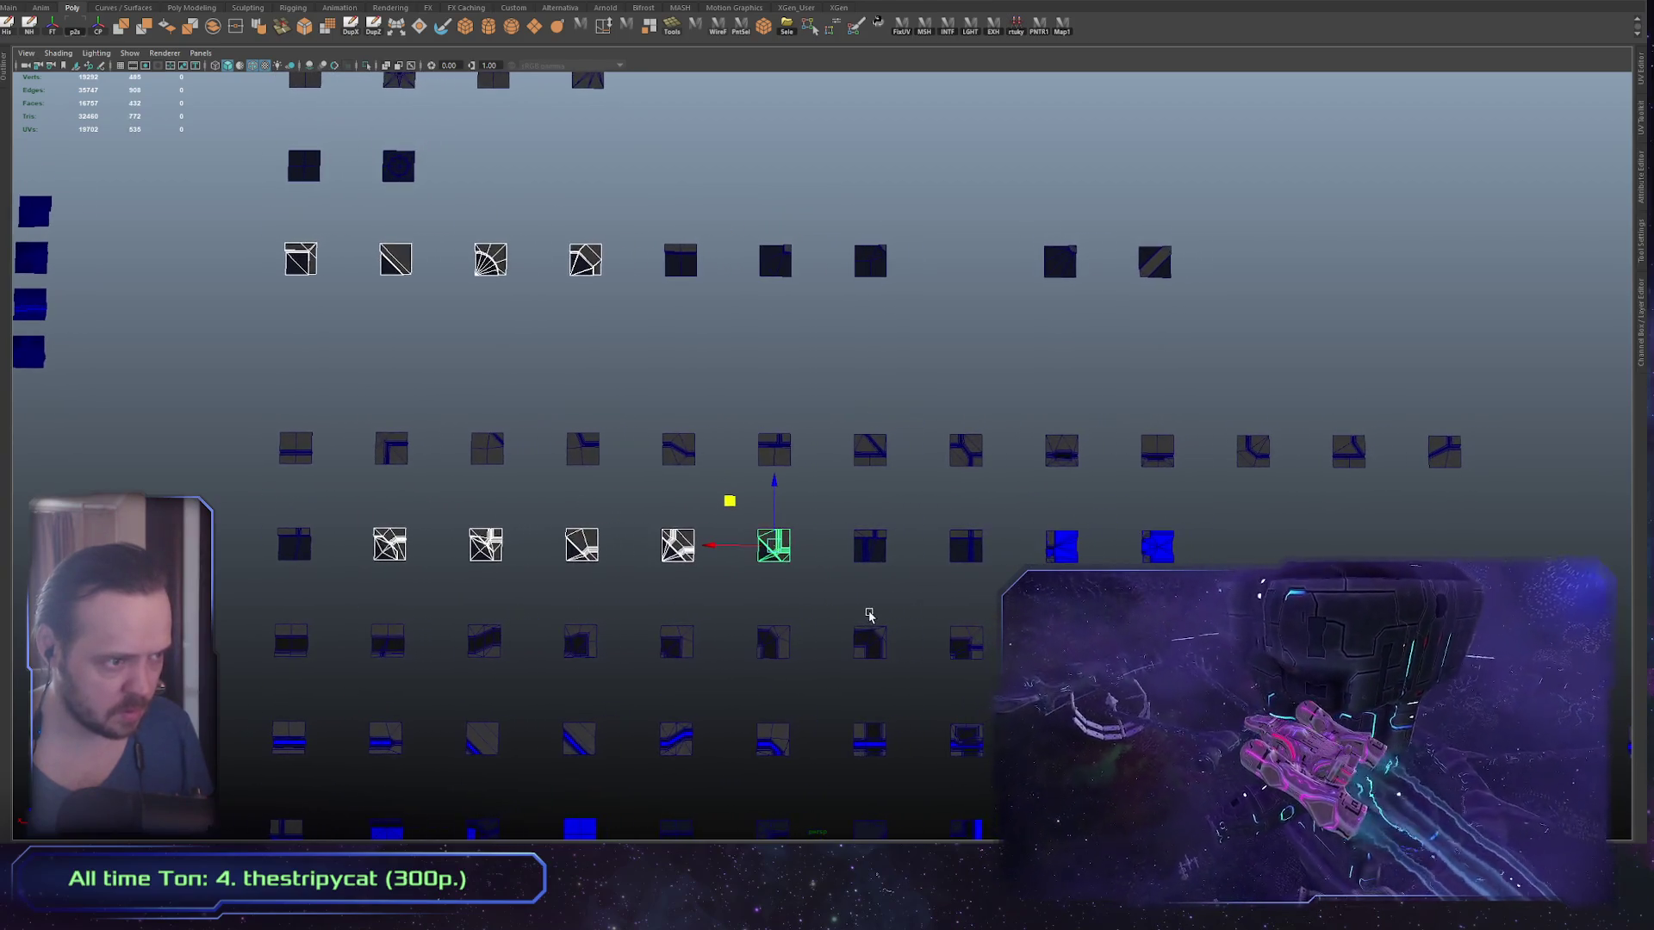
scroll(889, 615, "down", 1)
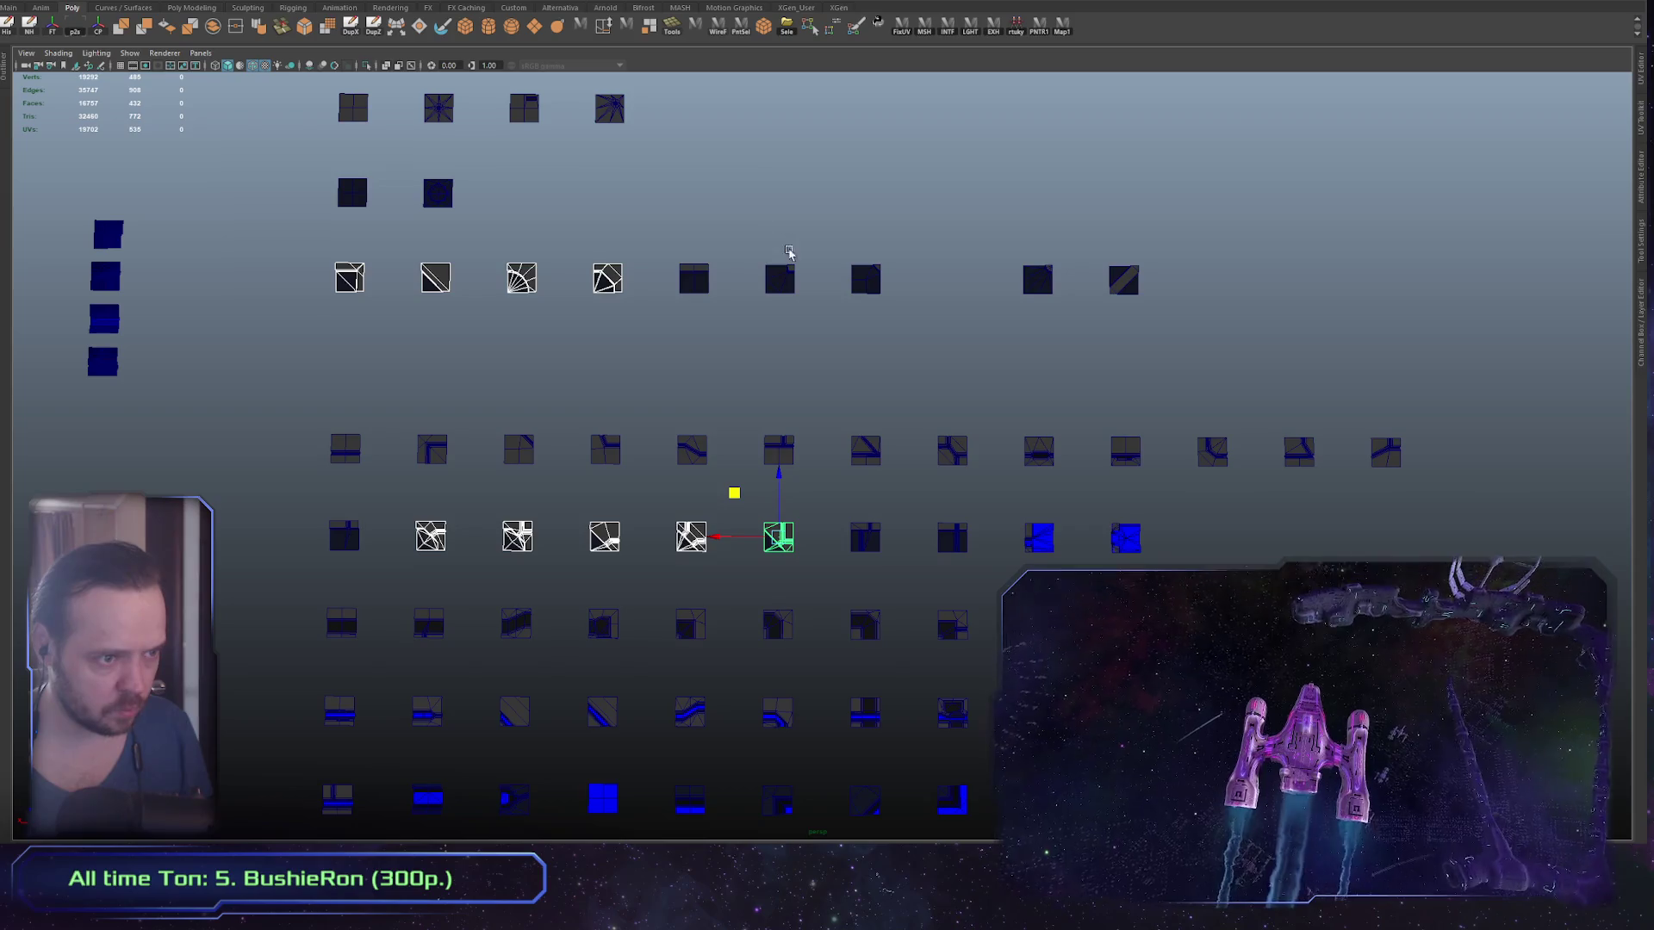
left_click_drag(745, 221, 1078, 346)
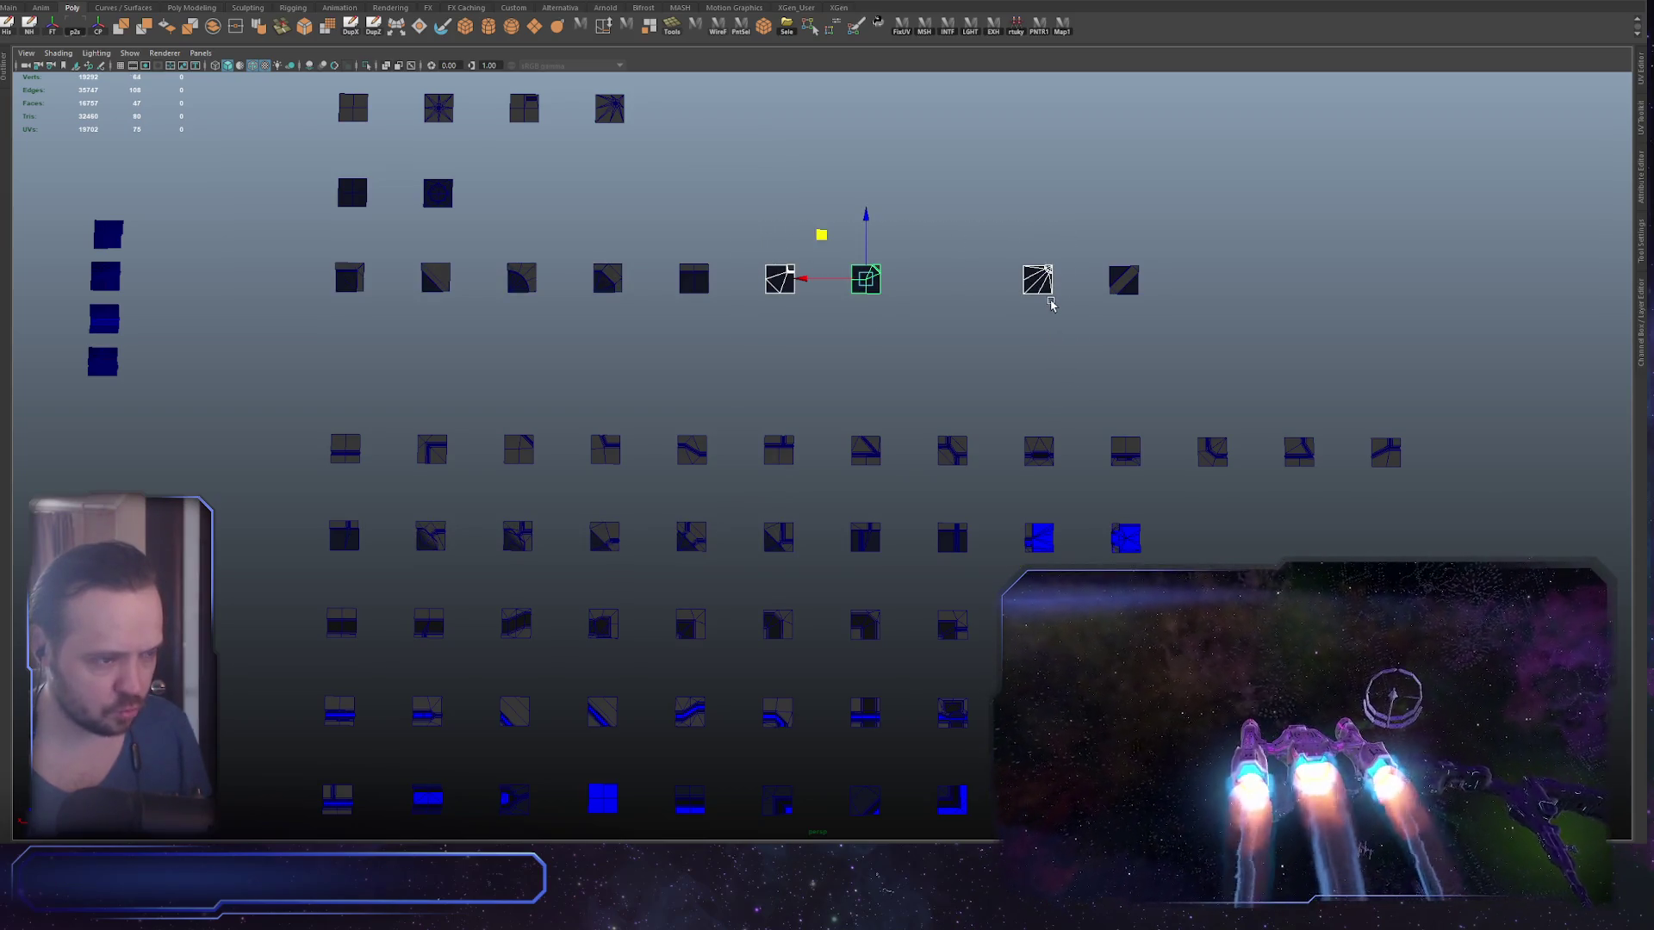
key("ctrl+z")
Step: Pan the grid and try single upper- and lower-row tiles, undoing back to the upper-row tile
left_click_drag(641, 410, 620, 340)
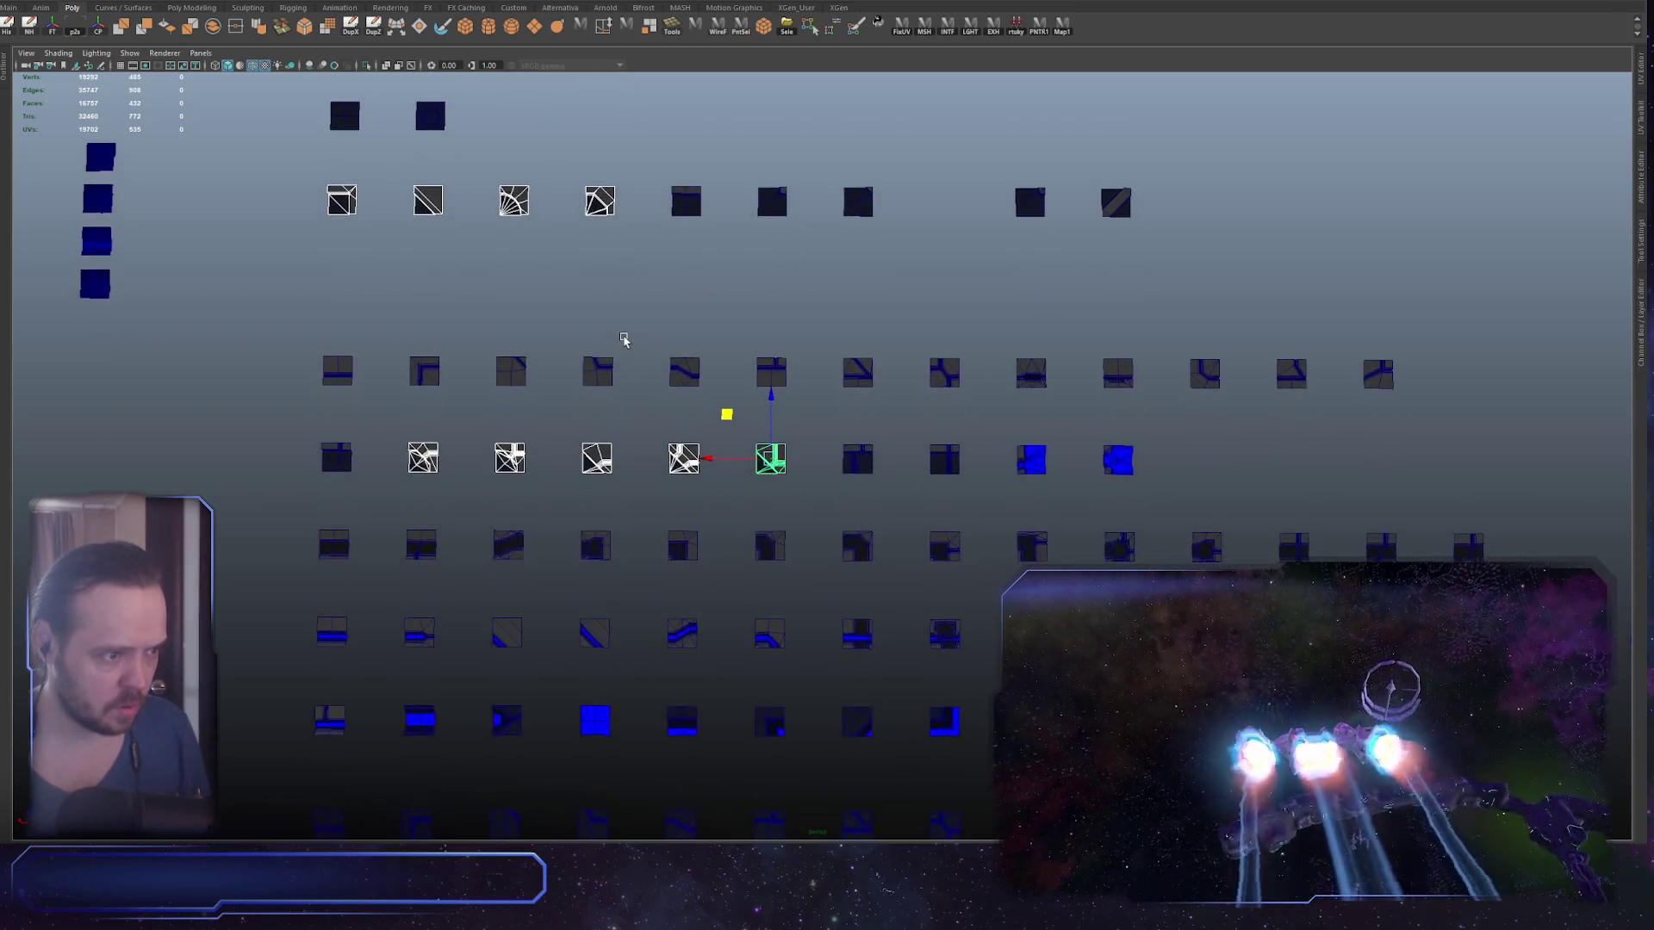
left_click_drag(752, 300, 710, 347)
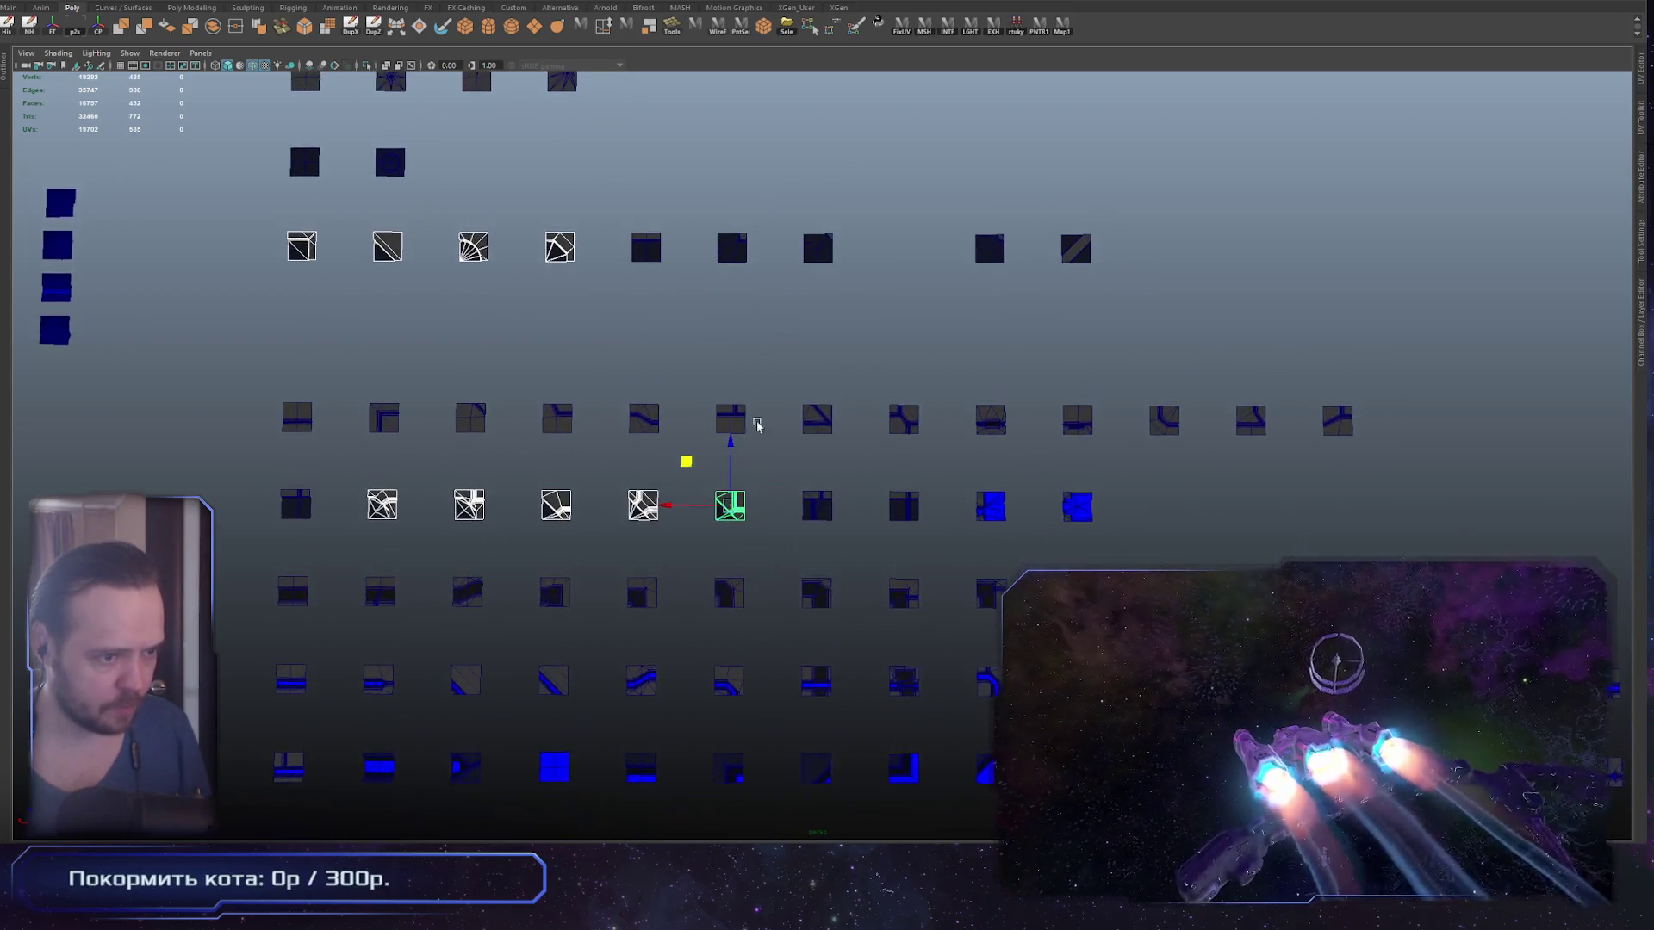
left_click_drag(637, 218, 681, 316)
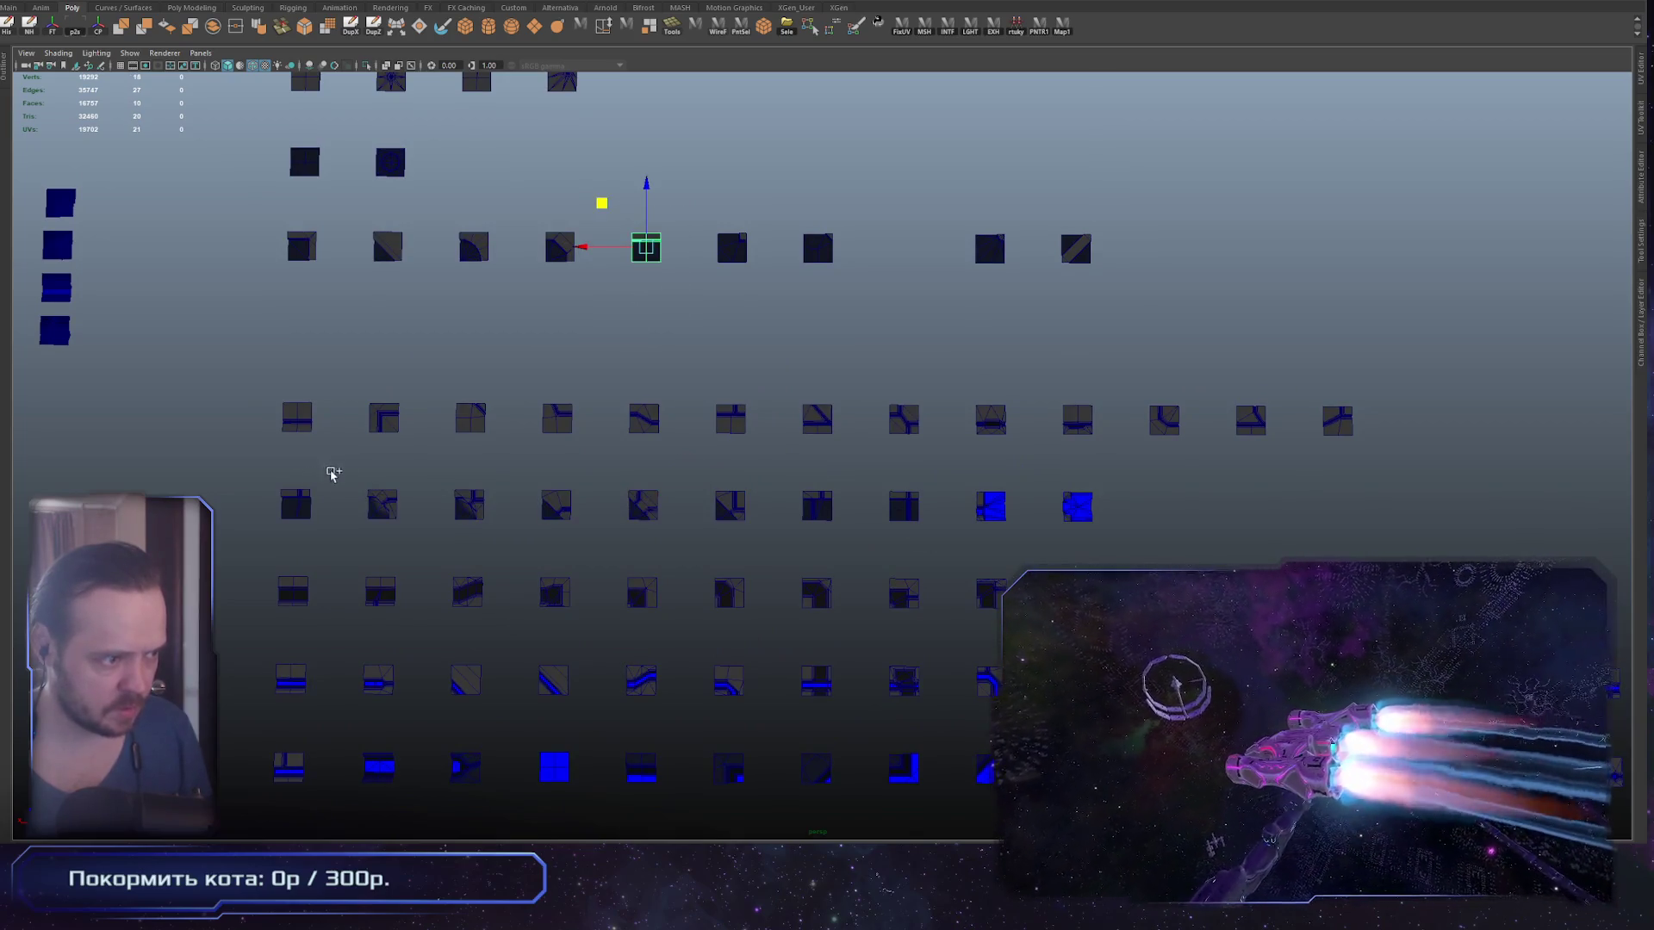
left_click_drag(332, 473, 274, 533)
left_click_drag(887, 525, 888, 526)
key("ctrl+z")
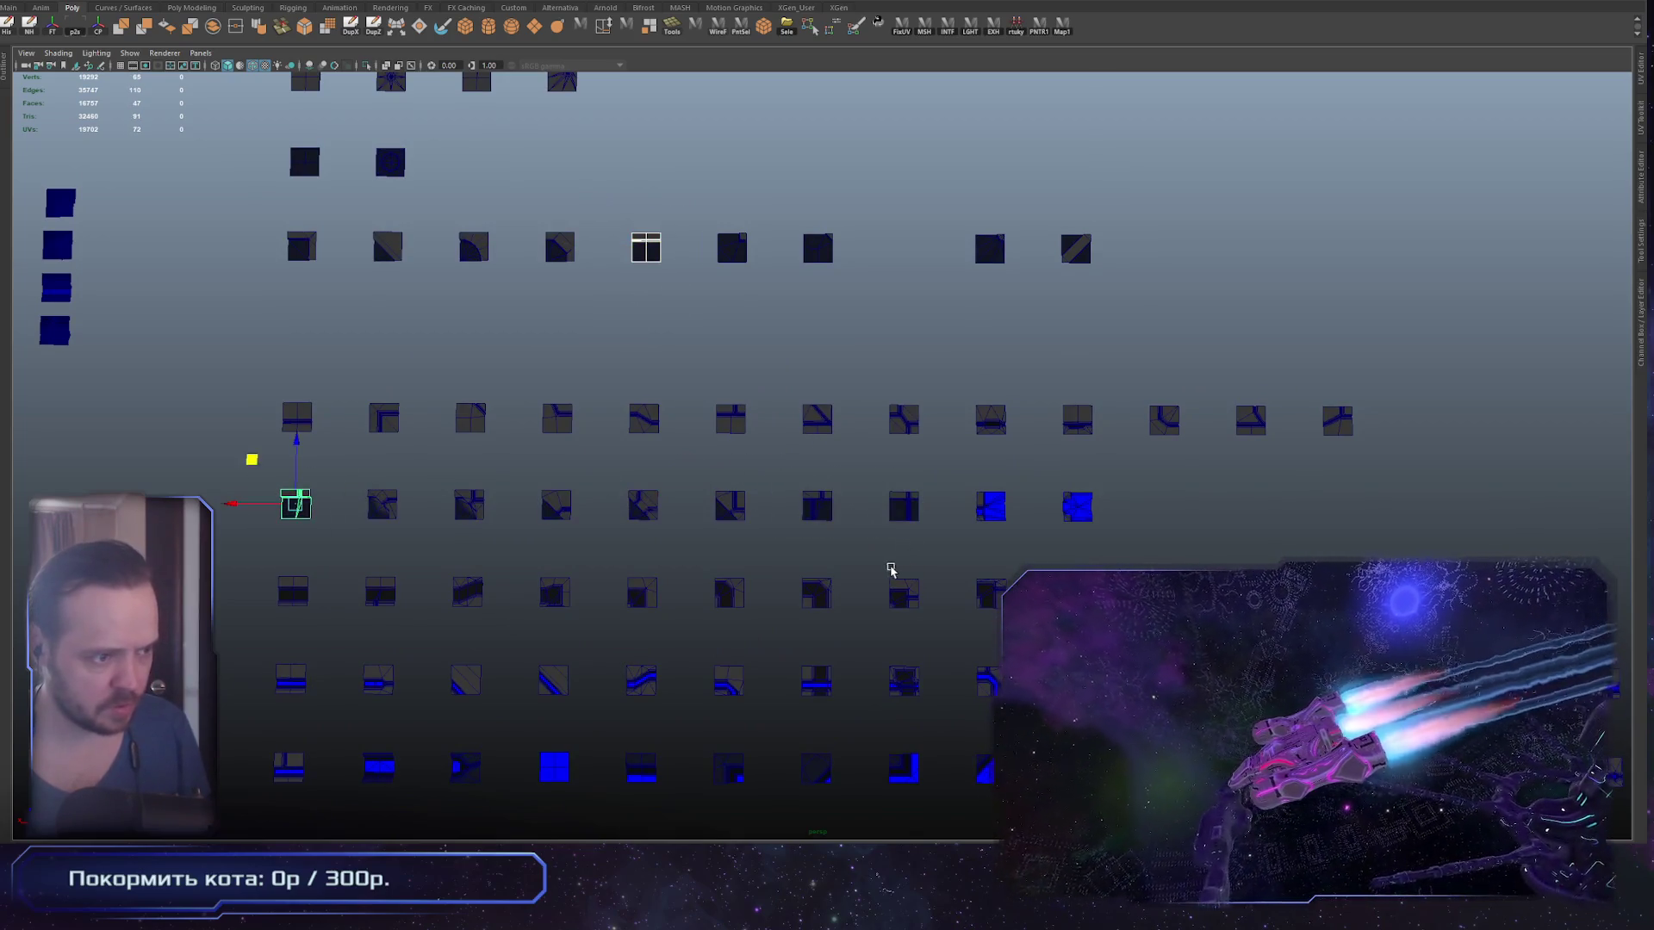
key("ctrl+z")
key("ctrl+z")
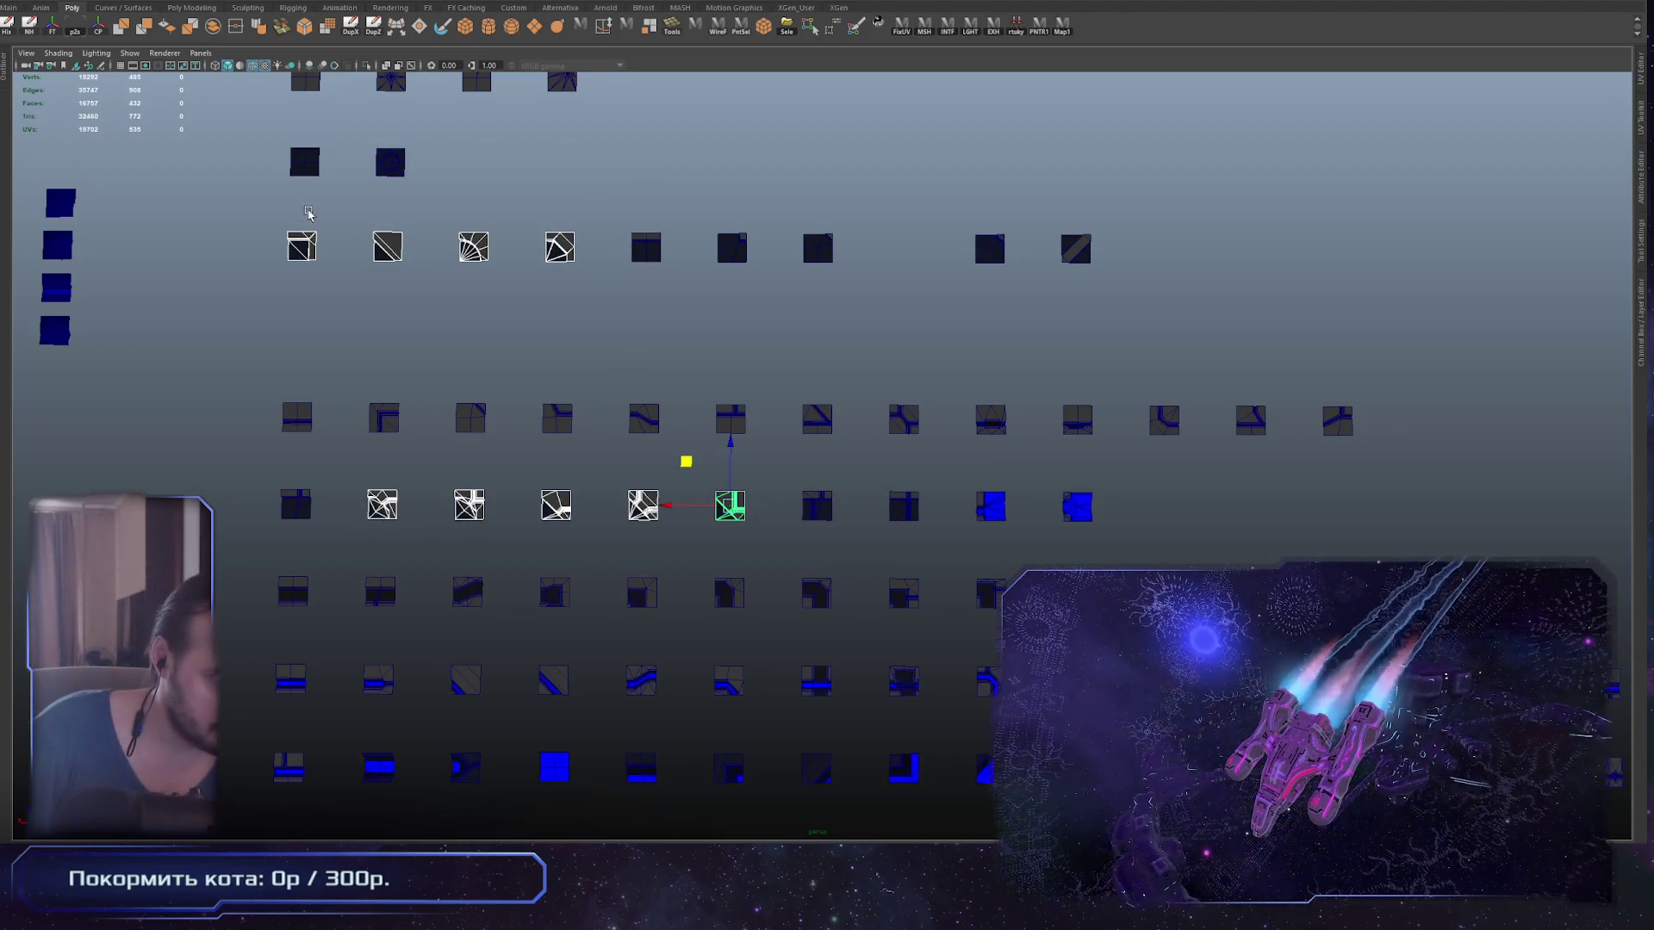
Step: Select two lower-row tiles, add another lower tile and the upper-row tile, and zoom in
left_click_drag(913, 532, 913, 530)
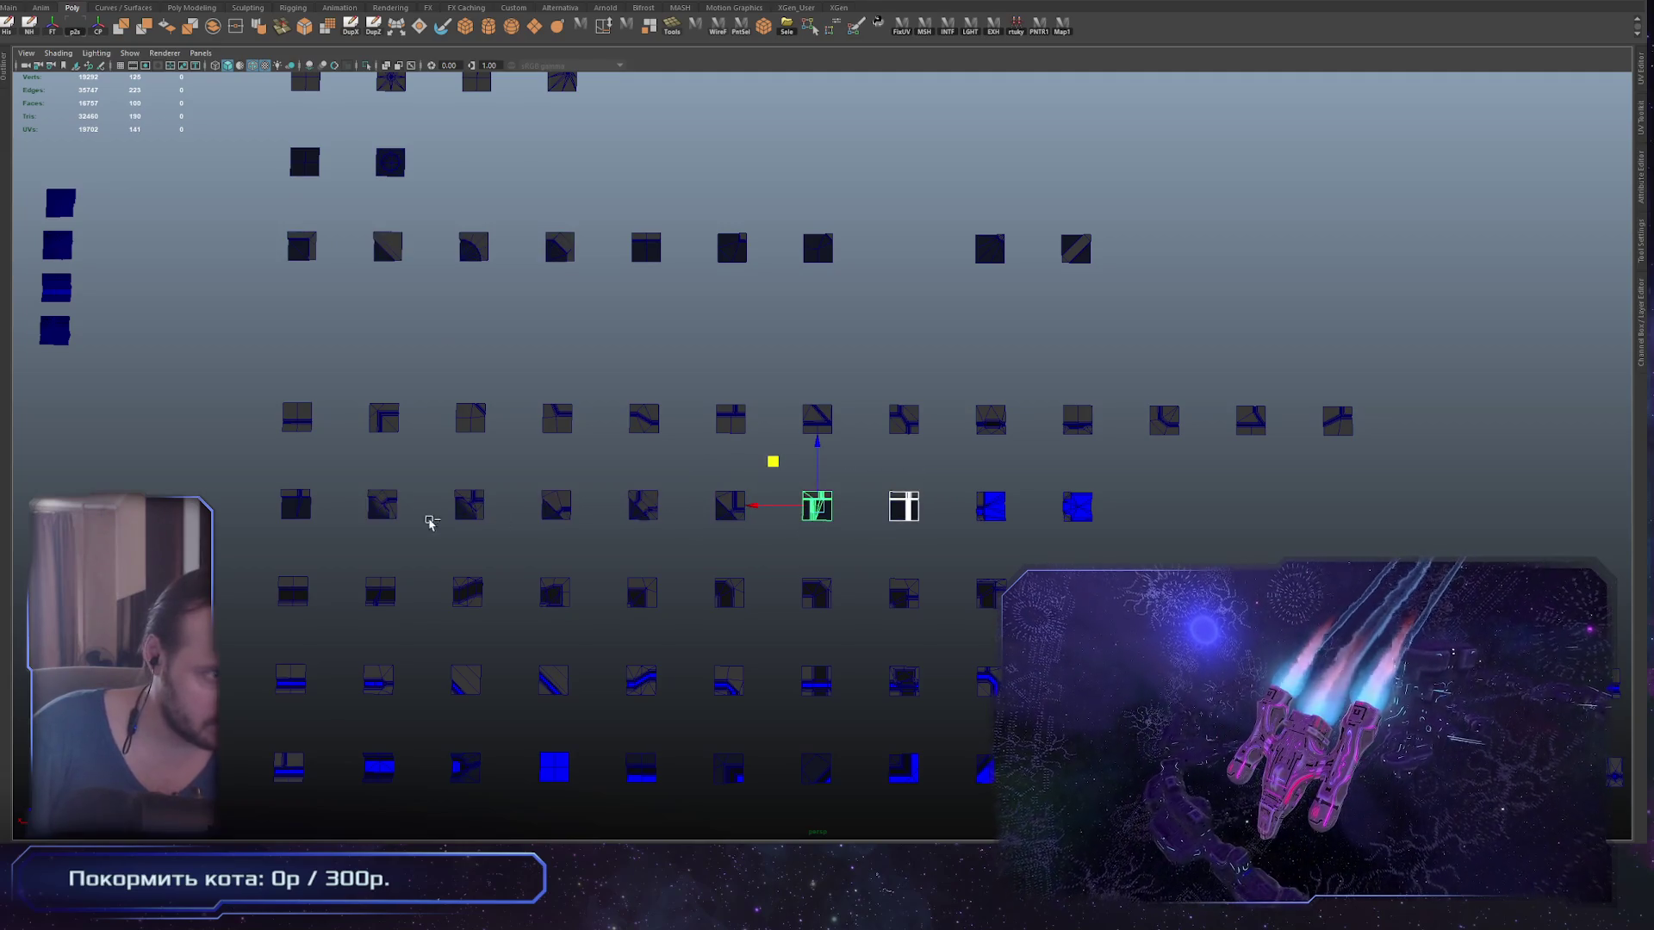
left_click(296, 504, "shift")
left_click(646, 249, "shift")
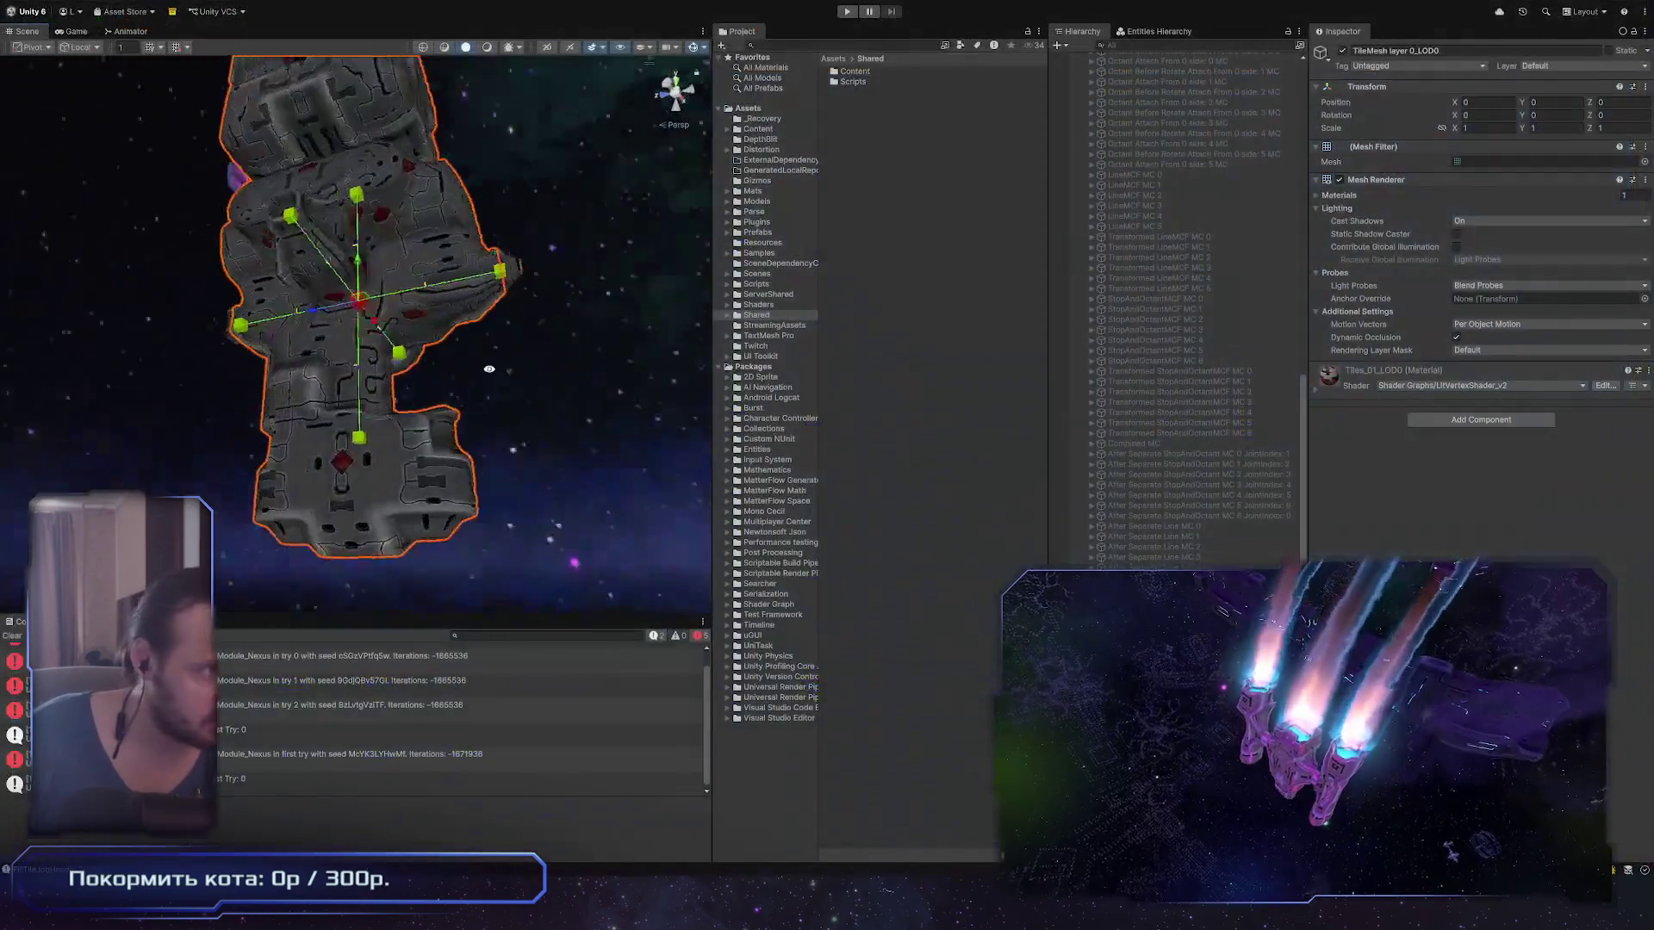
mouse_move(488, 369)
left_mouse_down()
mouse_move(317, 293)
mouse_move(395, 339)
mouse_move(452, 427)
left_mouse_up()
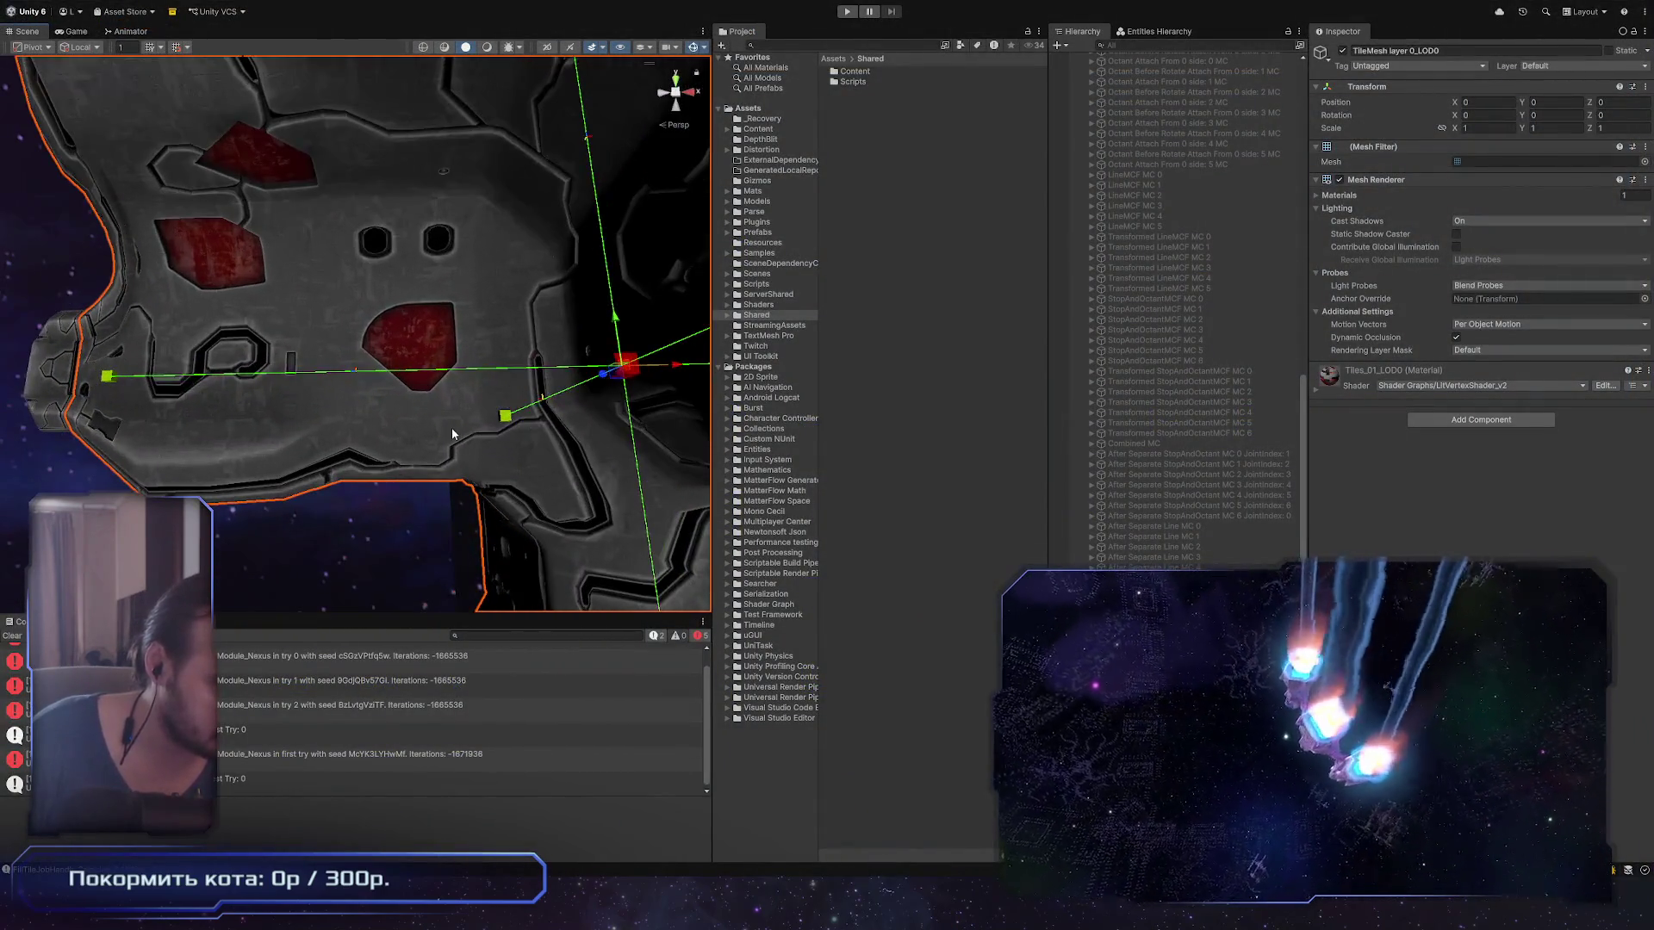
Step: Select ModelPreview: StationModule_Nexus(0) and orbit the Scene view until the module stands upright
scroll(1247, 398, "up", 15)
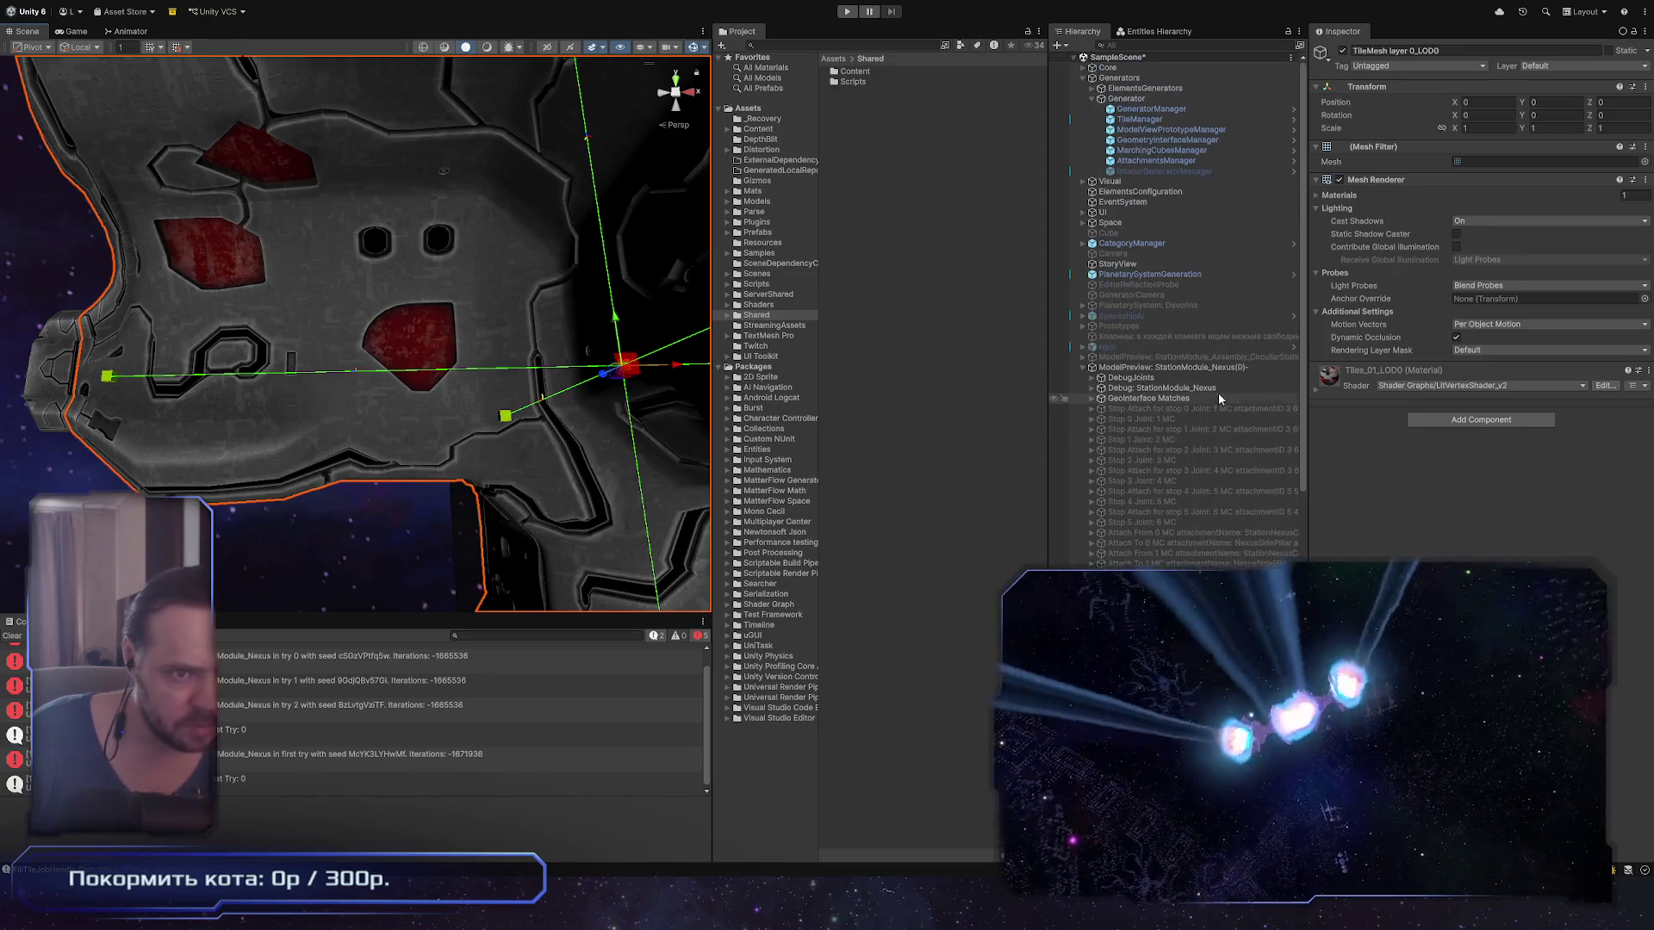
left_click(1206, 368)
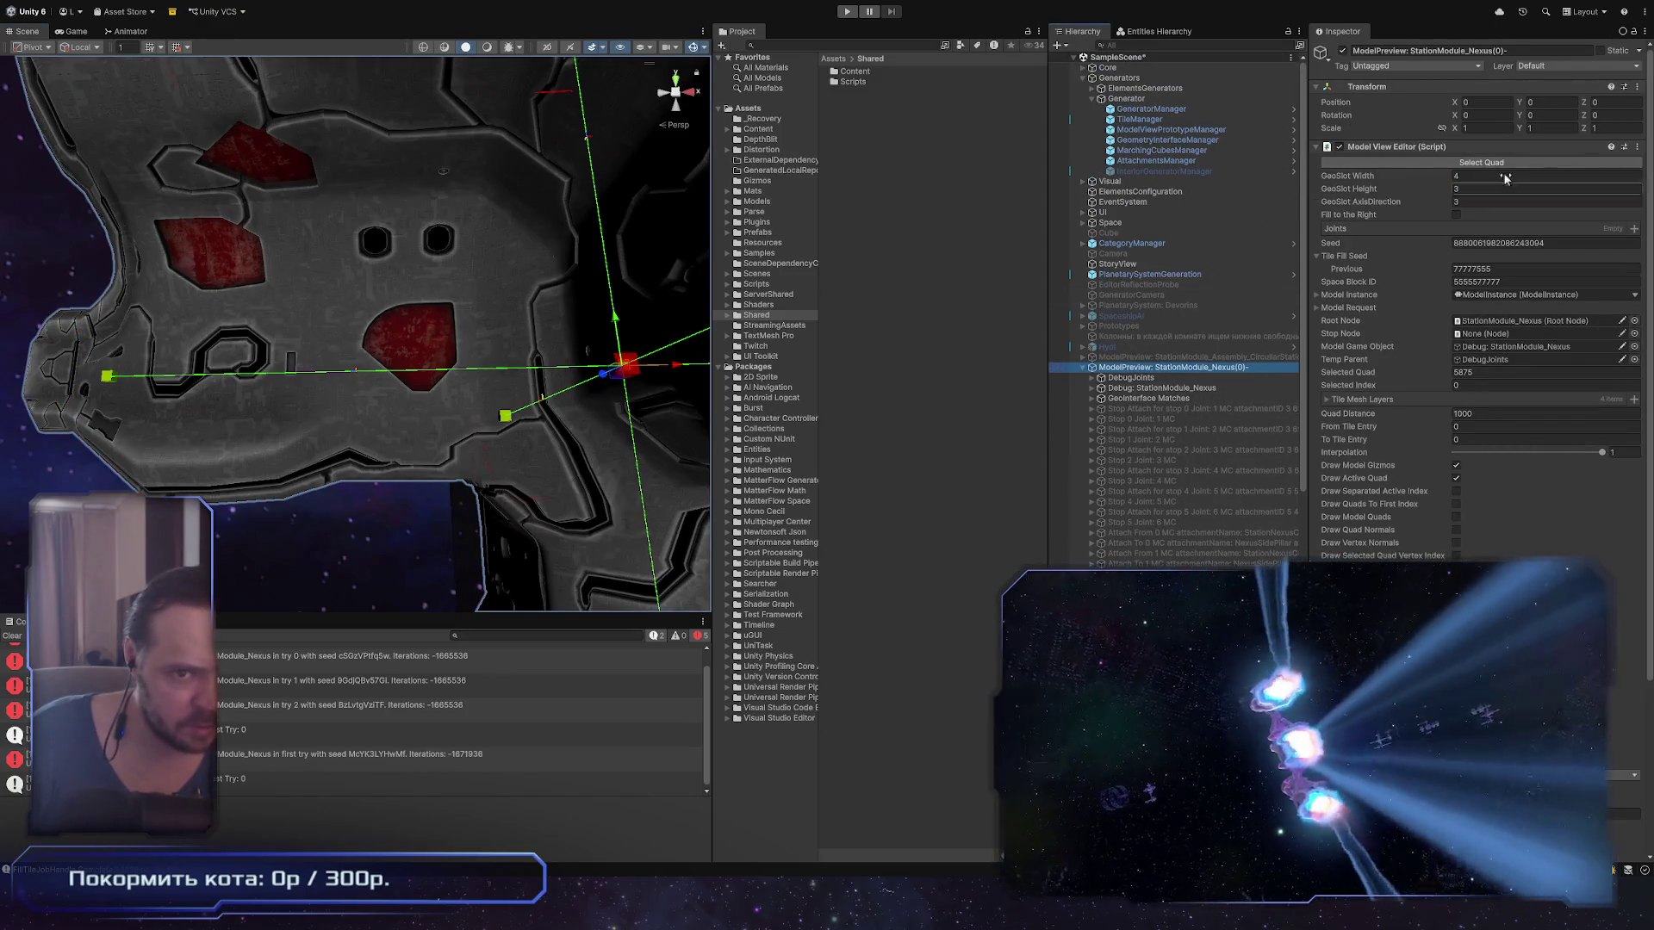
mouse_move(354, 345)
left_mouse_down()
mouse_move(385, 318)
mouse_move(454, 369)
mouse_move(413, 405)
mouse_move(371, 359)
left_mouse_up()
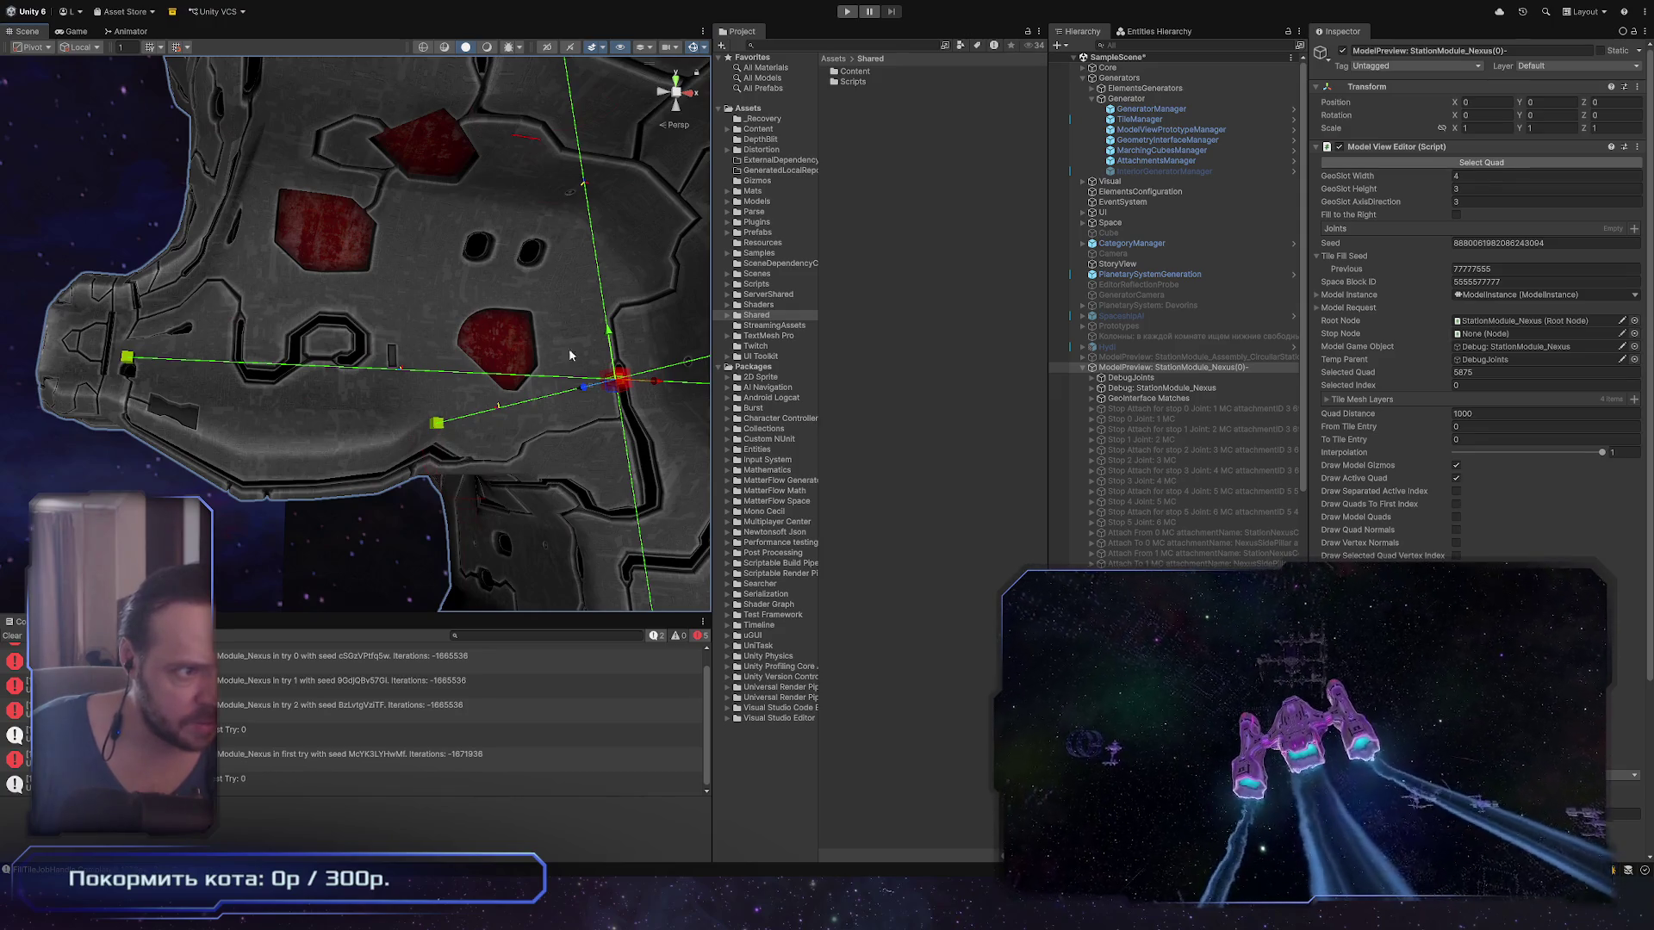
left_click_drag(569, 355, 625, 191)
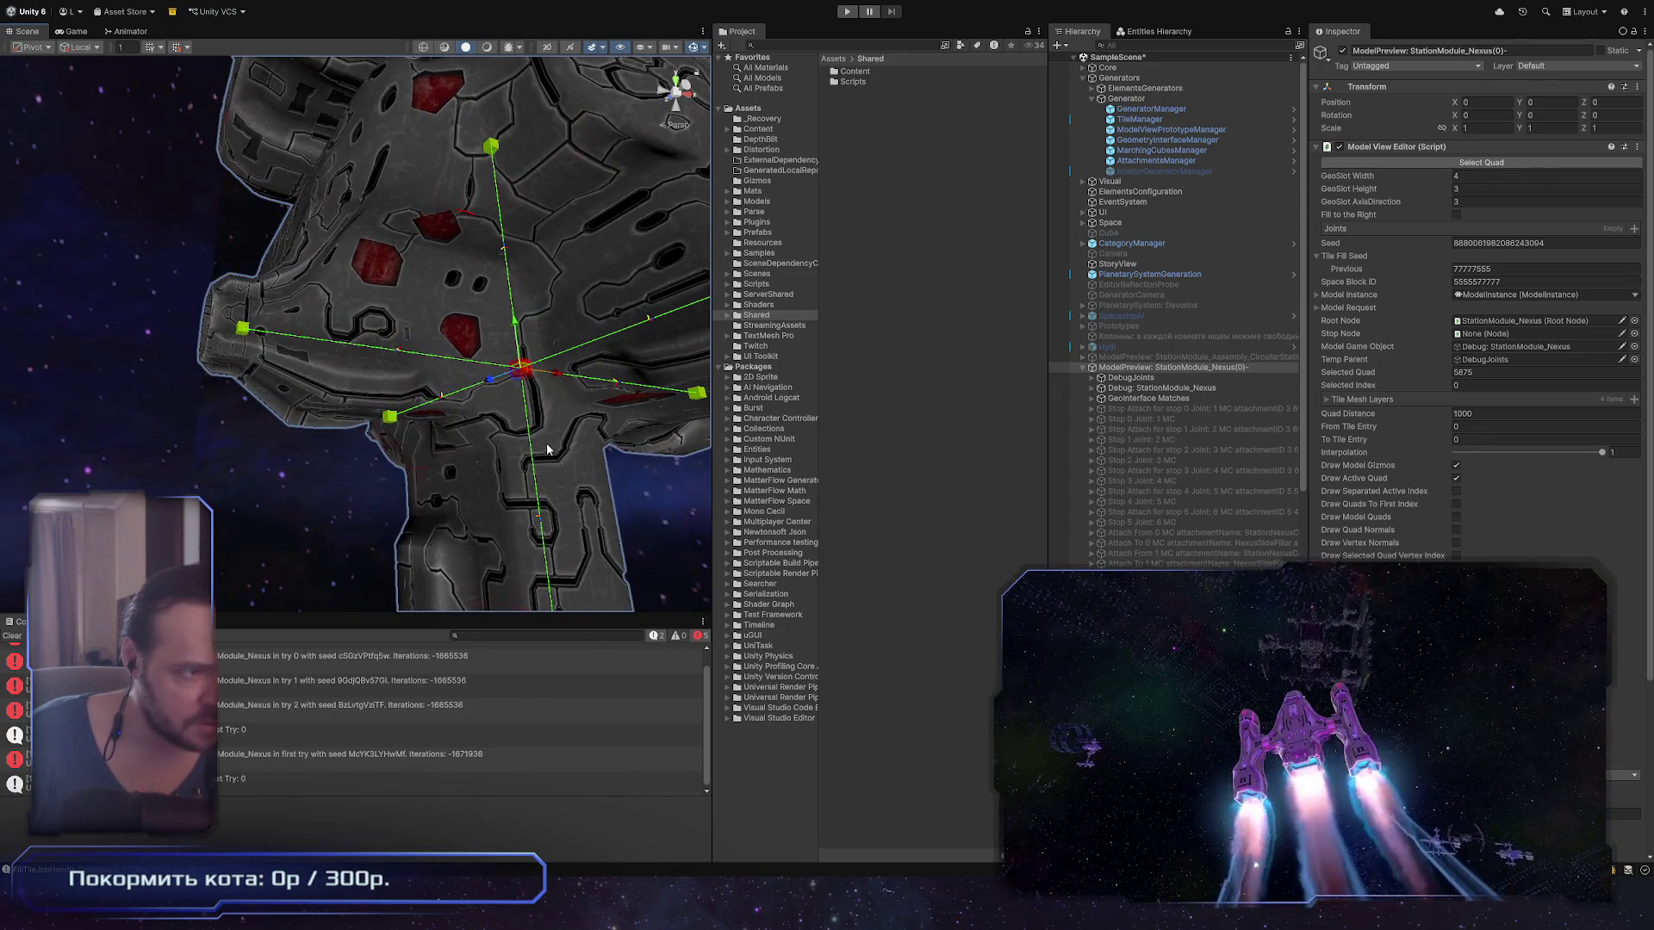
mouse_move(548, 449)
left_mouse_down()
mouse_move(483, 459)
mouse_move(446, 517)
mouse_move(512, 182)
mouse_move(427, 299)
mouse_move(392, 262)
left_mouse_up()
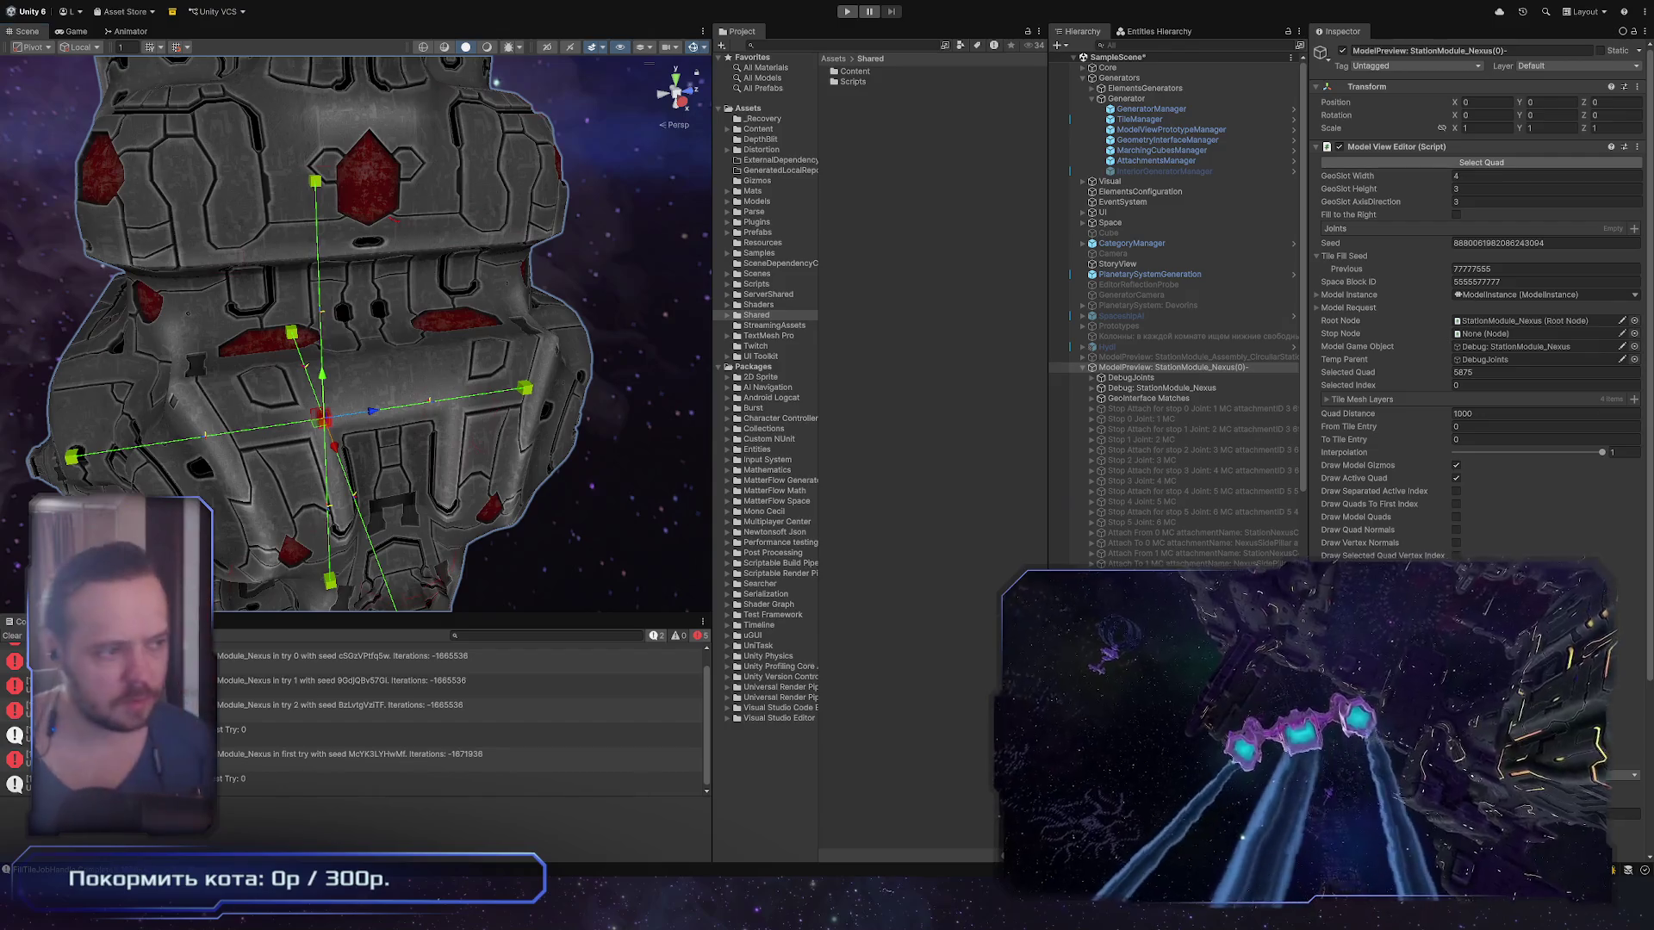
key("alt+Tab")
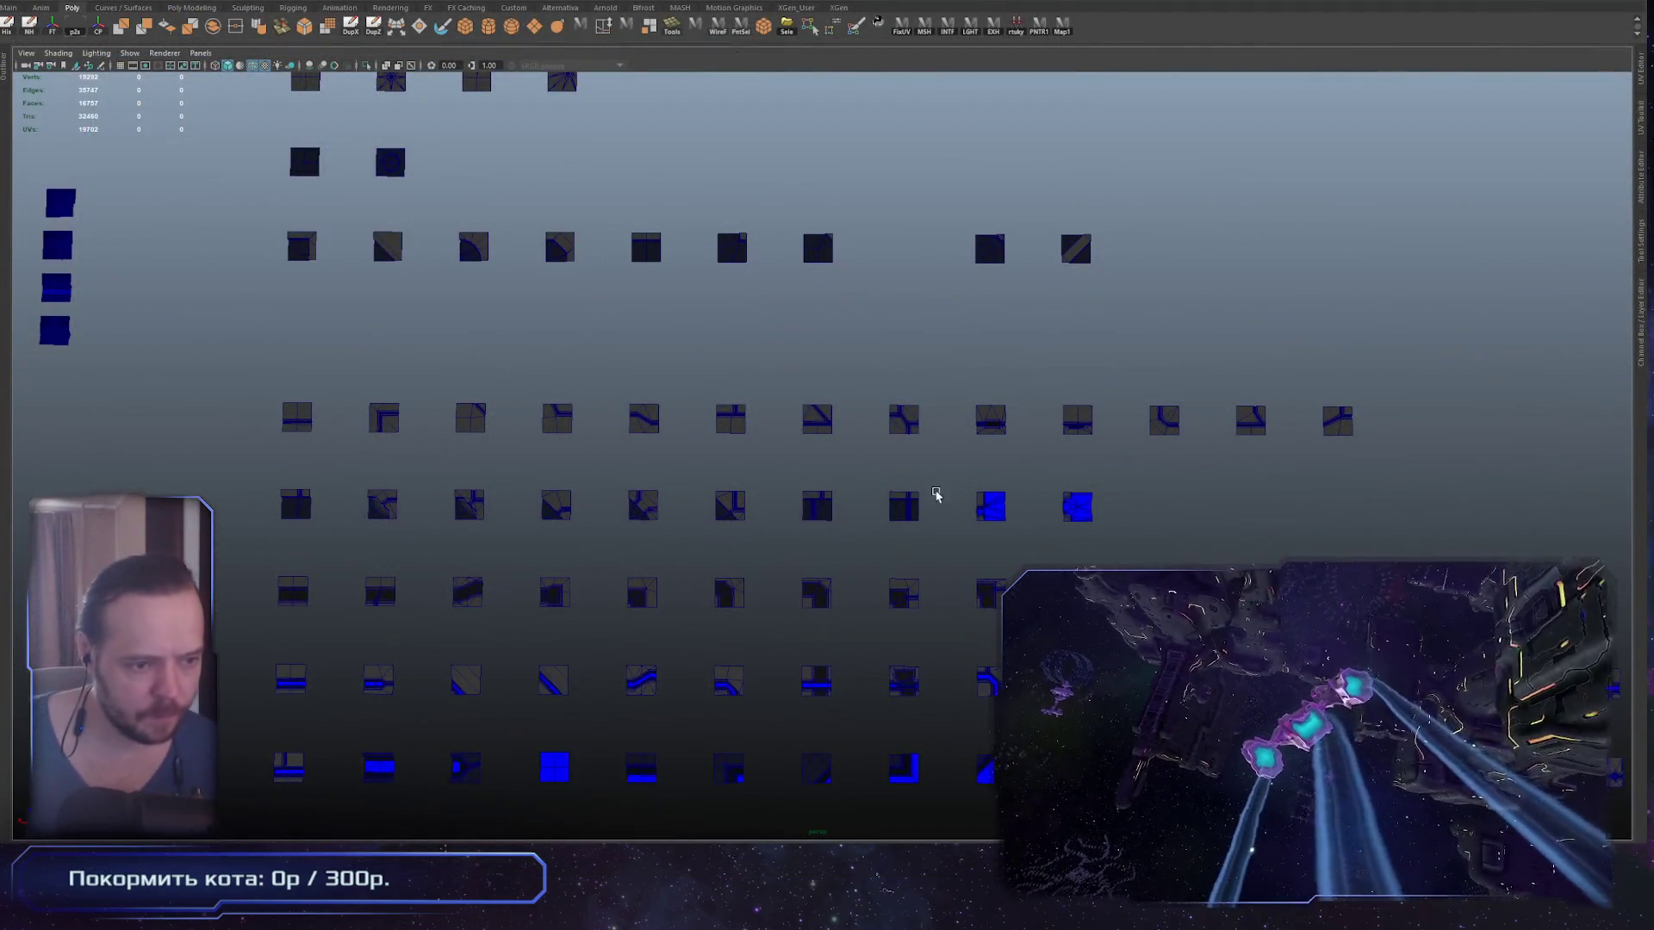
scroll(922, 502, "up", 2)
left_click(1029, 515)
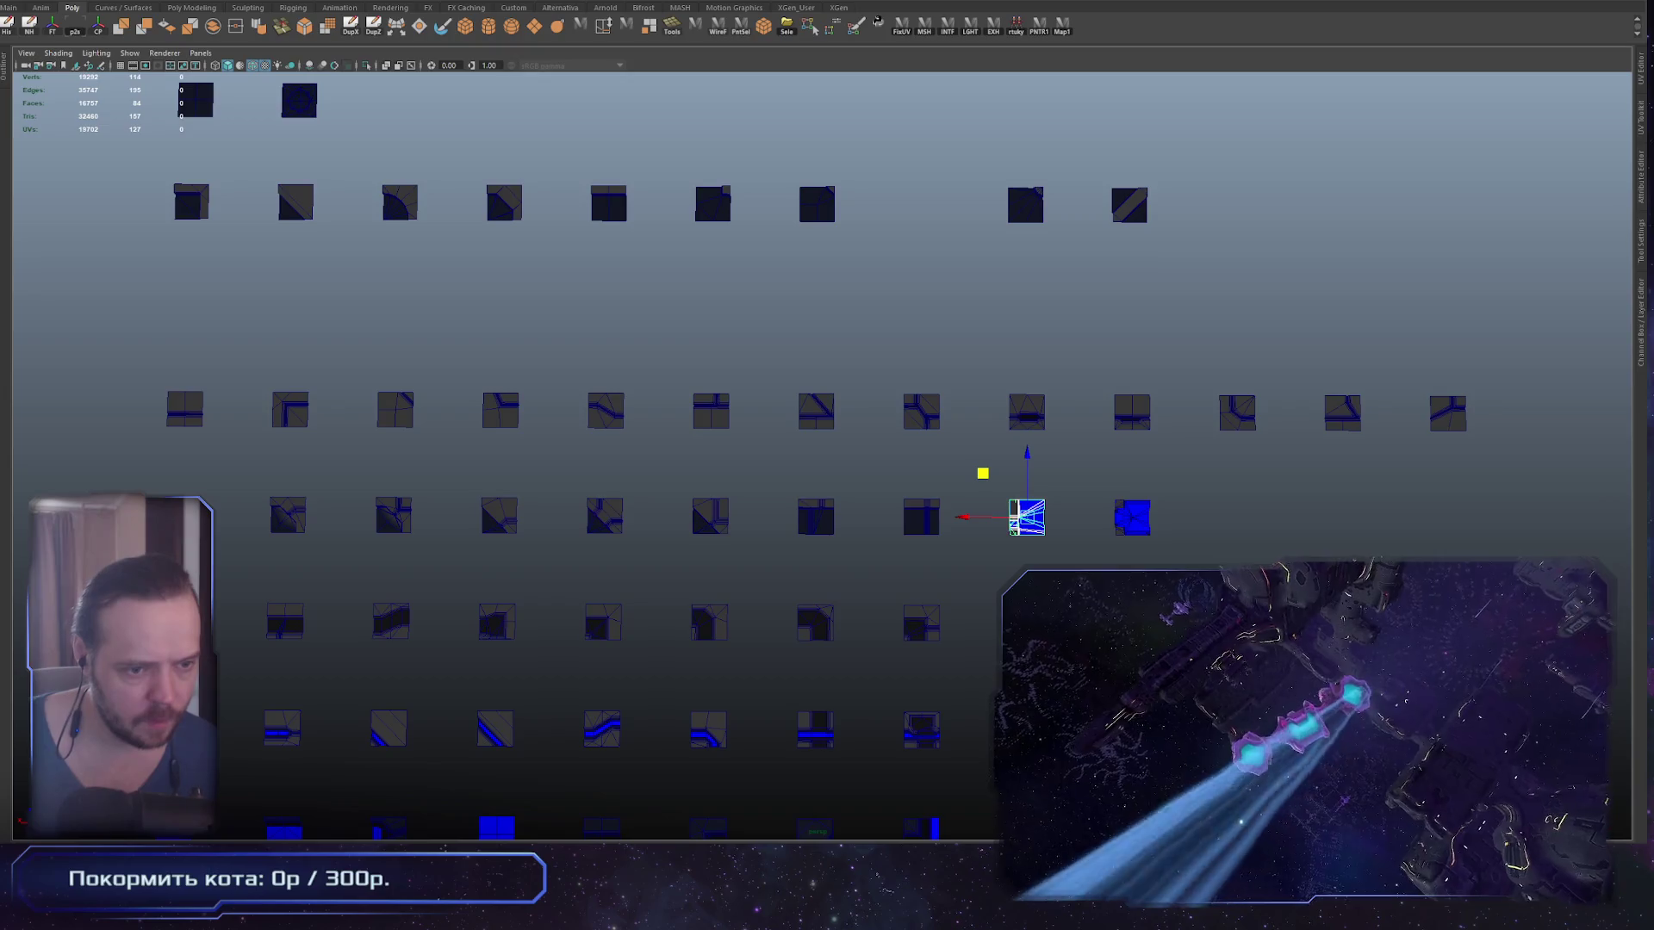
key("space")
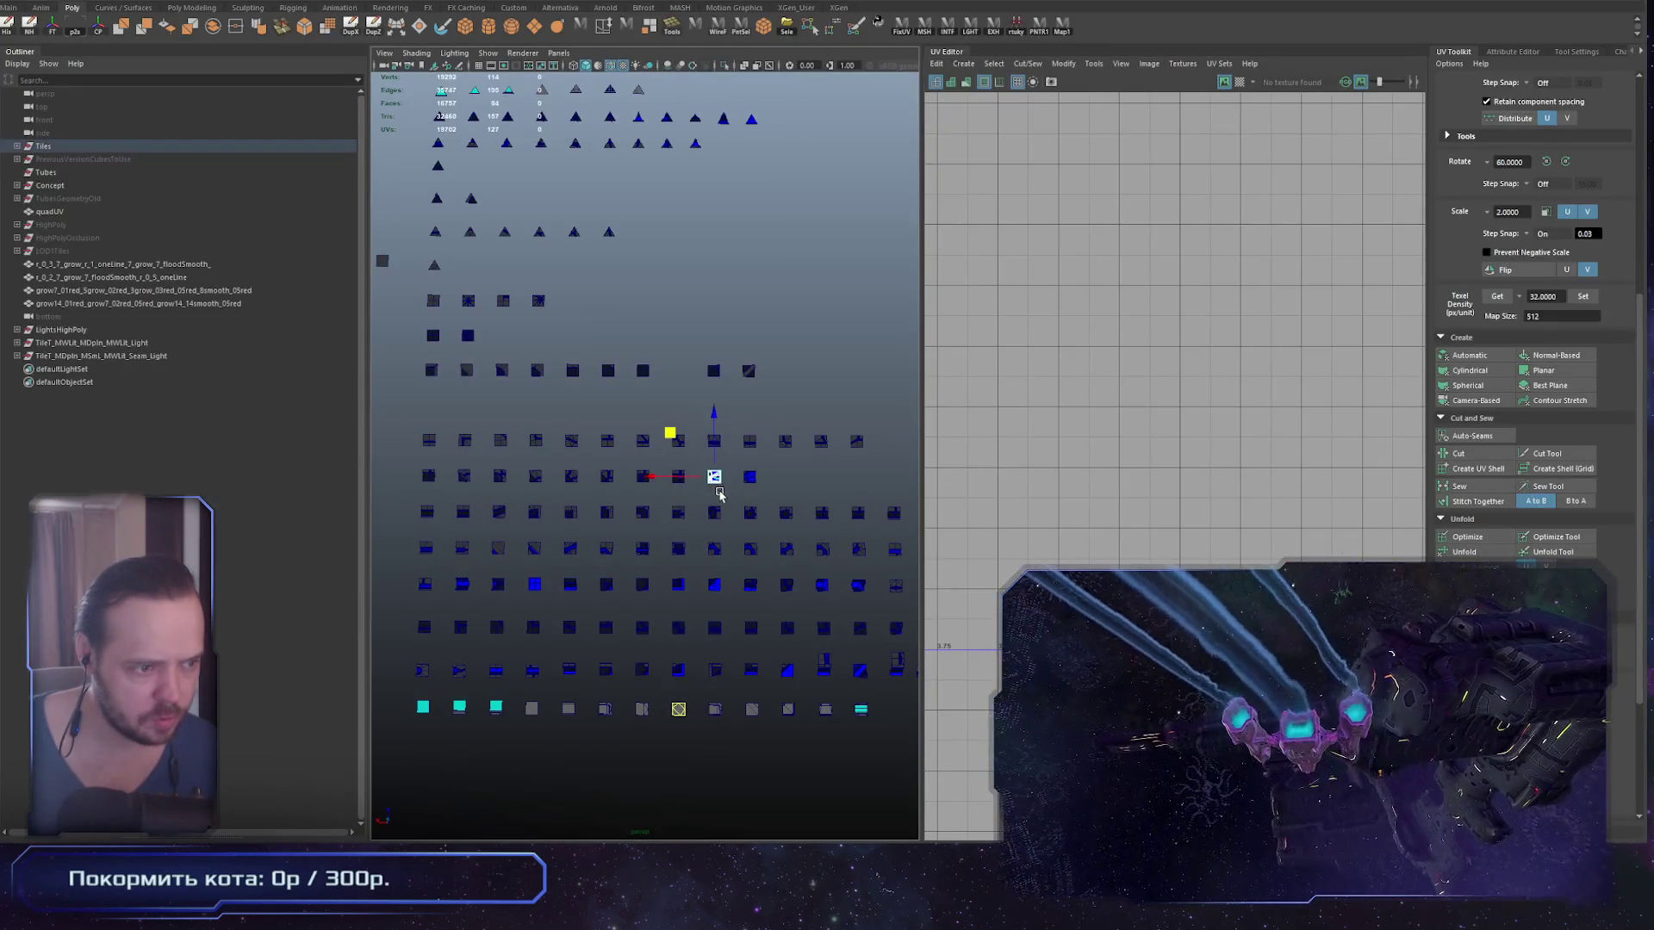
key("f")
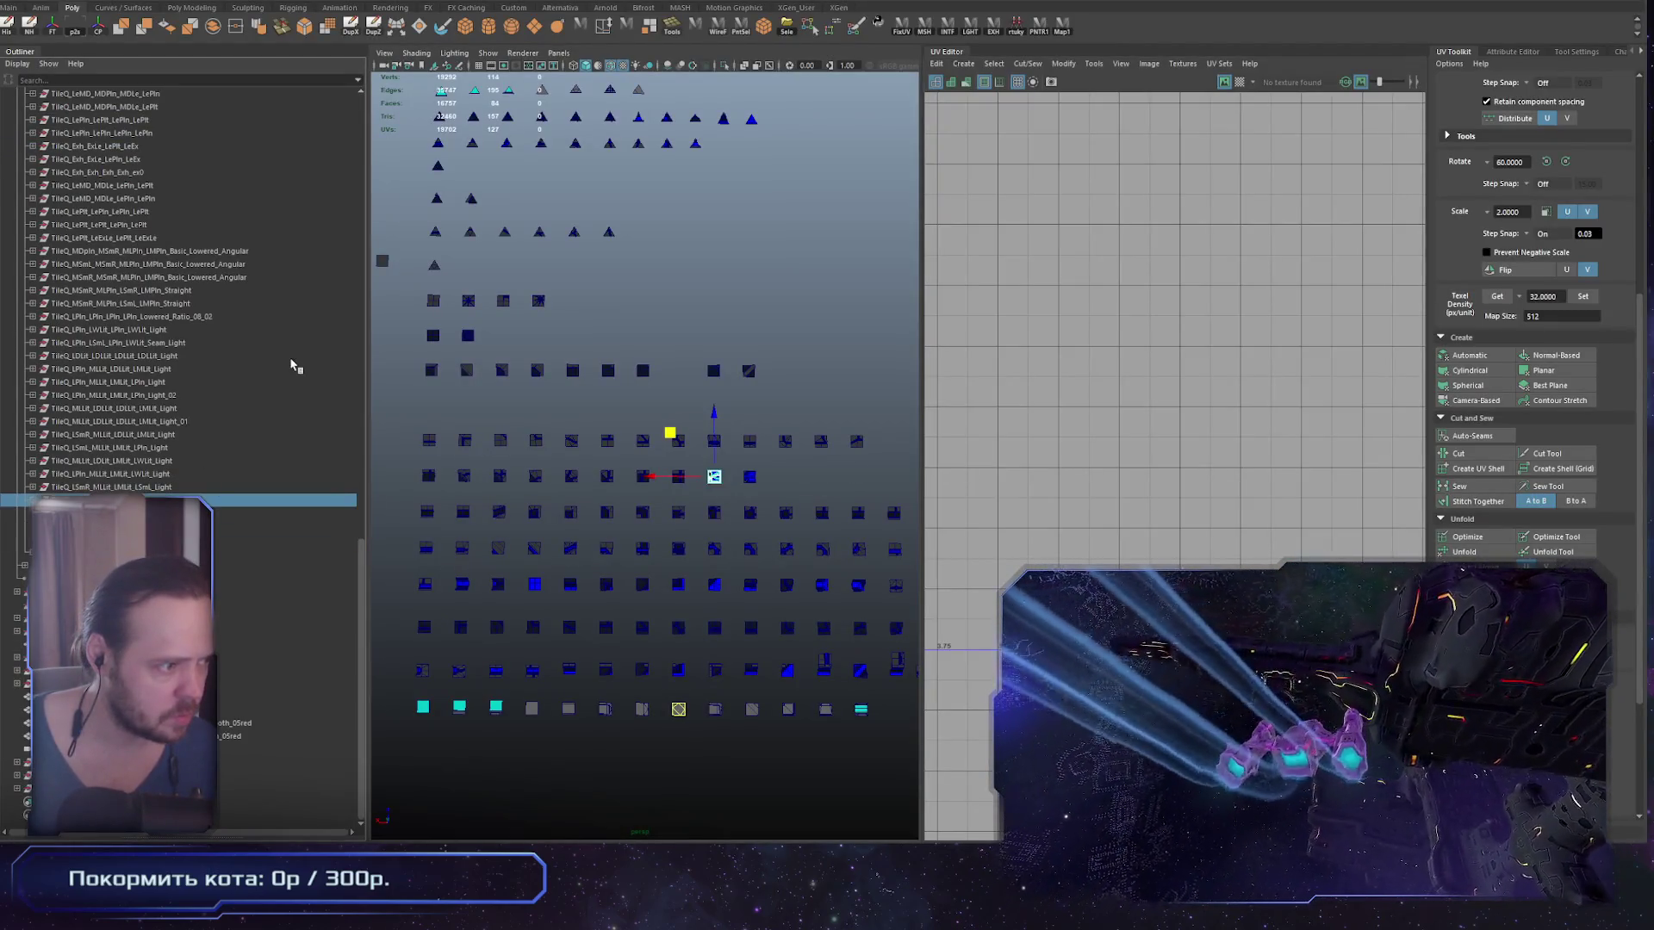
scroll(292, 350, "up", 10)
scroll(292, 350, "down", 10)
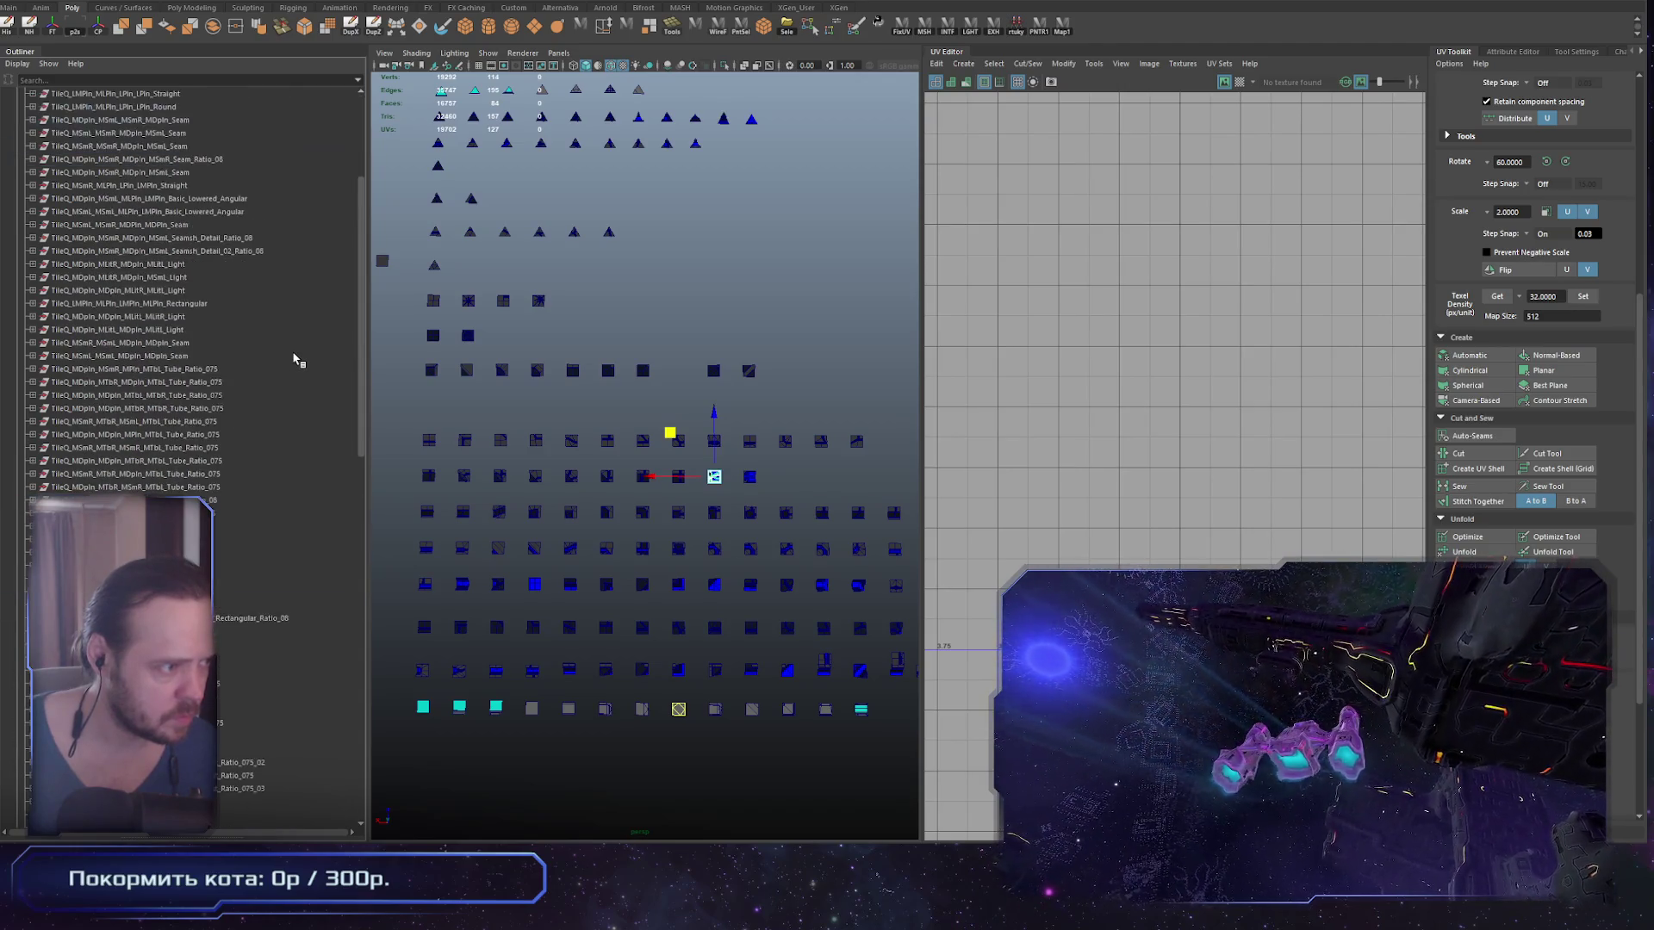
key("f")
scroll(875, 501, "down", 5)
left_click(760, 473)
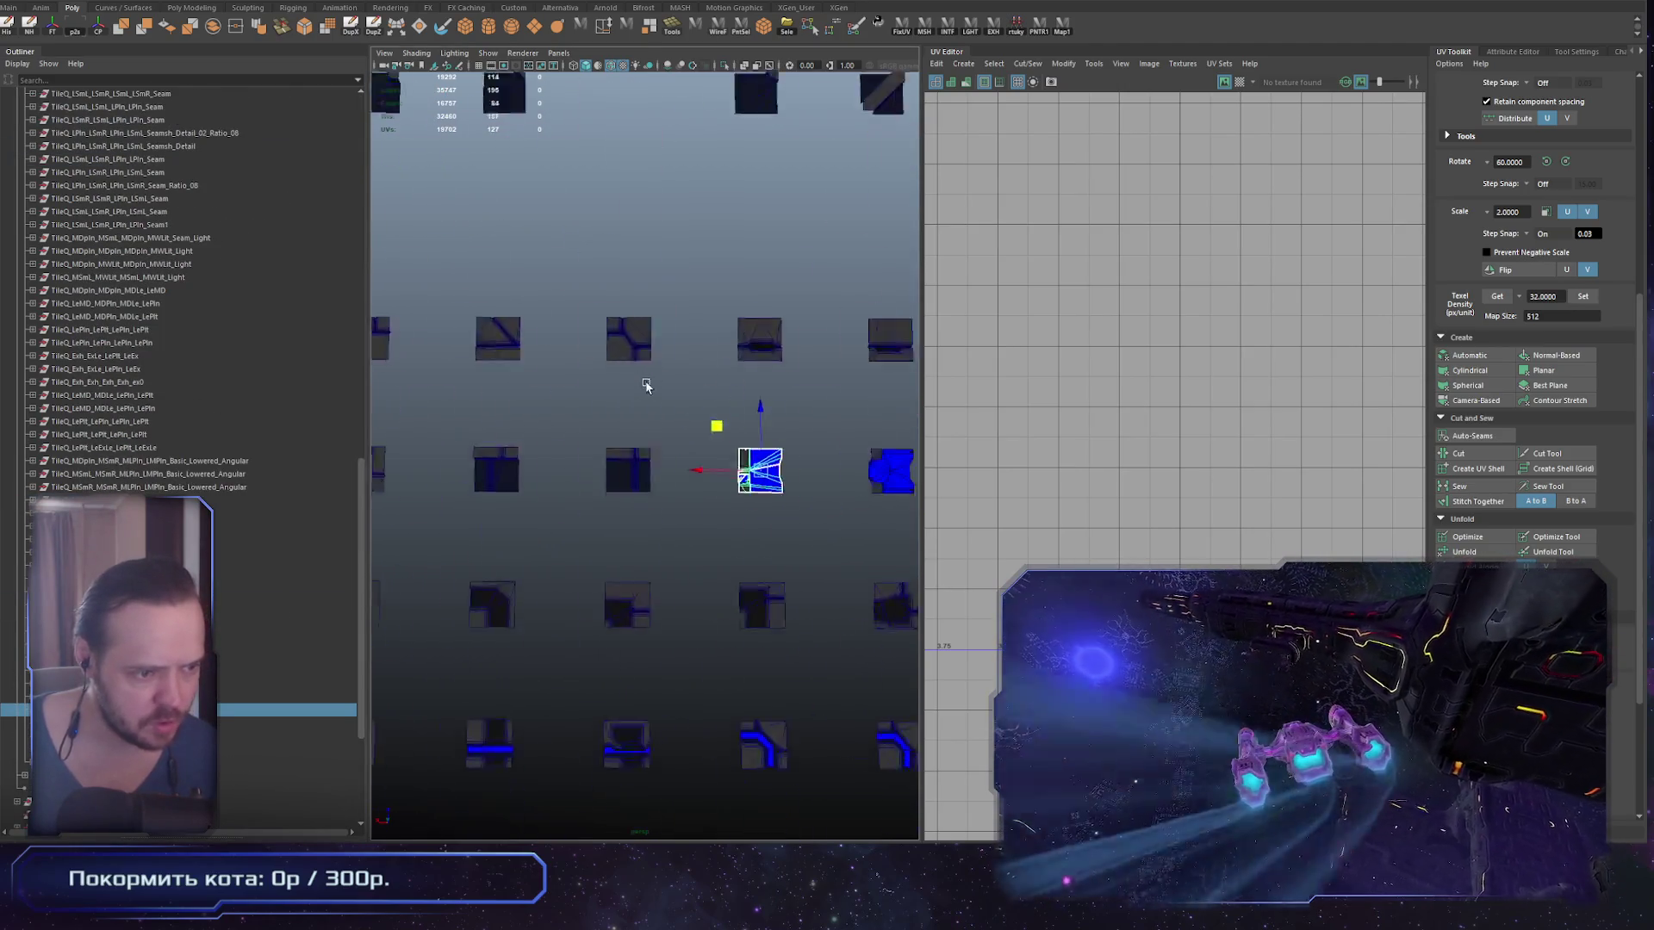
key("f")
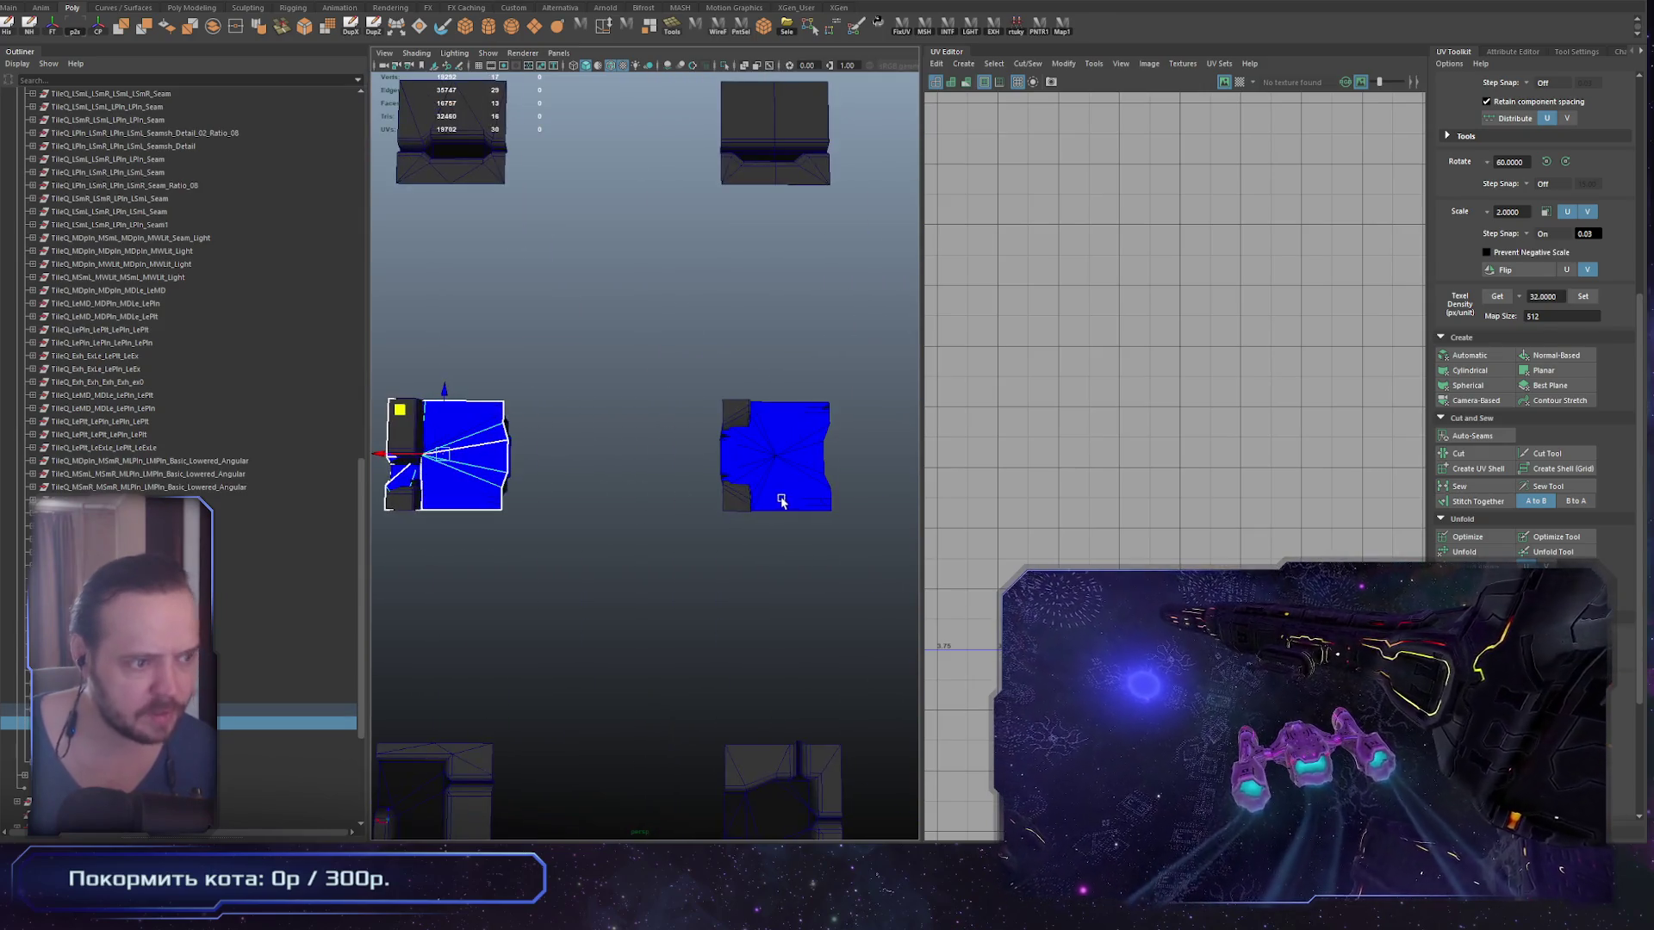
left_click(793, 491, "shift")
left_click(620, 465)
scroll(598, 436, "down", 8)
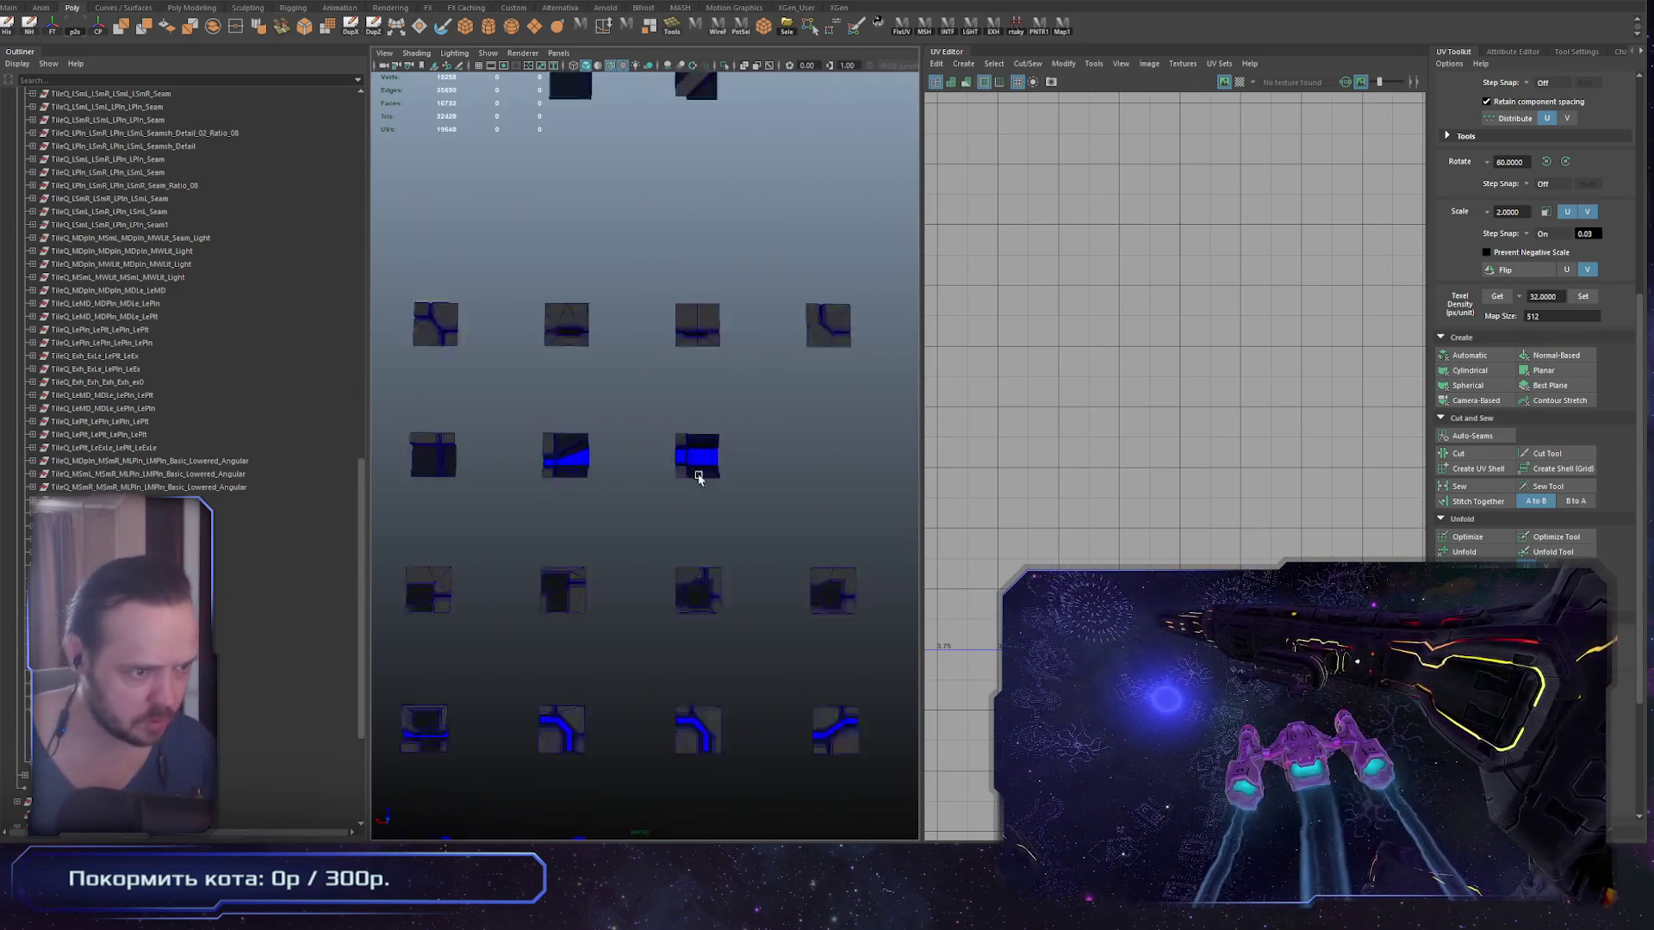
key("ctrl+z")
key("f")
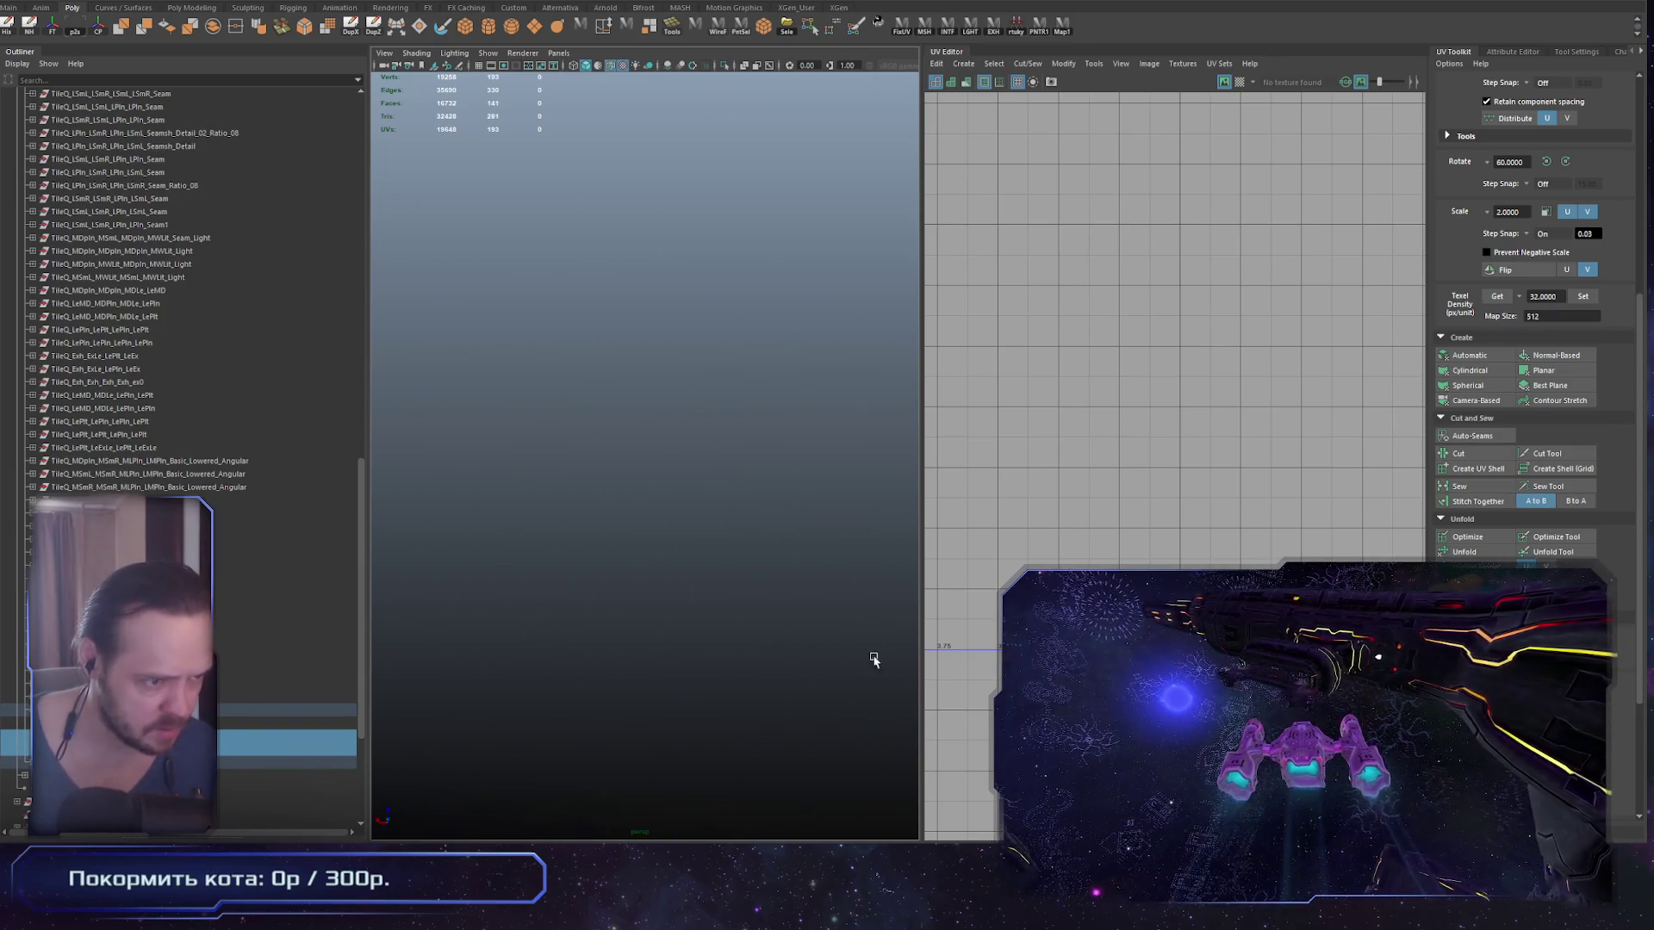
left_click(565, 436)
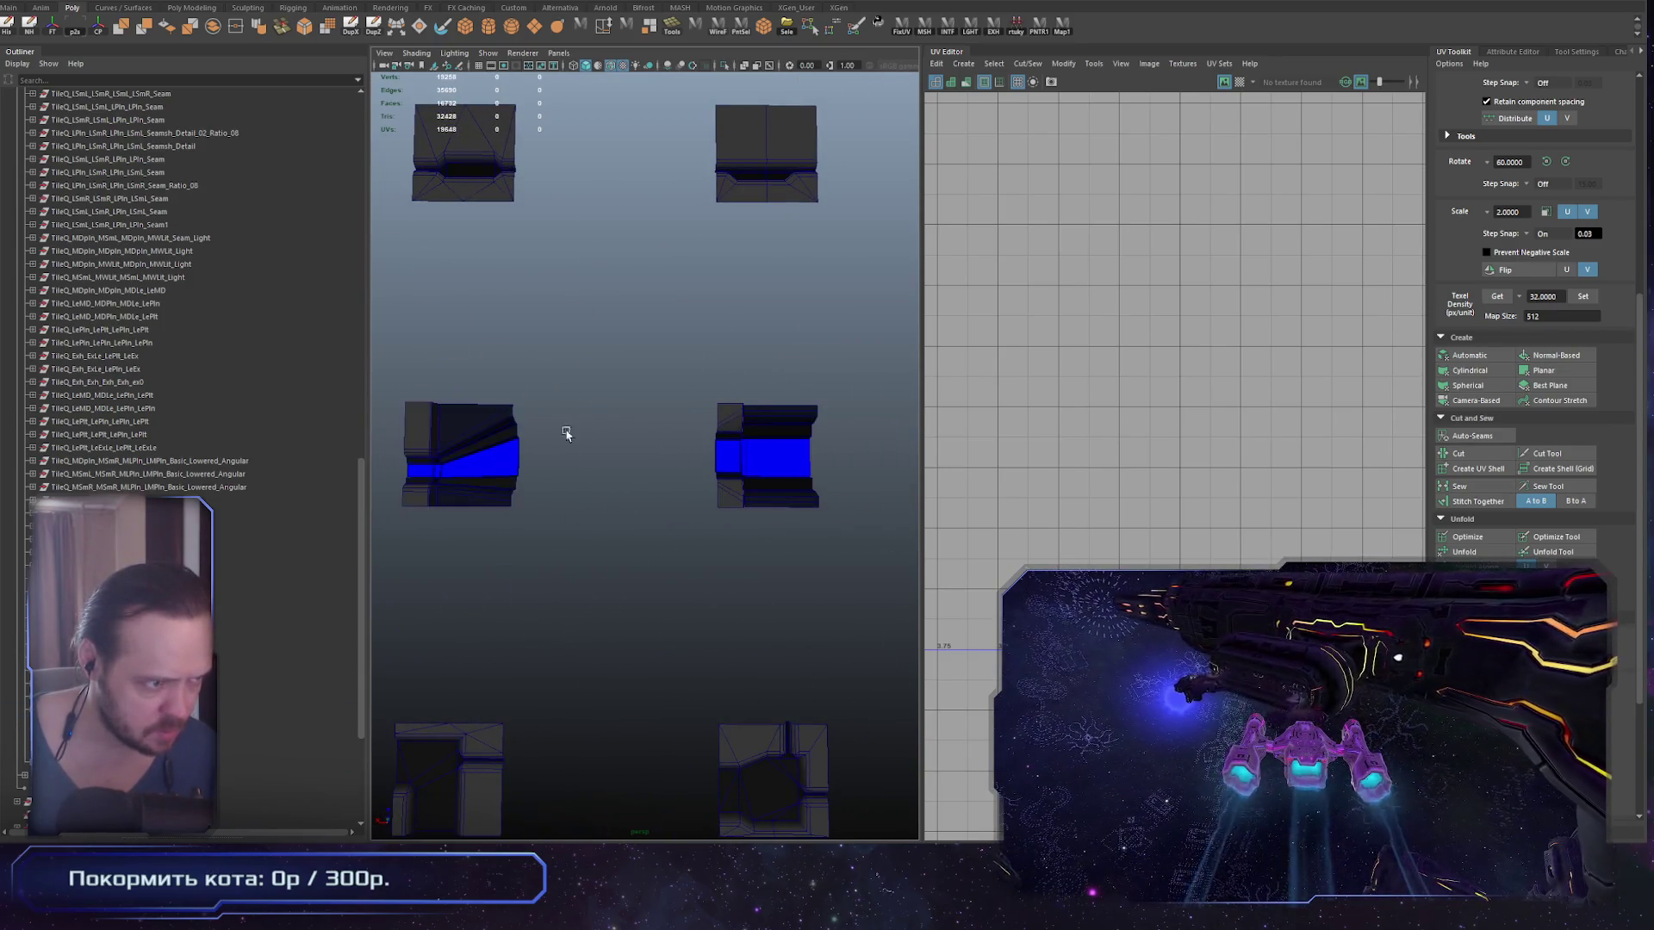
left_click_drag(594, 380, 426, 530)
scroll(519, 547, "down", 5)
left_click(598, 538)
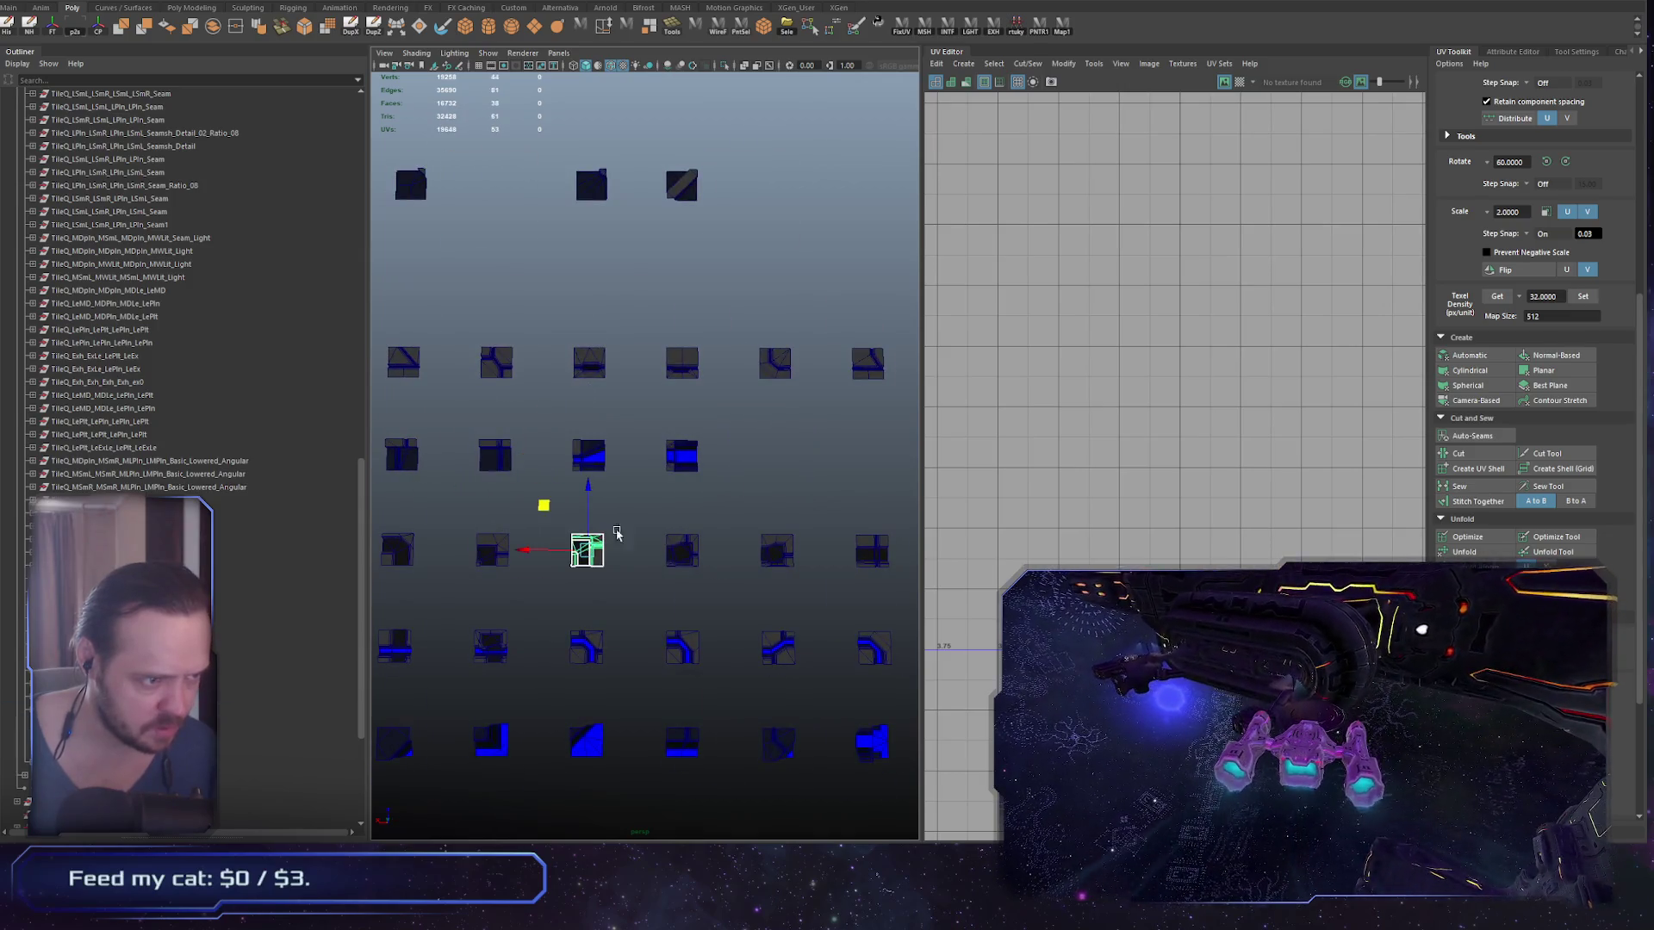
left_click(665, 522)
scroll(638, 482, "down", 5)
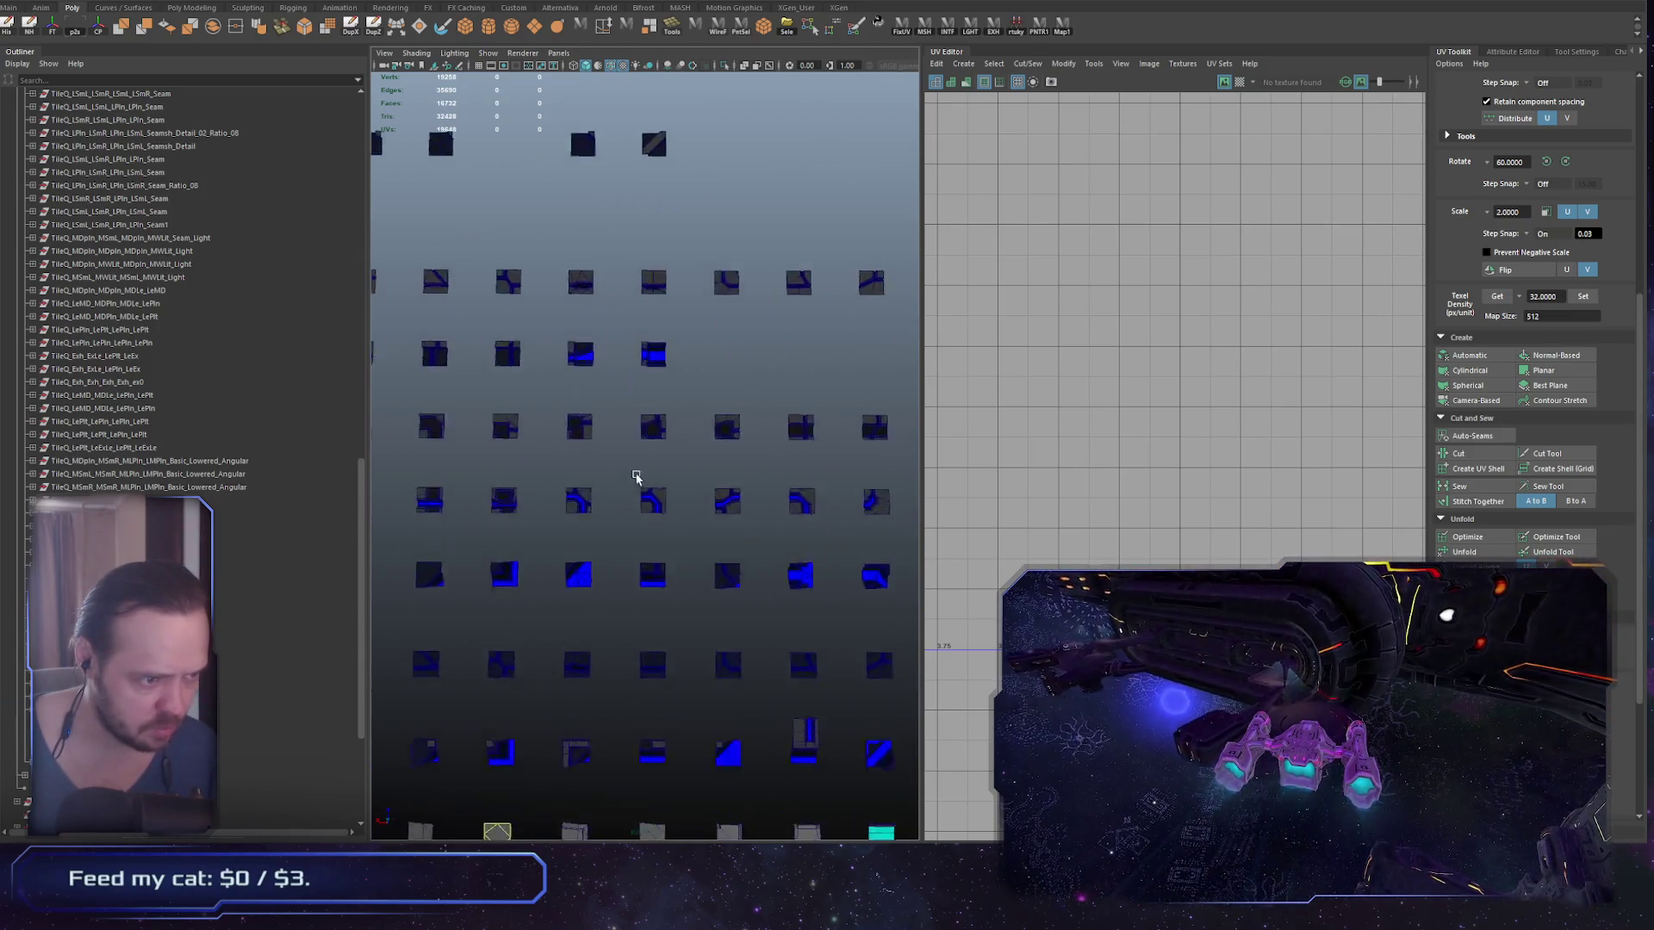
mouse_move(579, 455)
left_mouse_down()
mouse_move(520, 462)
mouse_move(598, 508)
left_mouse_up()
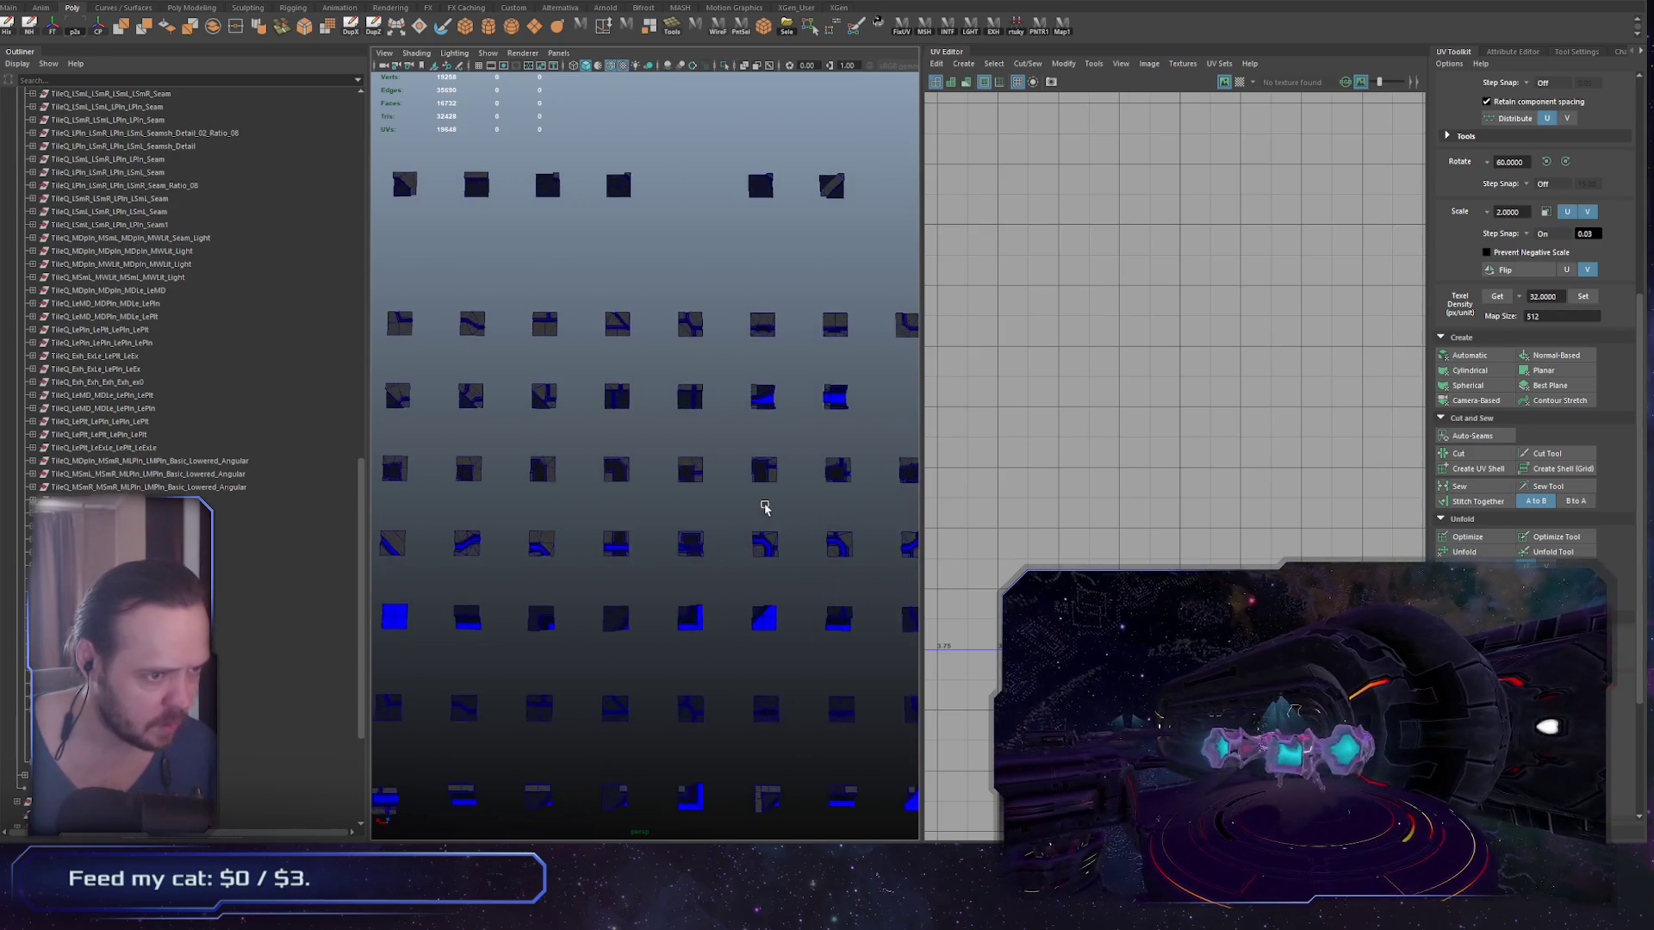
left_click_drag(714, 510, 586, 427)
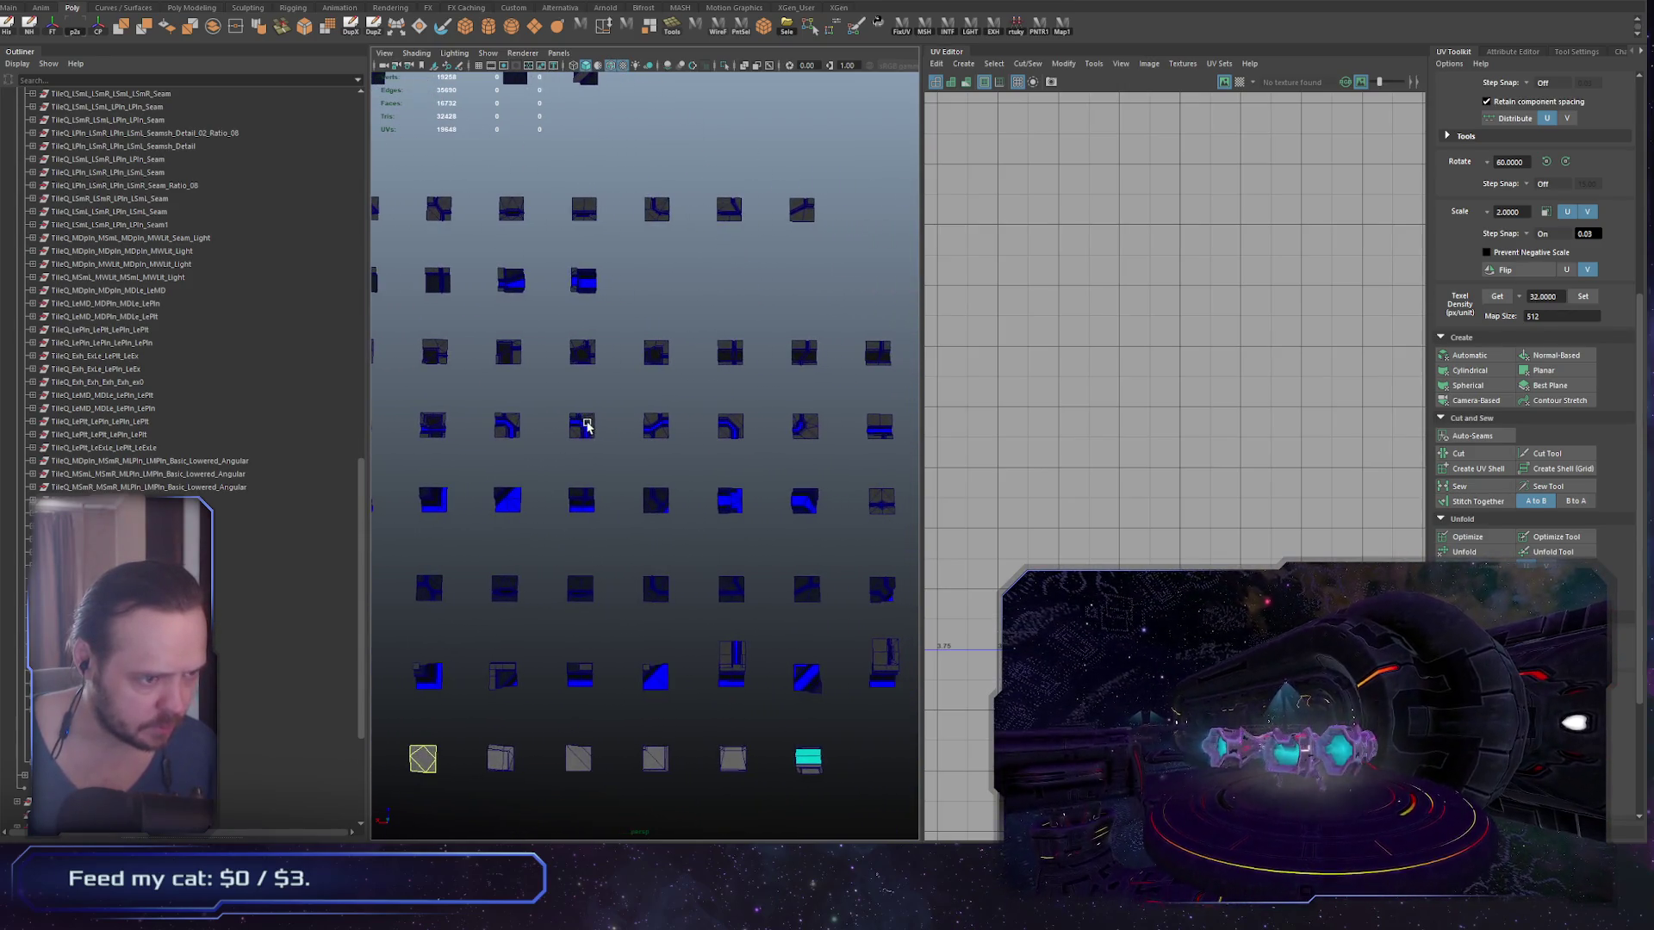
left_click_drag(418, 535, 419, 536)
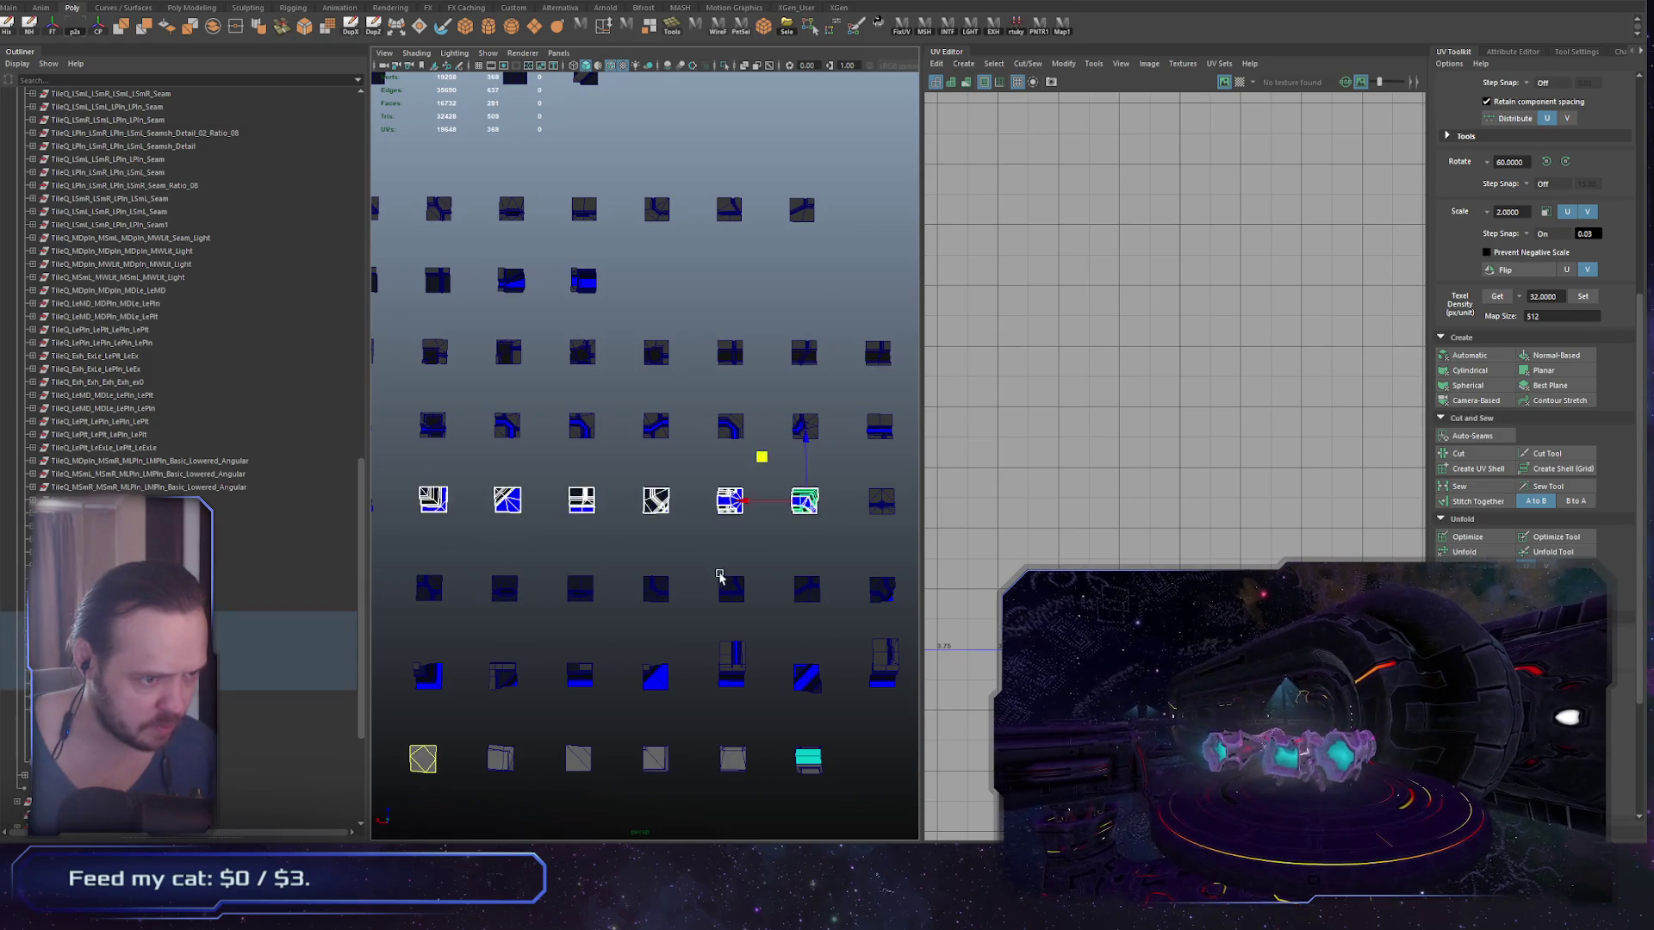
scroll(720, 580, "up", 8)
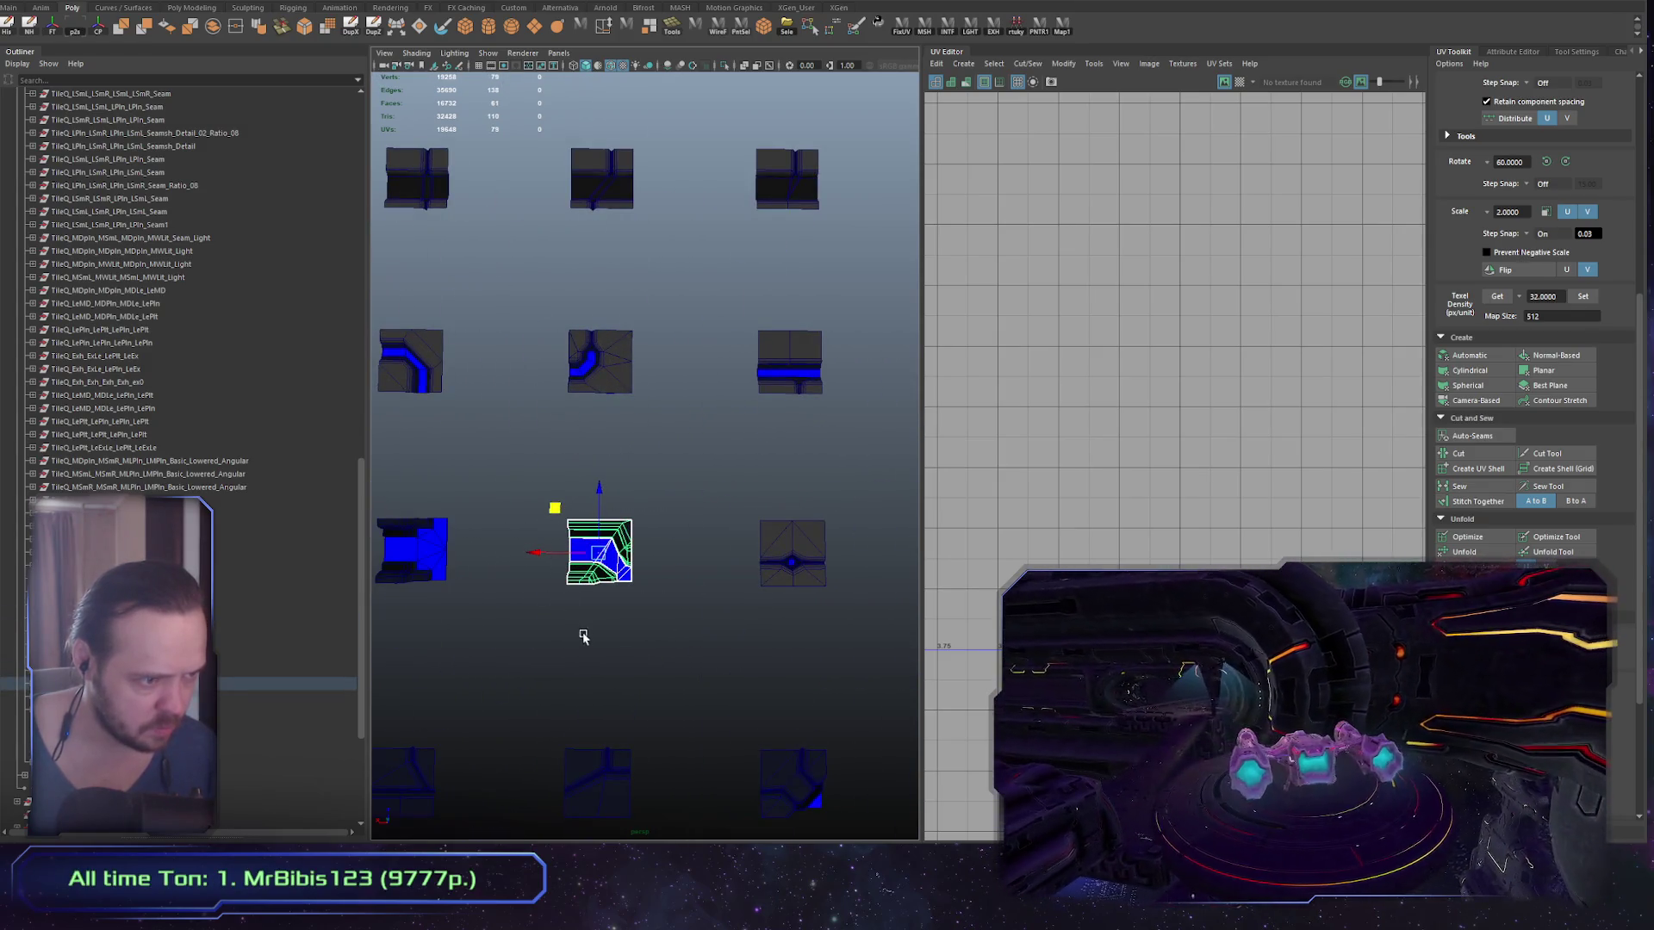
scroll(583, 635, "down", 6)
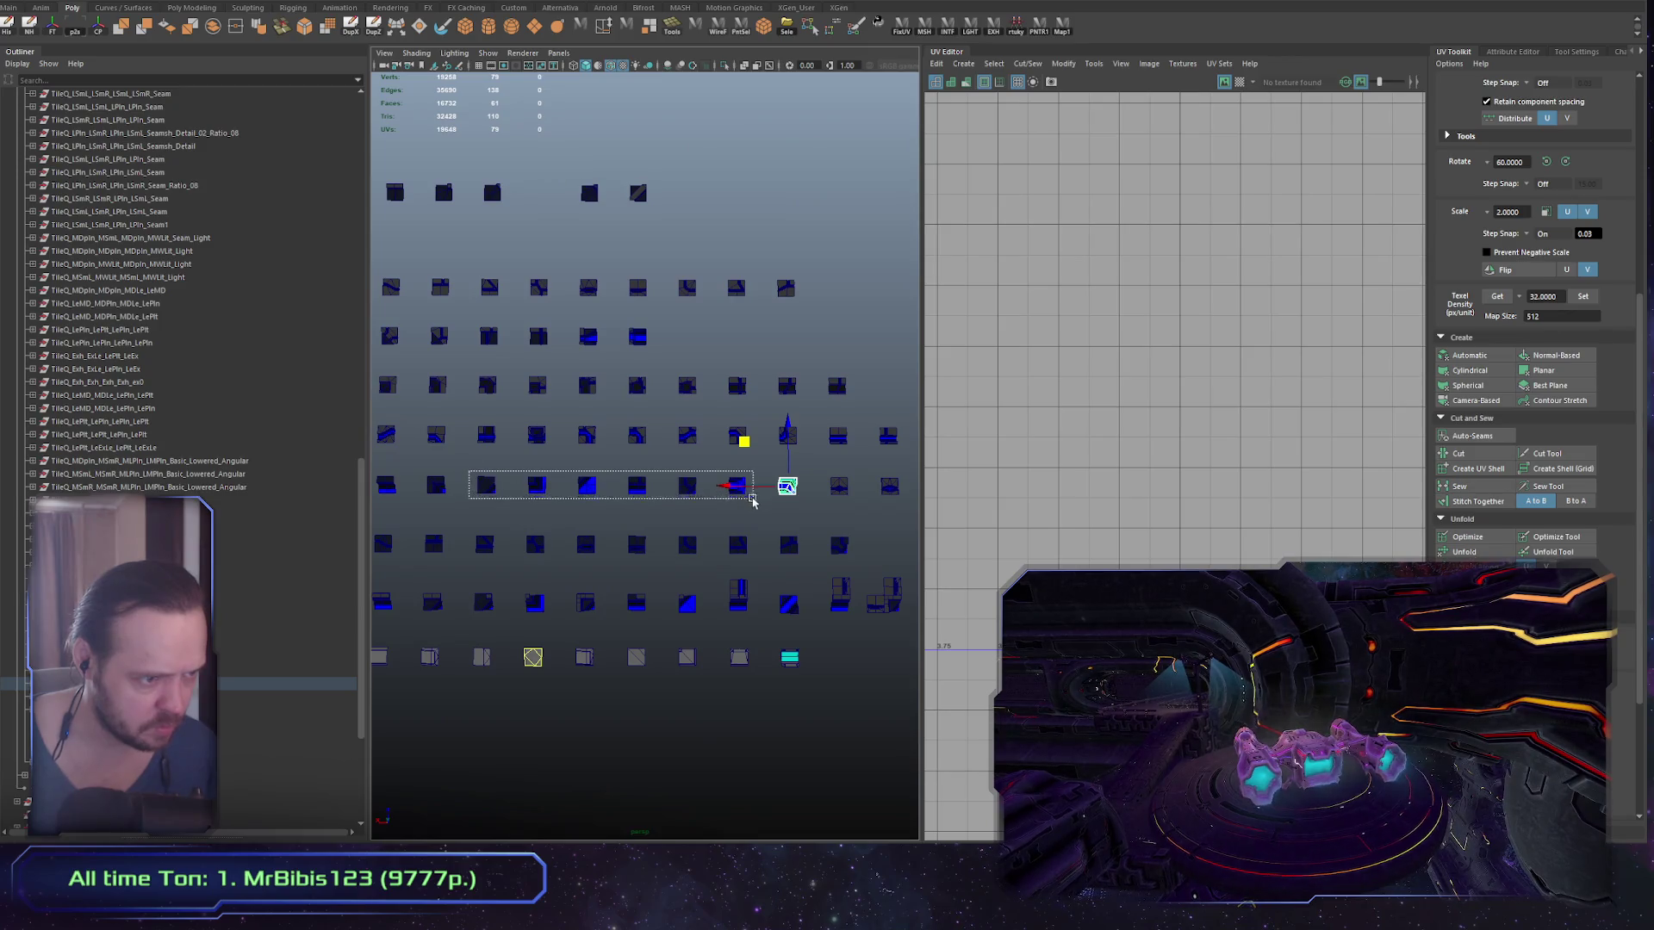
left_click_drag(752, 500, 818, 508)
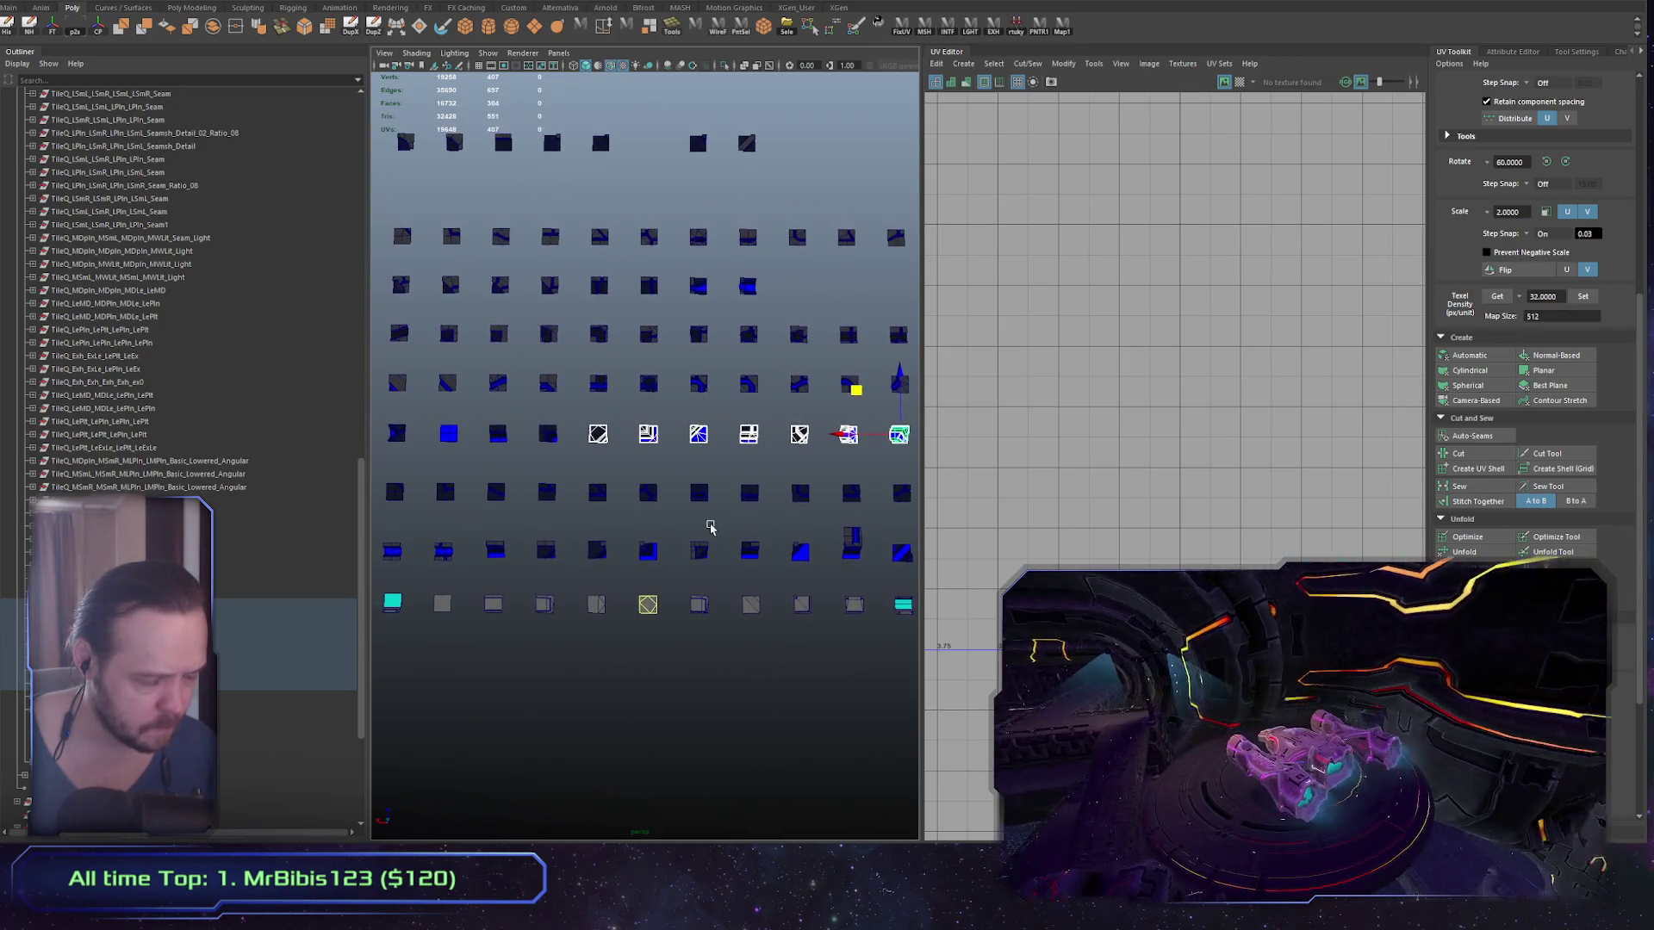
left_click_drag(711, 528, 690, 513)
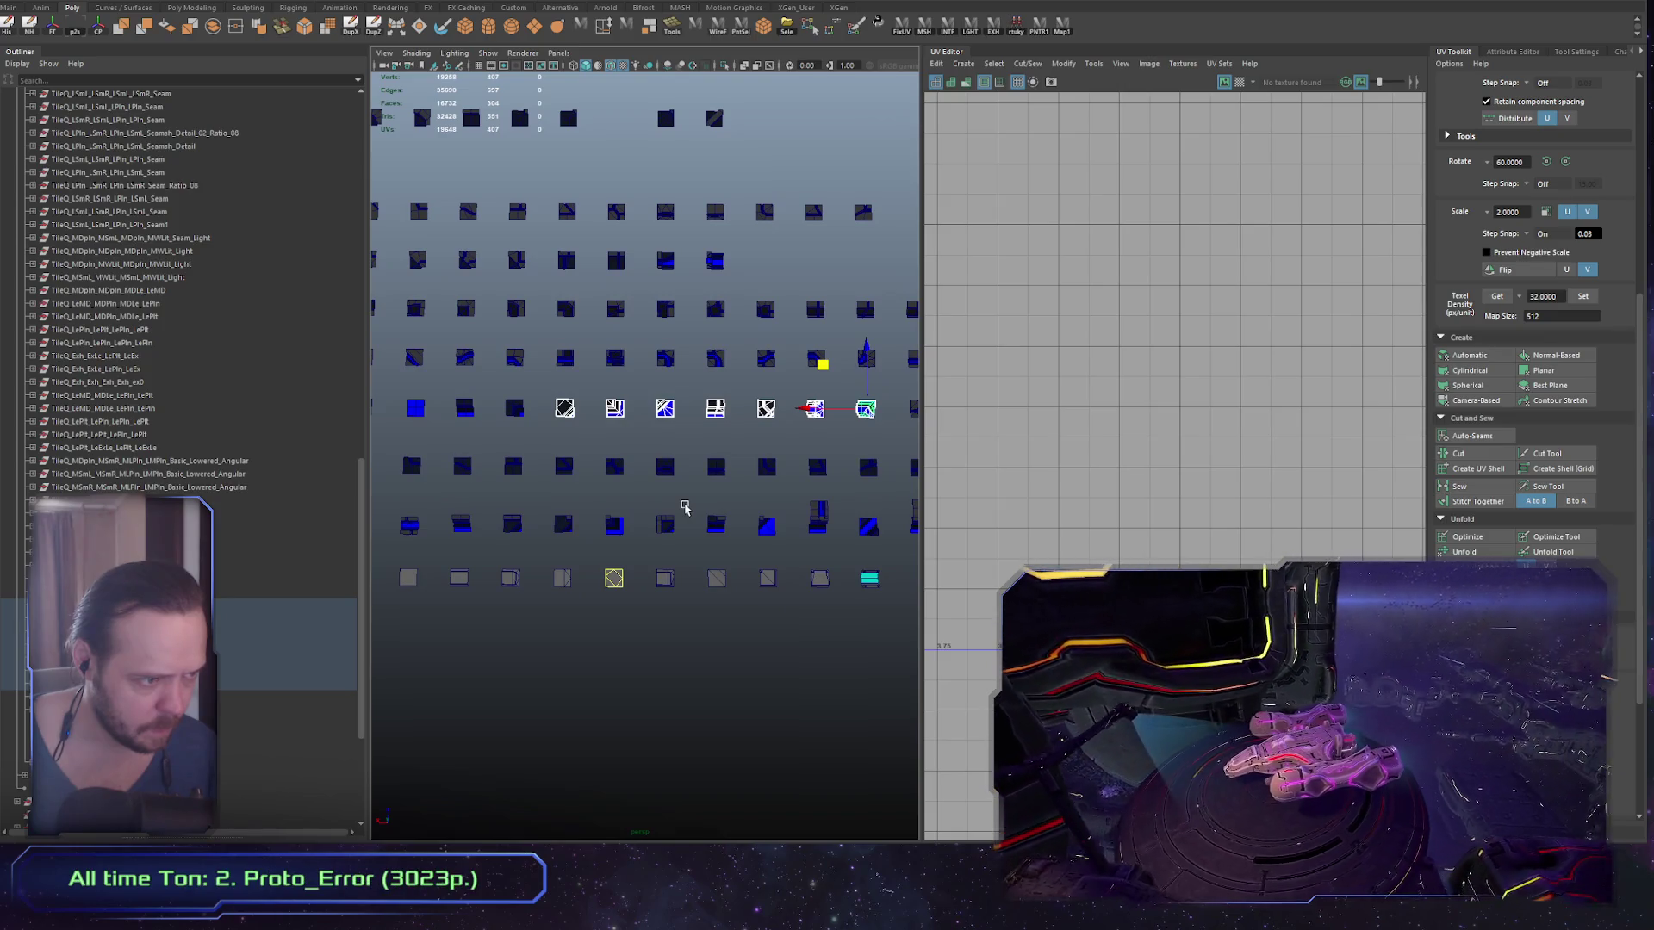
key("space")
mouse_move(1016, 505)
left_mouse_down()
mouse_move(757, 447)
mouse_move(872, 379)
mouse_move(875, 580)
mouse_move(849, 410)
left_mouse_up()
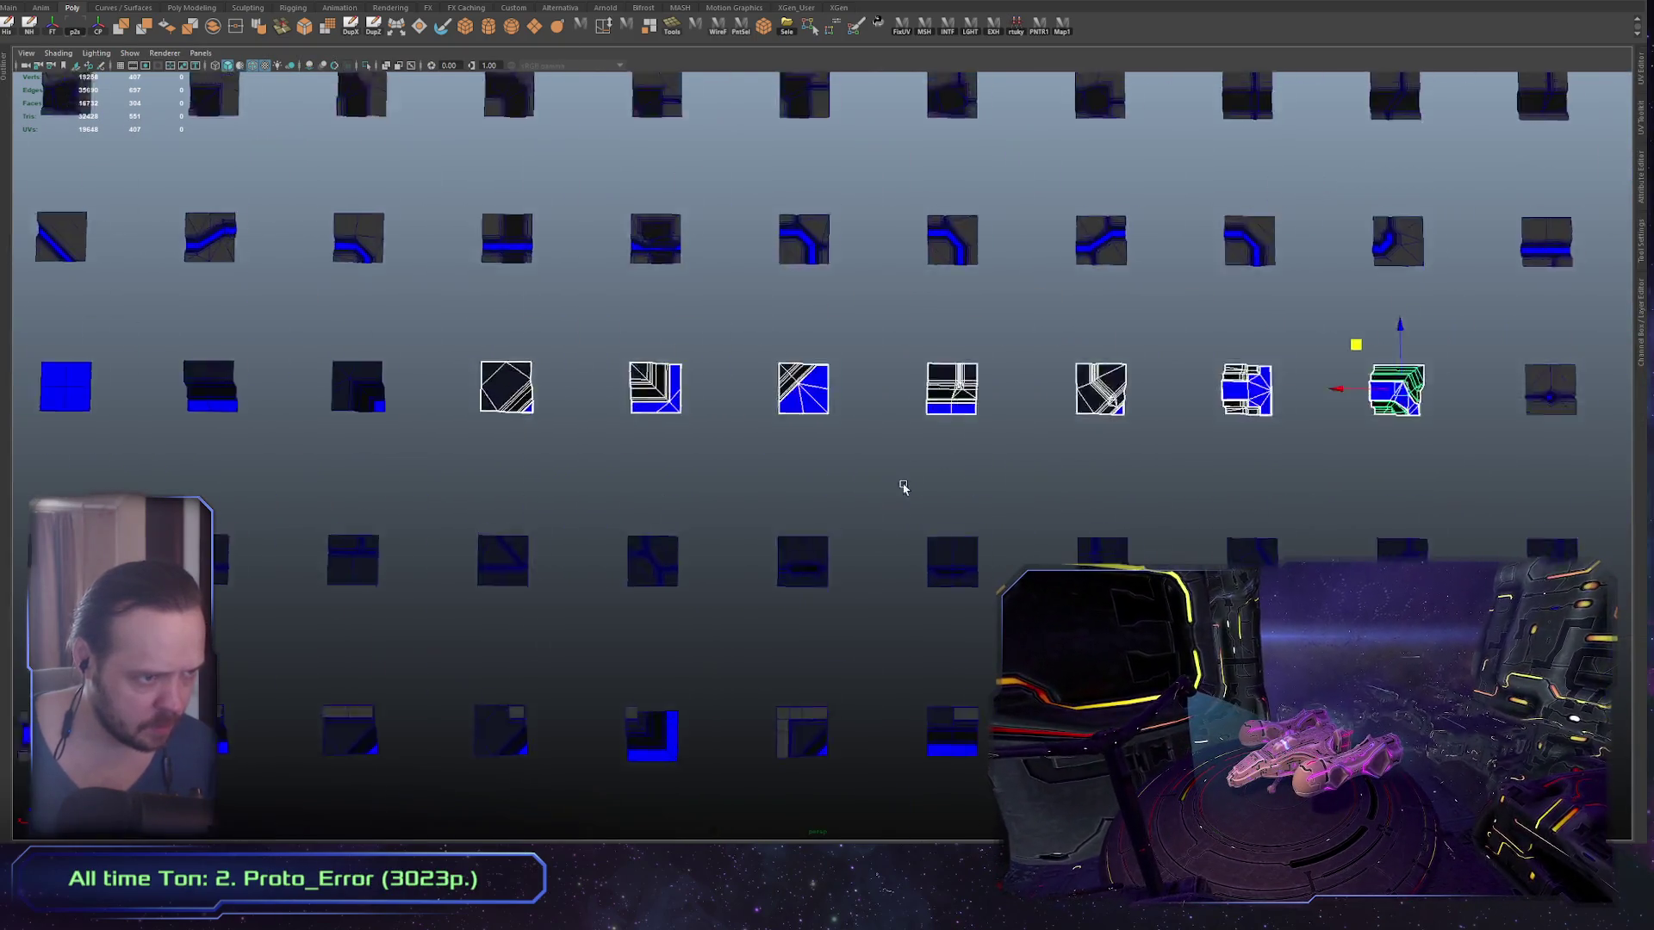
scroll(873, 379, "down", 5)
Step: Duplicate a tile, slide the copy to the right, and rotate it 90°
left_click_drag(707, 283, 770, 375)
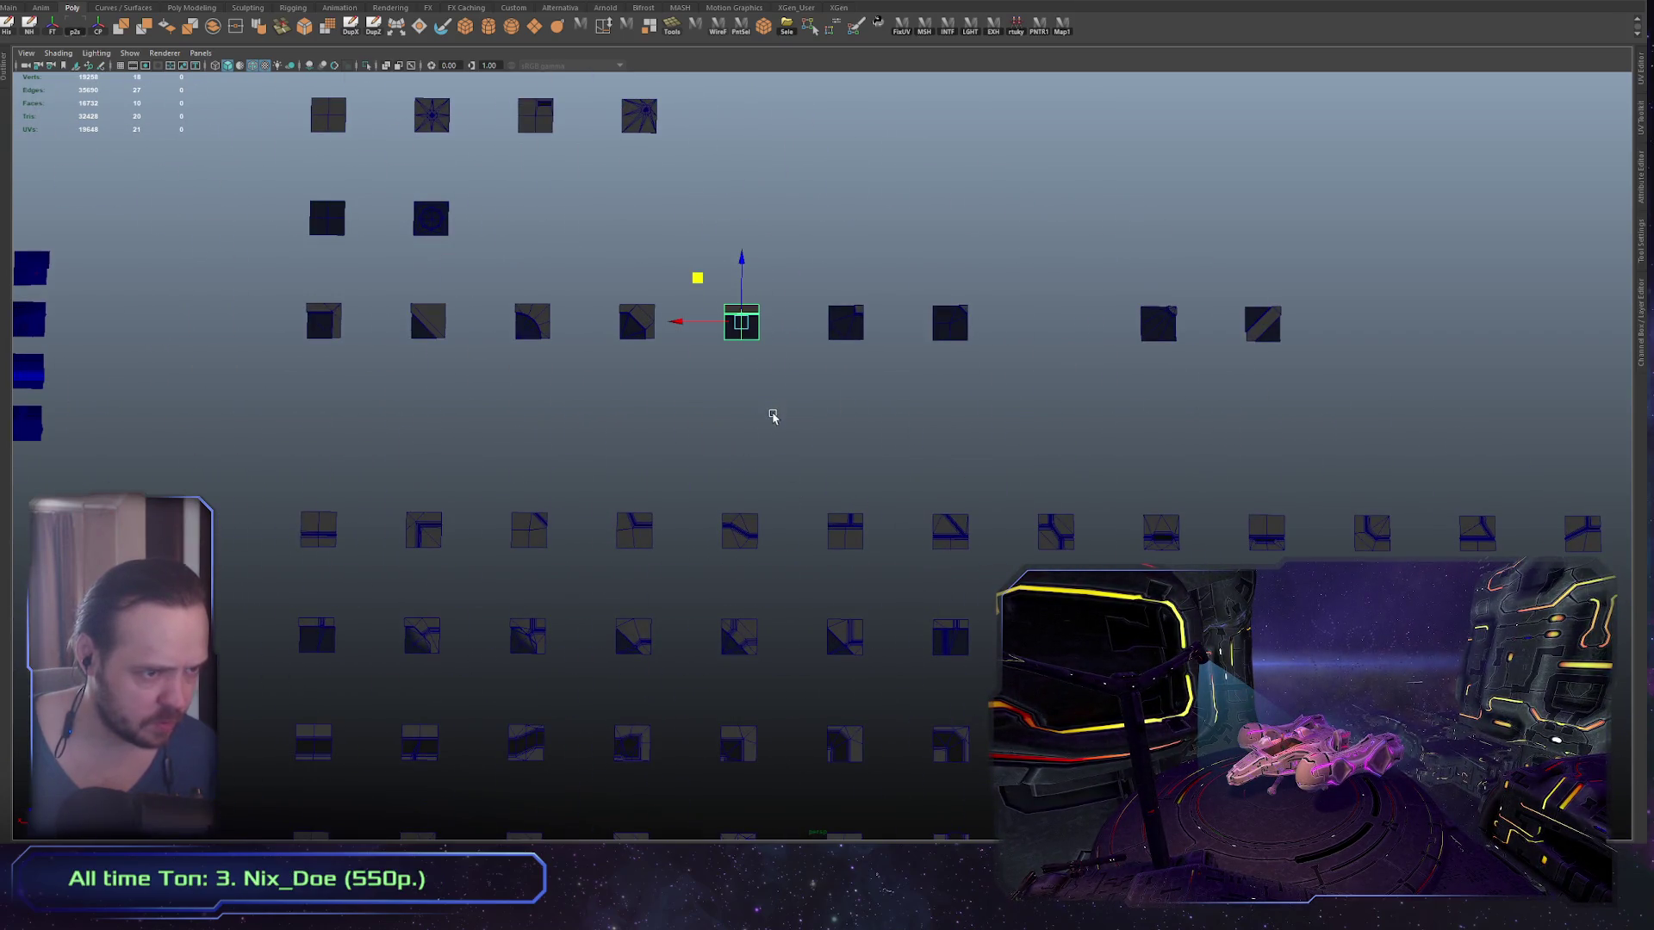
left_click_drag(831, 509, 655, 344)
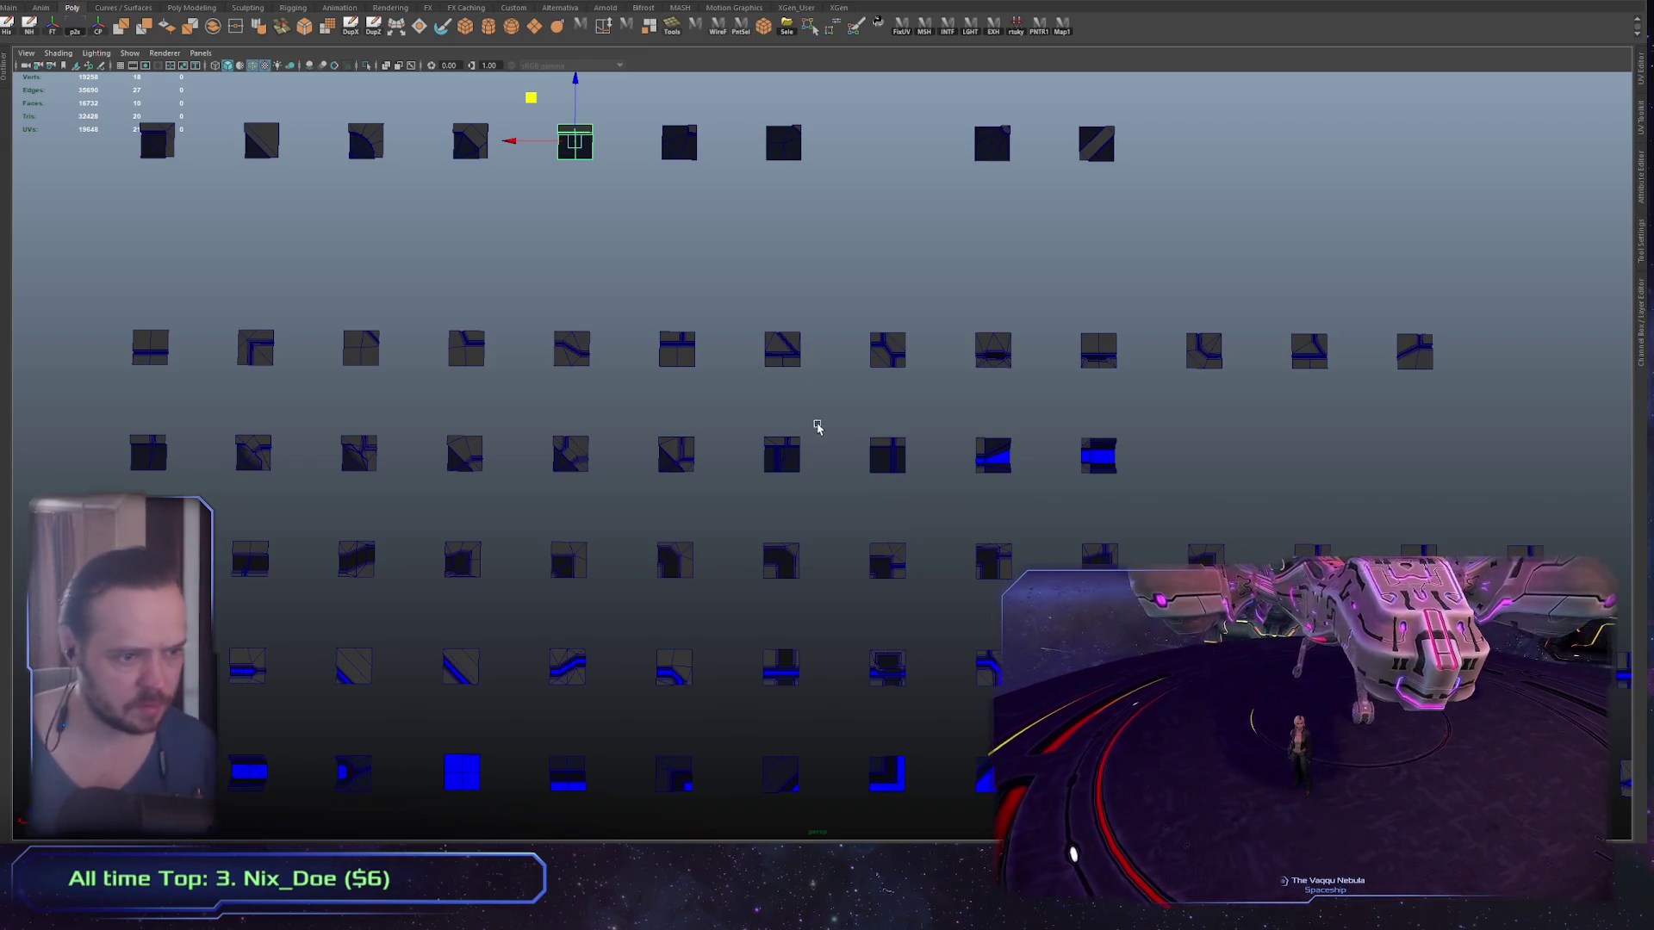
left_click(887, 455)
key("ctrl+d")
mouse_move(887, 455)
left_mouse_down()
mouse_move(1185, 460)
mouse_move(1200, 470)
mouse_move(1169, 529)
left_mouse_up()
key("e")
key("w")
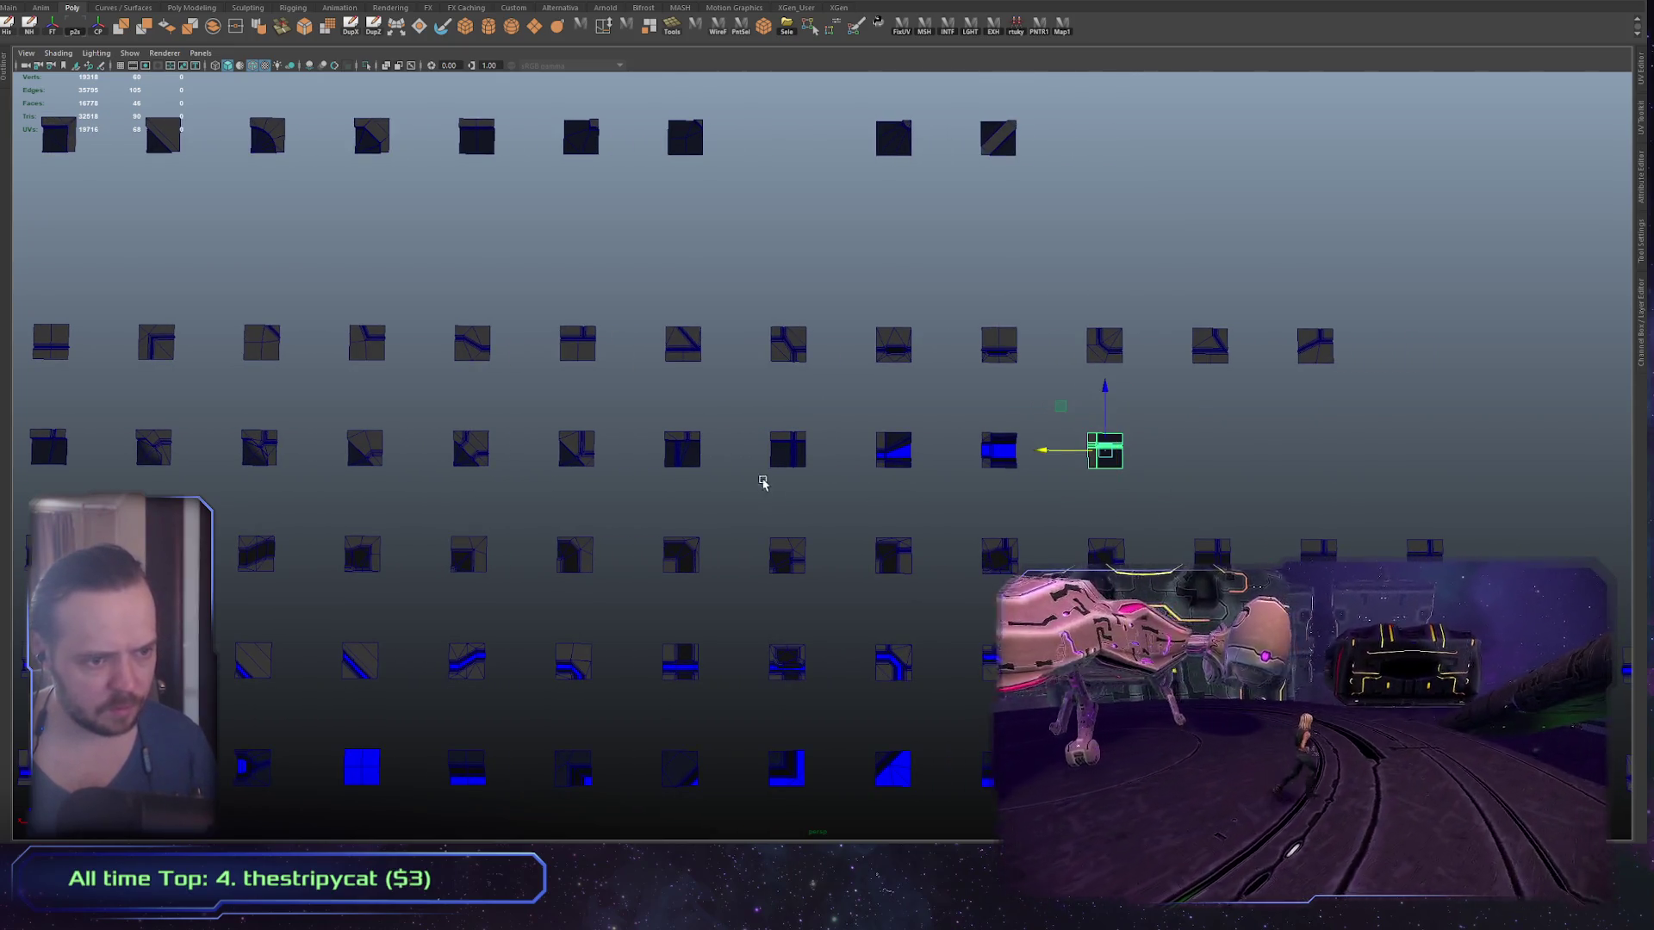
scroll(760, 480, "up", 5)
Step: Compare the copied end tile with the sloped blue-striped tile, deleting it and then restoring it
left_click(808, 456)
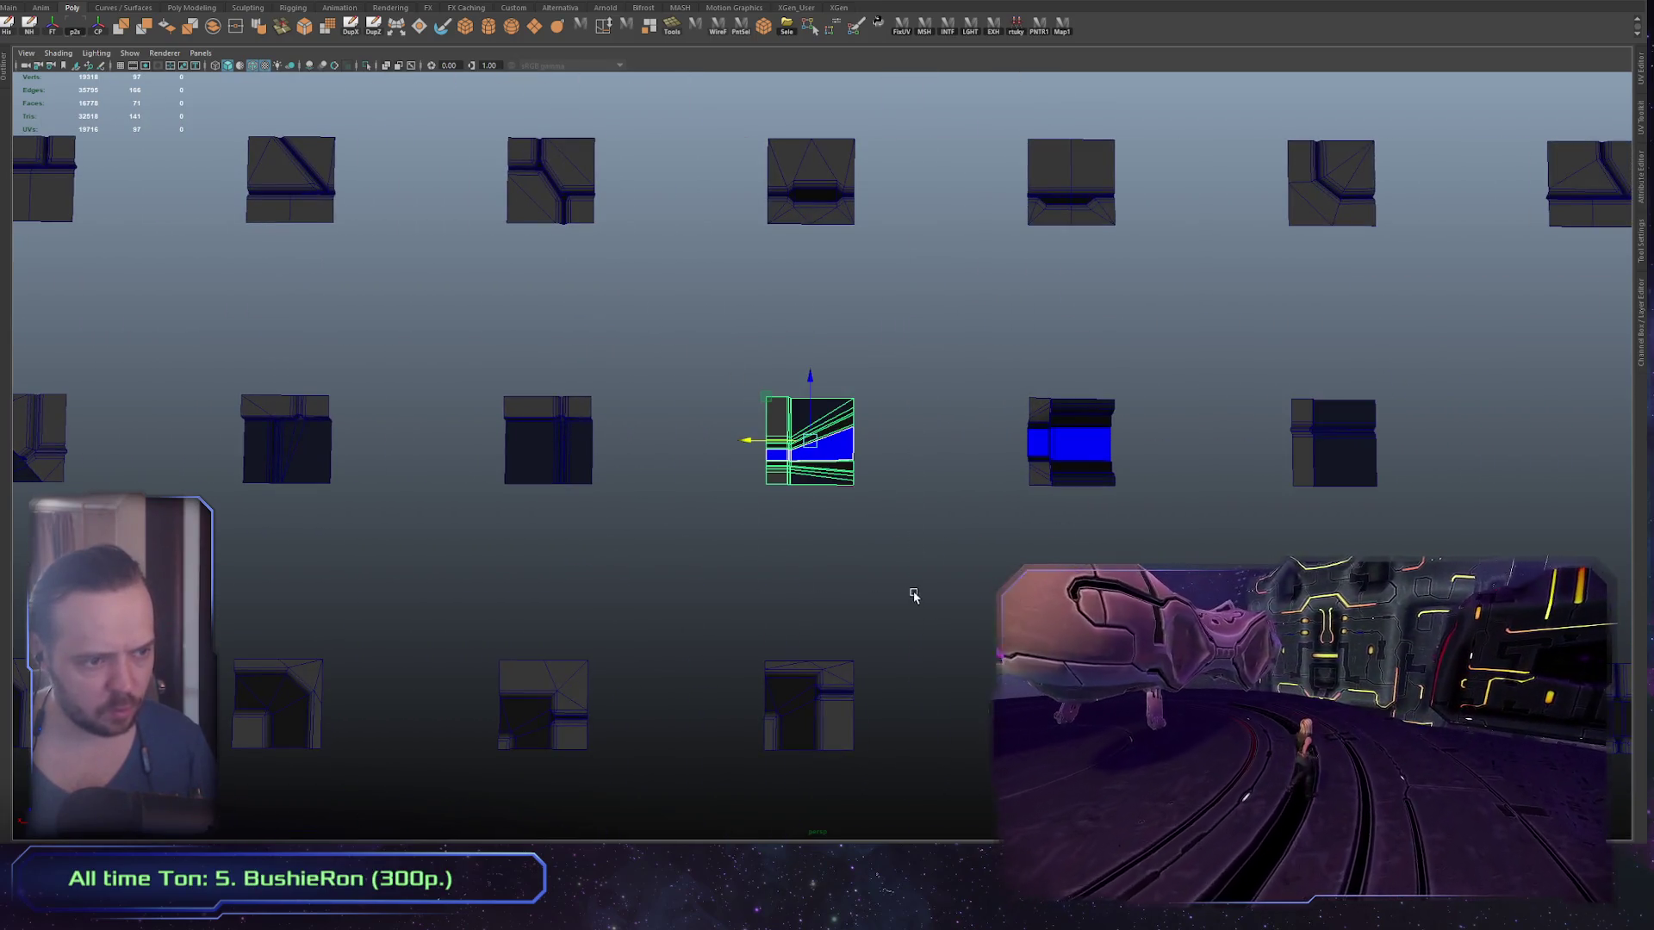
left_click_drag(1033, 515, 909, 529)
left_click(1174, 456)
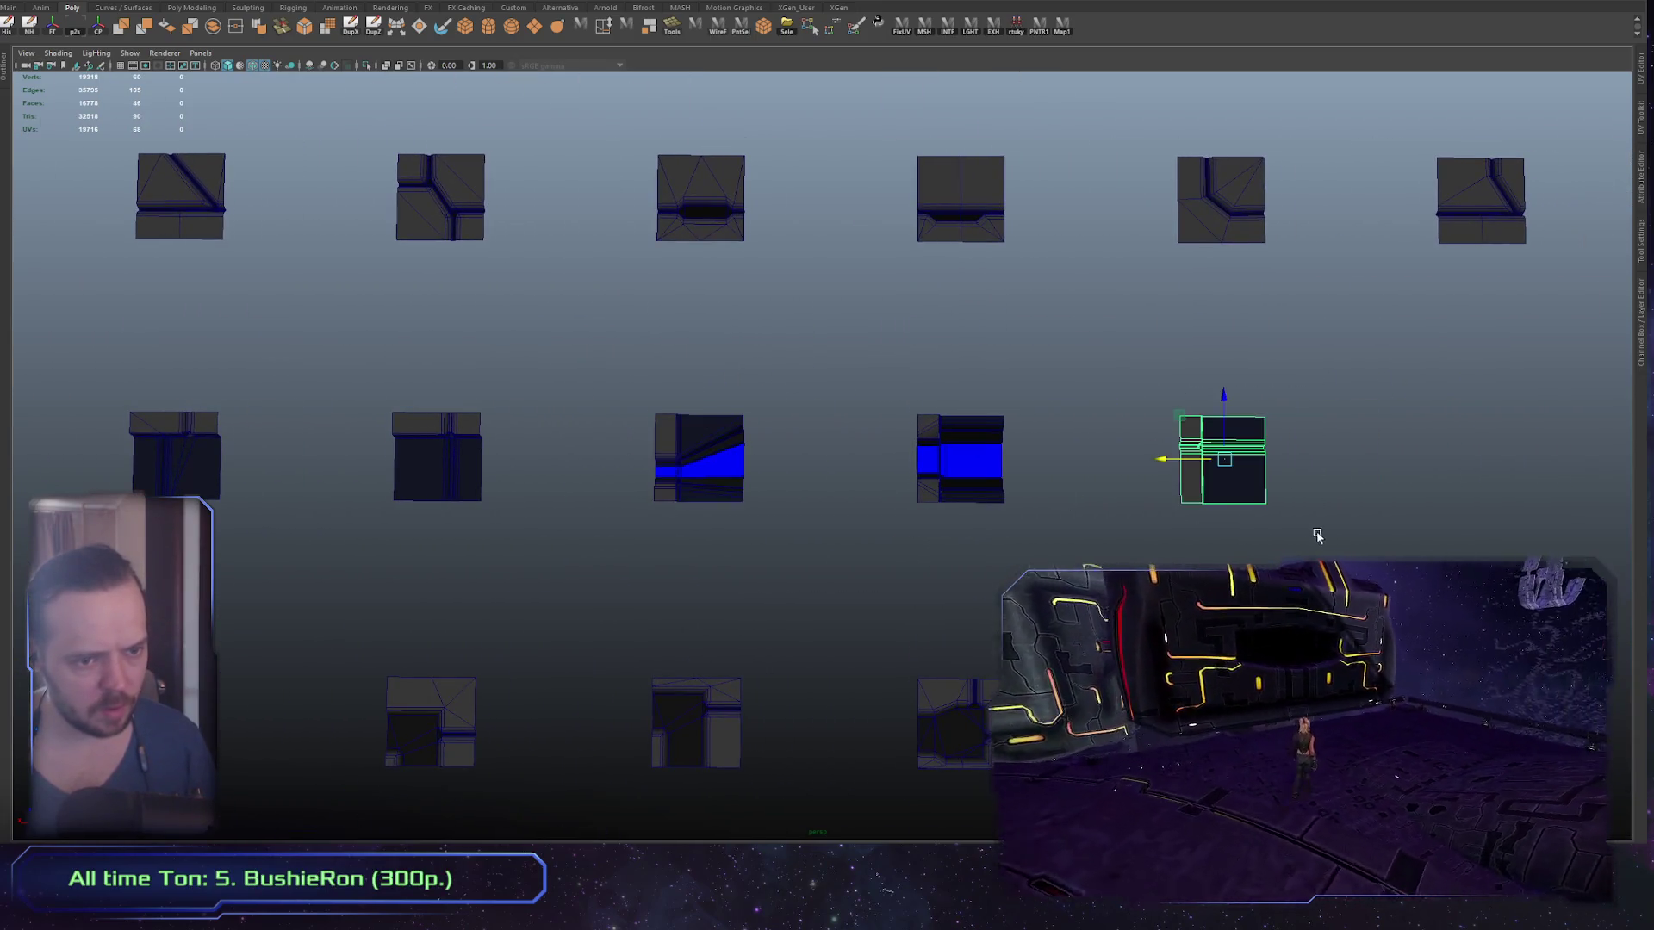
left_click_drag(728, 477, 729, 478)
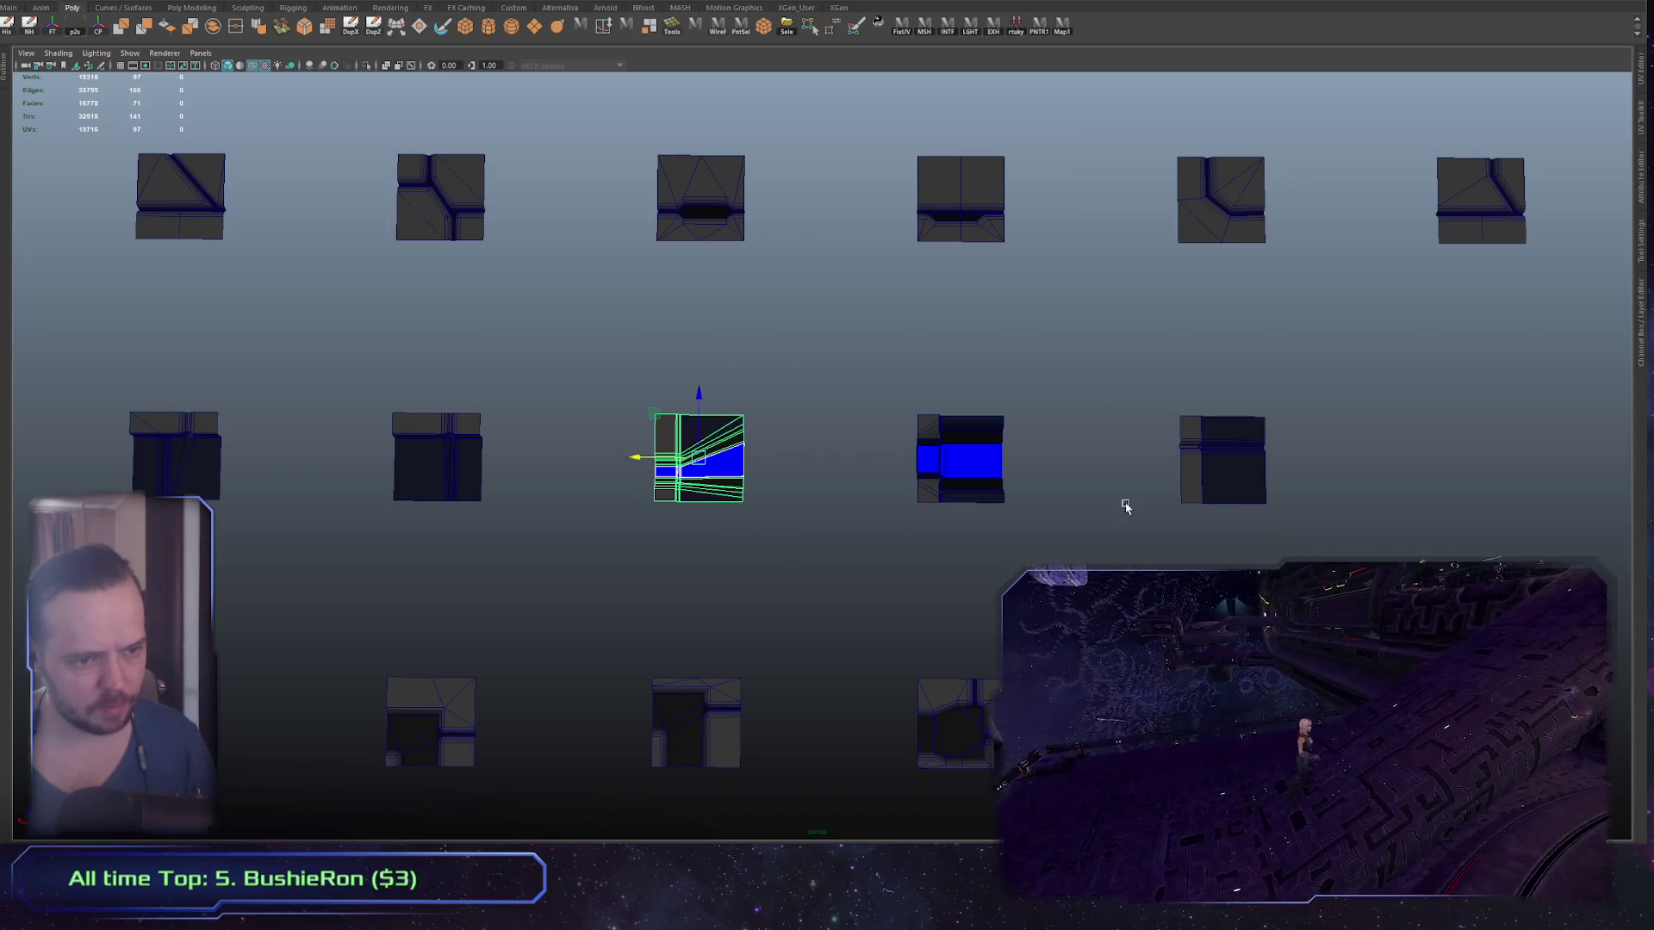
left_click(1189, 470)
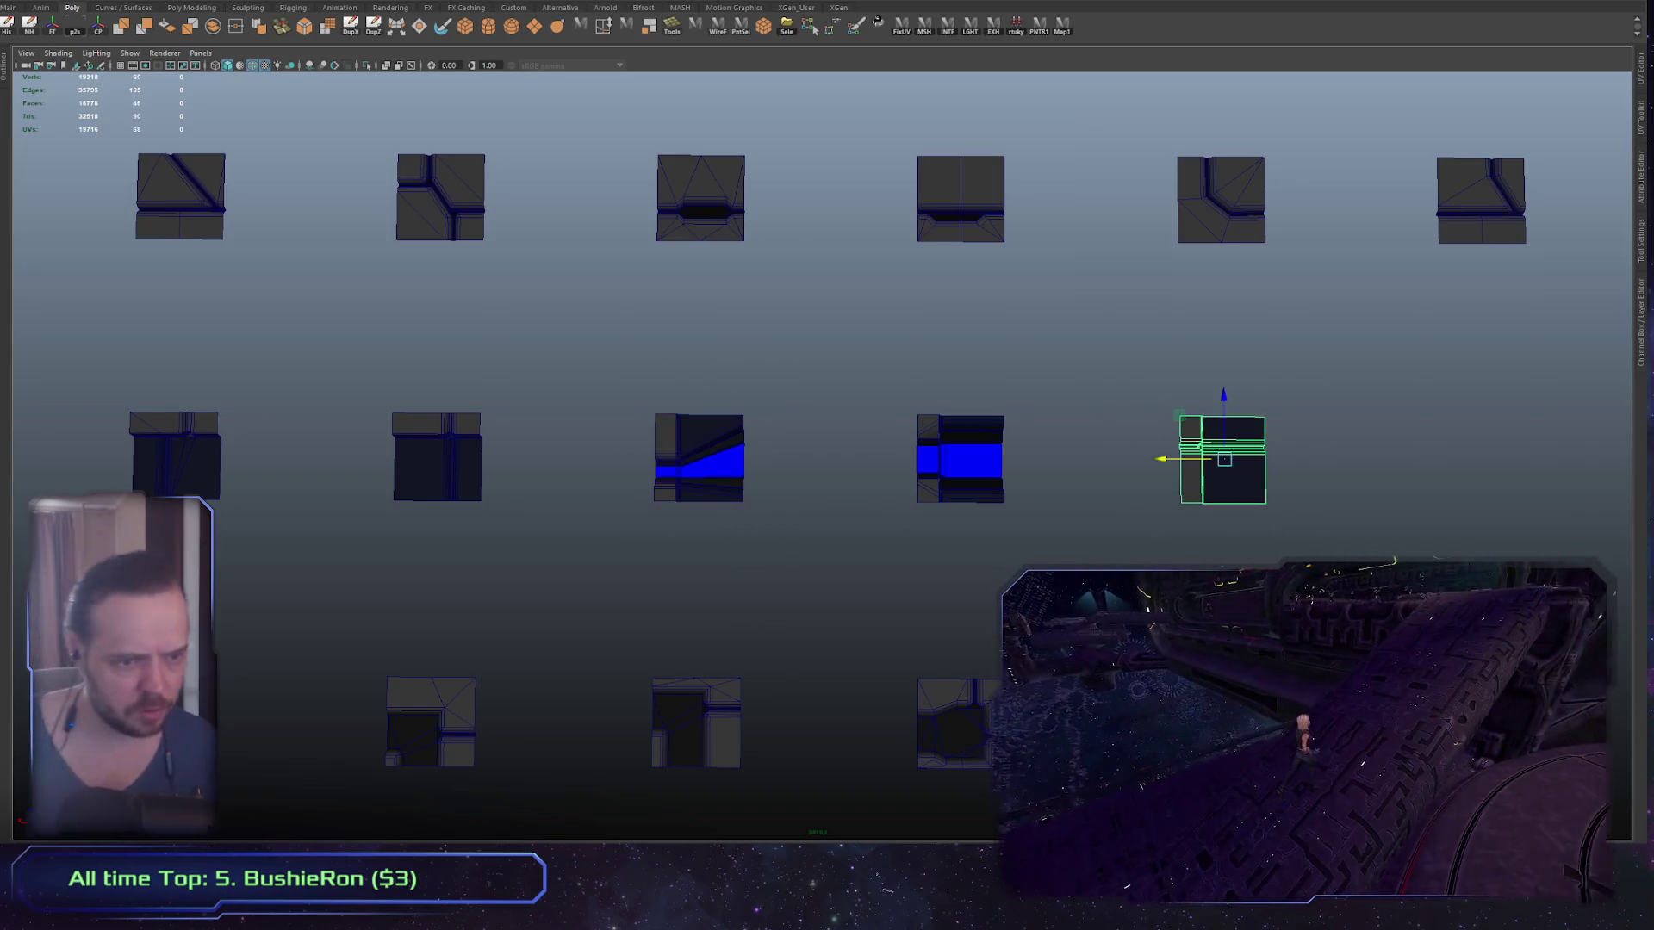
left_click(699, 443)
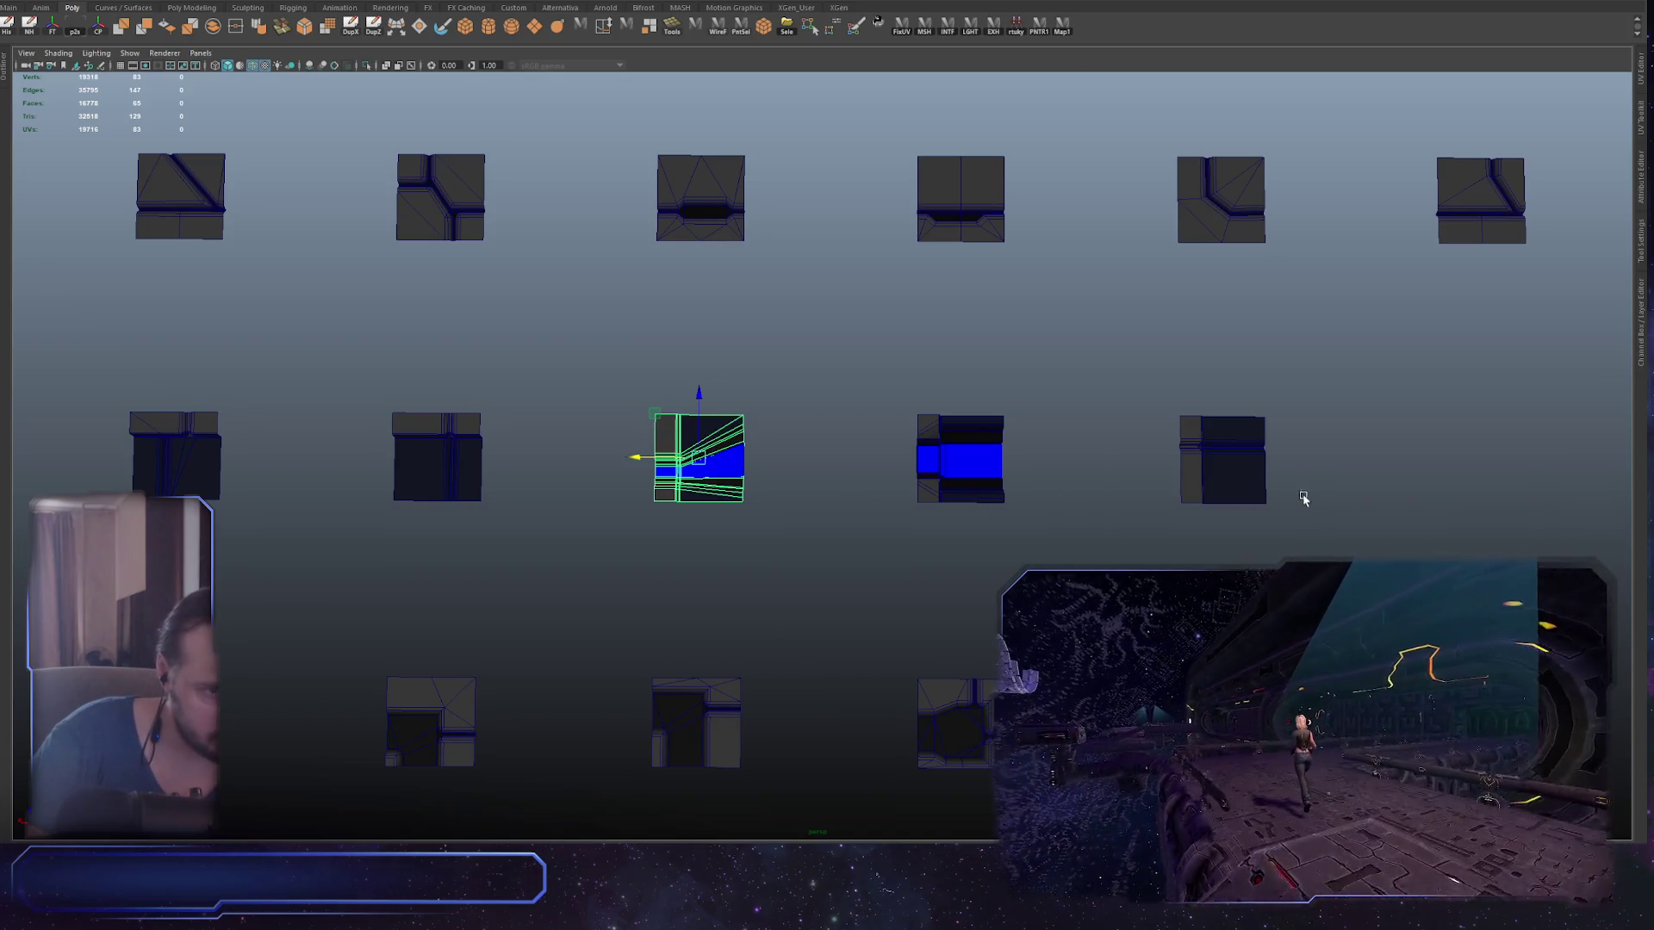
left_click(1219, 474)
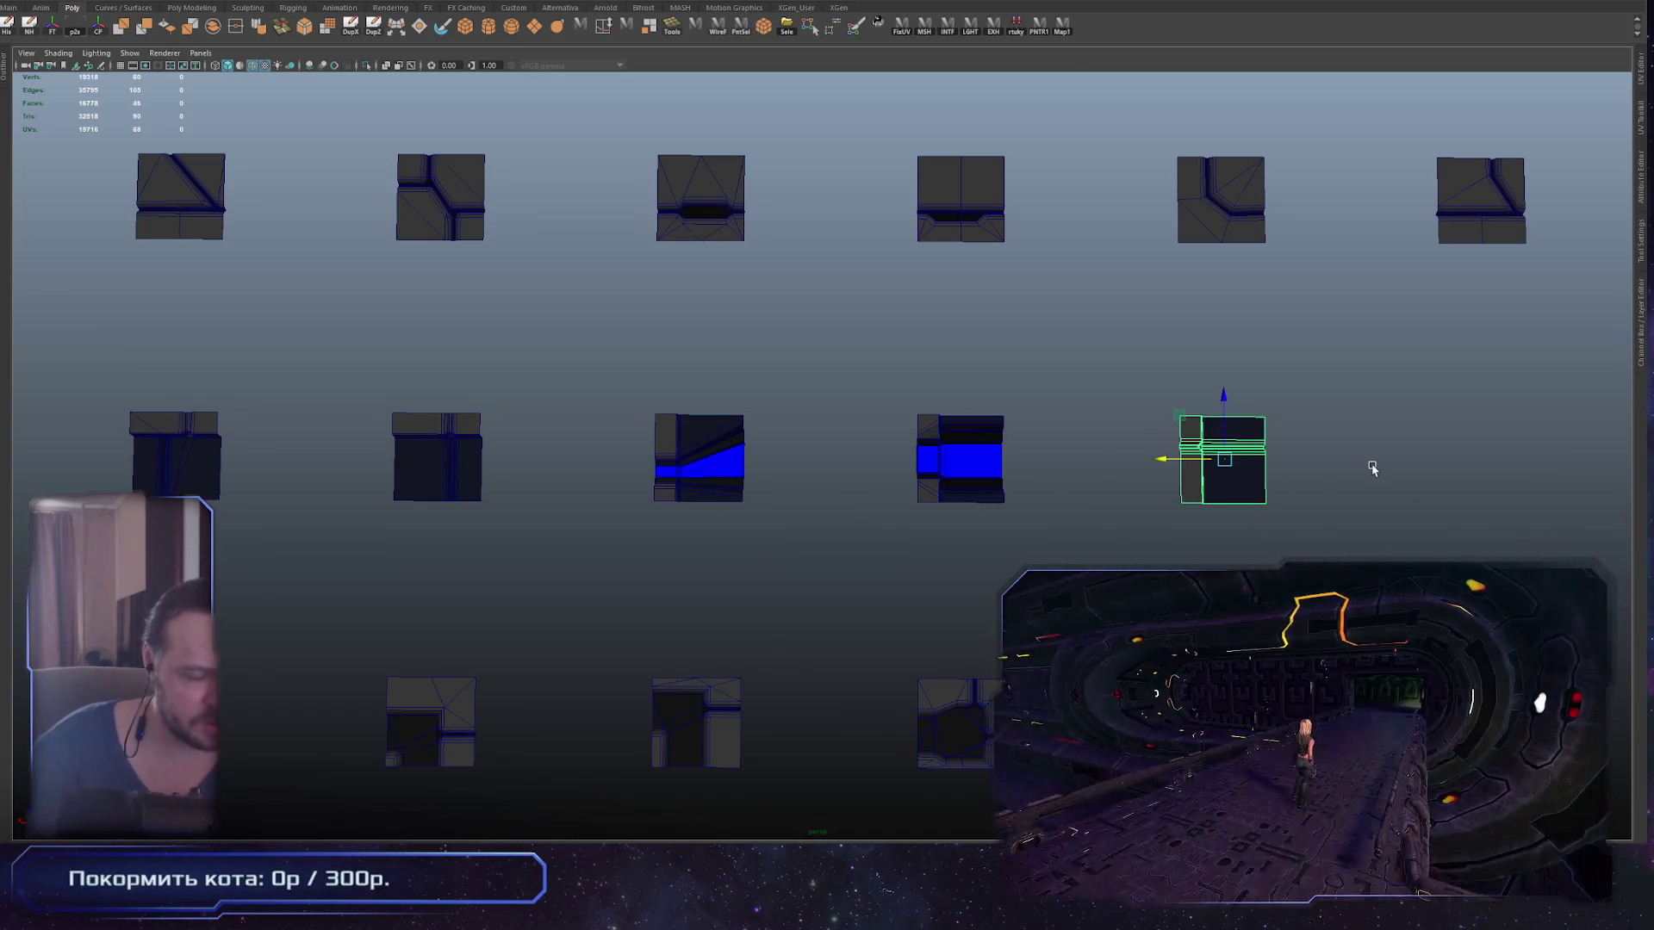
key("Delete")
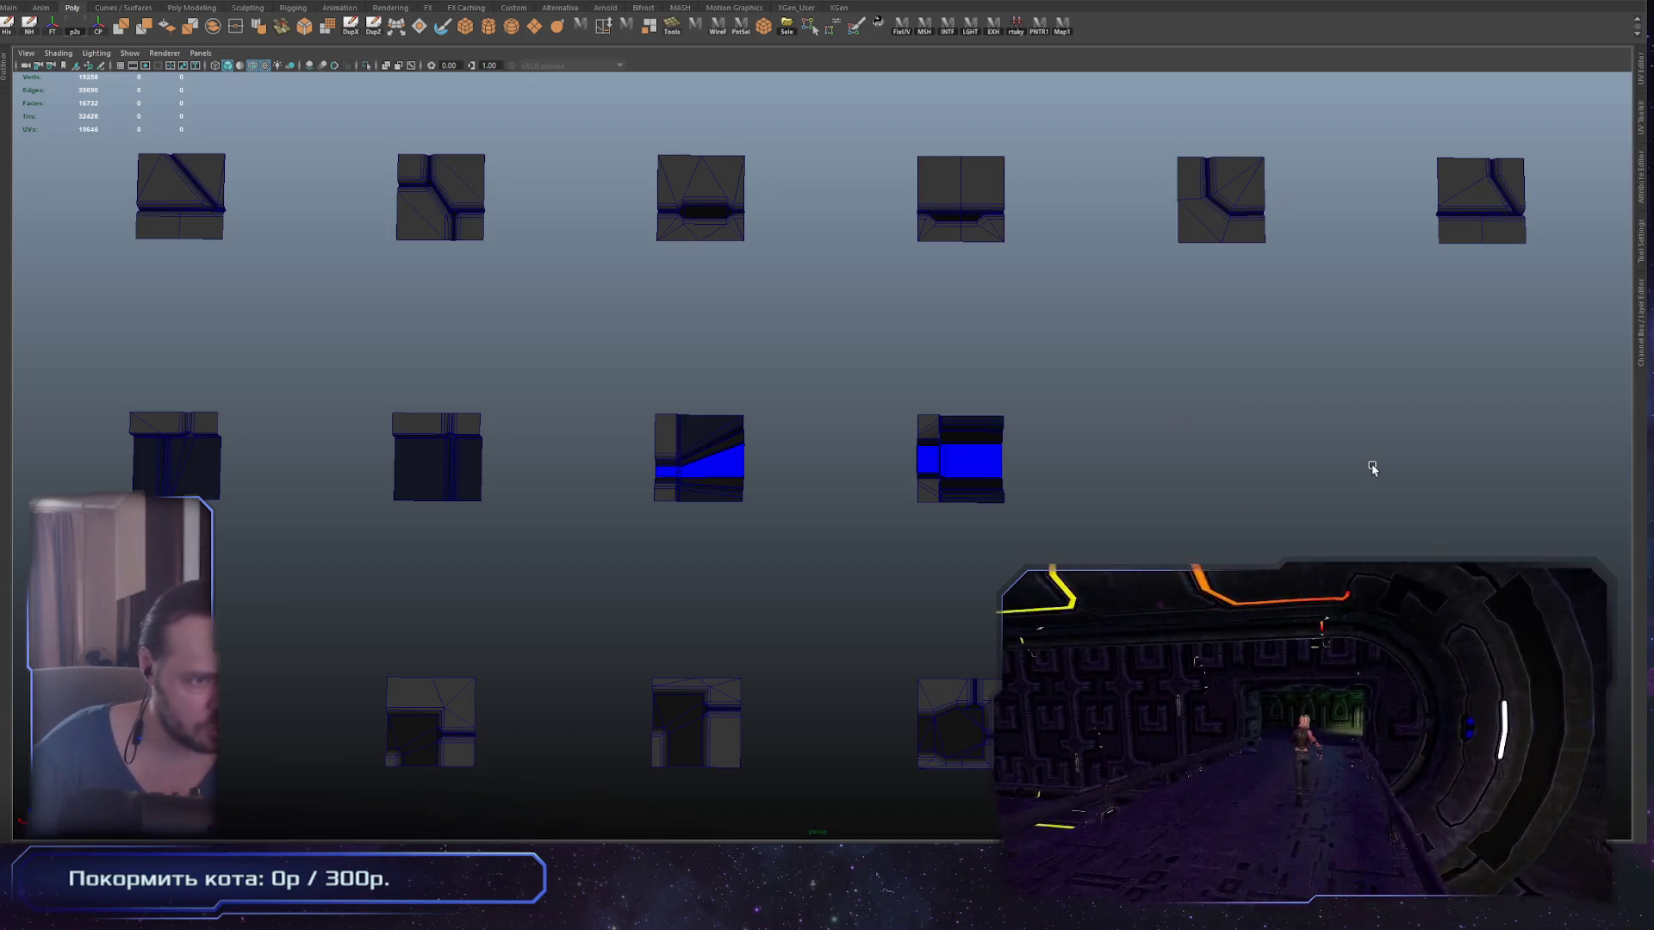
key("ctrl+z")
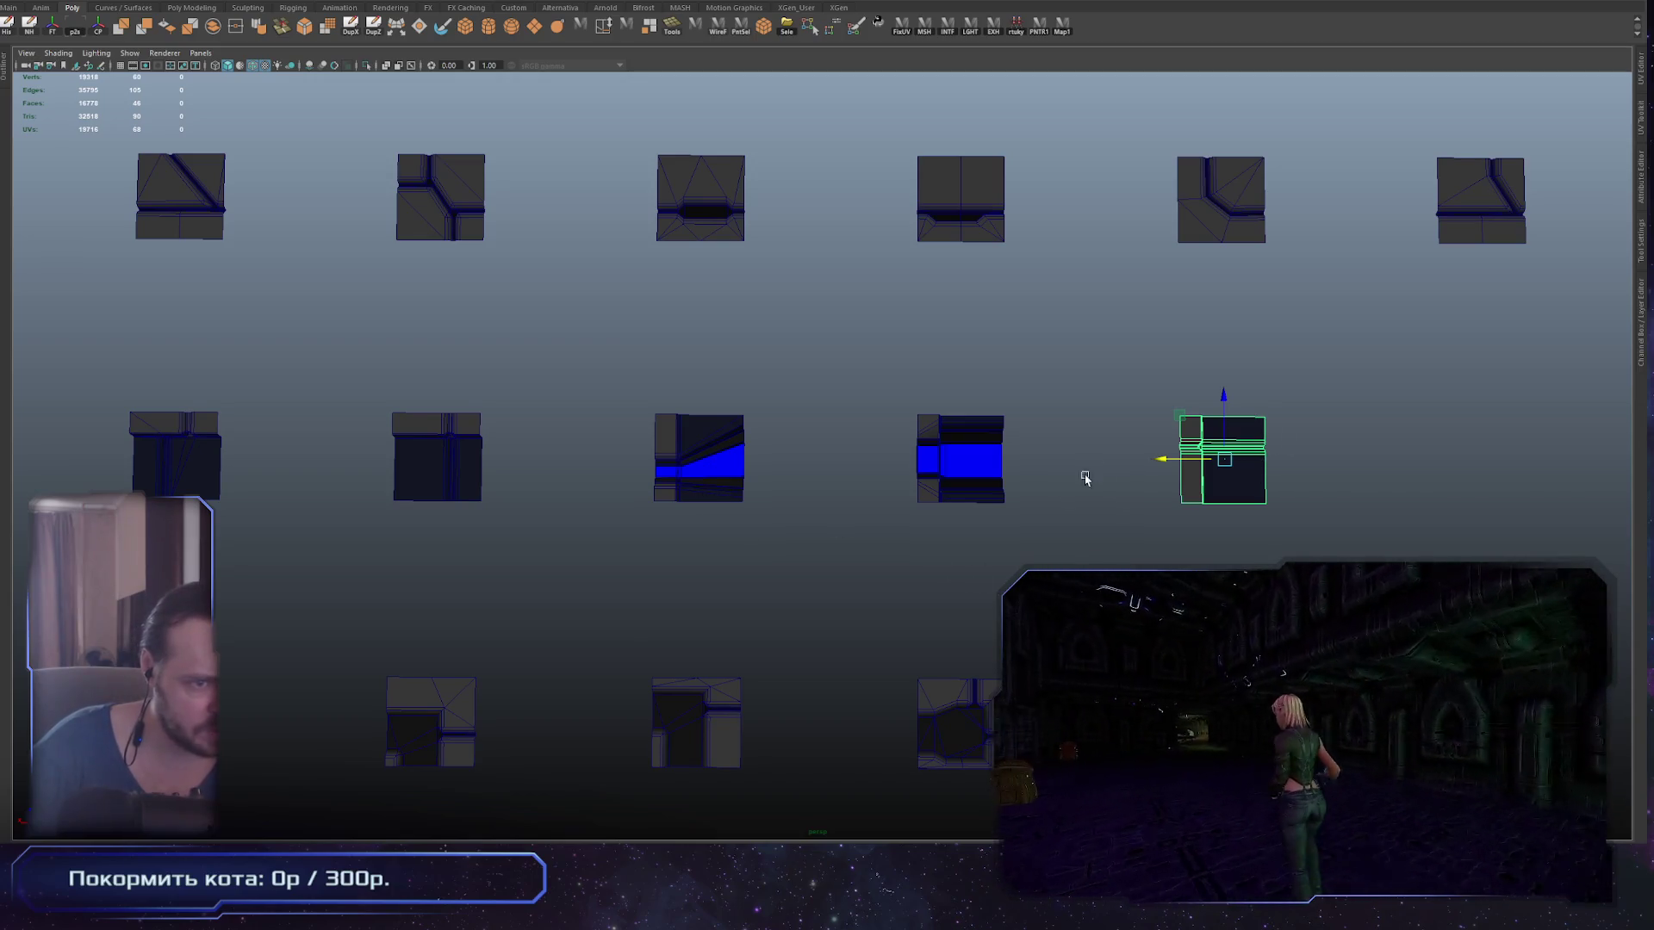
Step: Freeze the end tile's transformations, switching to the layout with channel values
key("e")
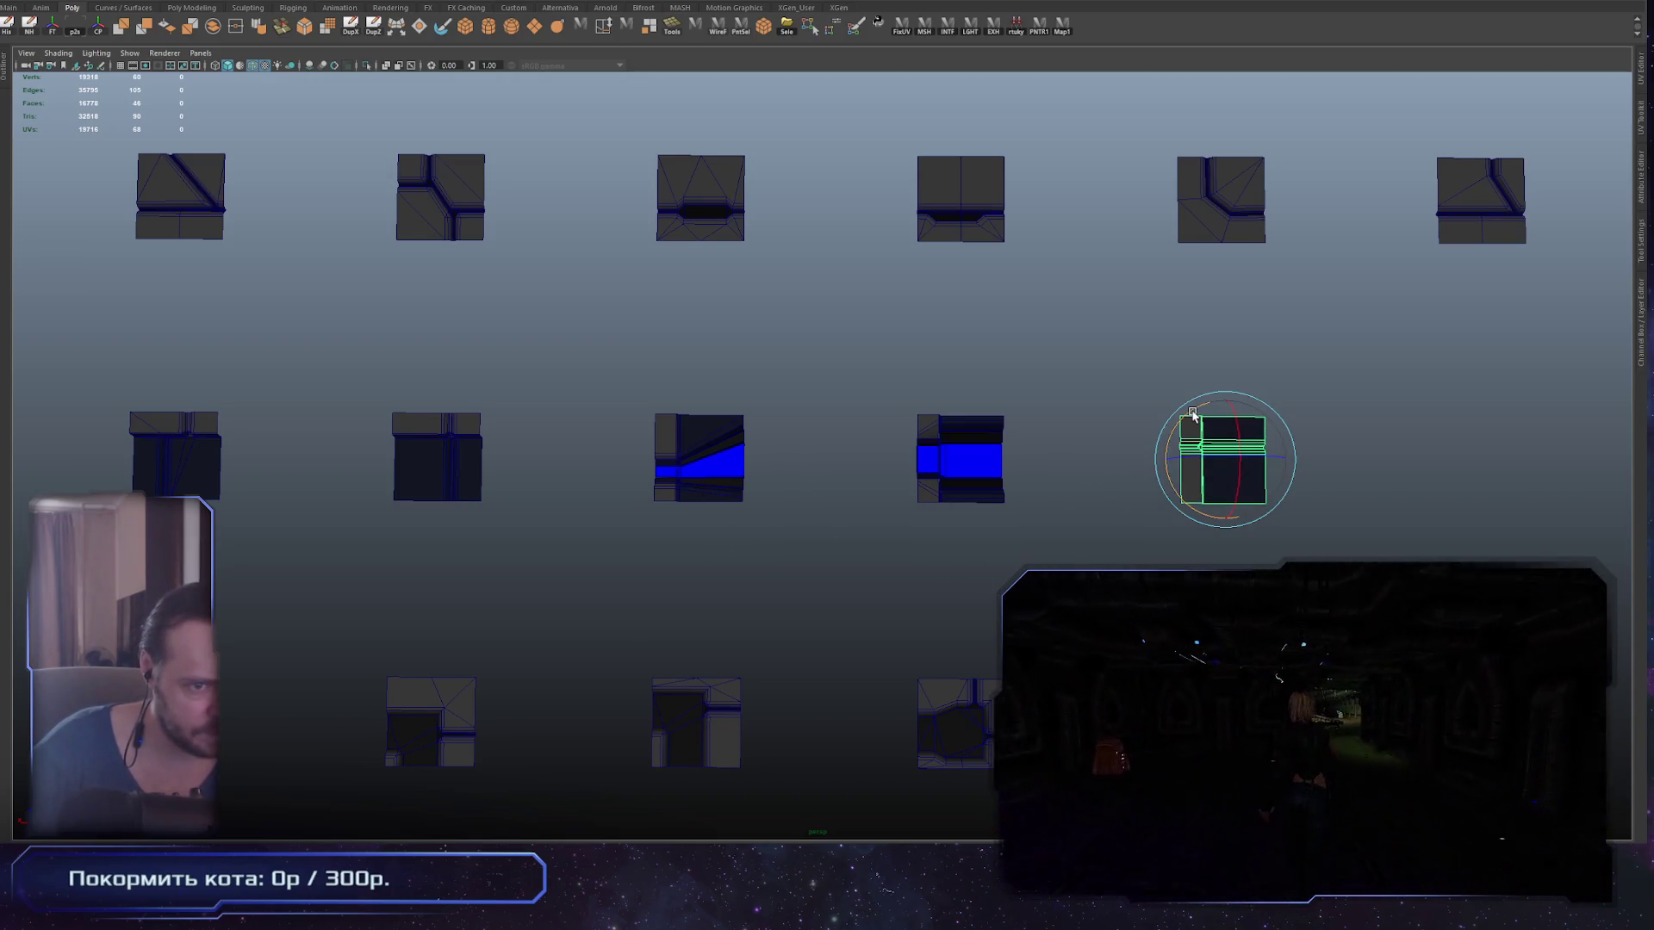
key("w")
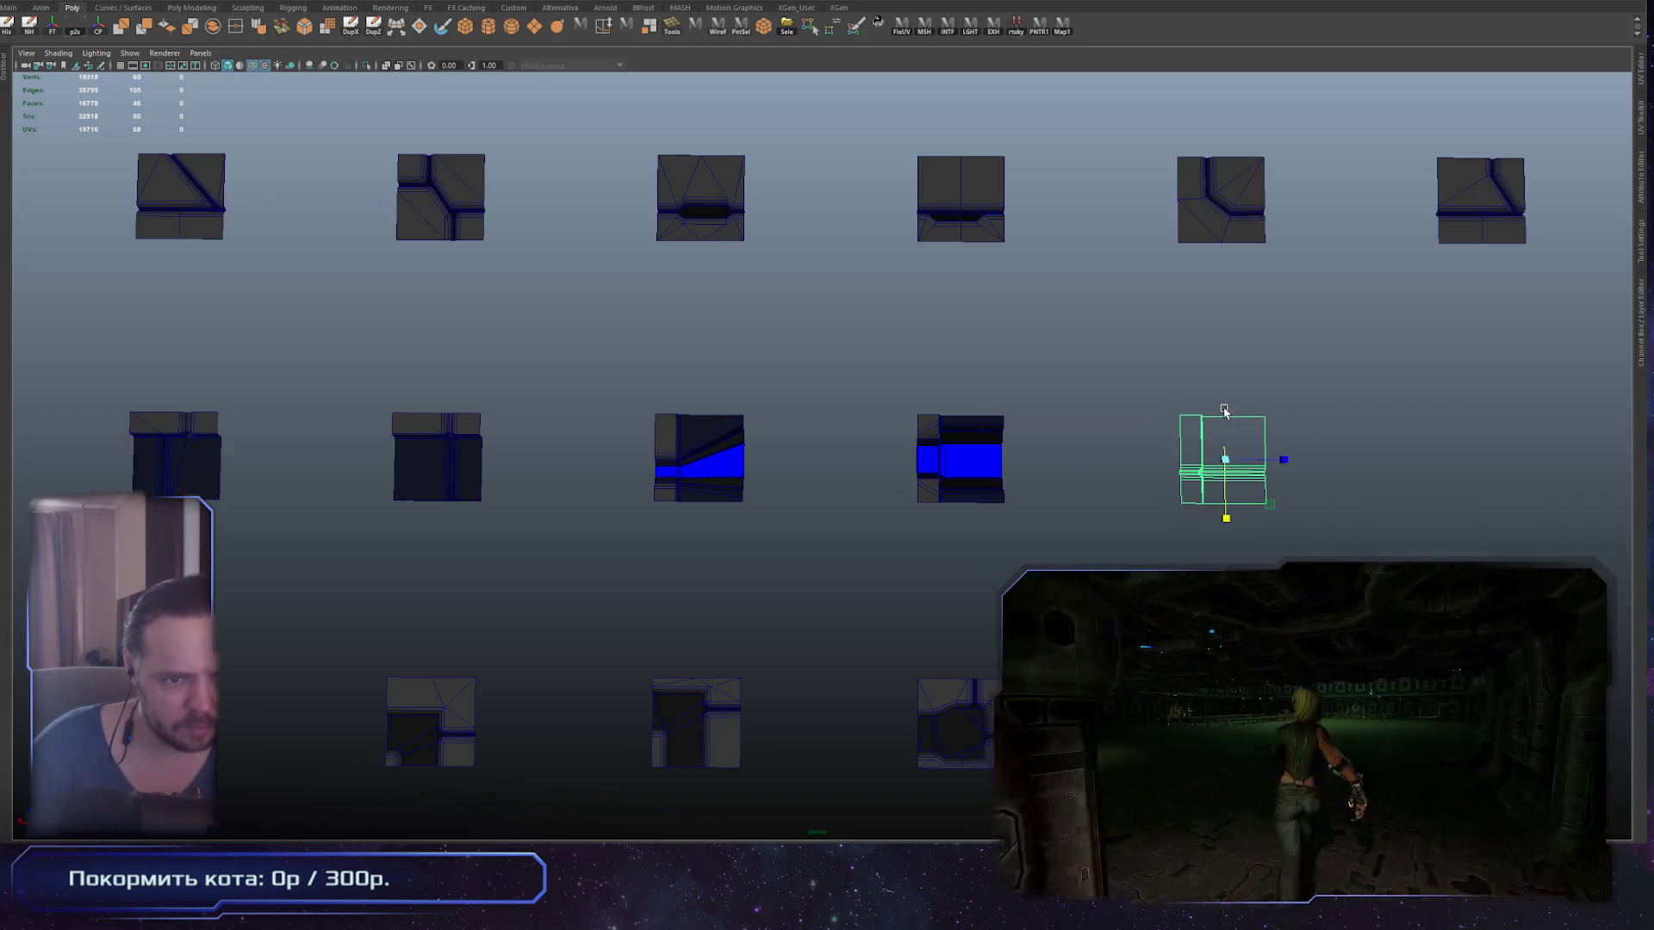
key("ctrl+space")
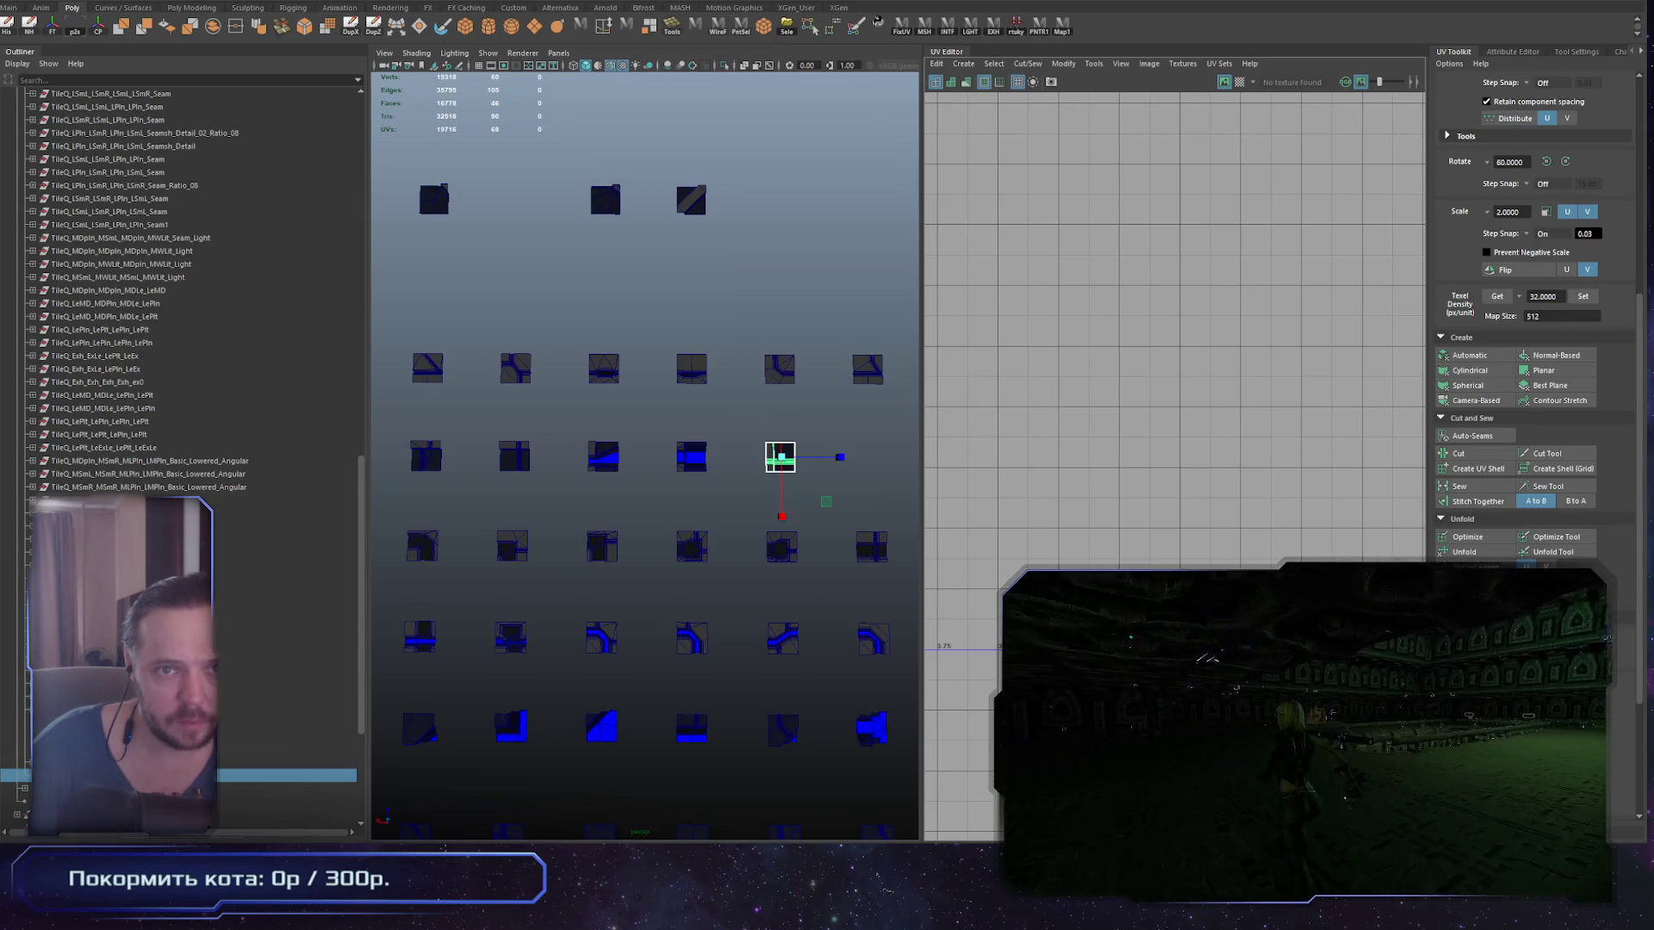
key("ctrl+a")
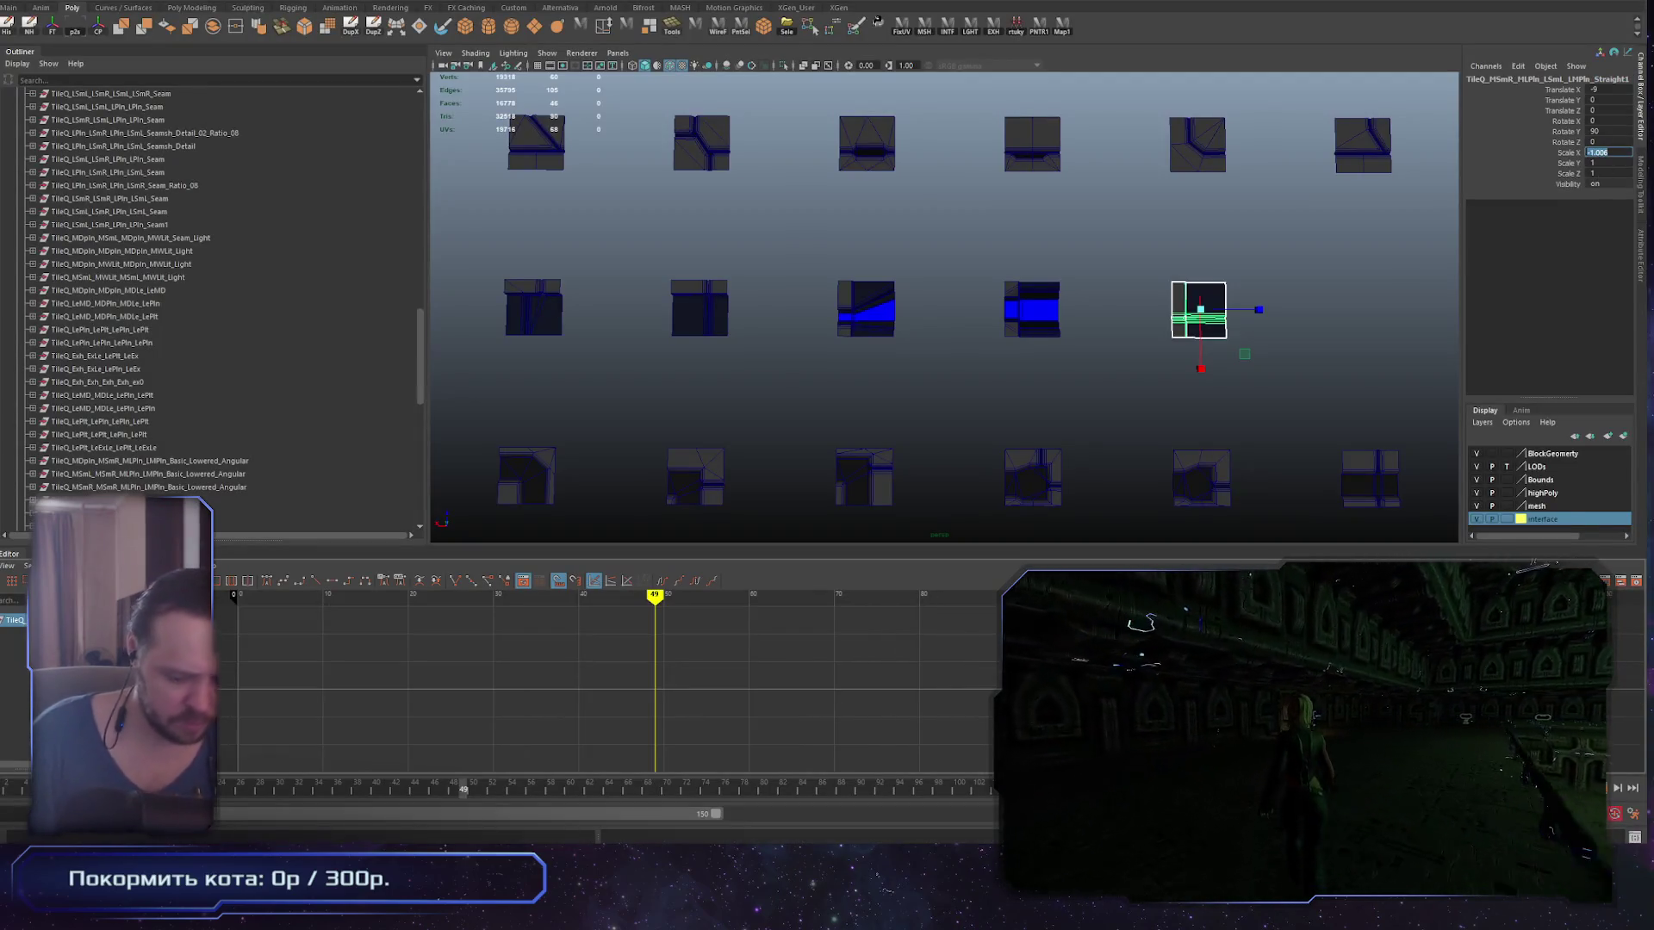
key("ctrl+f")
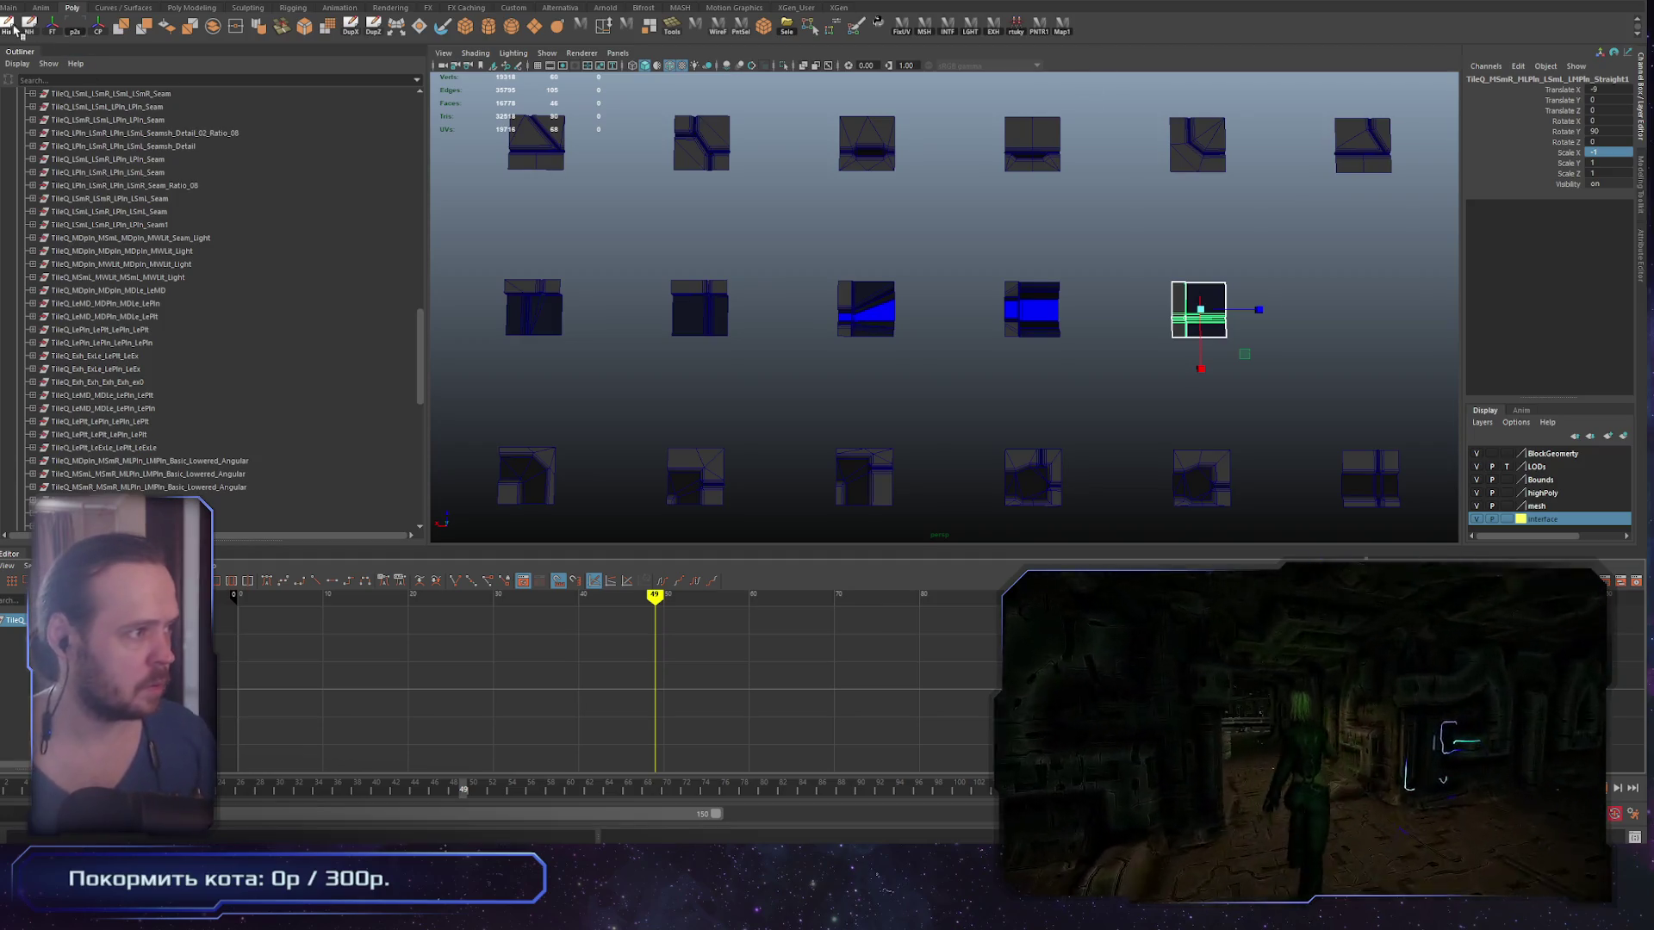
scroll(987, 274, "up", 4)
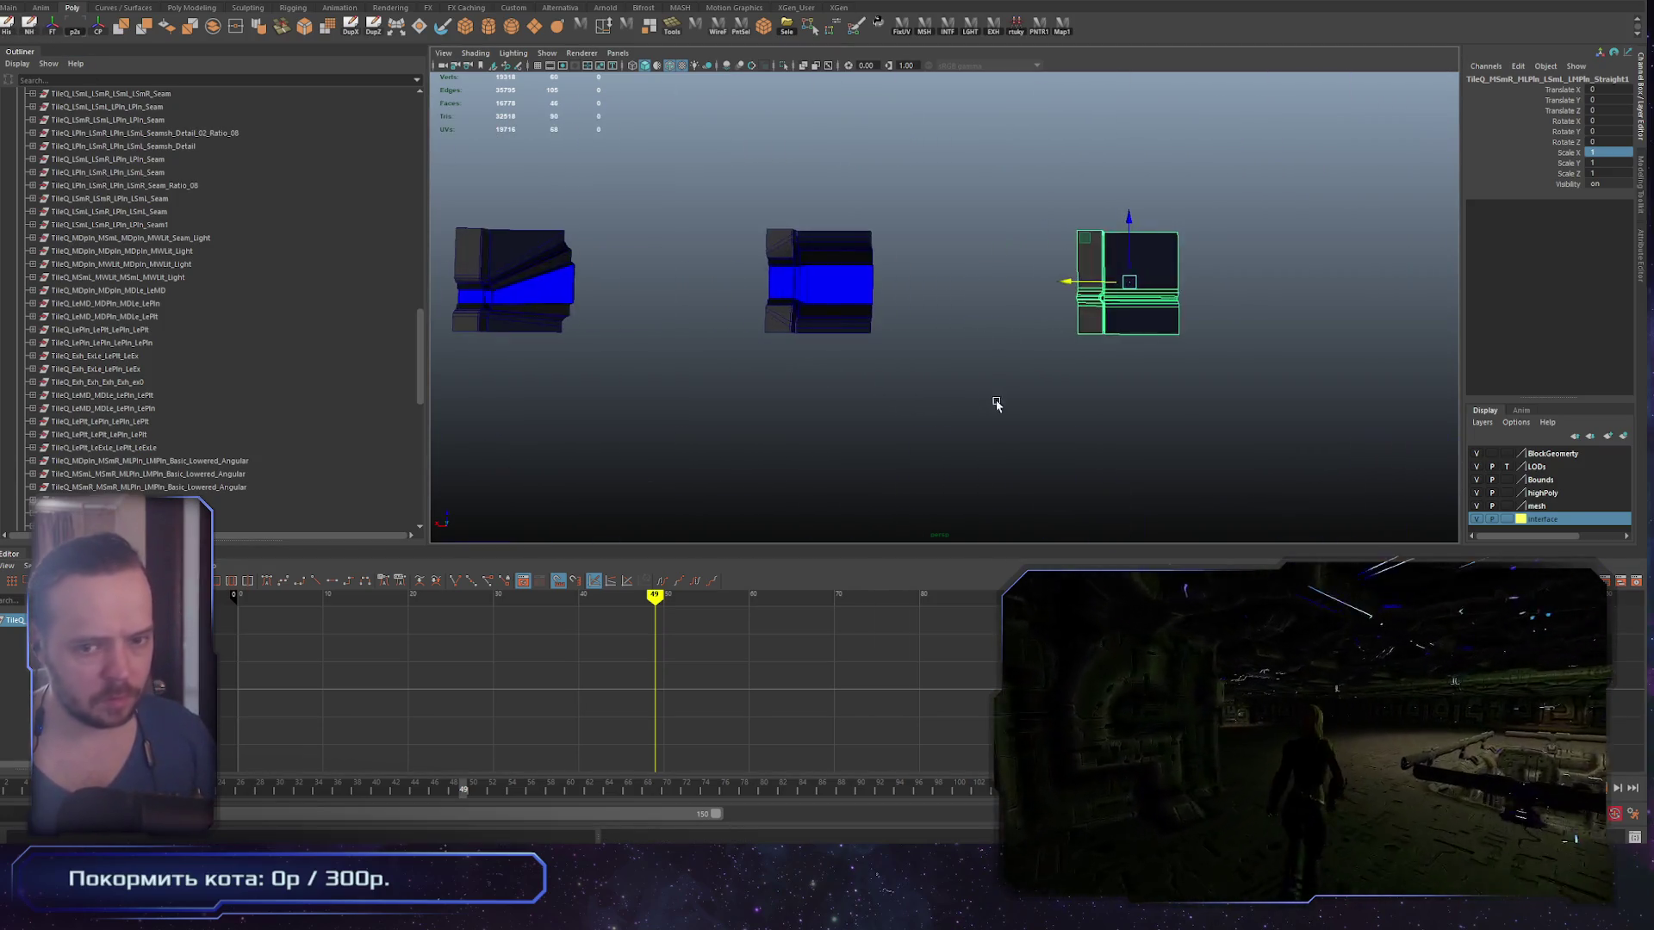
scroll(1049, 413, "down", 3)
left_click(1189, 393)
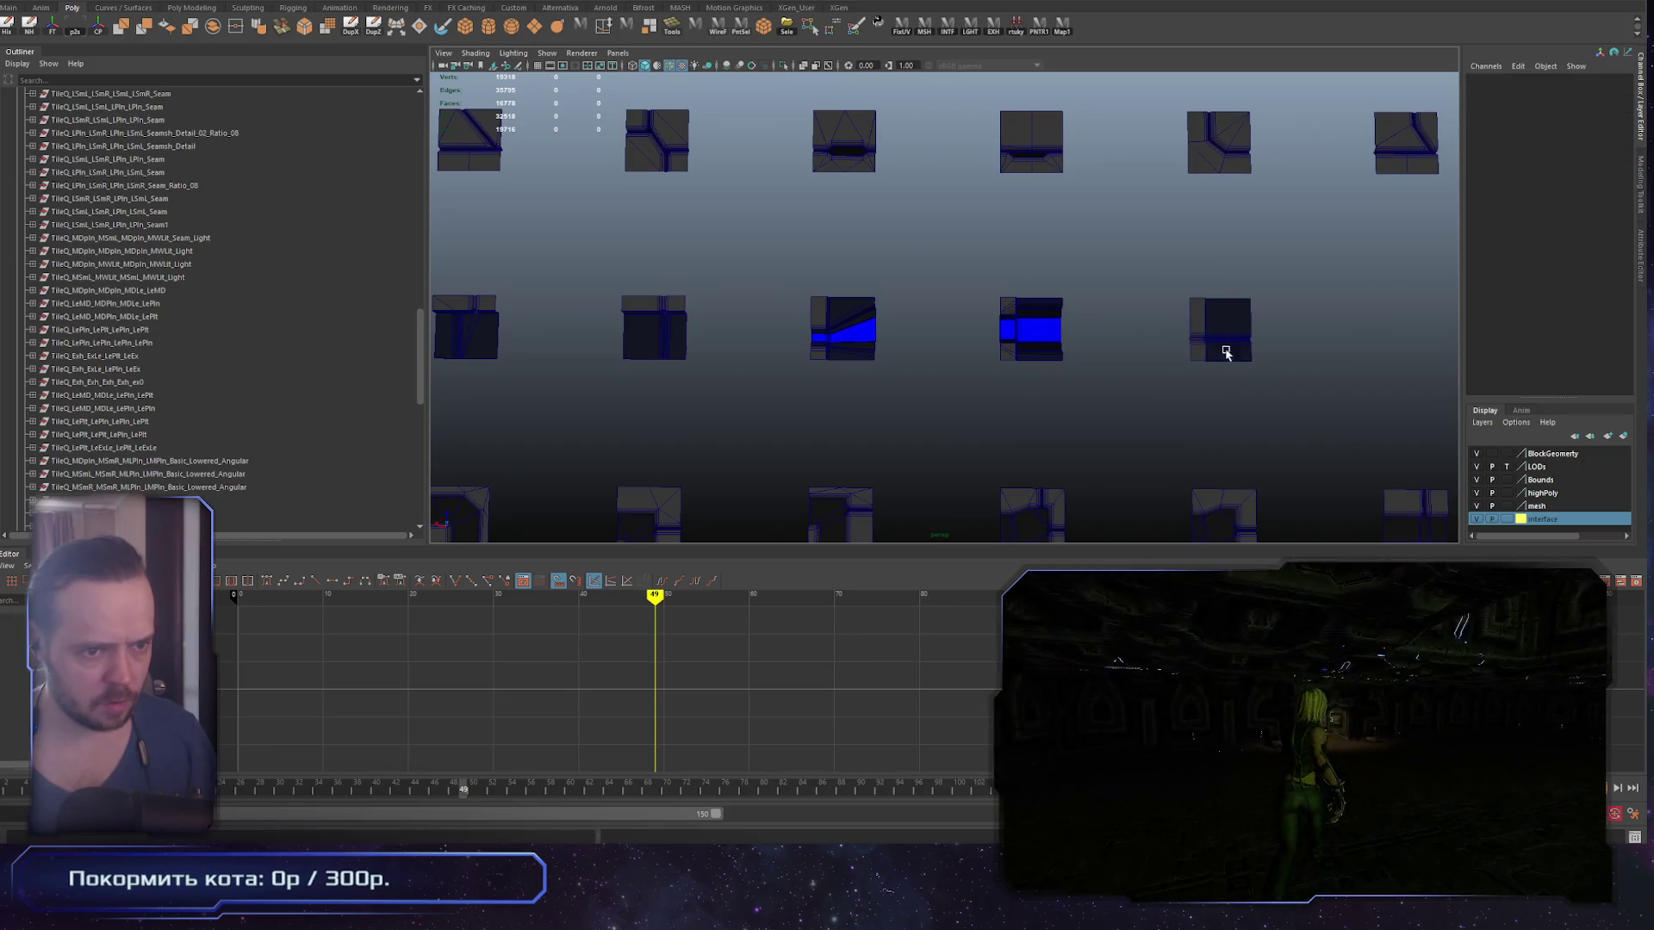
Step: Duplicate the sloped blue-striped tile and move the copy right along X
left_click(860, 333)
key("f")
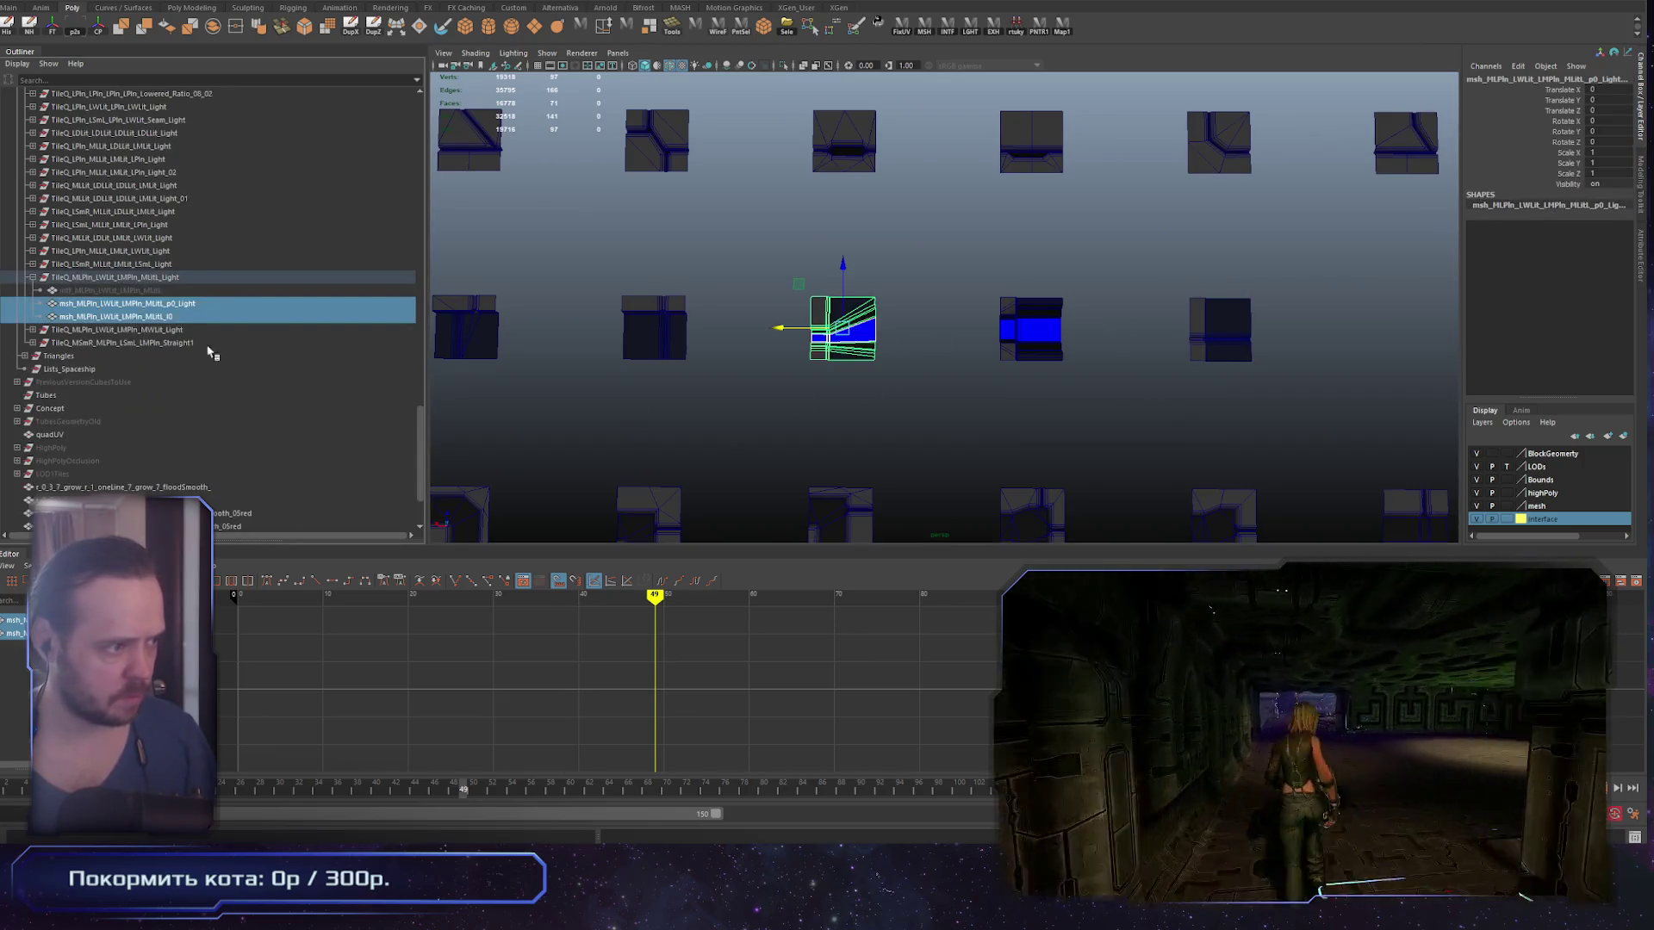
left_click(185, 279)
key("ctrl+d")
left_click_drag(793, 334, 1131, 336)
left_click(1262, 326)
Step: Orbit for an angled view of the grid and select the third tile in the row
mouse_move(1262, 326)
left_mouse_down()
mouse_move(1100, 284)
mouse_move(1106, 320)
left_mouse_up()
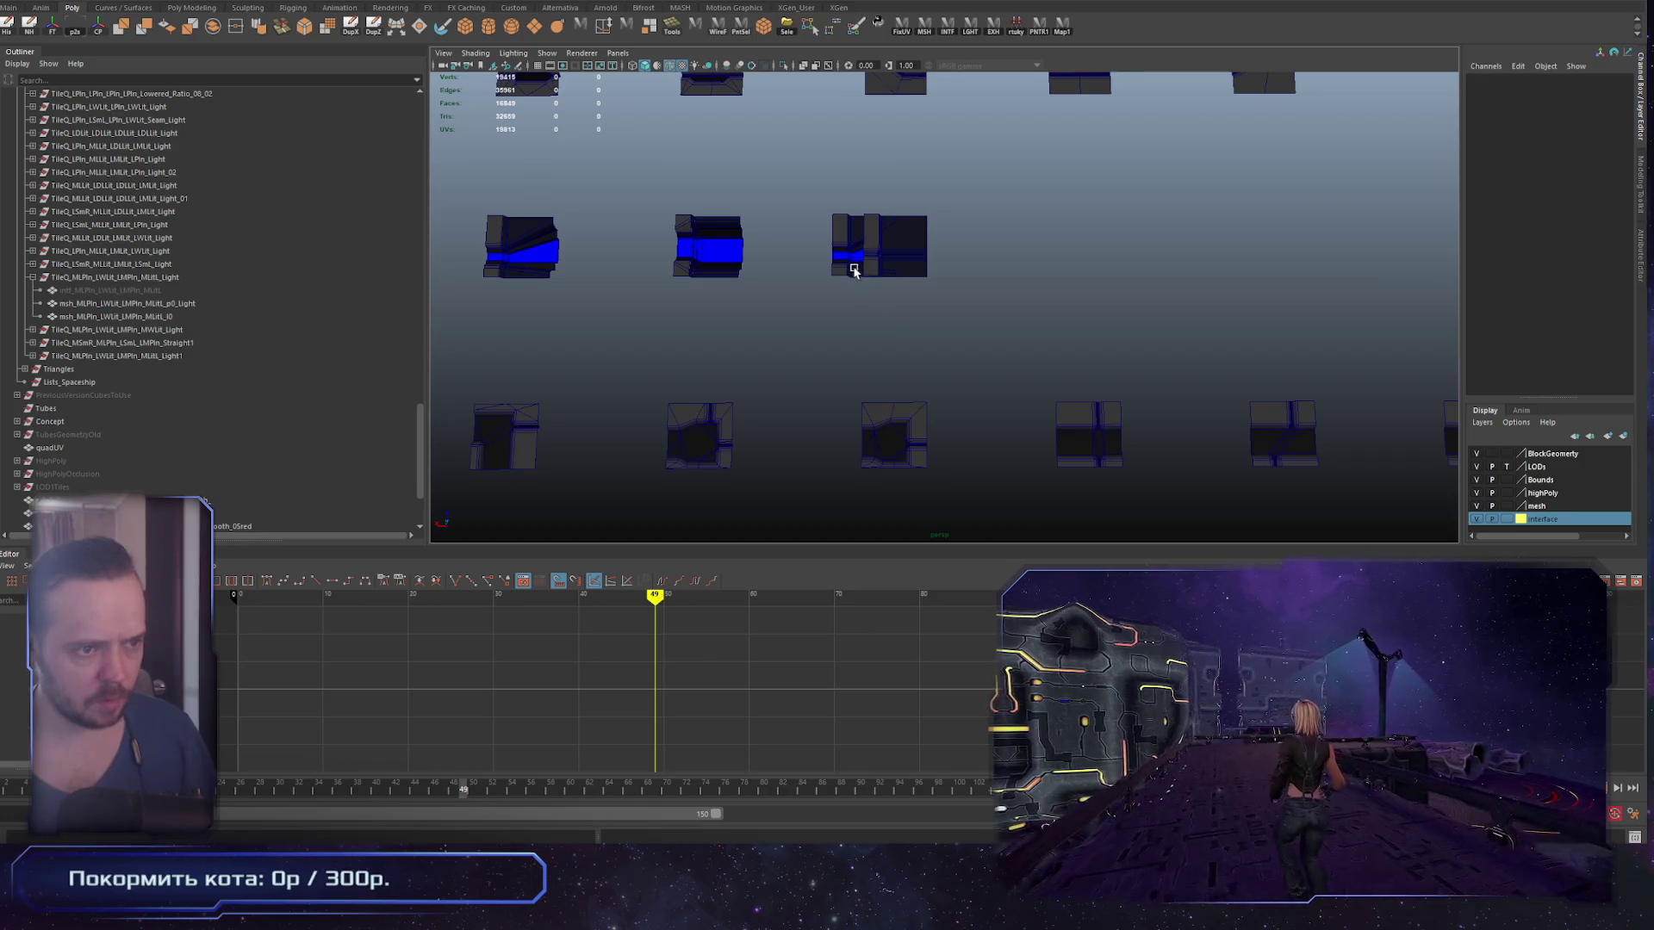
scroll(1085, 367, "down", 5)
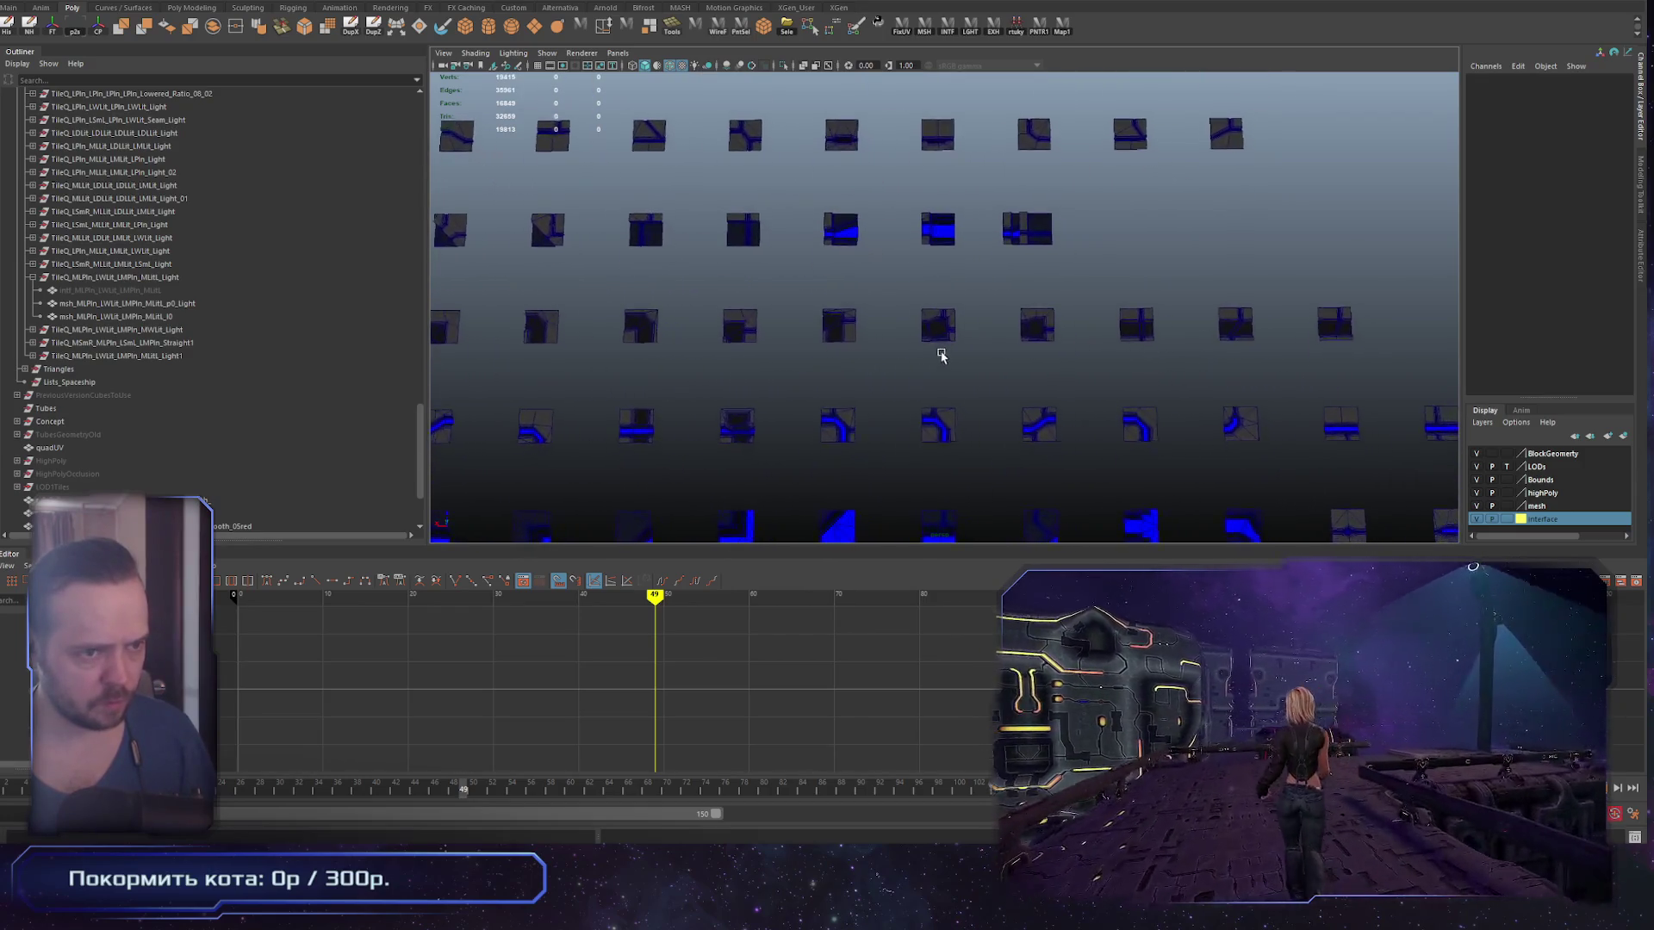
scroll(918, 370, "up", 5)
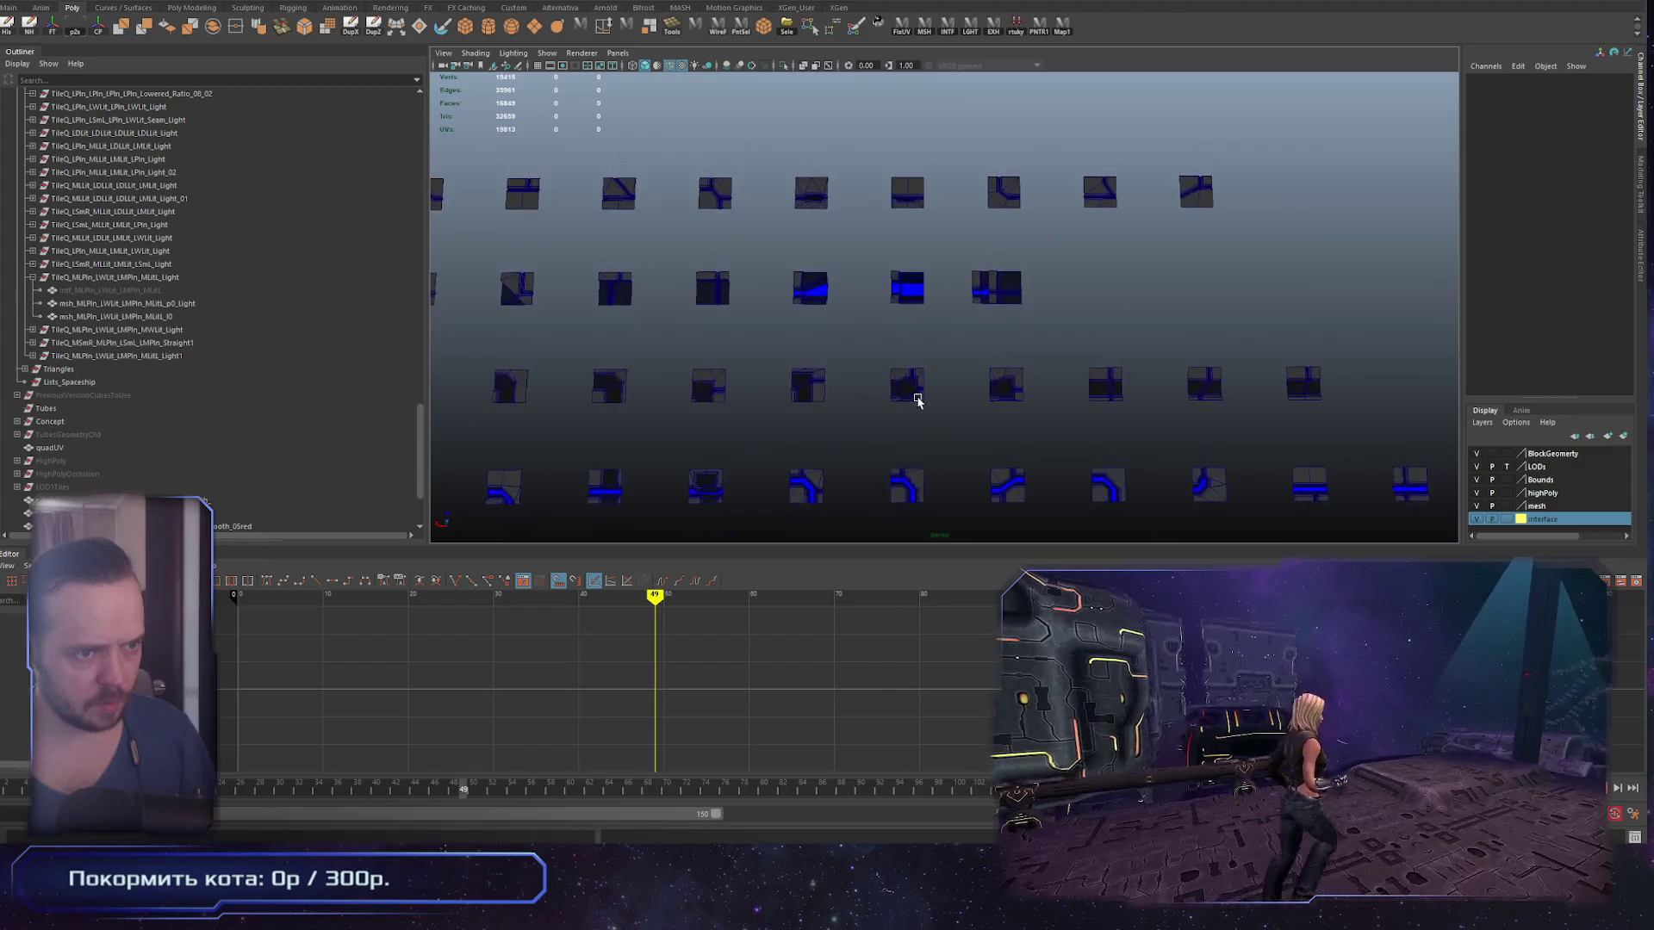
left_click_drag(1119, 510, 1092, 409)
left_click_drag(1002, 281, 1140, 389)
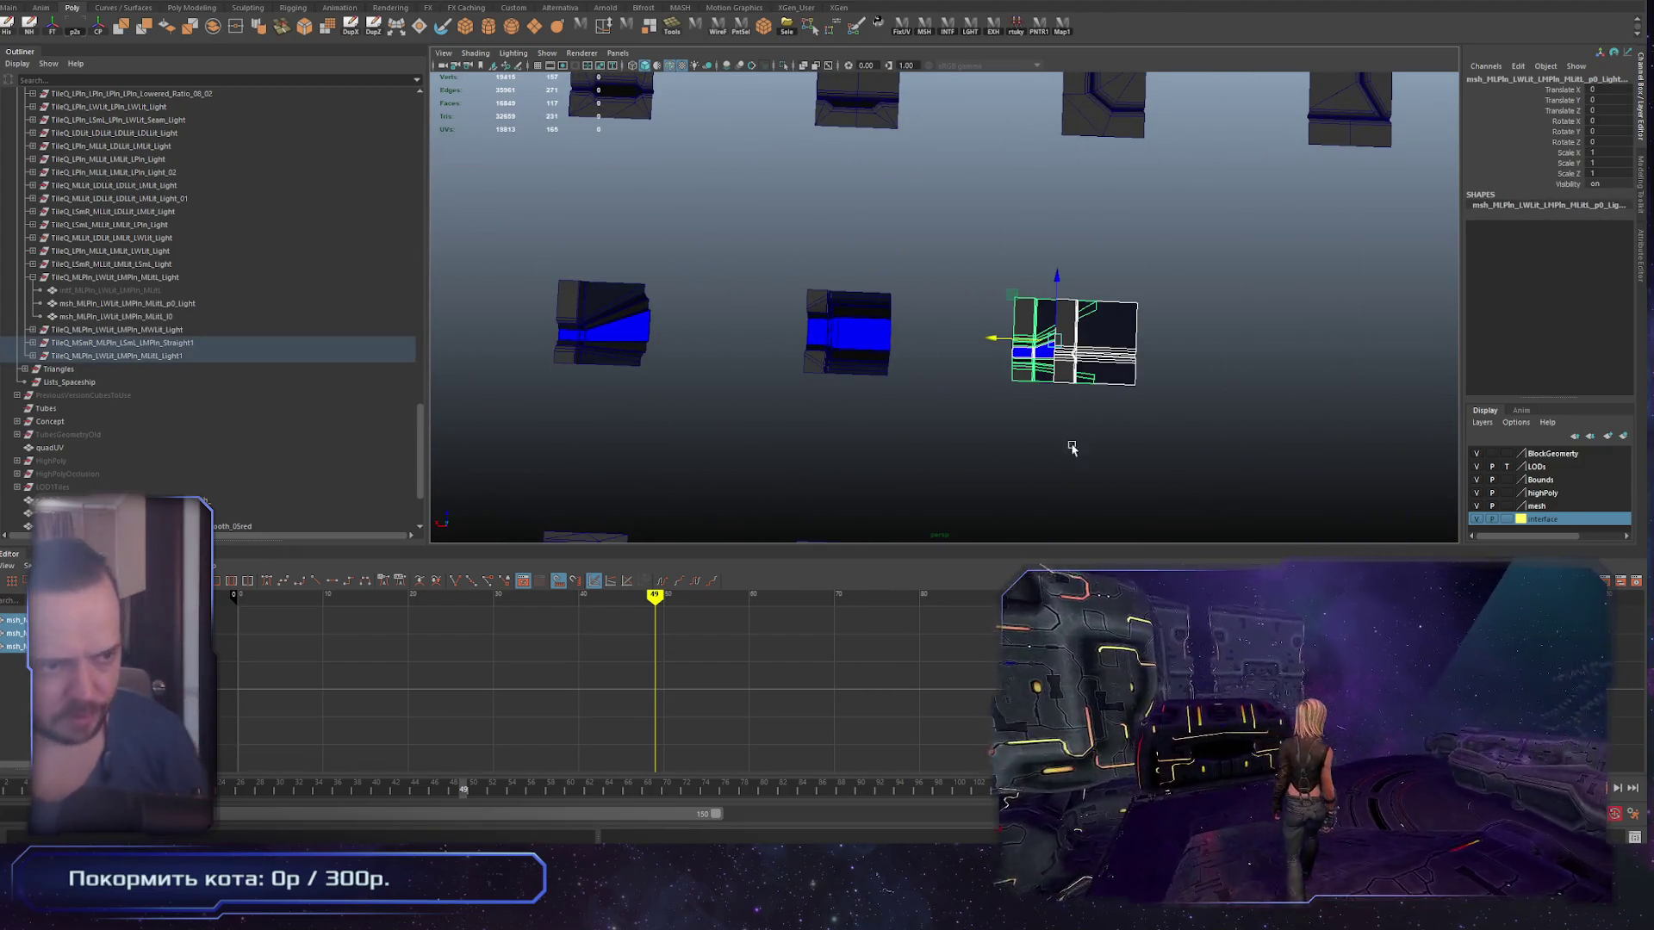
scroll(1068, 449, "down", 3)
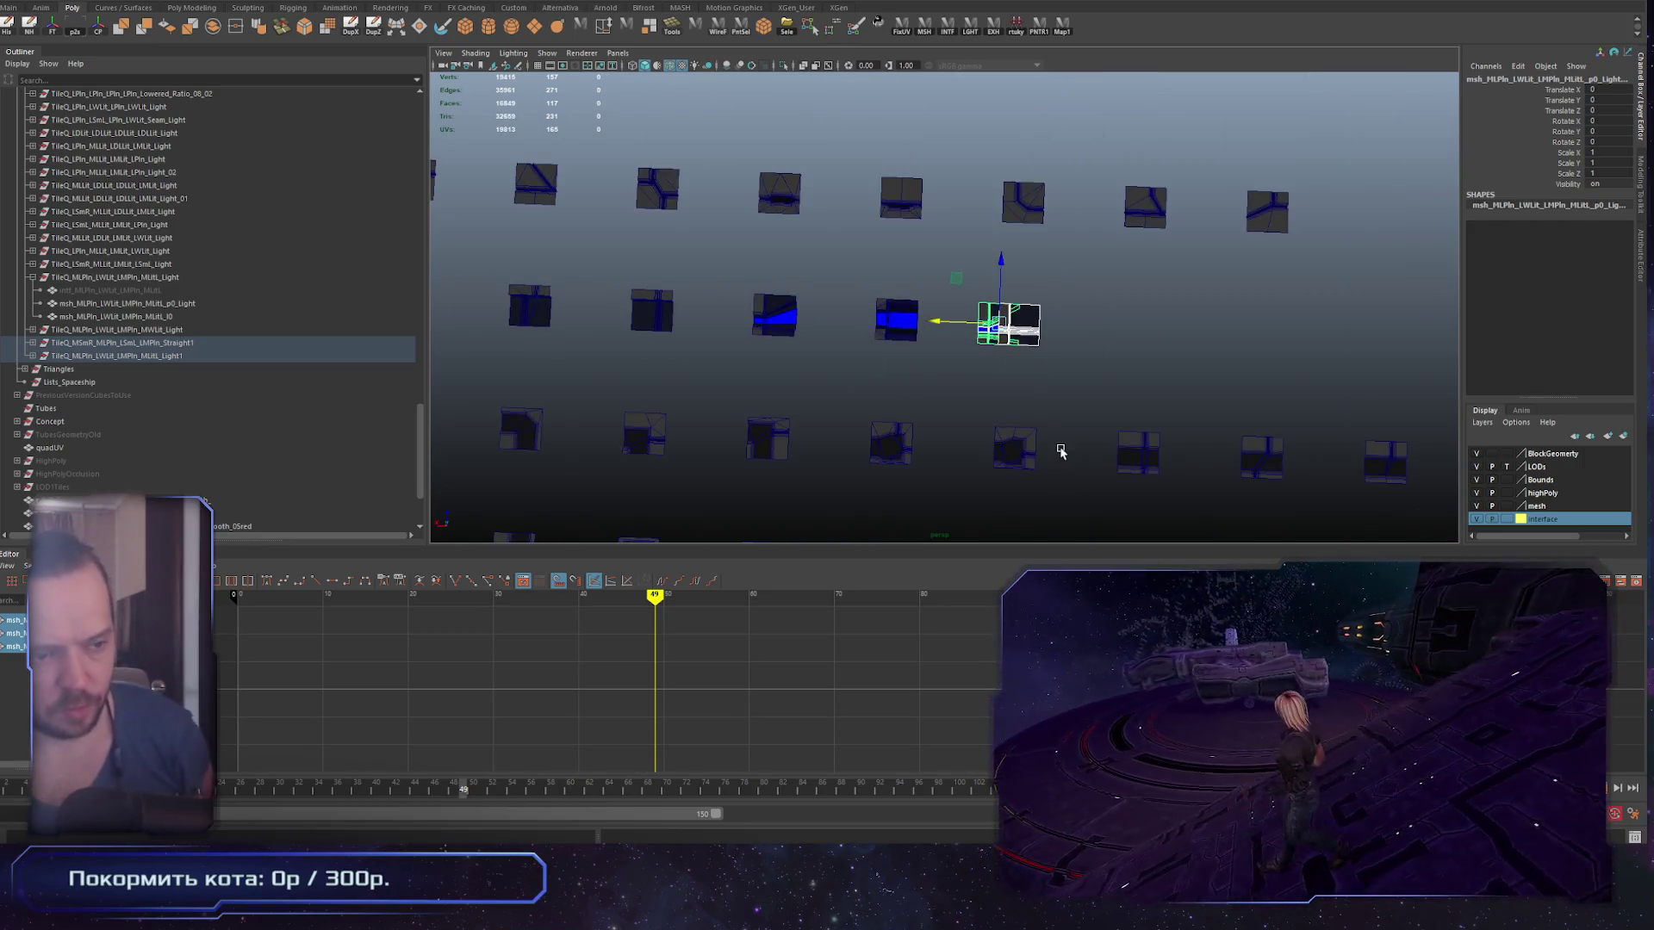
scroll(1061, 451, "down", 3)
mouse_move(897, 421)
left_mouse_down()
mouse_move(894, 284)
mouse_move(868, 352)
mouse_move(870, 370)
mouse_move(915, 368)
mouse_move(893, 369)
left_mouse_up()
Step: Frame a corner tile, then select and frame a whole tile row, picking its last tile
left_click(894, 368)
key("f")
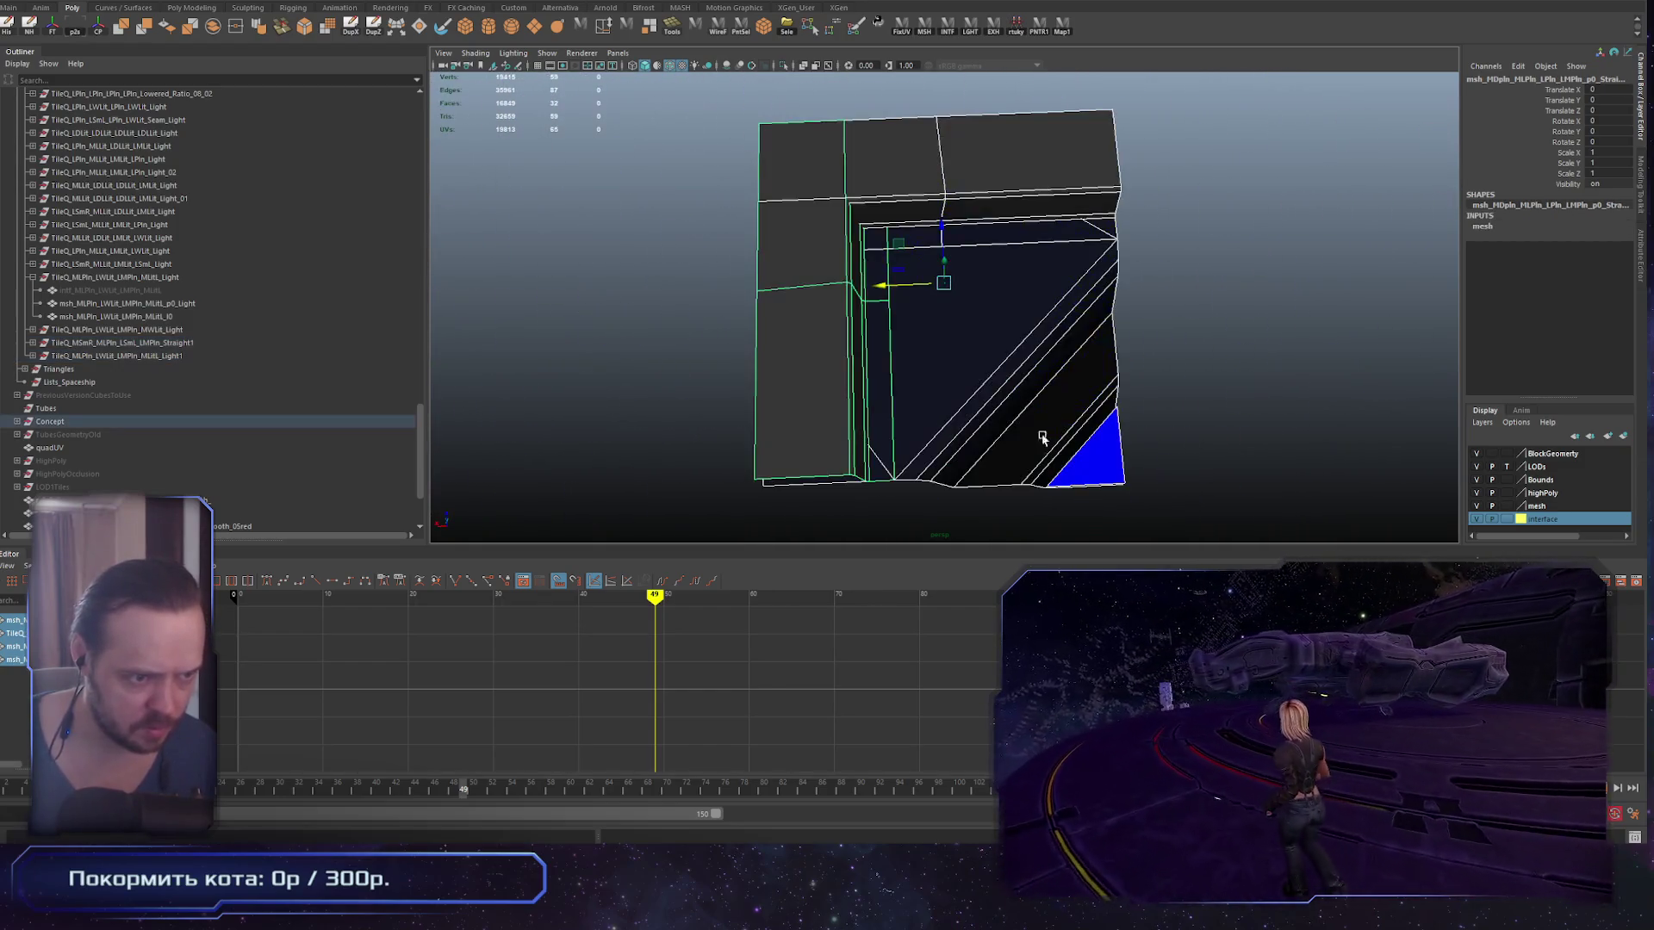
scroll(1042, 437, "down", 6)
mouse_move(598, 343)
left_mouse_down()
mouse_move(1103, 365)
mouse_move(807, 363)
left_mouse_up()
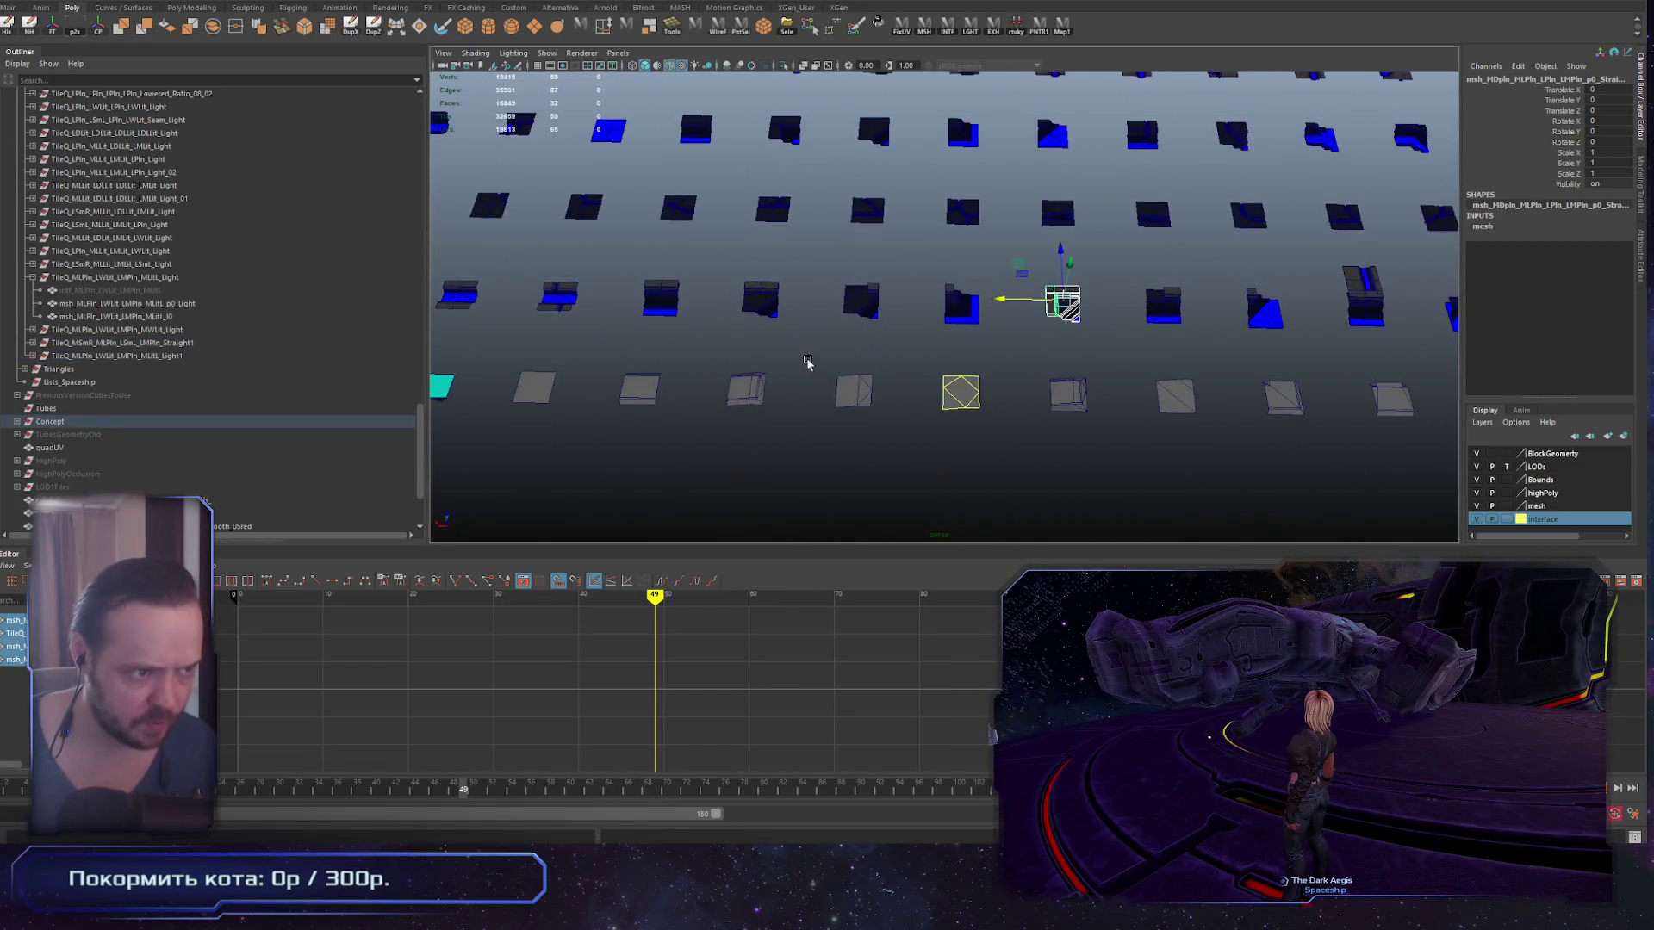
scroll(807, 363, "down", 3)
left_click_drag(702, 275, 1464, 345)
key("f")
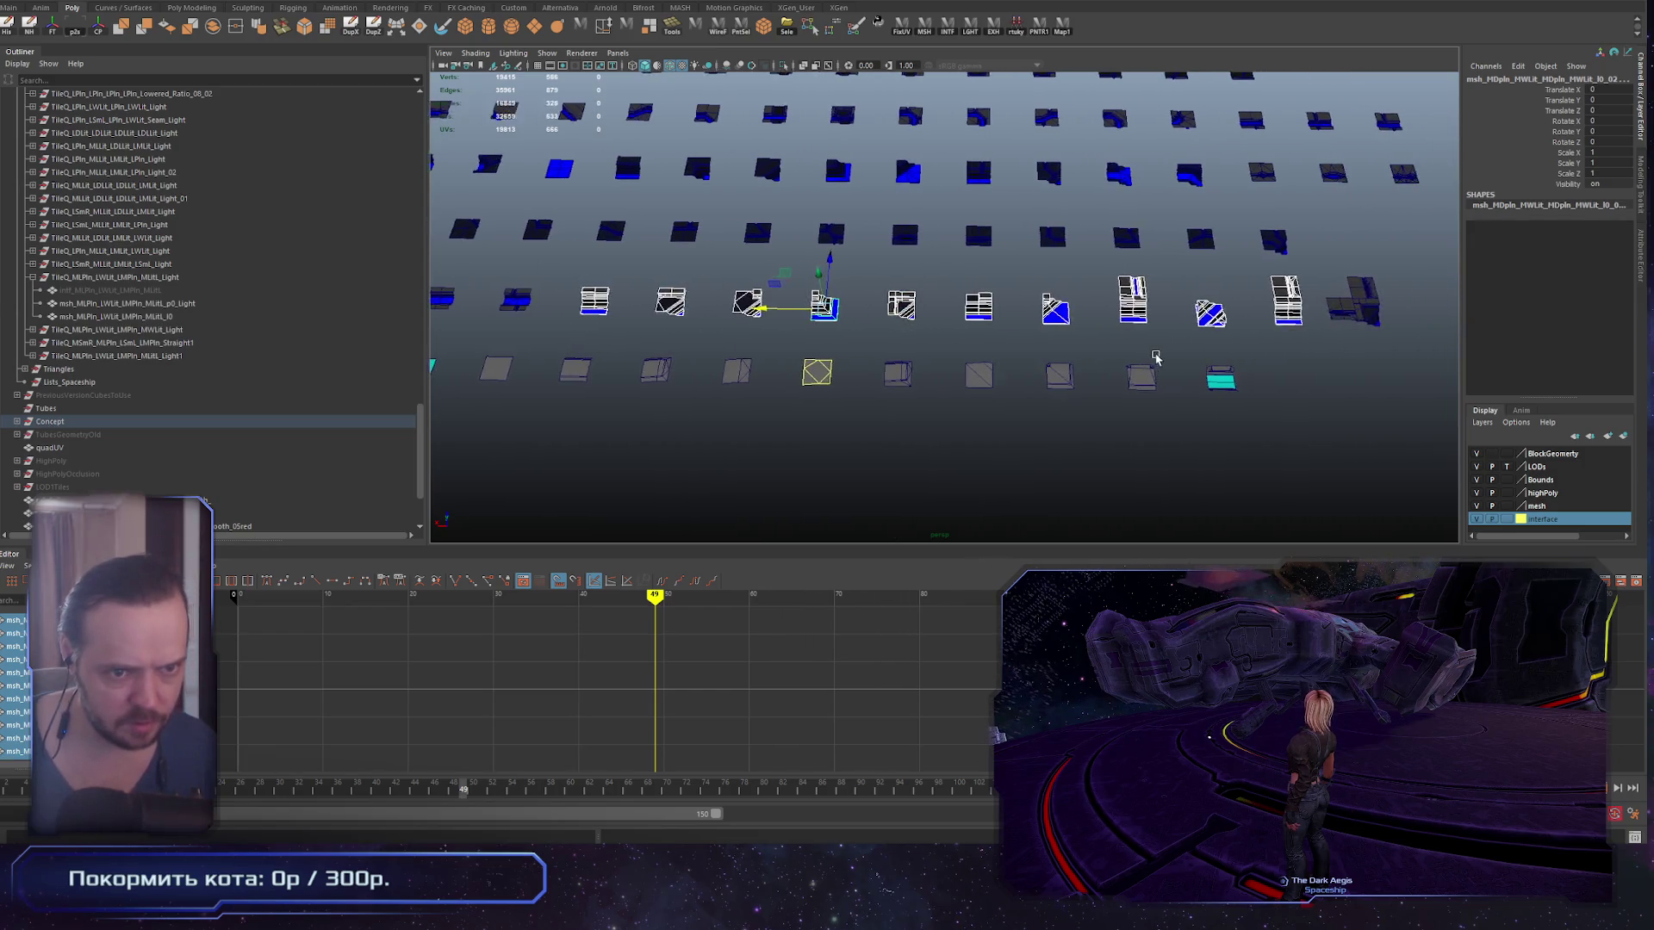
left_click(1348, 306)
scroll(1156, 357, "down", 2)
Step: Maximize the perspective view, tumble to see the full grid, and select the middle row
key("space")
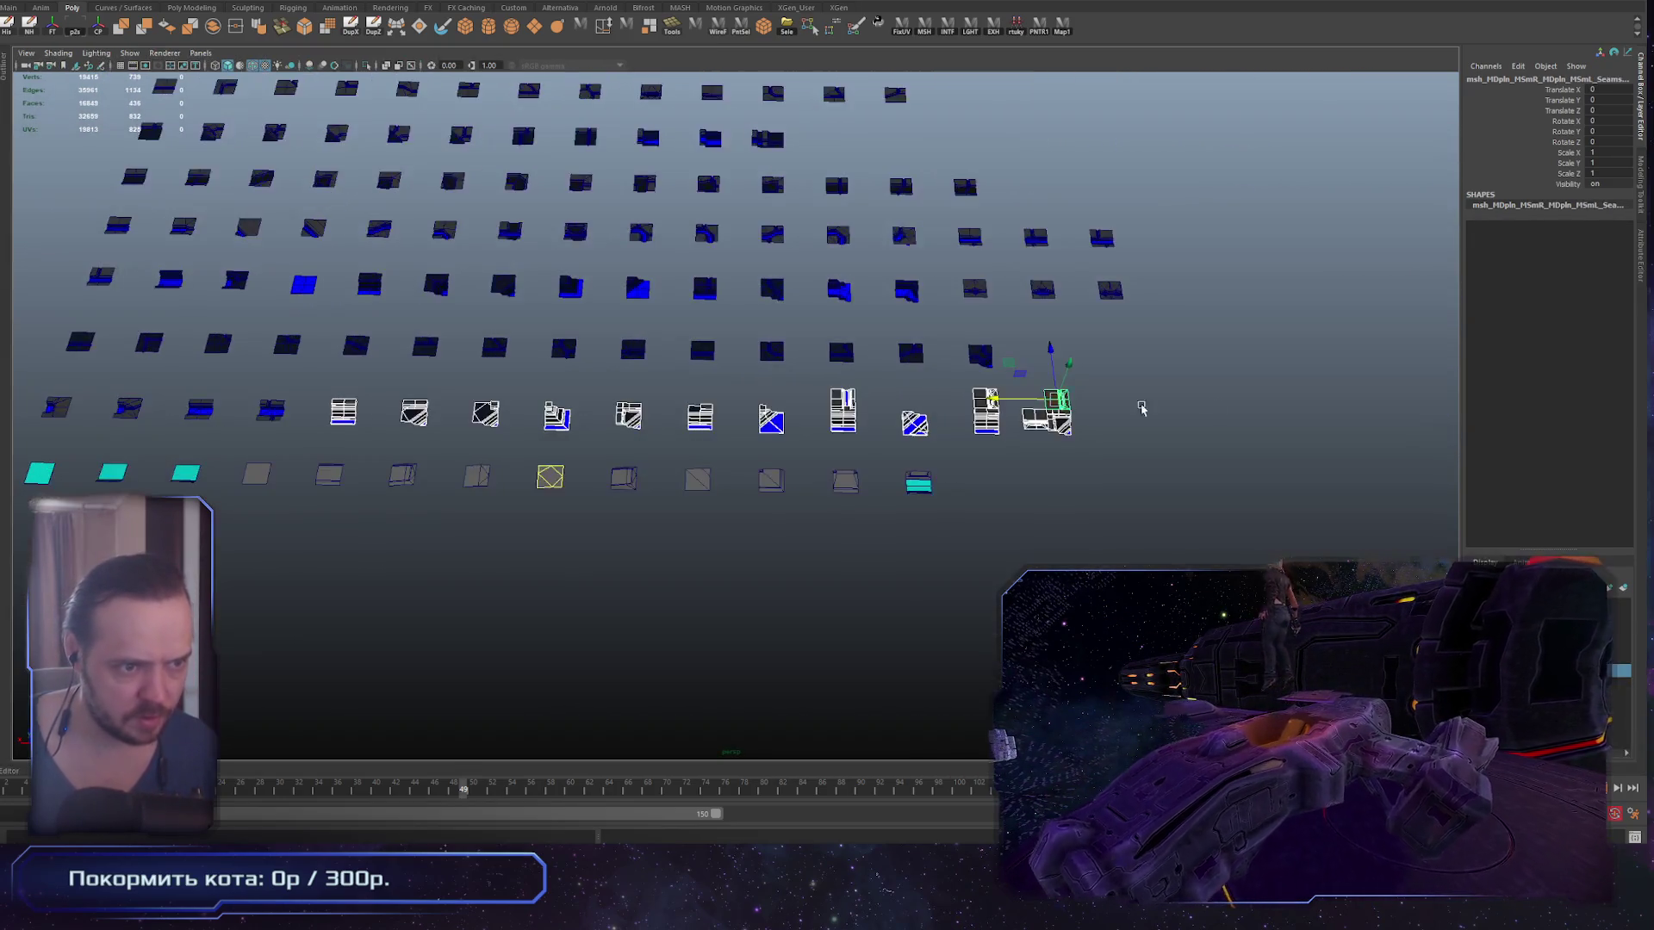
scroll(887, 465, "down", 3)
scroll(986, 525, "up", 4)
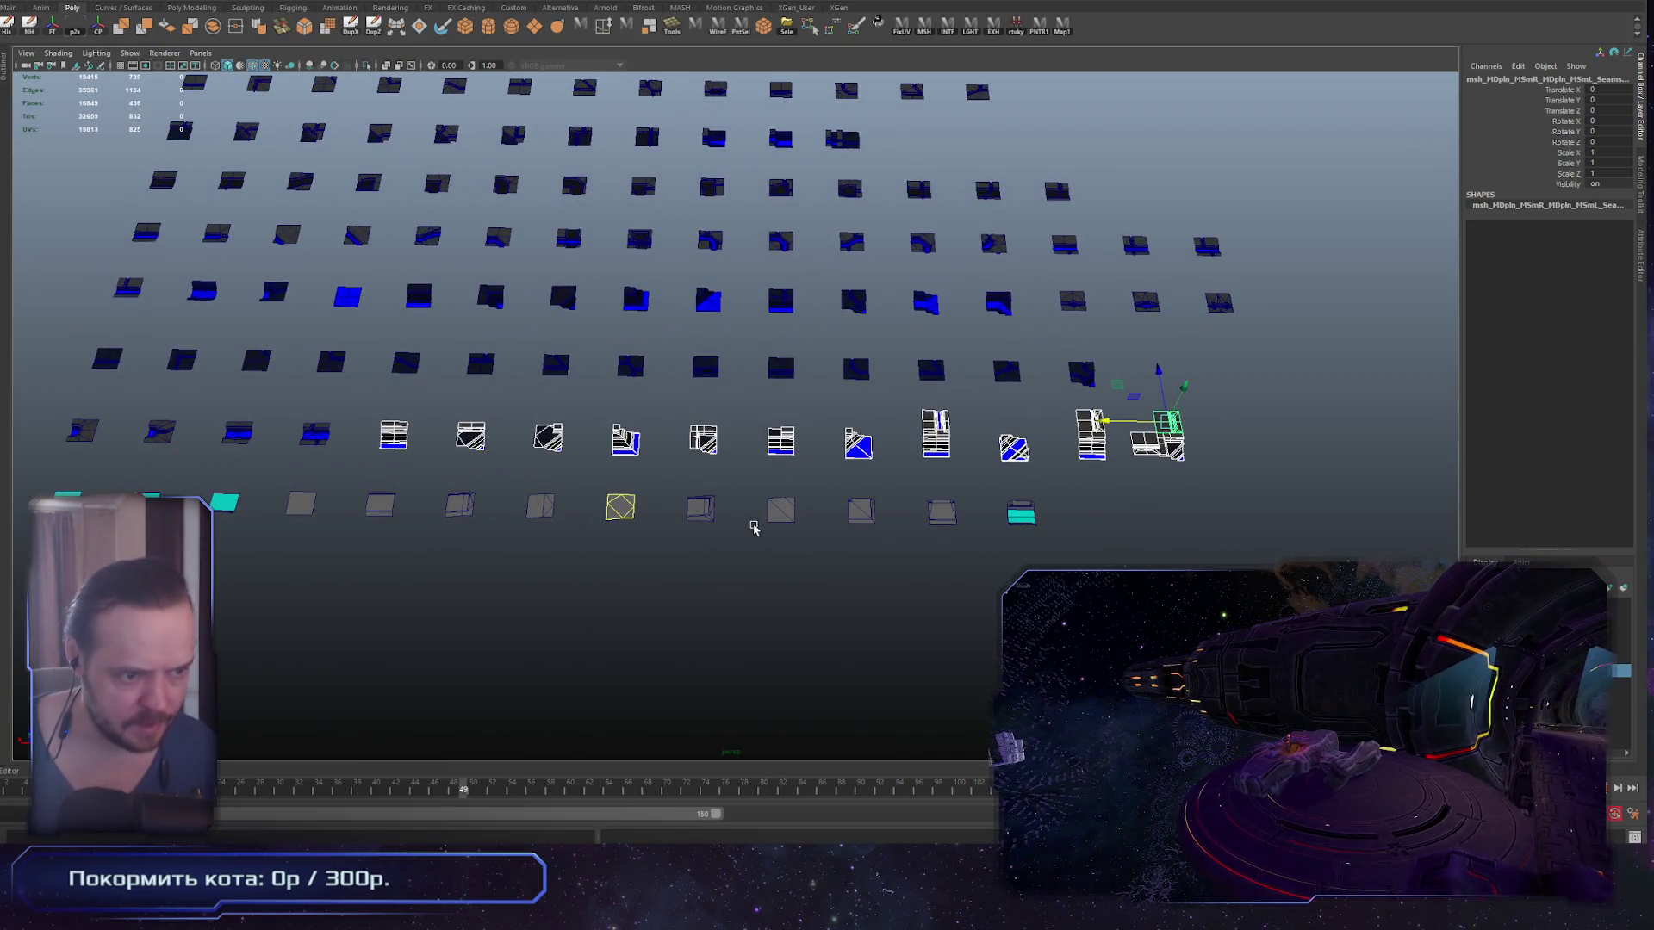
mouse_move(621, 390)
left_mouse_down("alt")
mouse_move(757, 509)
mouse_move(697, 466)
left_mouse_up("alt")
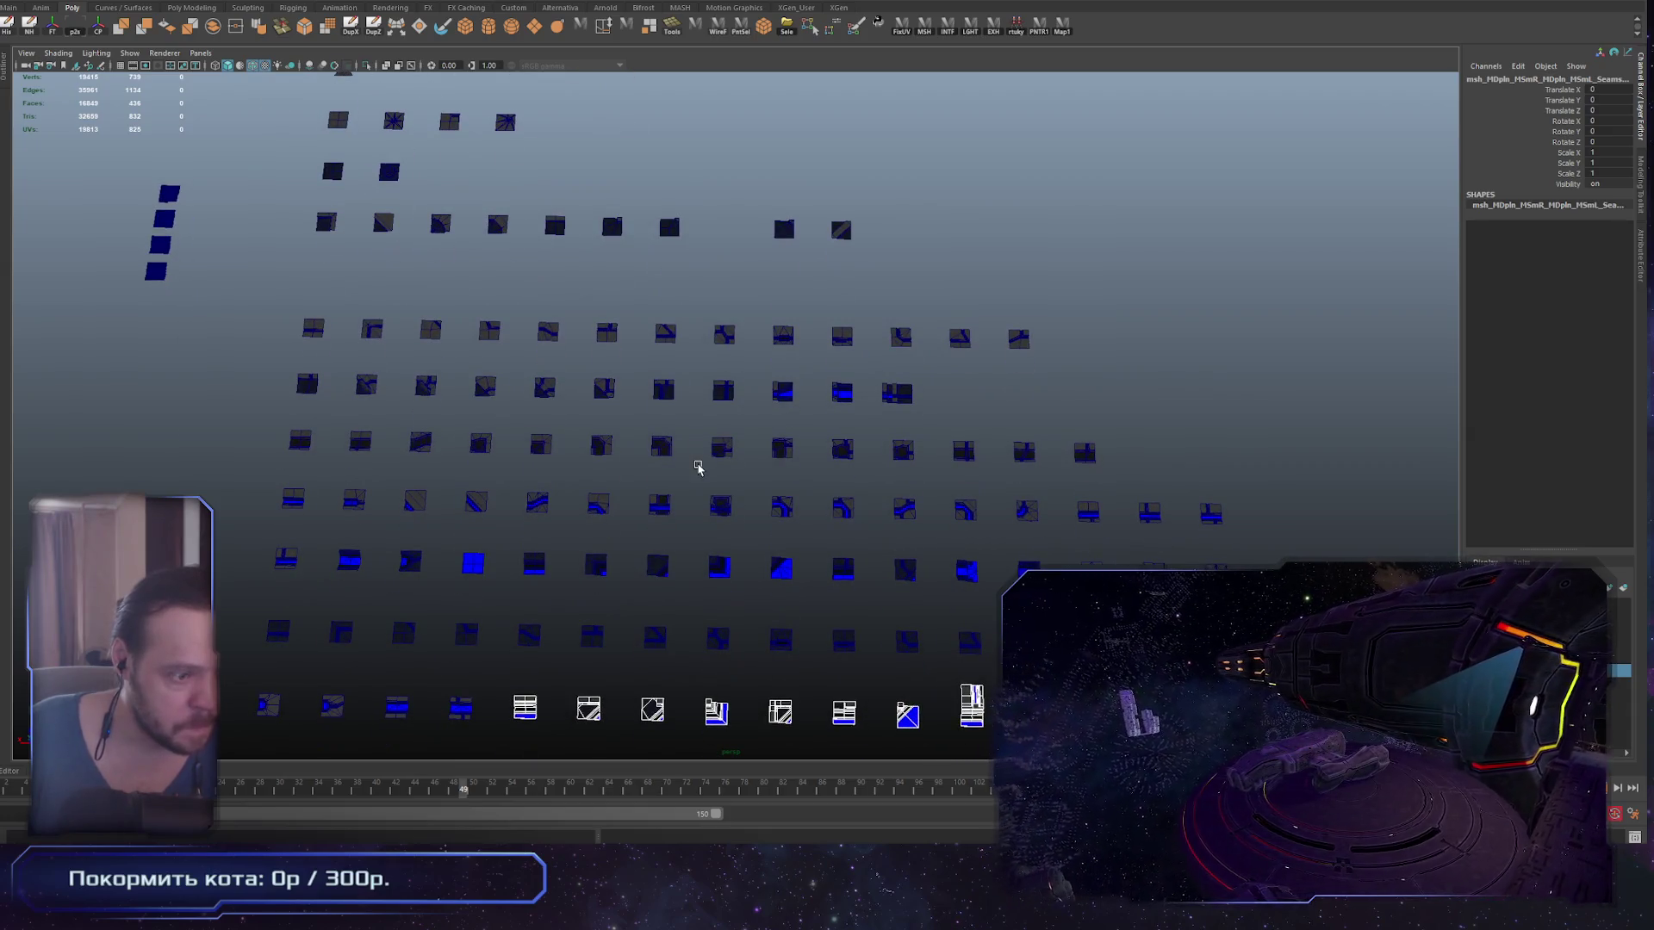
scroll(638, 581, "up", 5)
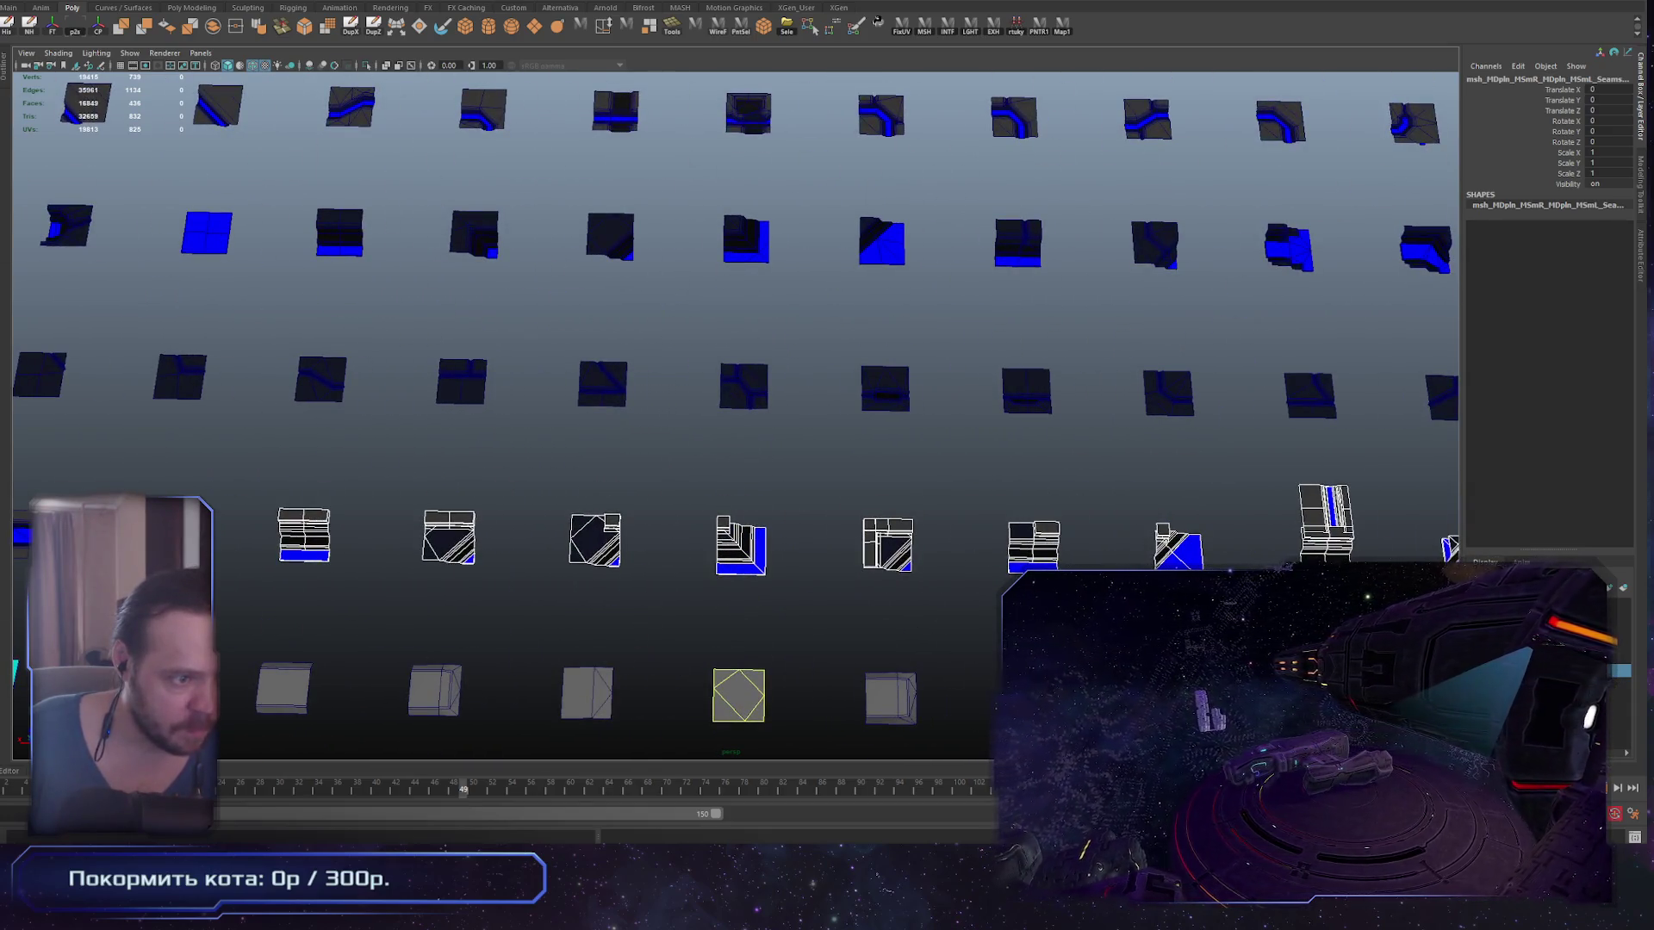
scroll(1012, 559, "down", 3)
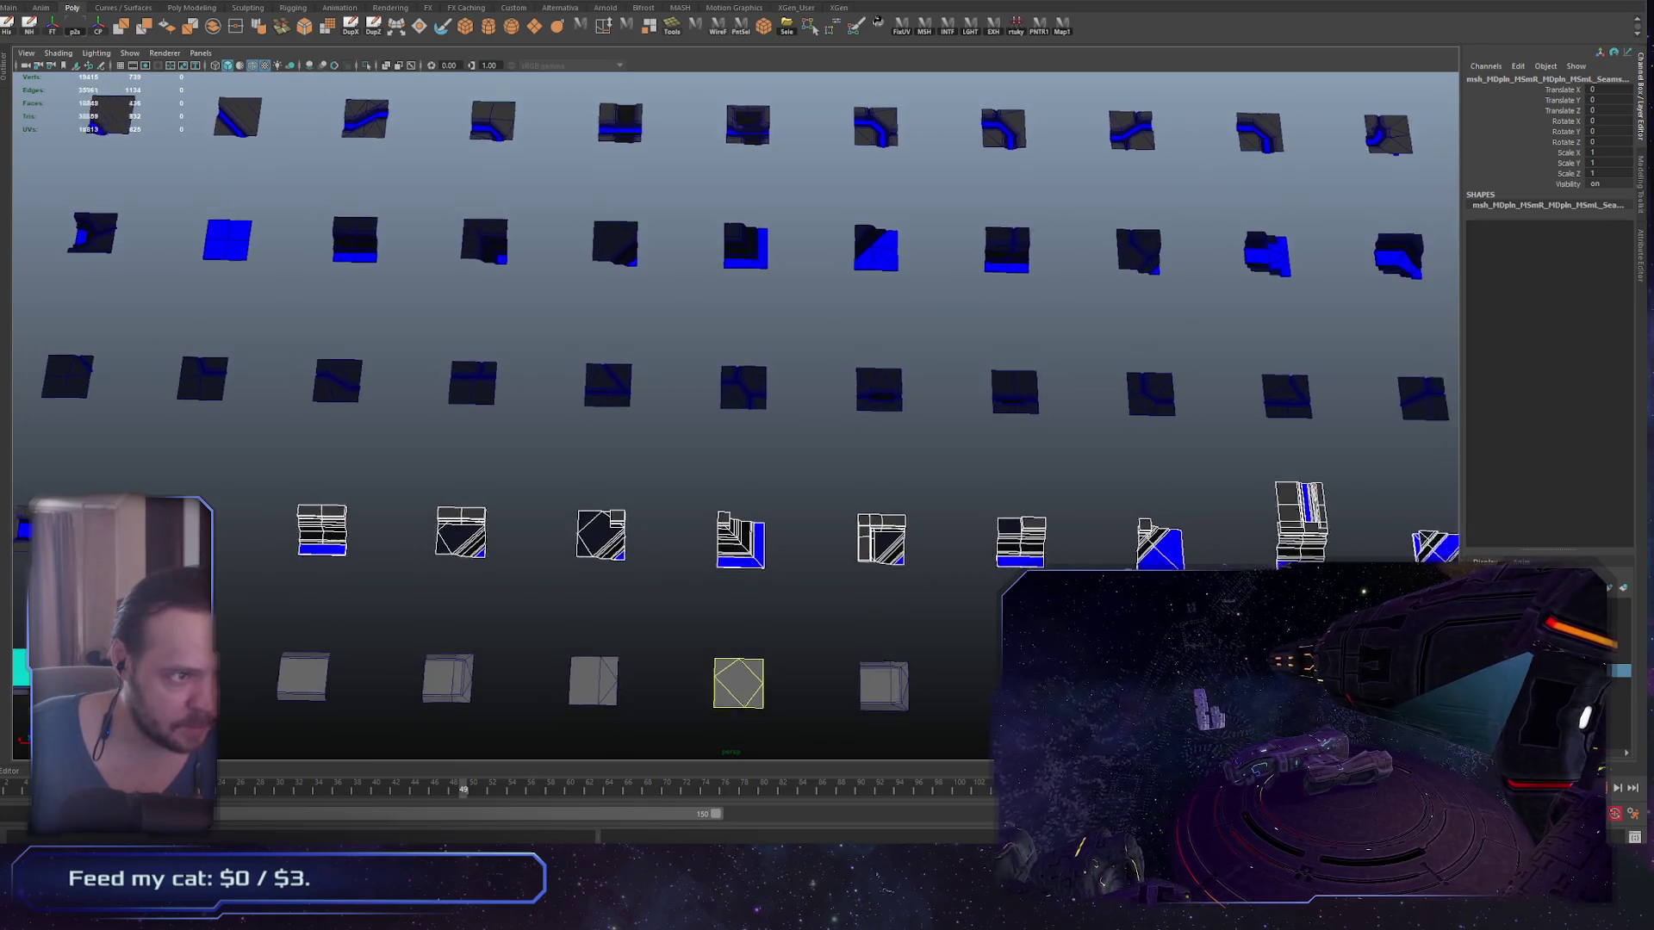
scroll(942, 573, "down", 4)
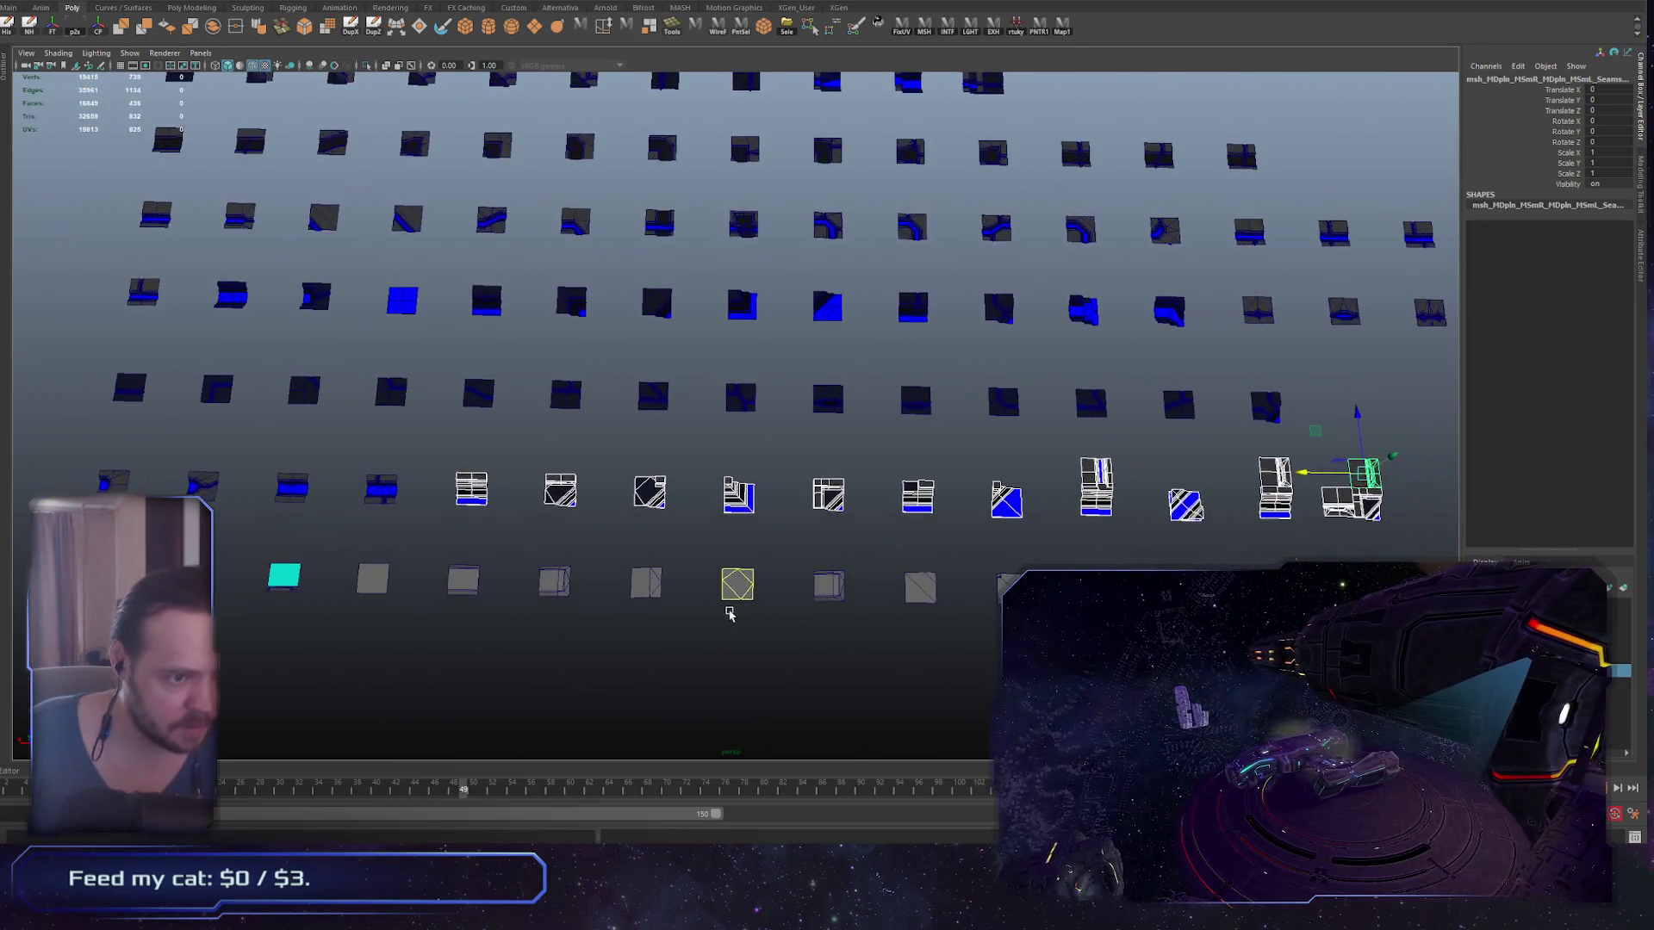
mouse_move(452, 256)
left_mouse_down()
mouse_move(727, 333)
mouse_move(1223, 365)
left_mouse_up()
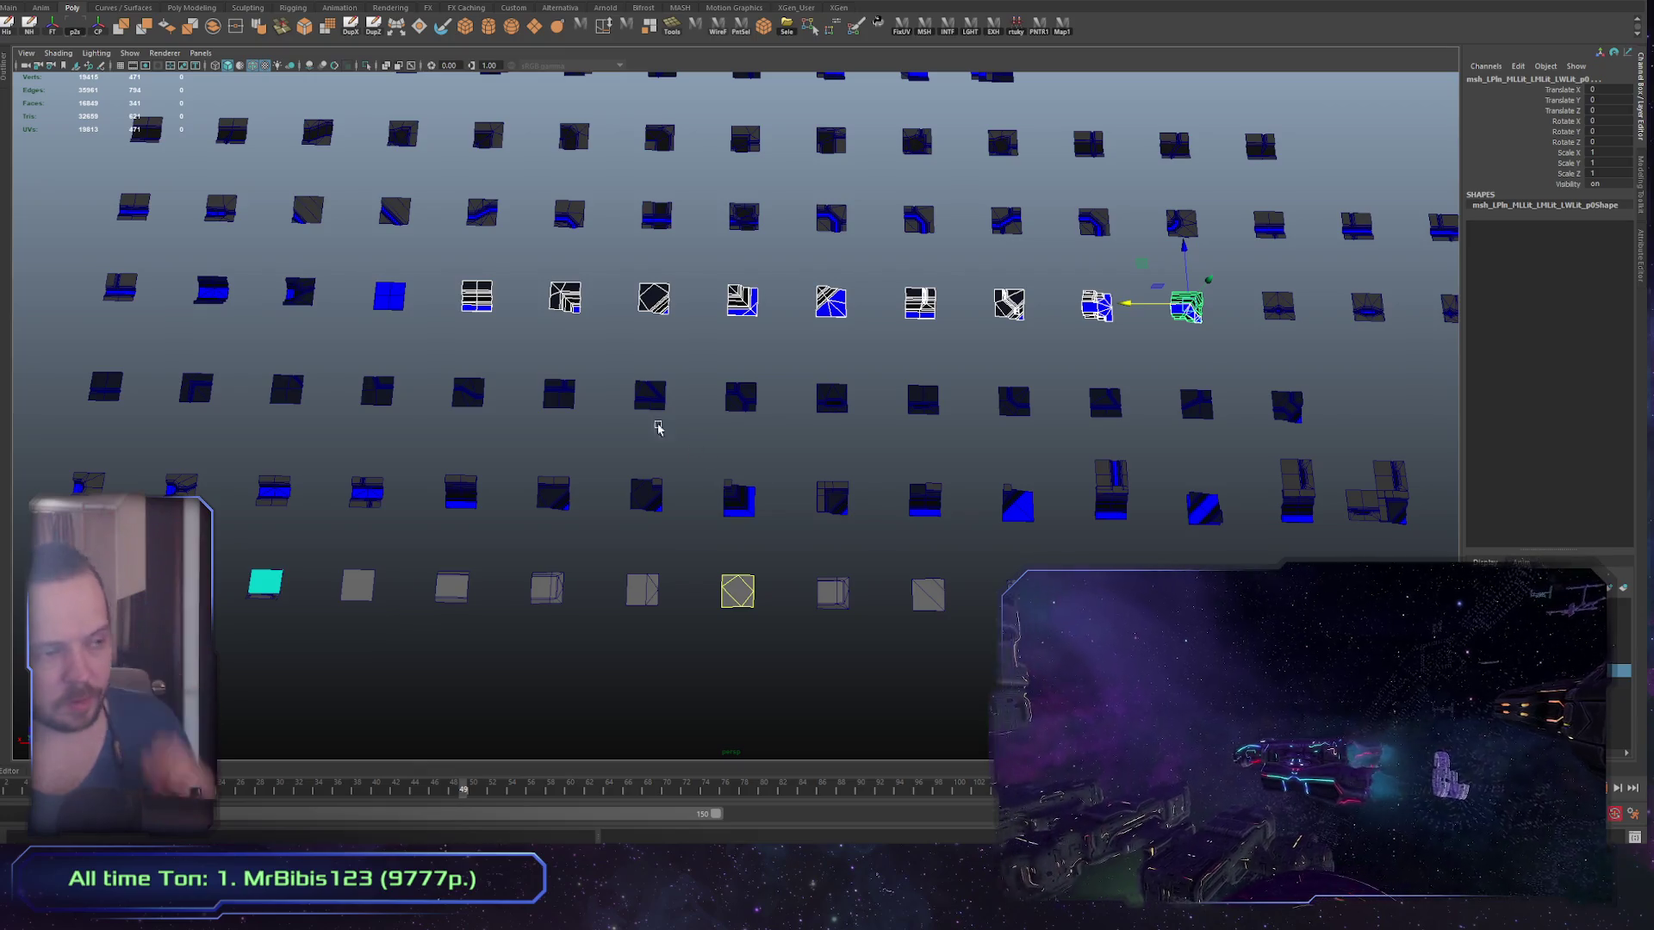
Step: Select neighbouring tiles singly and together to compare them
left_click(565, 299)
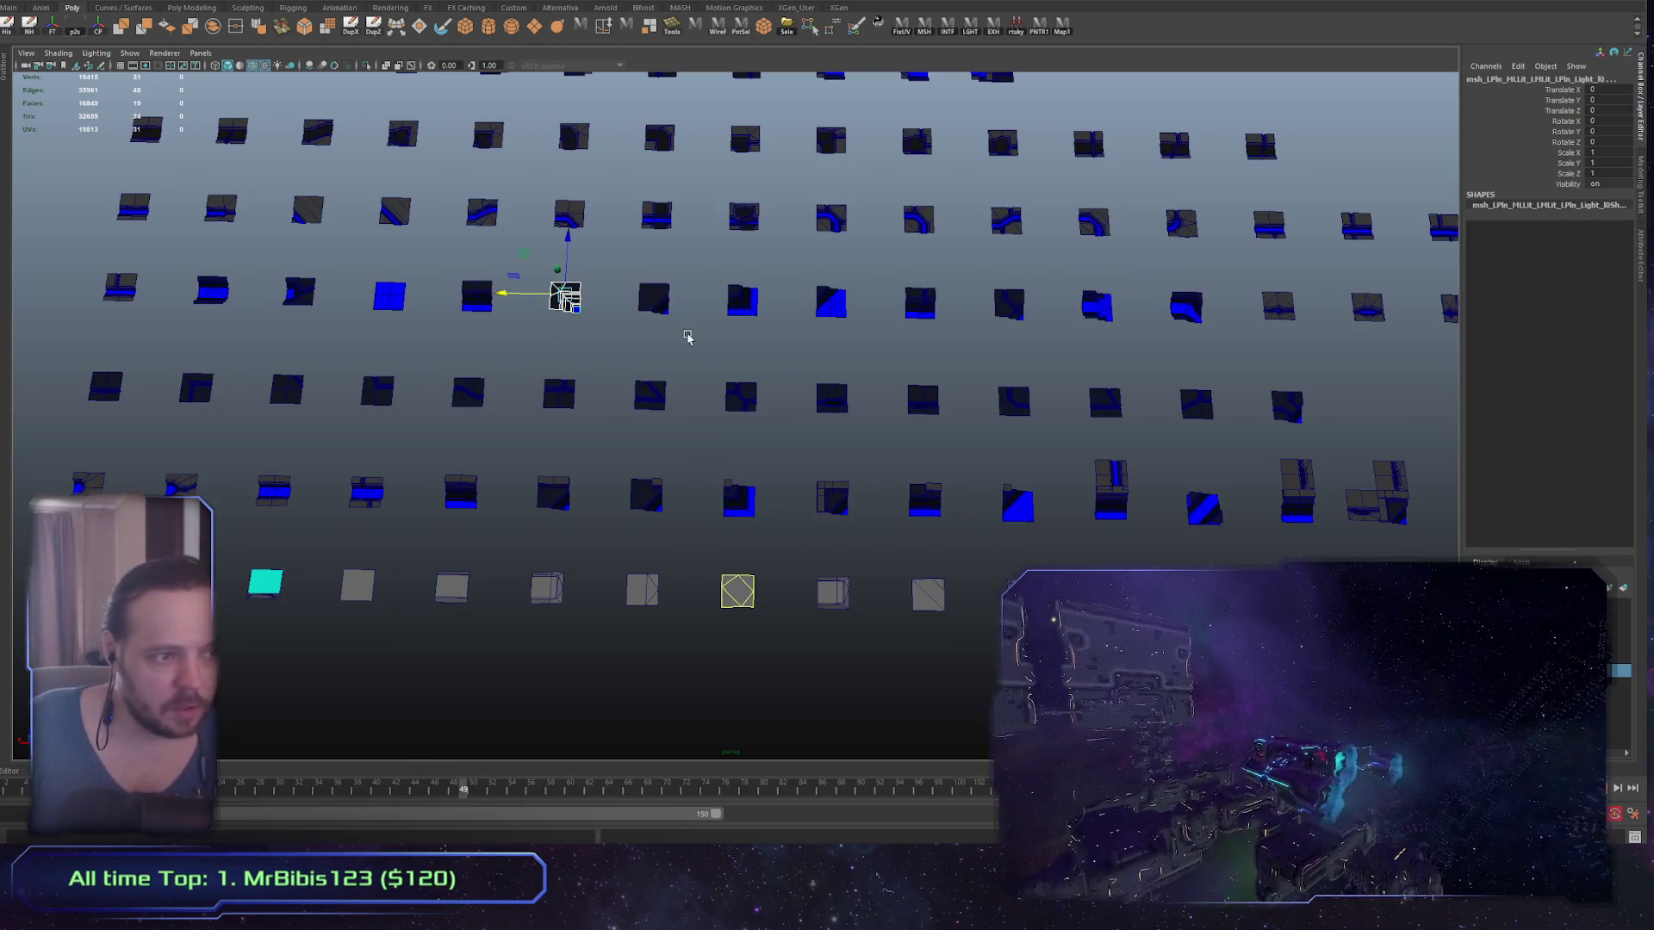
left_click_drag(629, 276, 702, 355)
left_click_drag(541, 276, 603, 349)
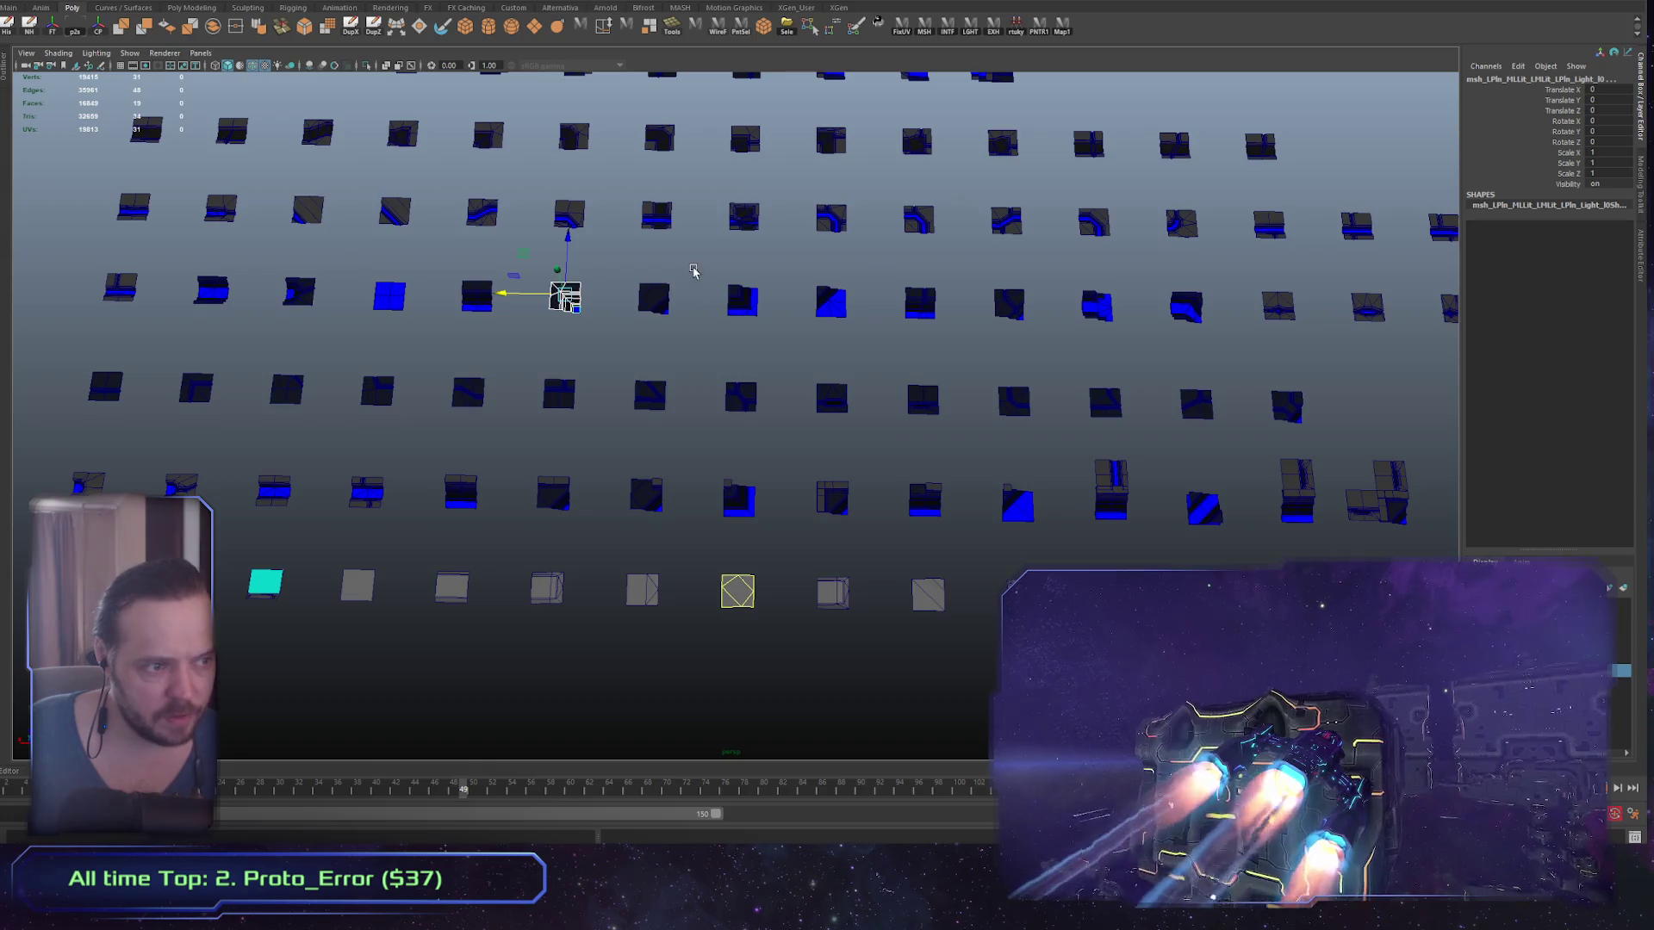
left_click_drag(693, 270, 580, 356, "shift")
left_click_drag(711, 276, 611, 361)
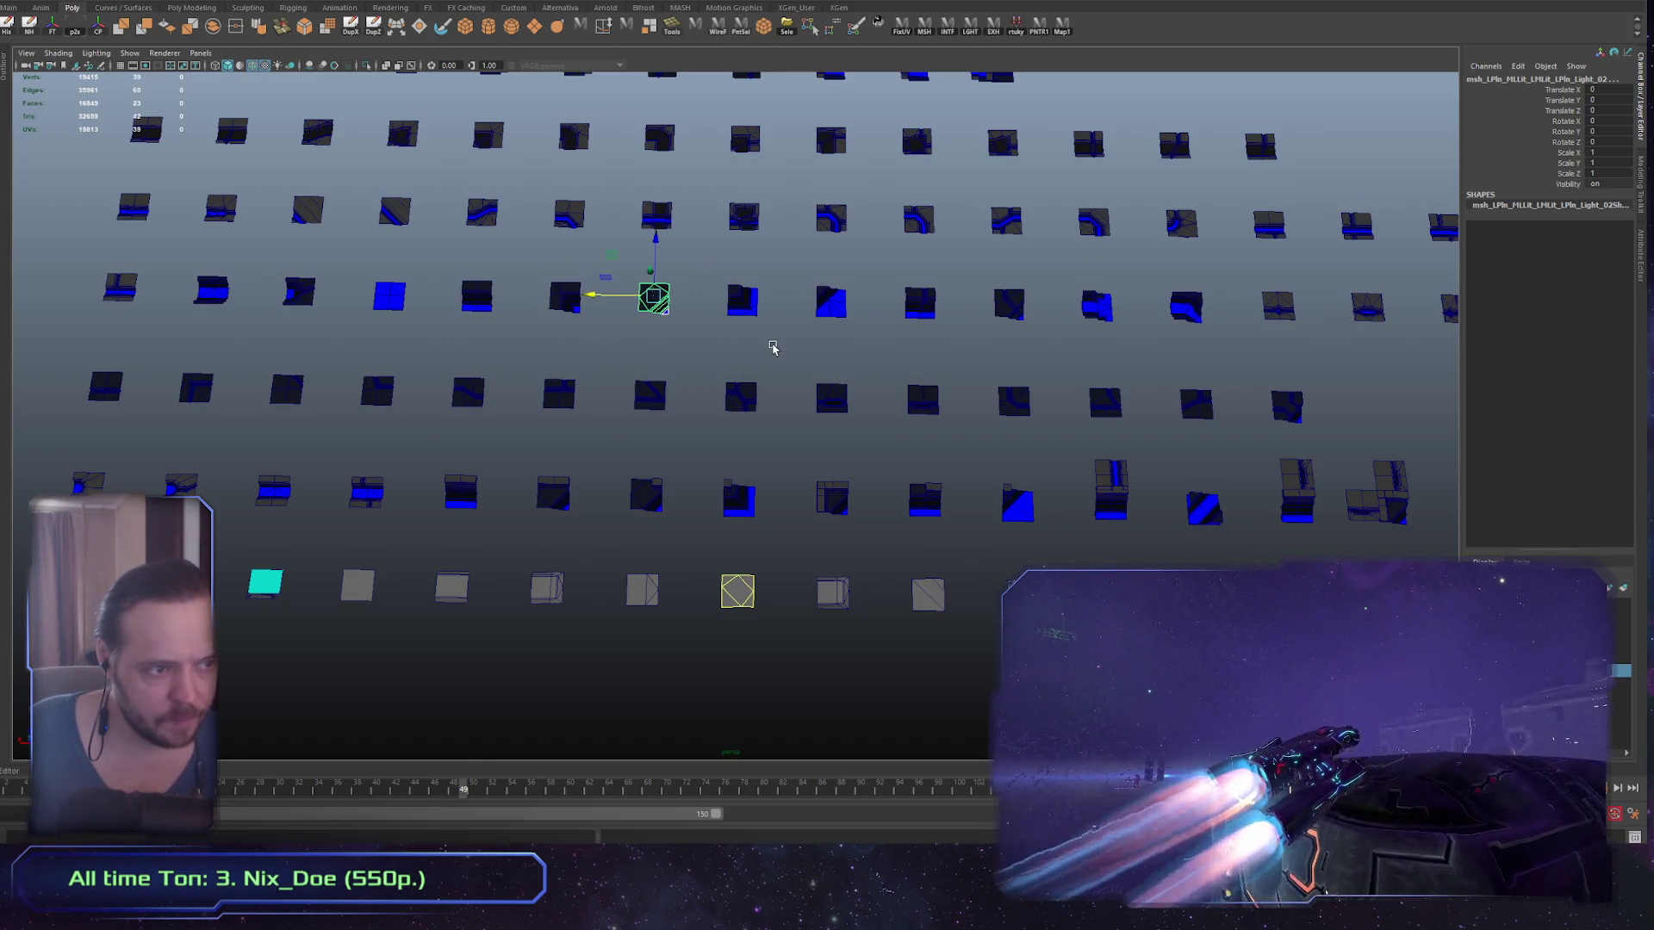
Step: Return to the multi-pane layout with the Outliner, graph editor and layer list
scroll(772, 347, "down", 2)
key("space")
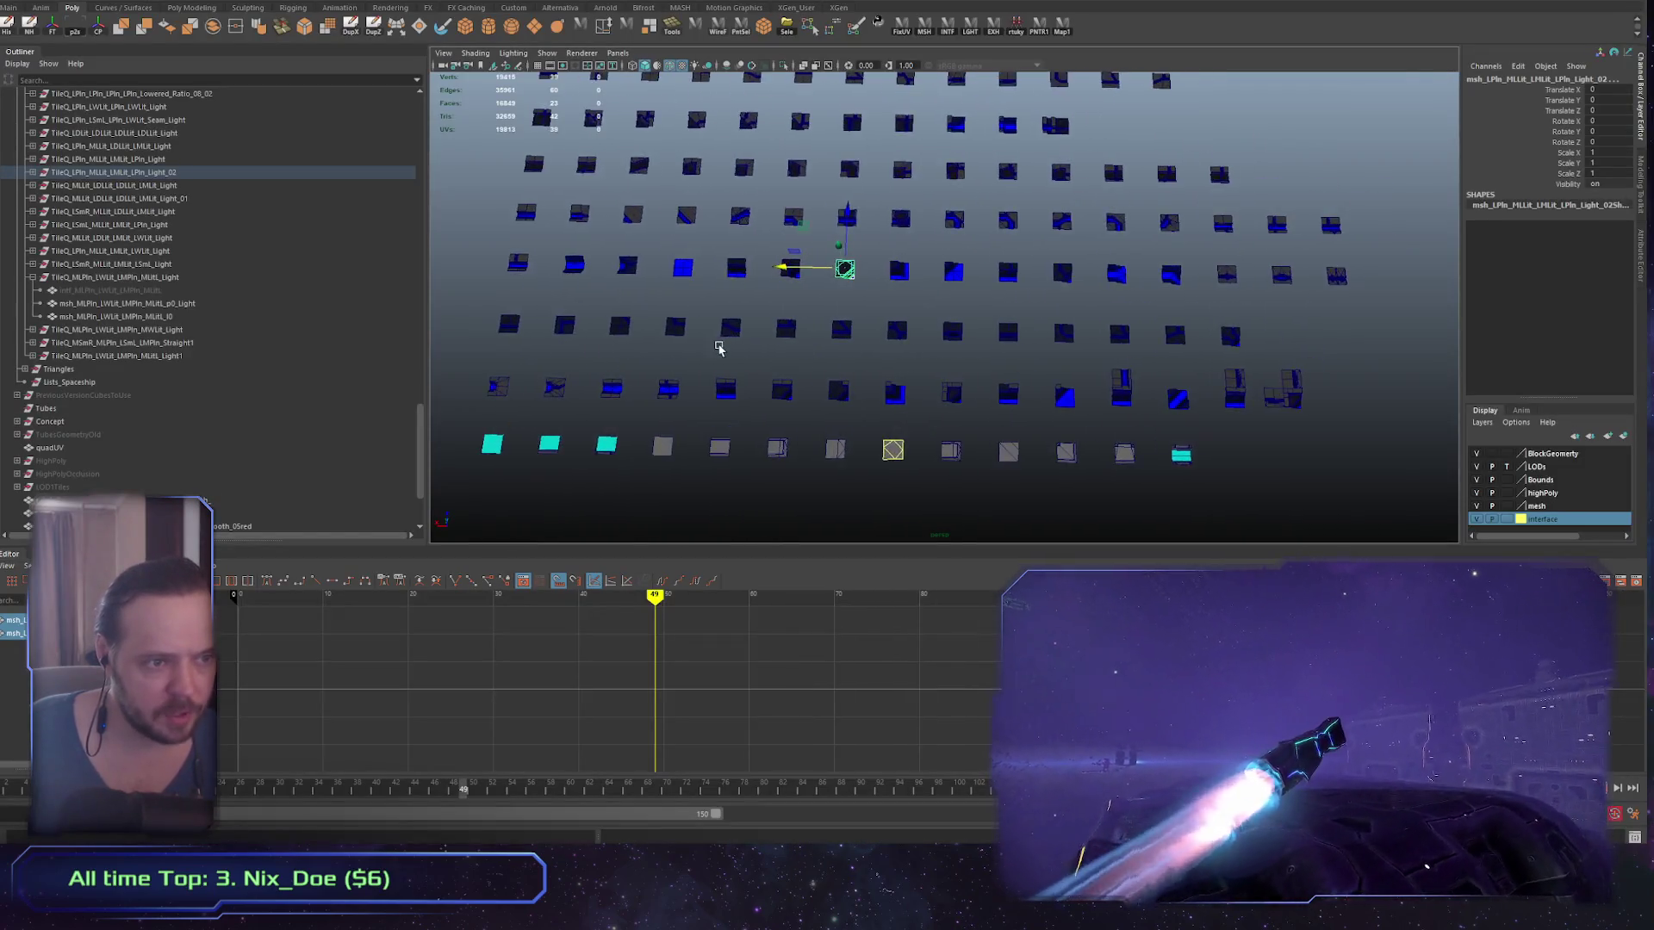
scroll(1034, 436, "up", 5)
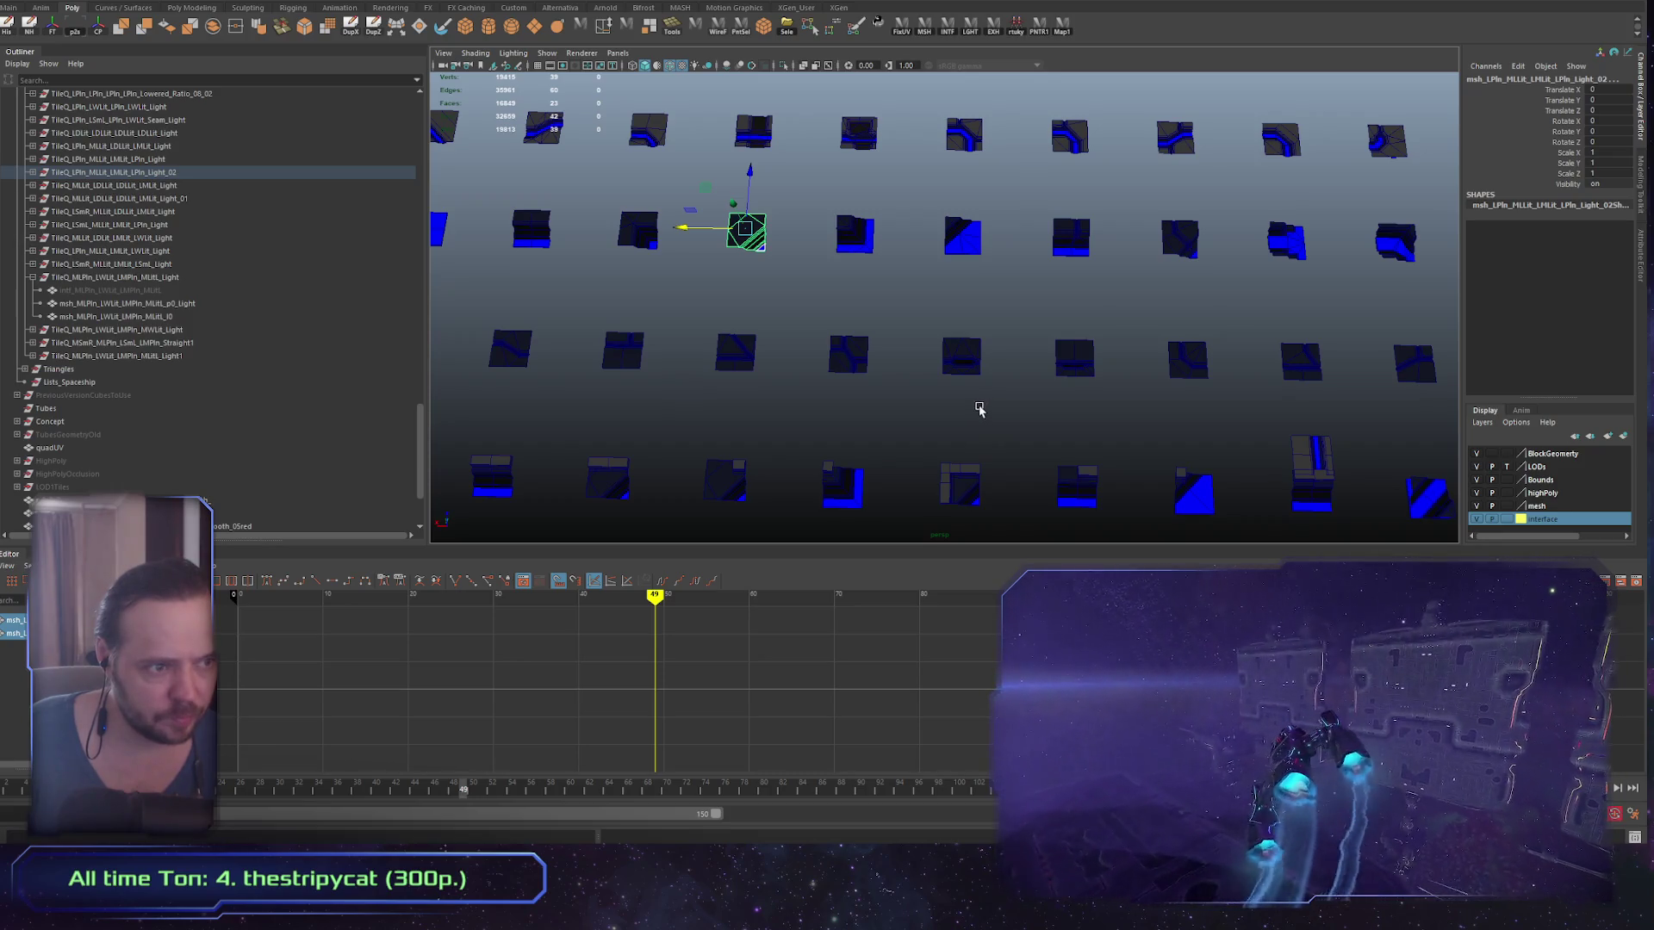
scroll(949, 373, "down", 1)
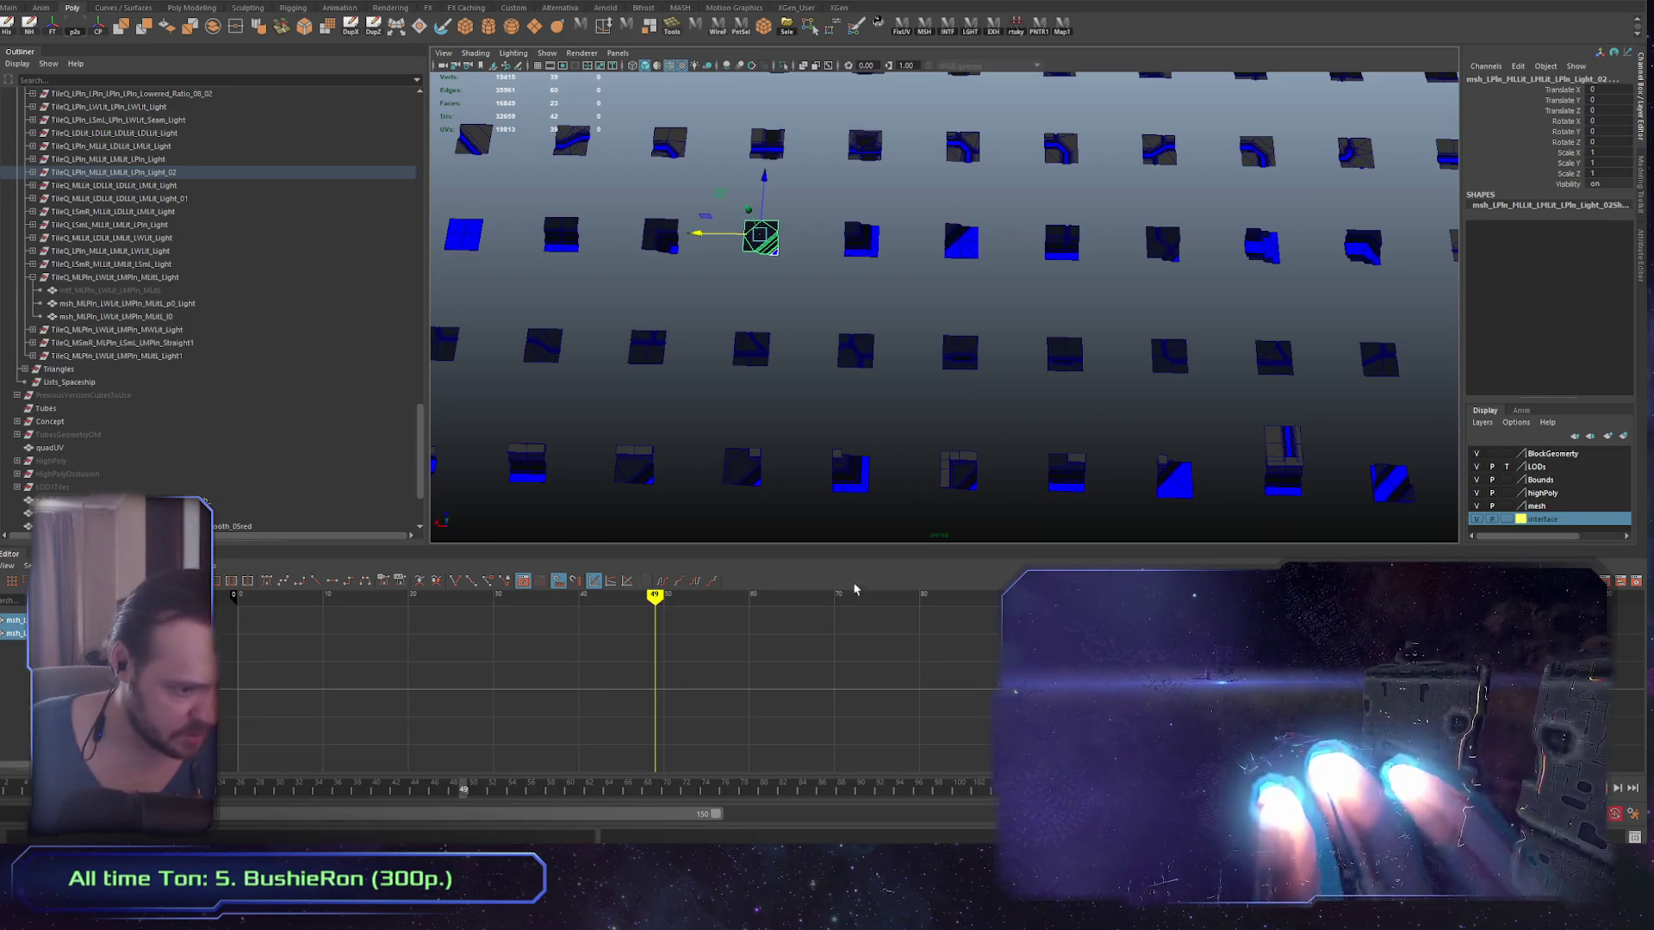
key("alt+Tab")
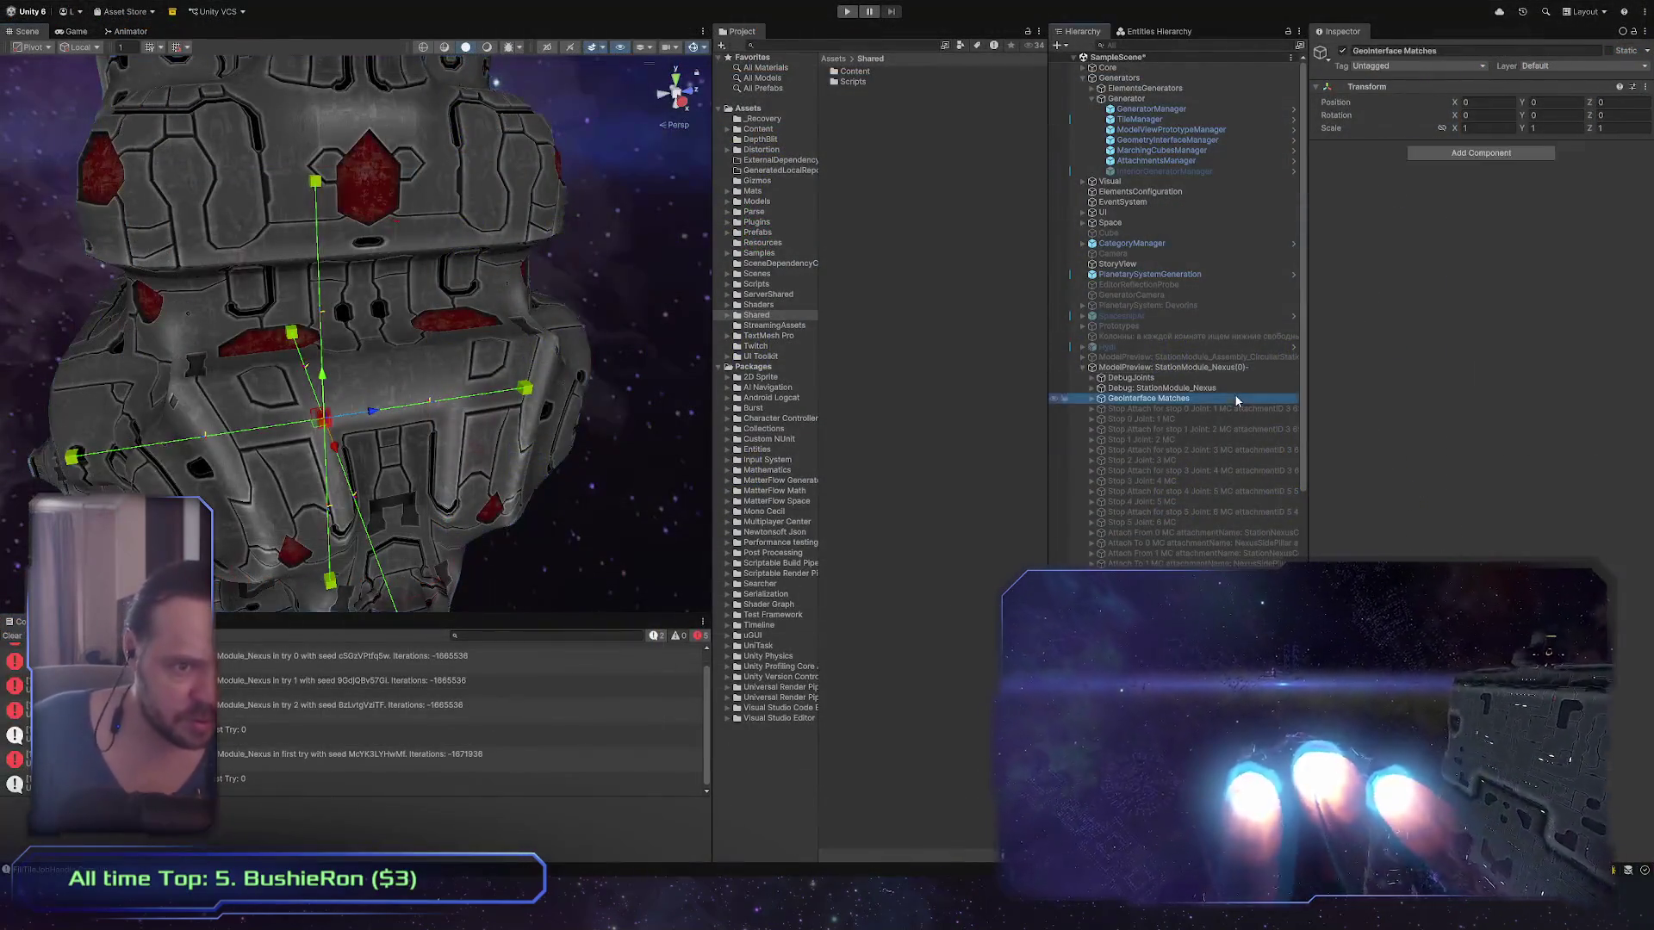
Step: Delete the StationModule_Nexus preview, clear the Console, and view the game's New User / Prev User menu
left_click(1243, 370)
key("Delete")
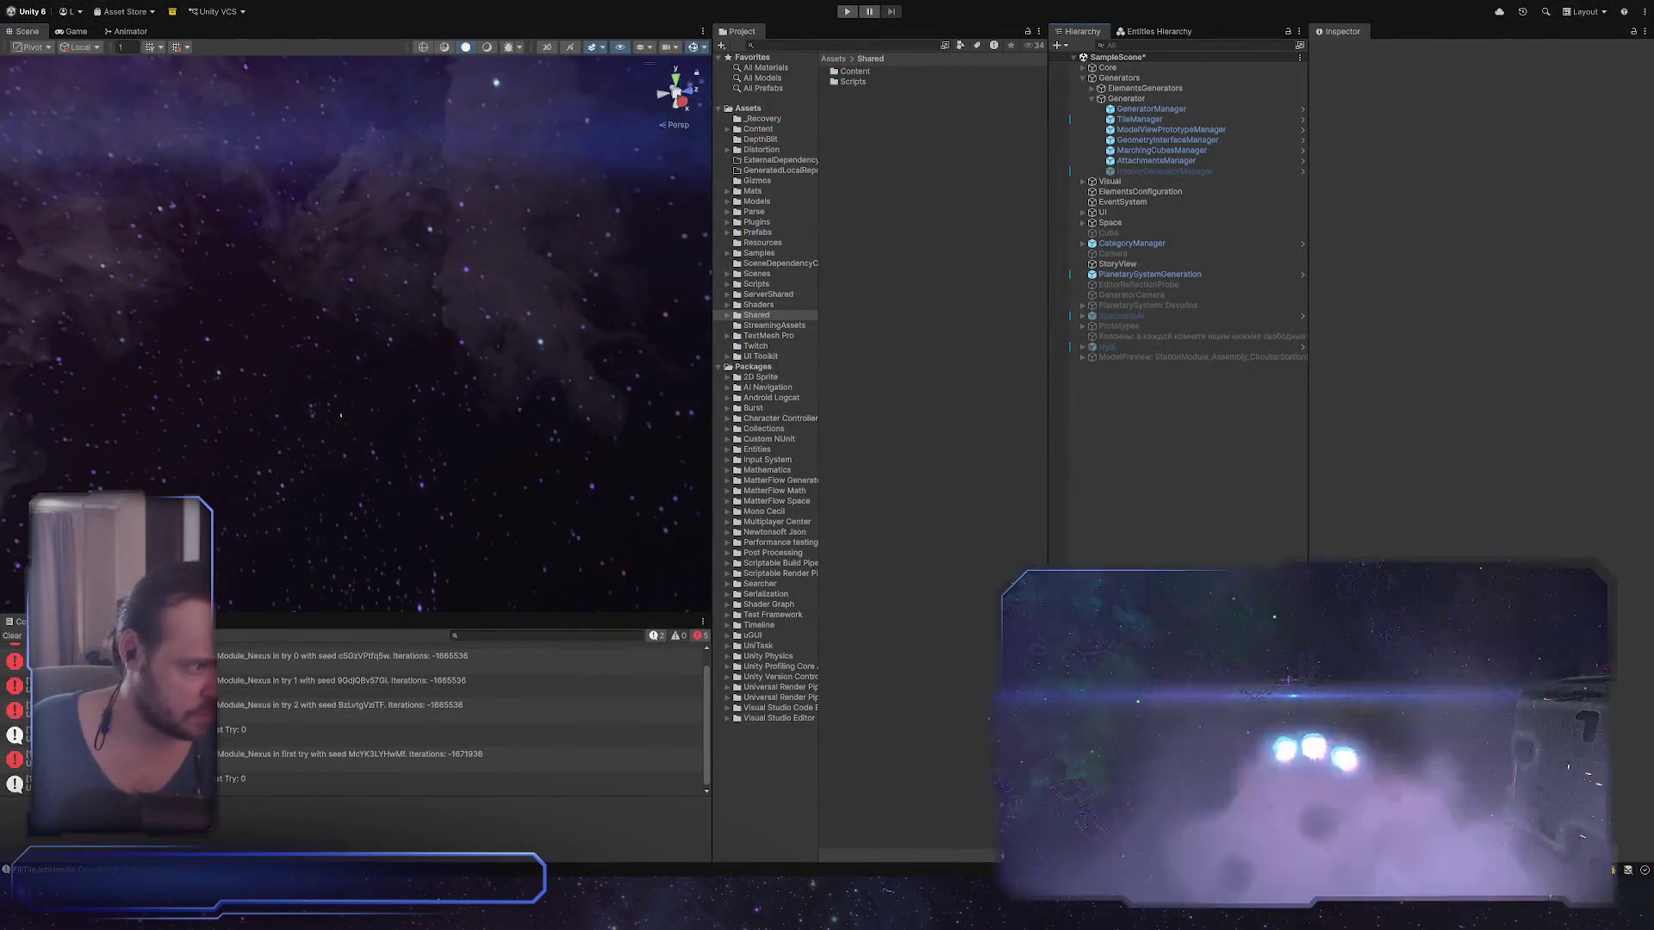
left_click(14, 637)
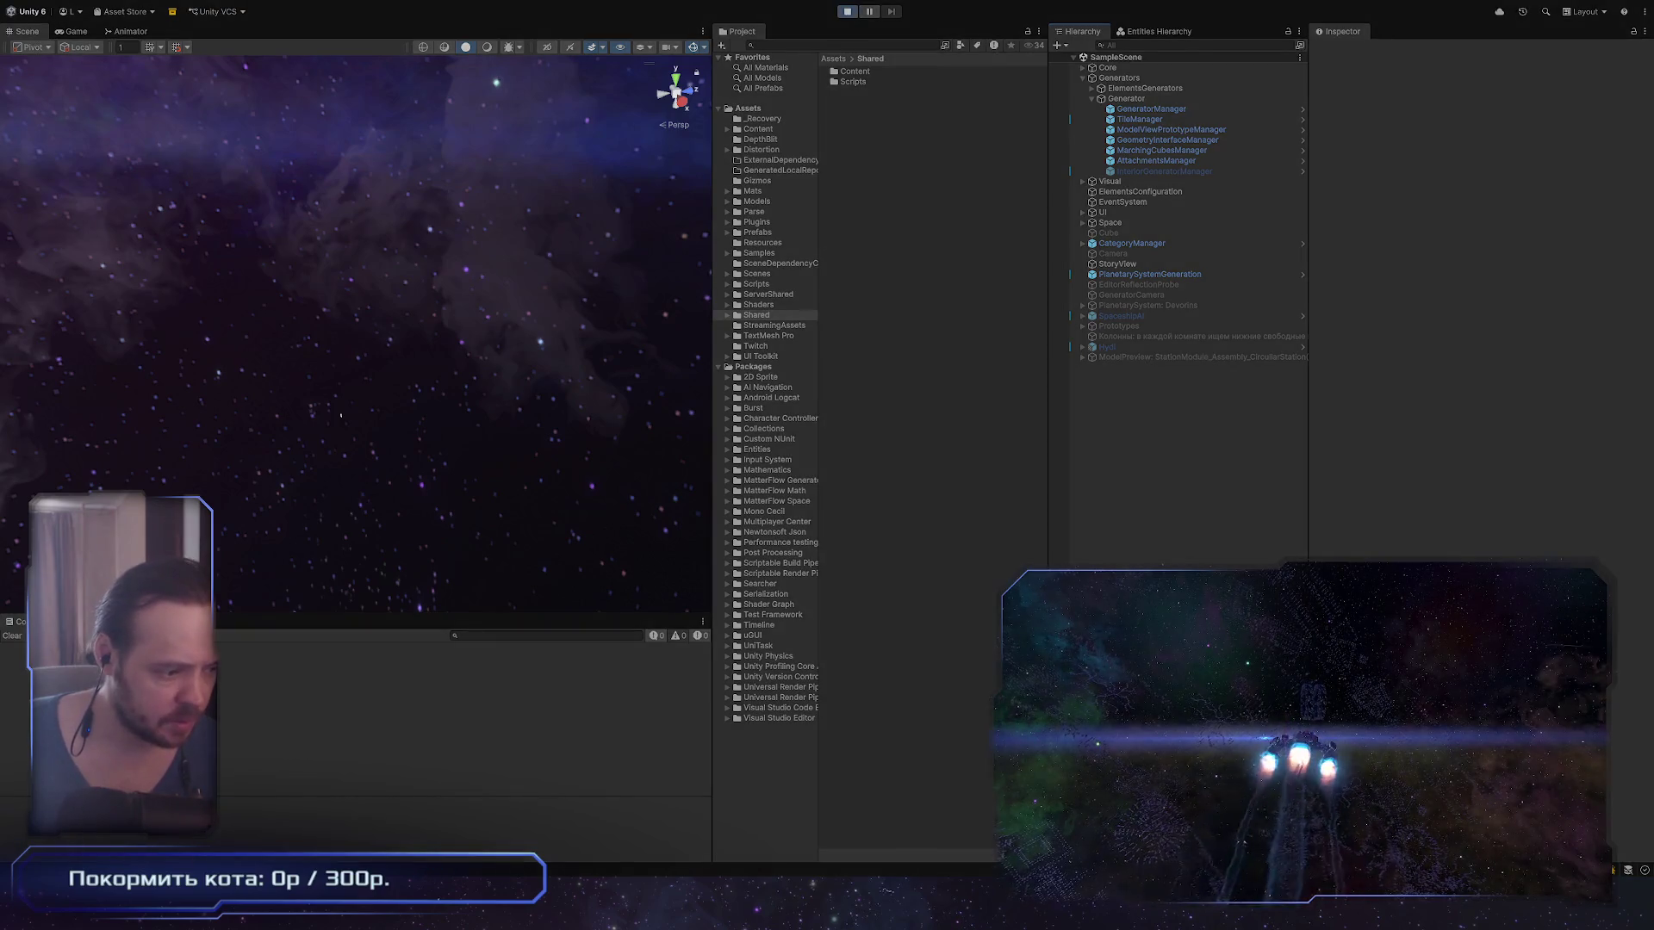
key("alt+Tab")
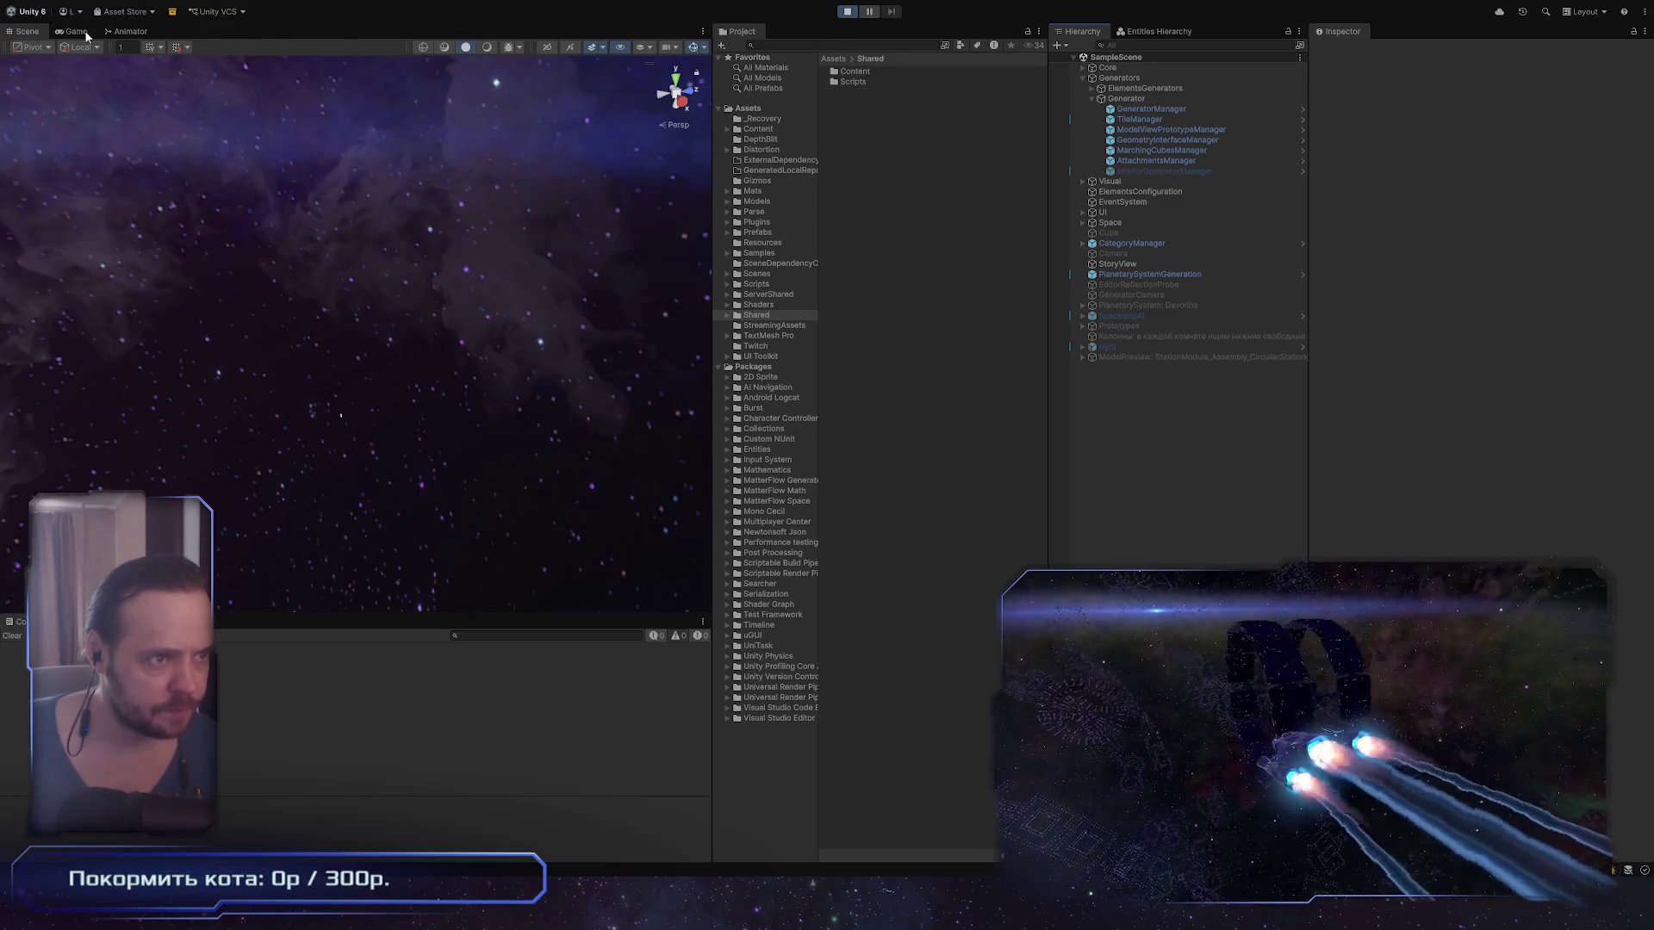
left_click(84, 34)
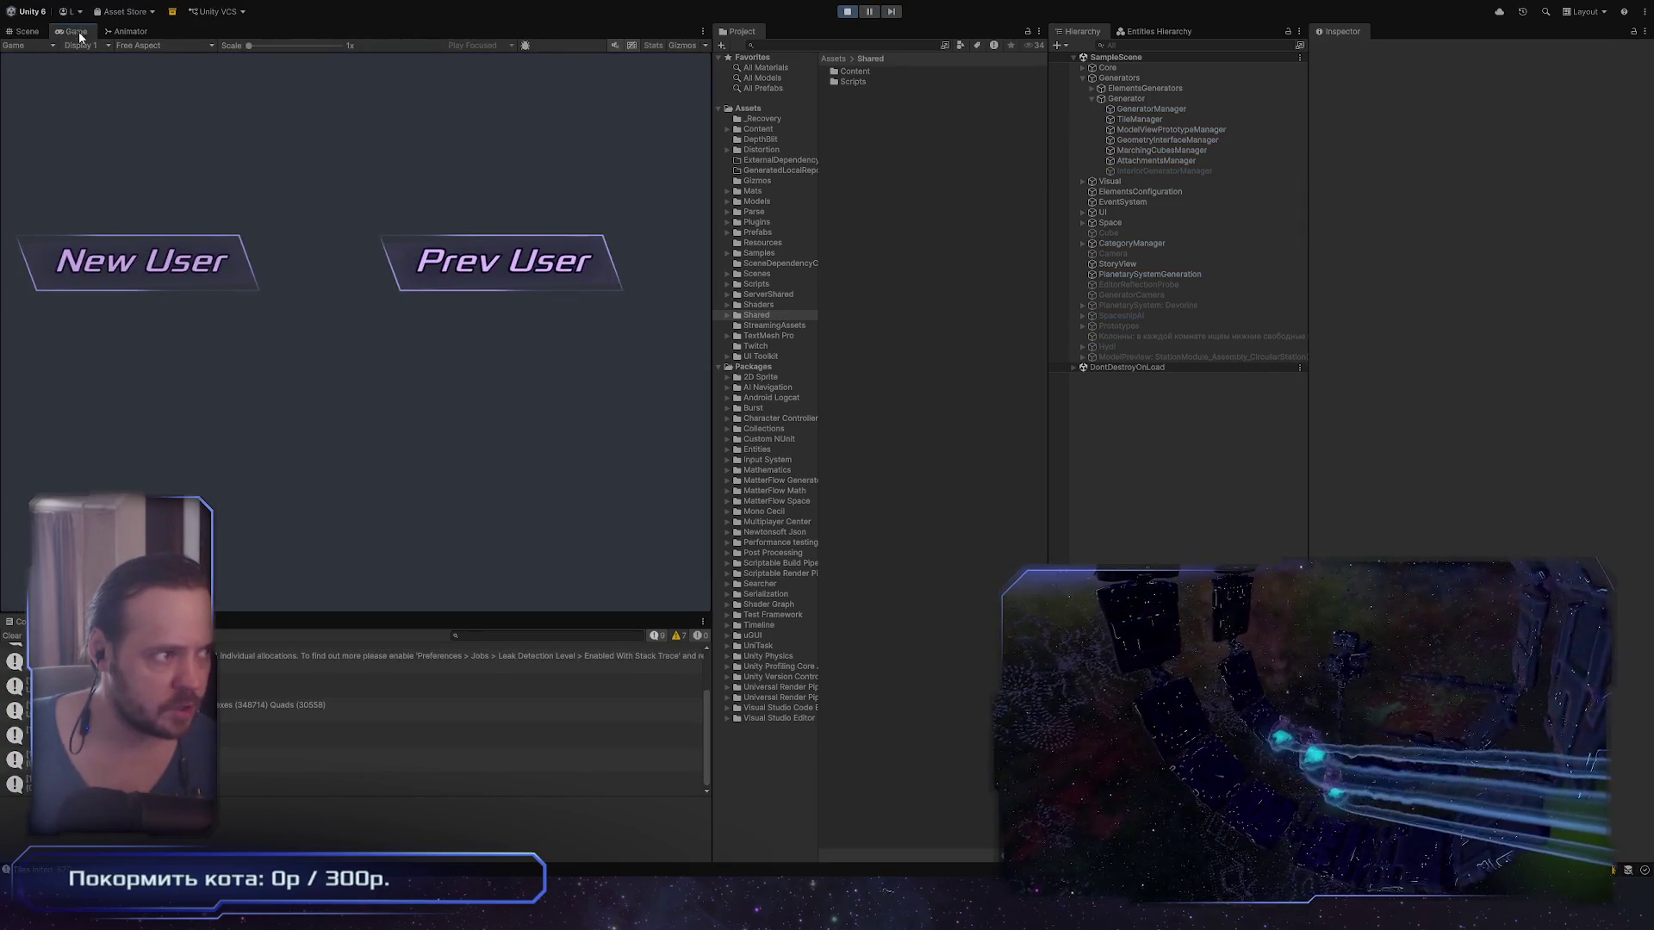
Step: Maximize the Game view and pick a user to start the station game
key("shift+space")
left_click(1021, 379)
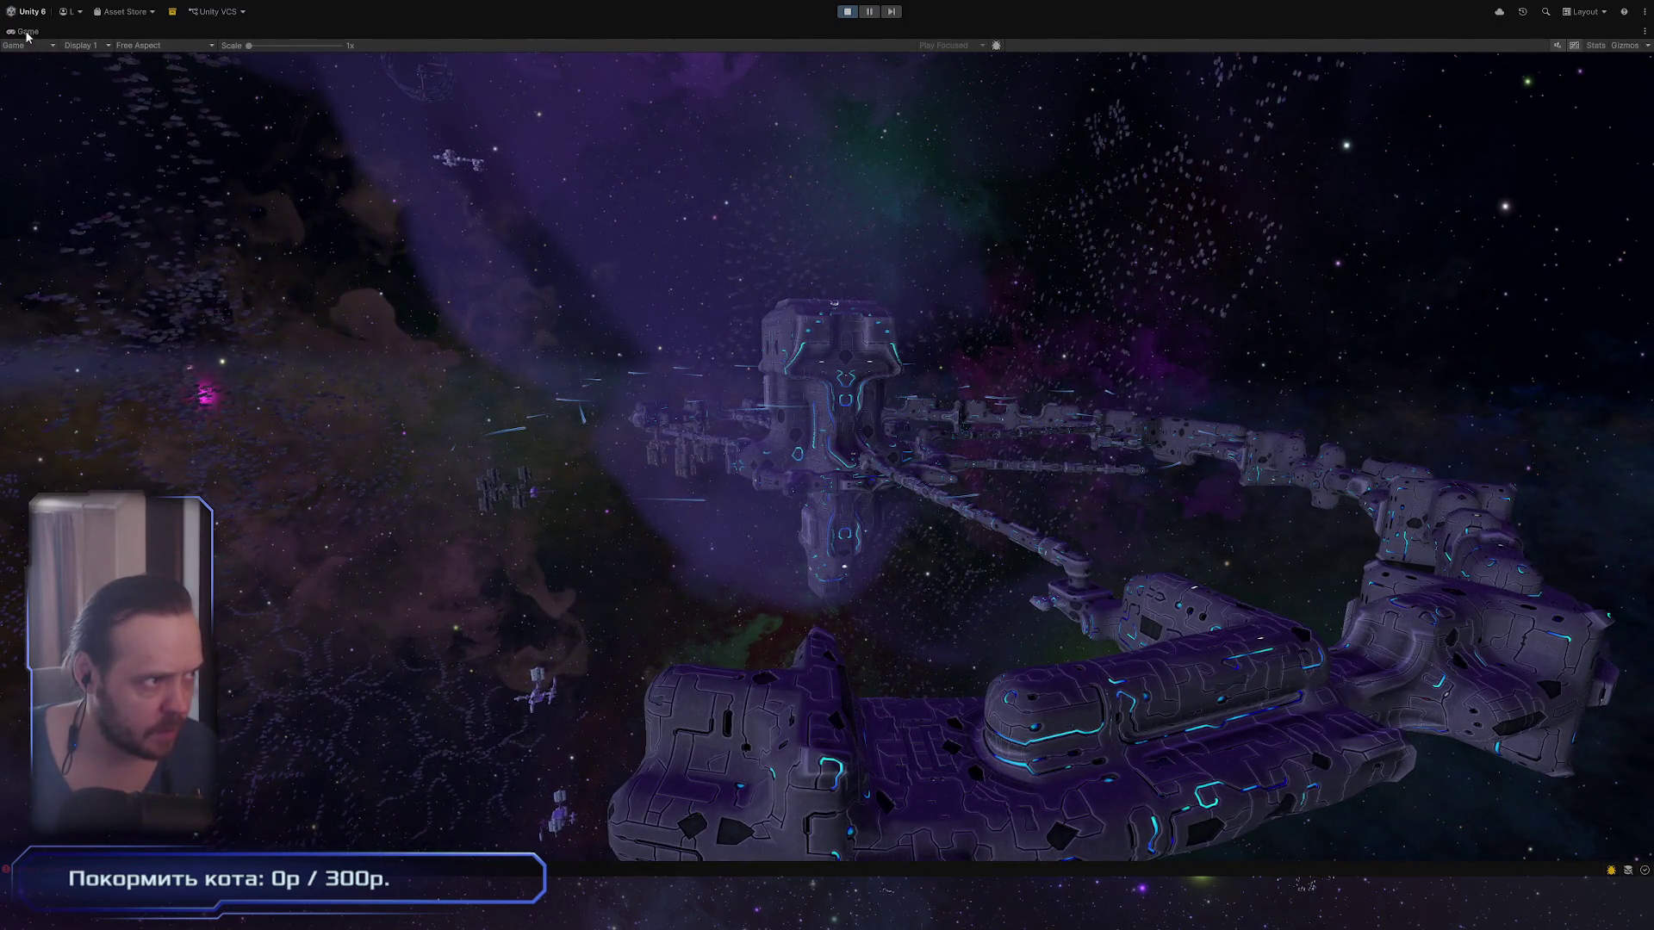
Step: Restore the editor layout and open the IndexOutOfRange error's stack trace in the Console
key("shift+space")
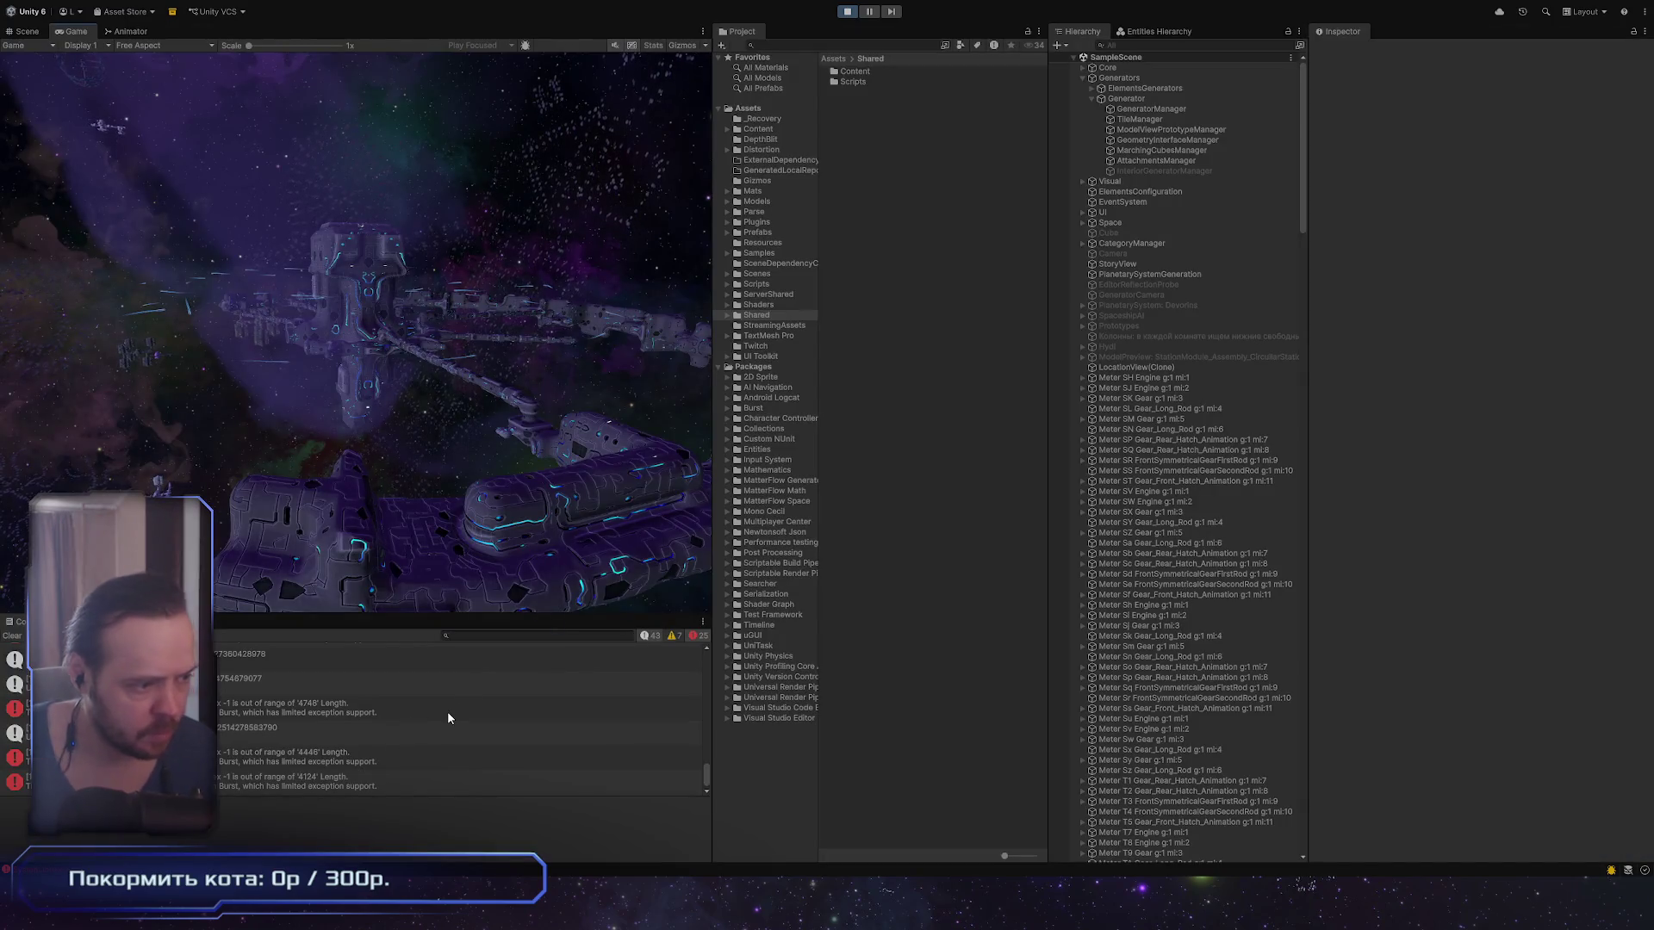
left_click(448, 717)
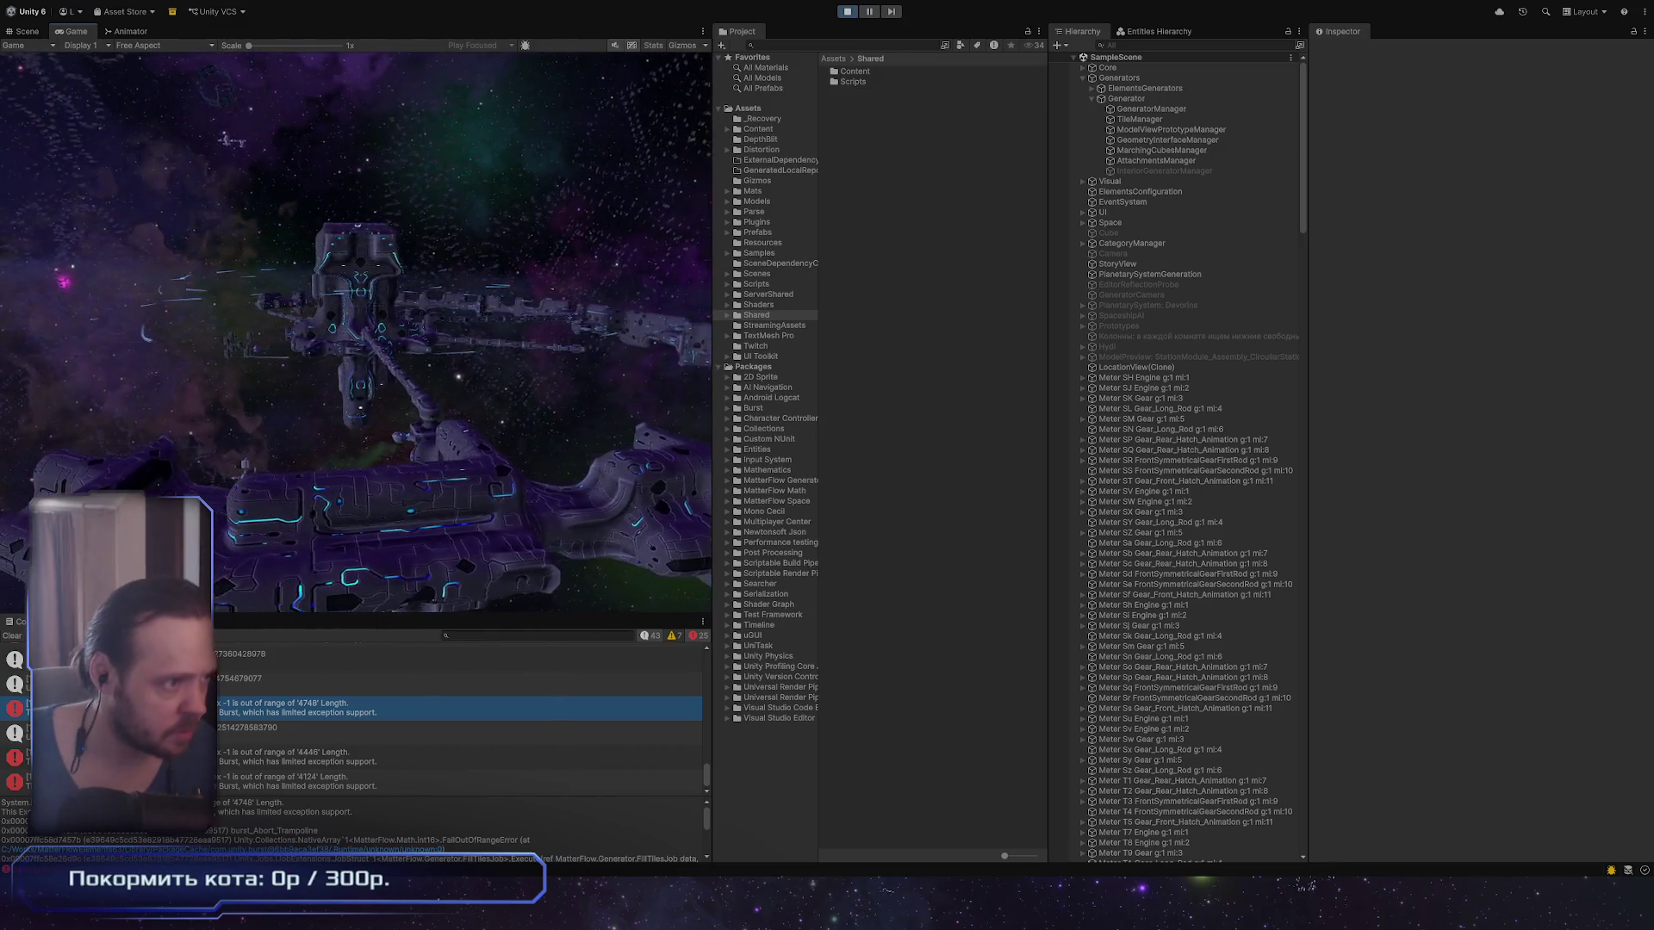
key("alt+Tab")
key("alt+Tab")
Step: Maximize the Game view again to fly around the station, then exit Play mode
key("shift+space")
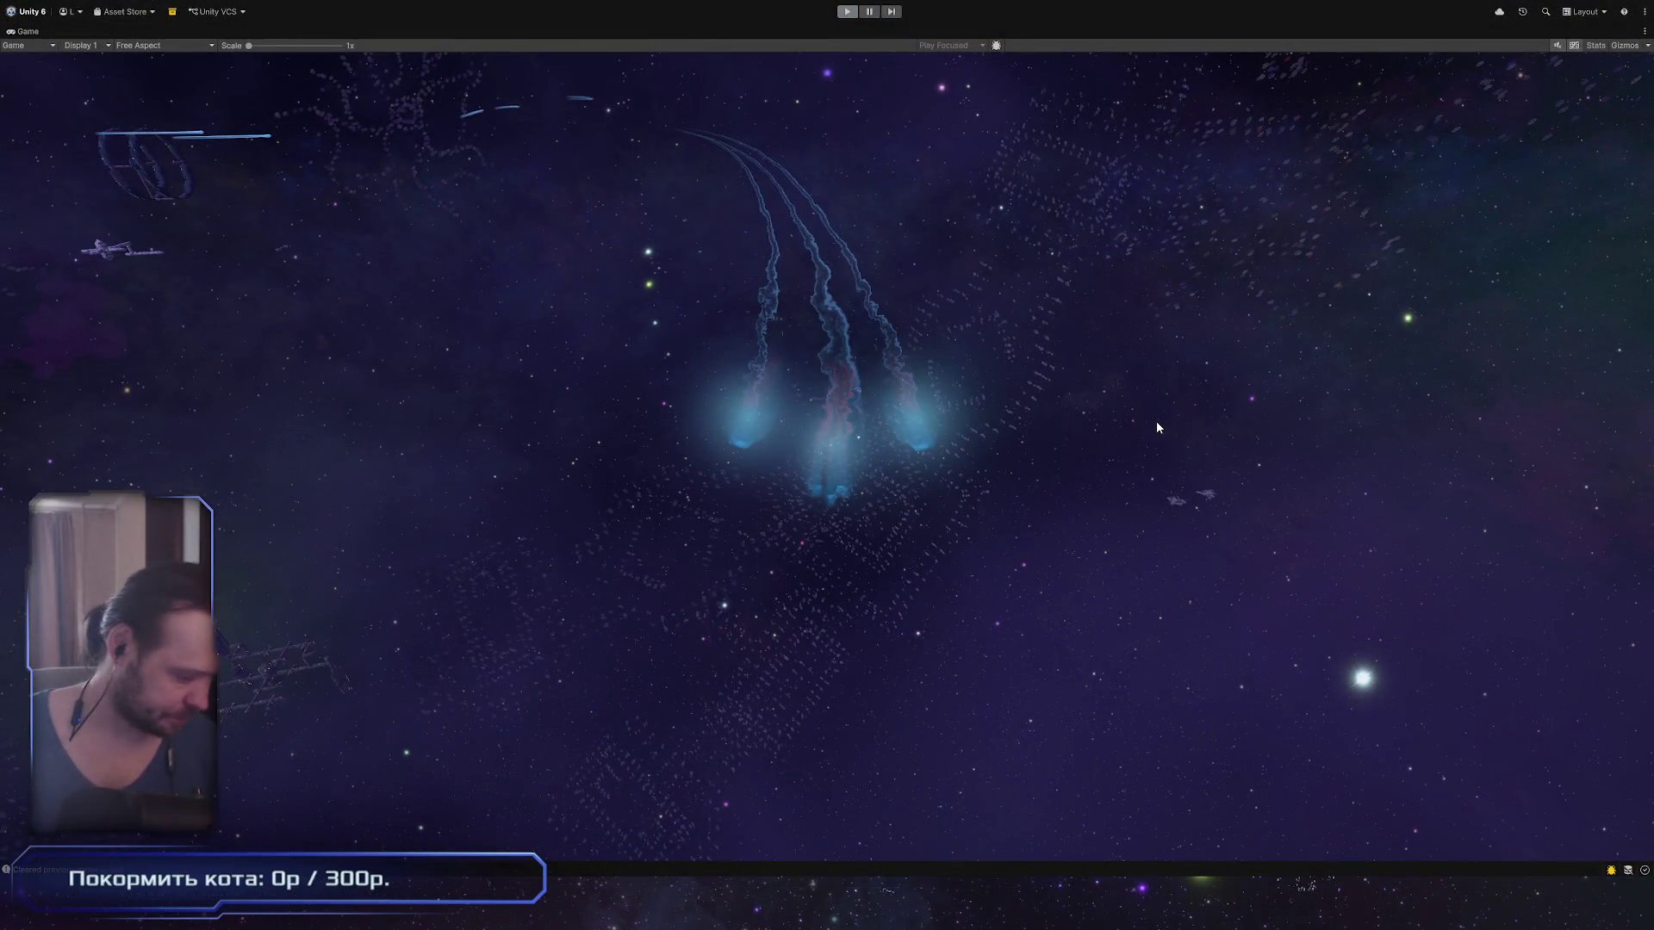
key("ctrl+p")
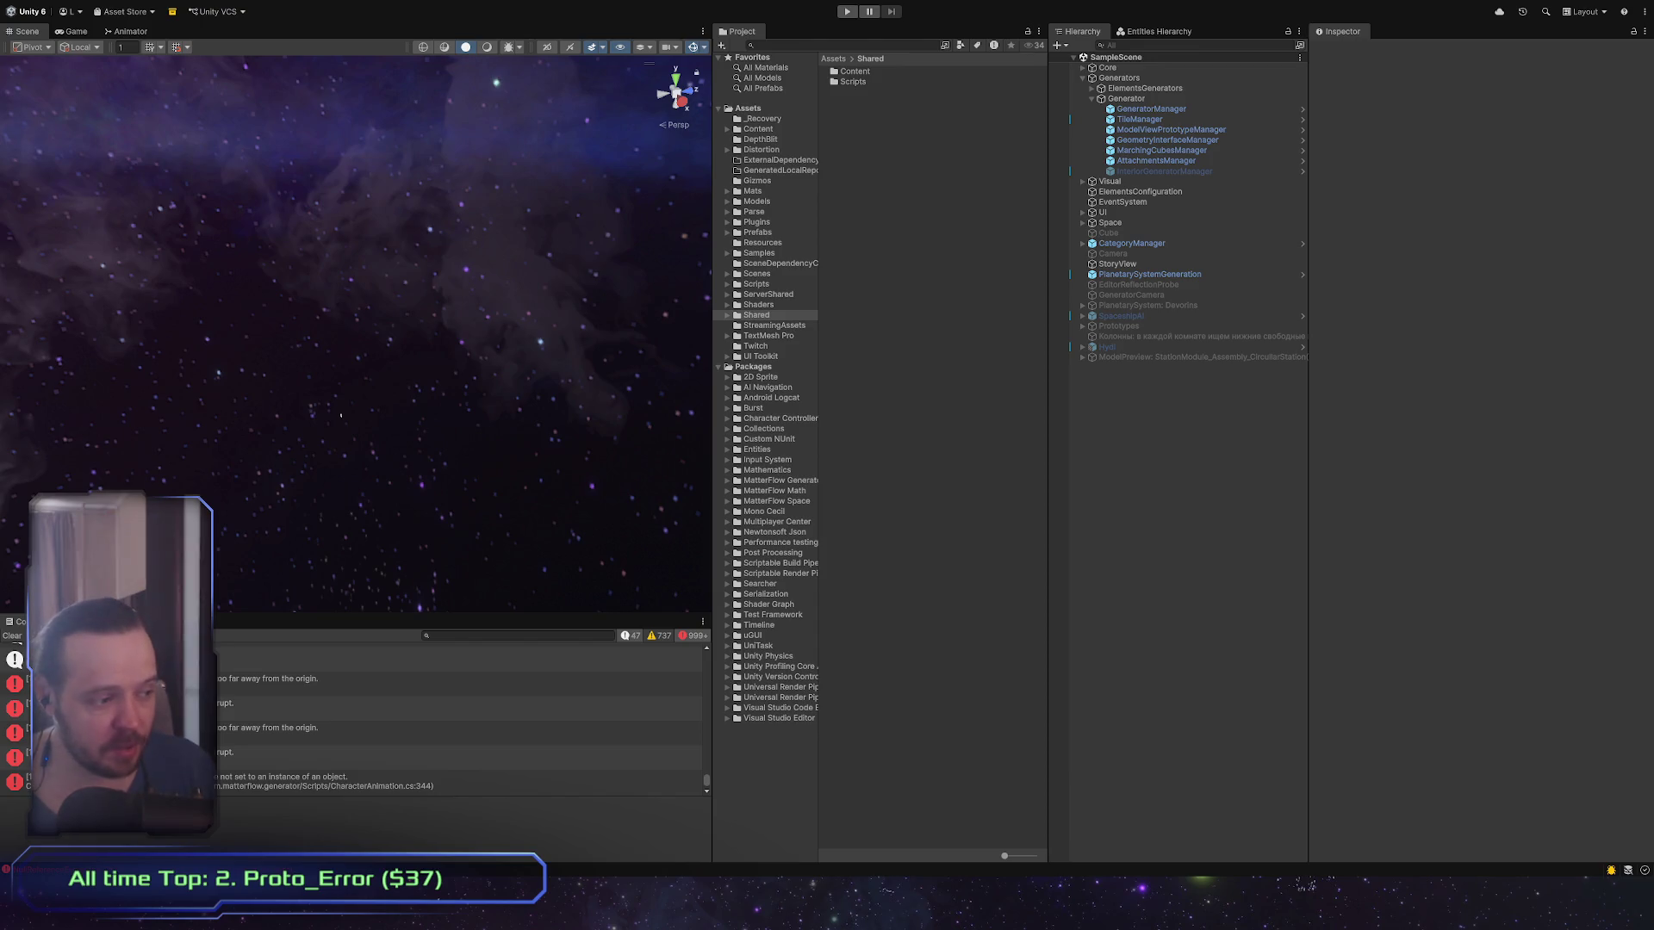
Step: Check the last null-reference error, clear the console, and start a Project asset search
left_click(371, 784)
left_click(12, 636)
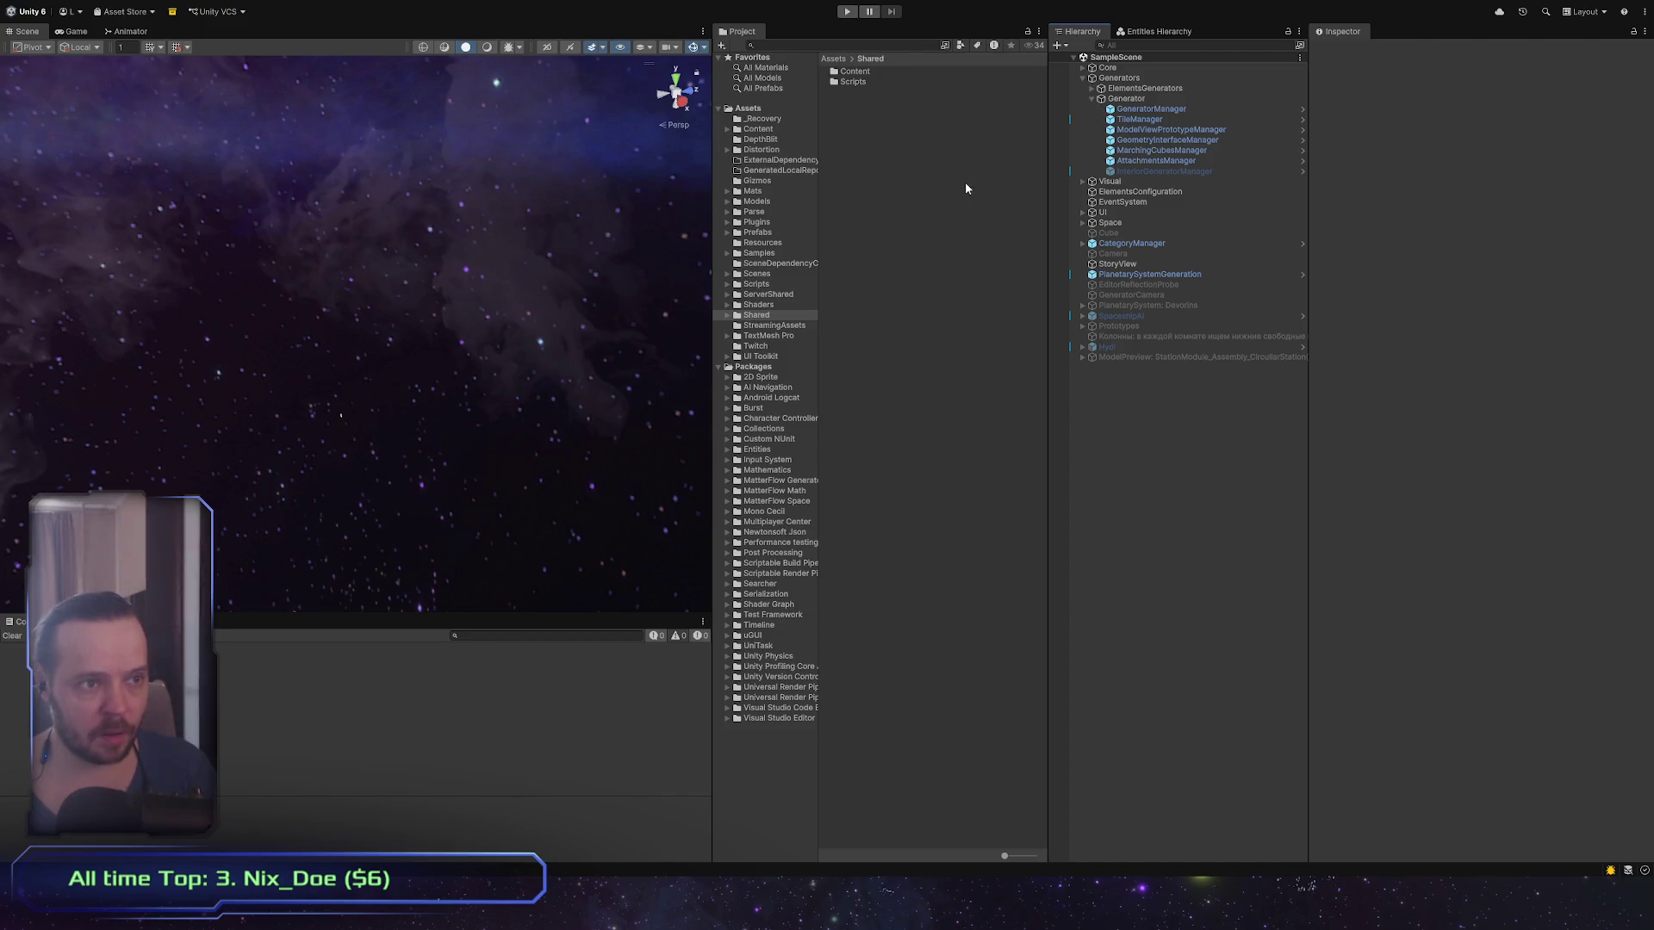
left_click(849, 45)
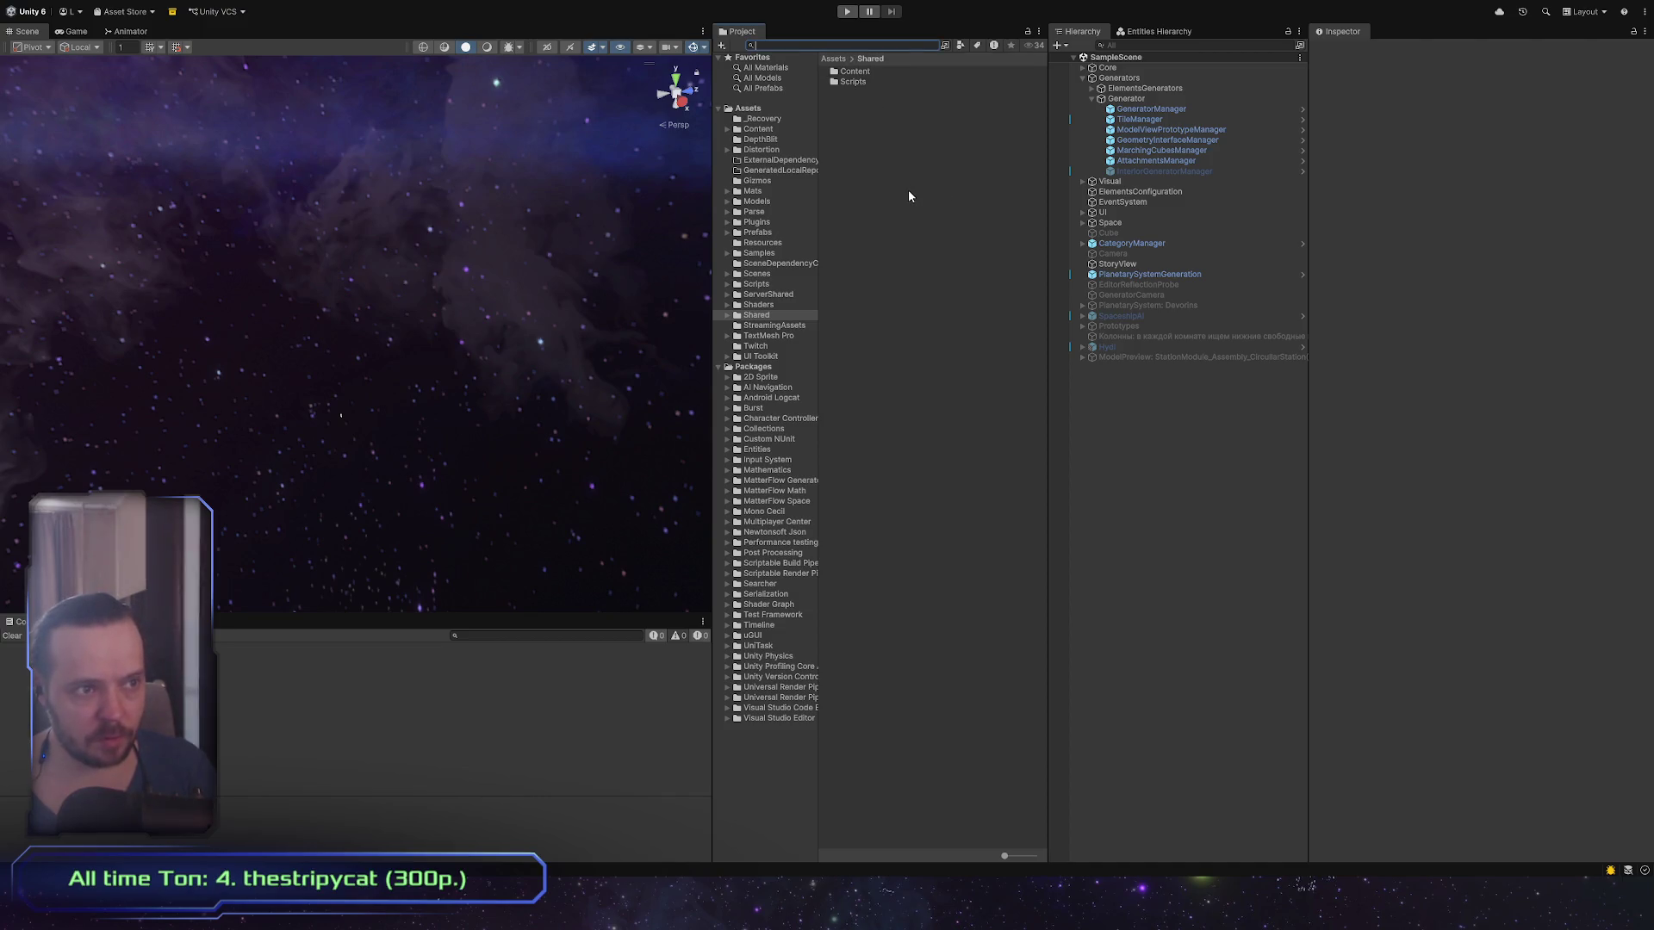